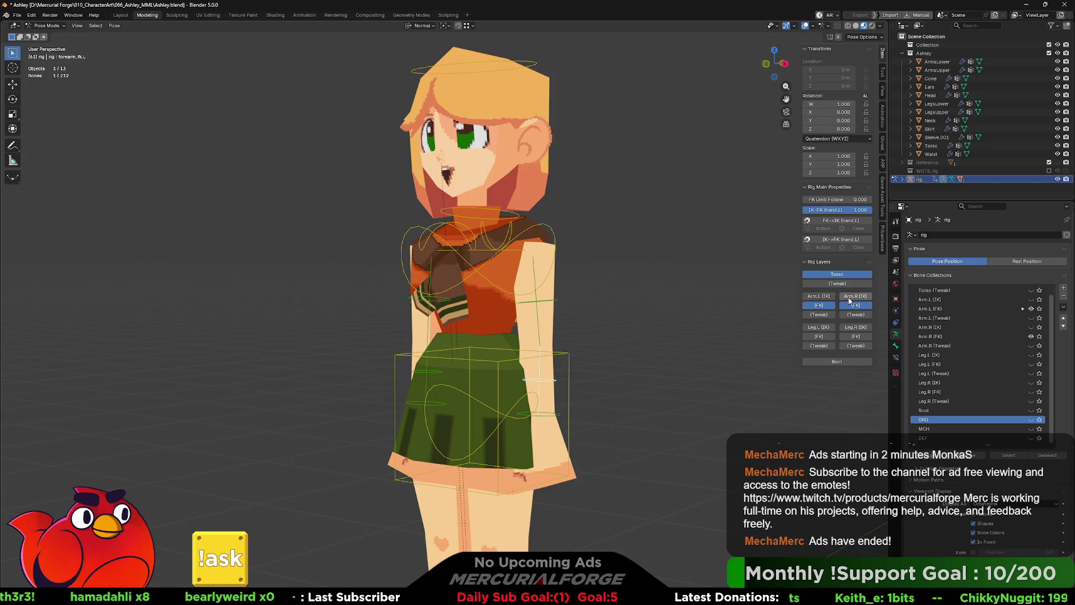
# Step: Test FK rotations of the left forearm and hand, then clear the hand rotation
pyautogui.moveTo(690, 327); pyautogui.dragTo(601, 325, button='middle')
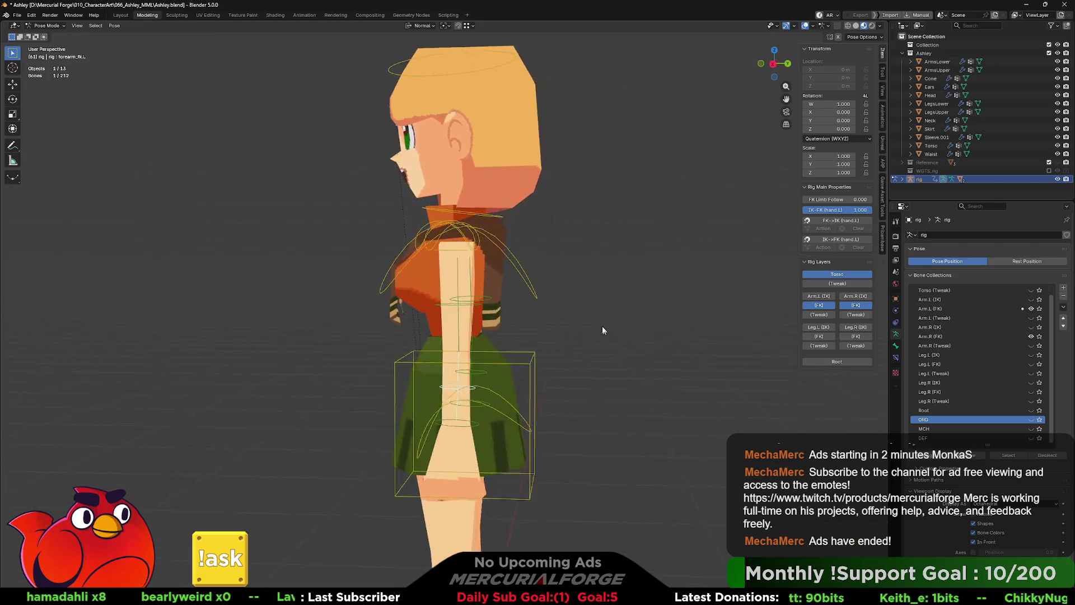
pyautogui.press('r')
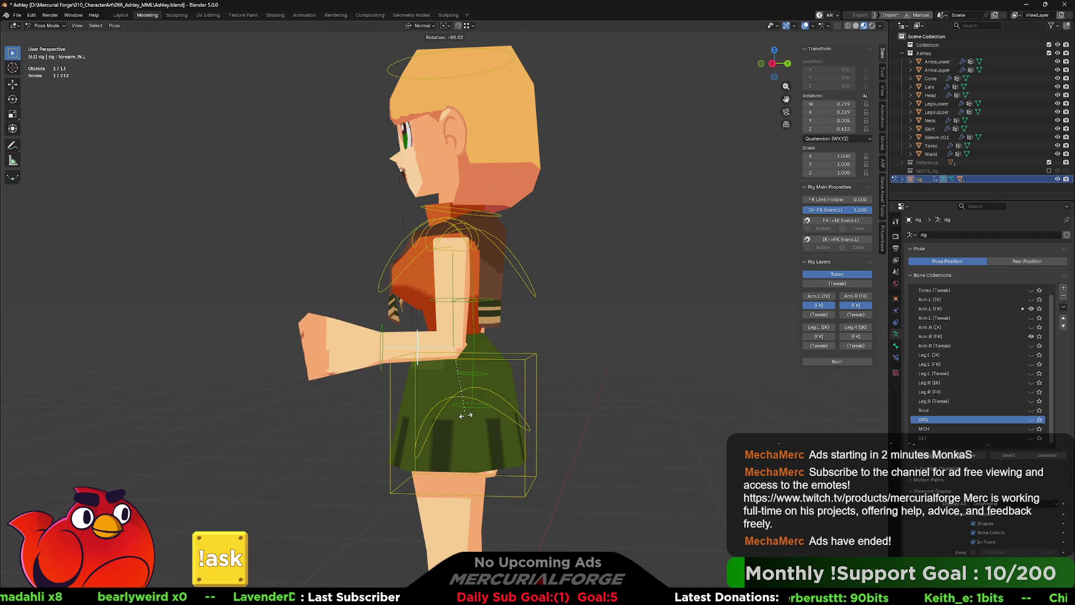
pyautogui.rightClick(387, 347)
pyautogui.moveTo(387, 347); pyautogui.dragTo(562, 357, button='middle')
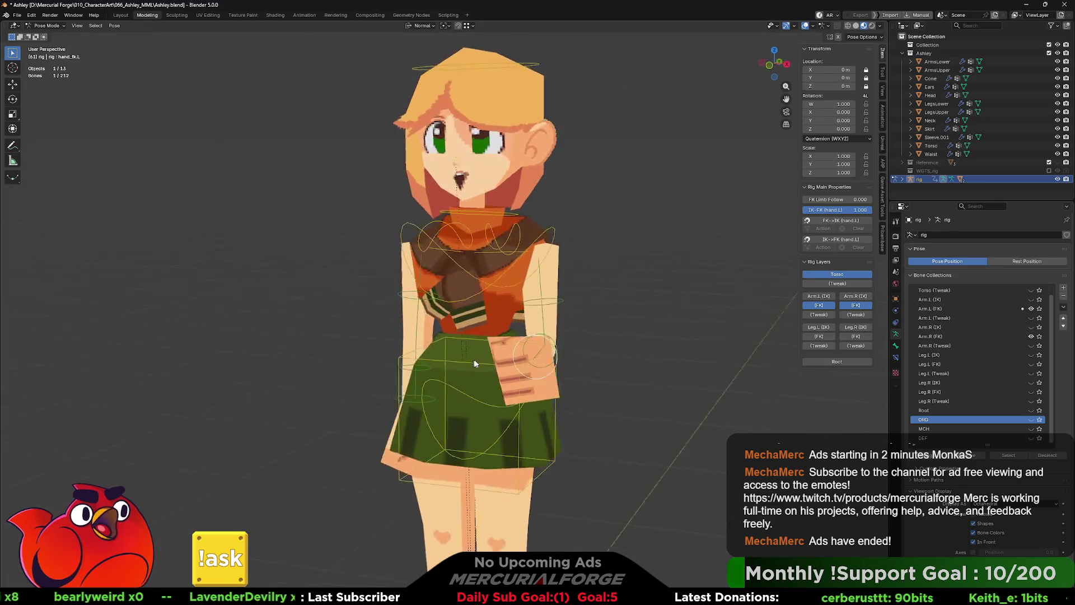
pyautogui.press('r')
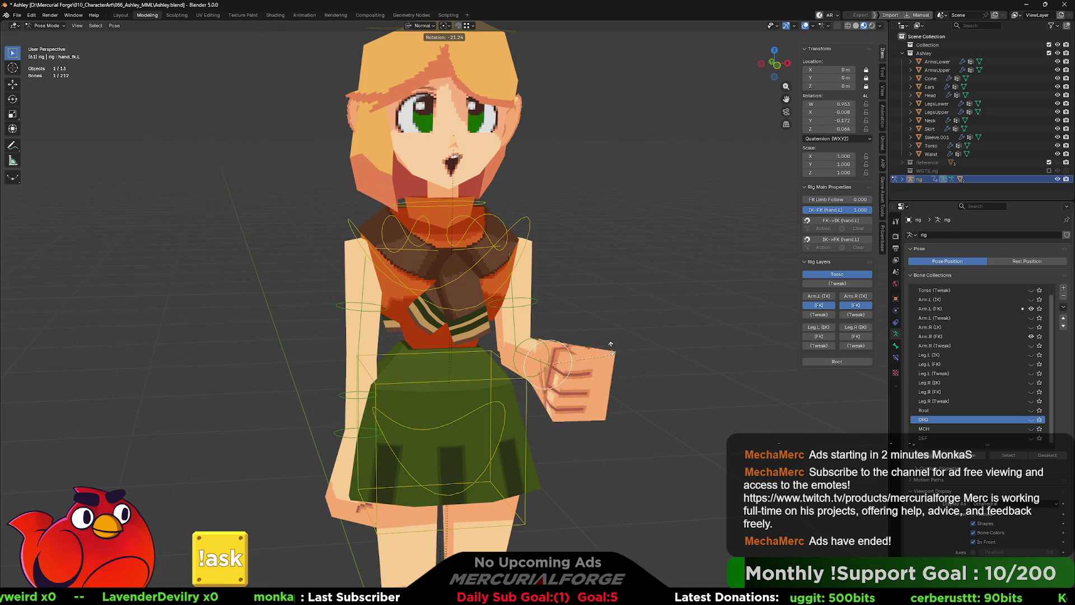
pyautogui.press('r')
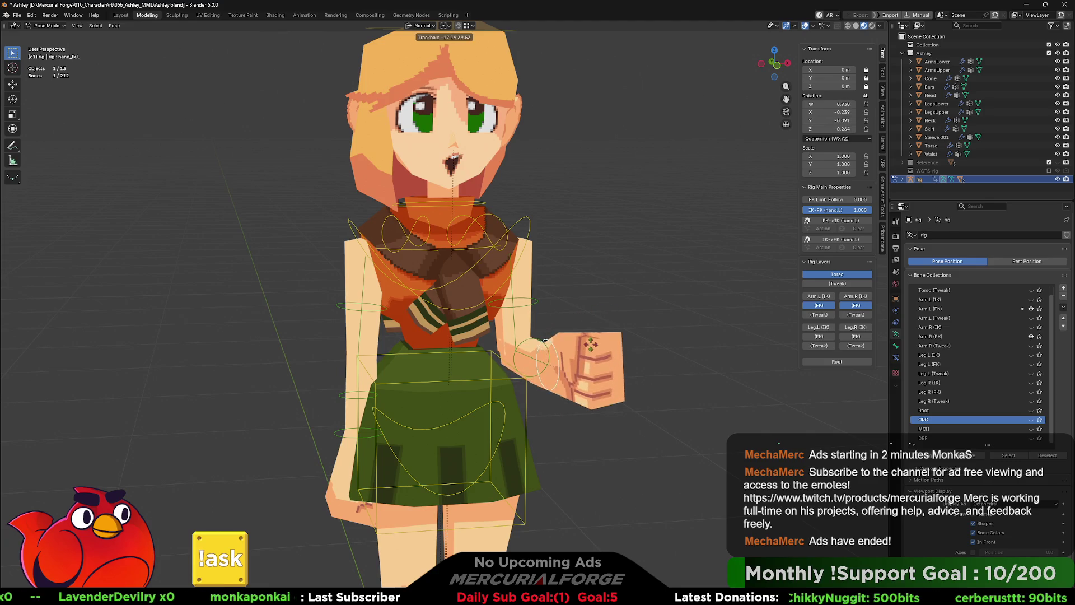
pyautogui.click(570, 285)
pyautogui.moveTo(570, 286)
pyautogui.mouseDown(button='middle')
pyautogui.moveTo(438, 311)
pyautogui.moveTo(600, 313)
pyautogui.mouseUp(button='middle')
pyautogui.hotkey('alt', 'r')
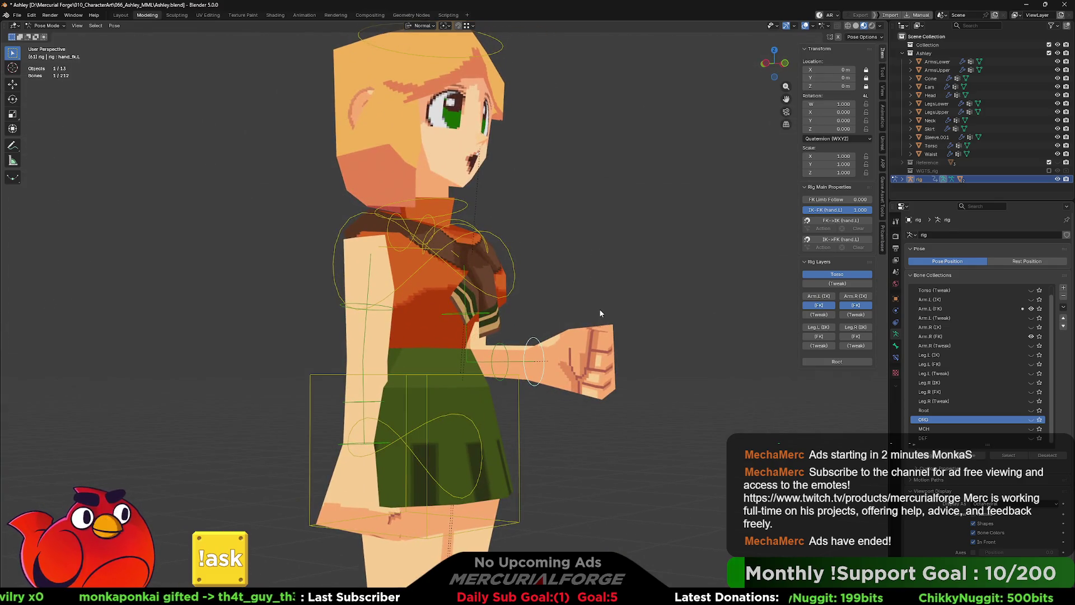
# Step: Raise the left forearm to horizontal, then clear it back to rest
pyautogui.click(514, 357)
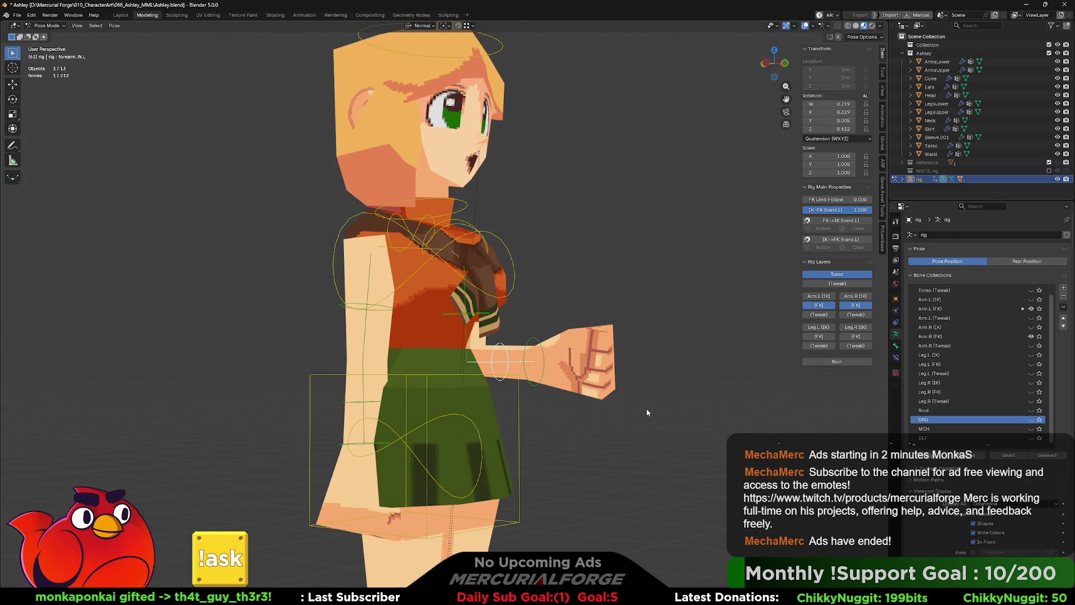
pyautogui.press('r')
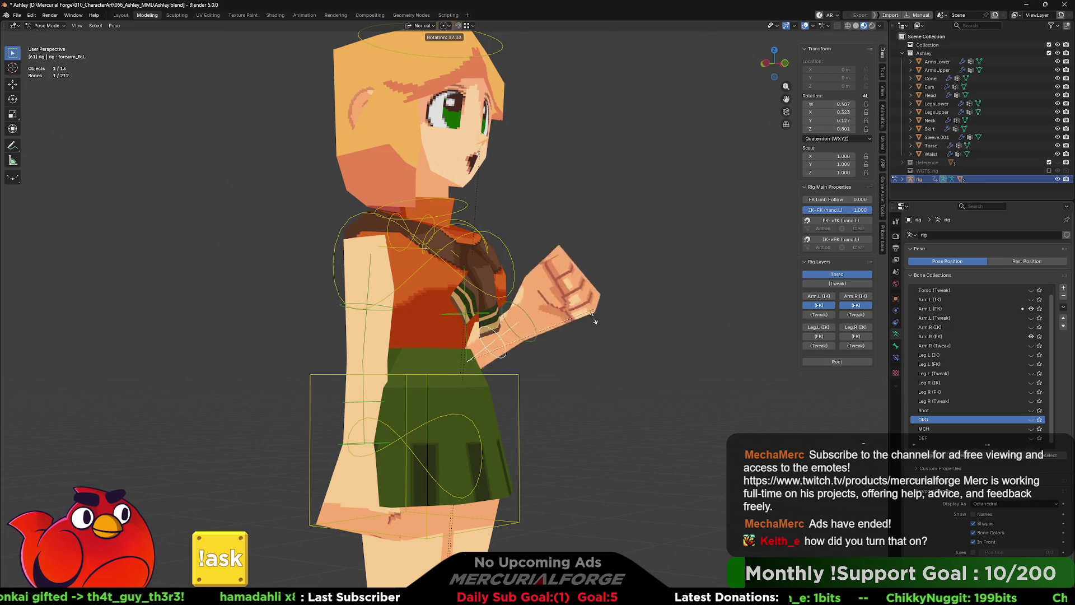
pyautogui.click(602, 410)
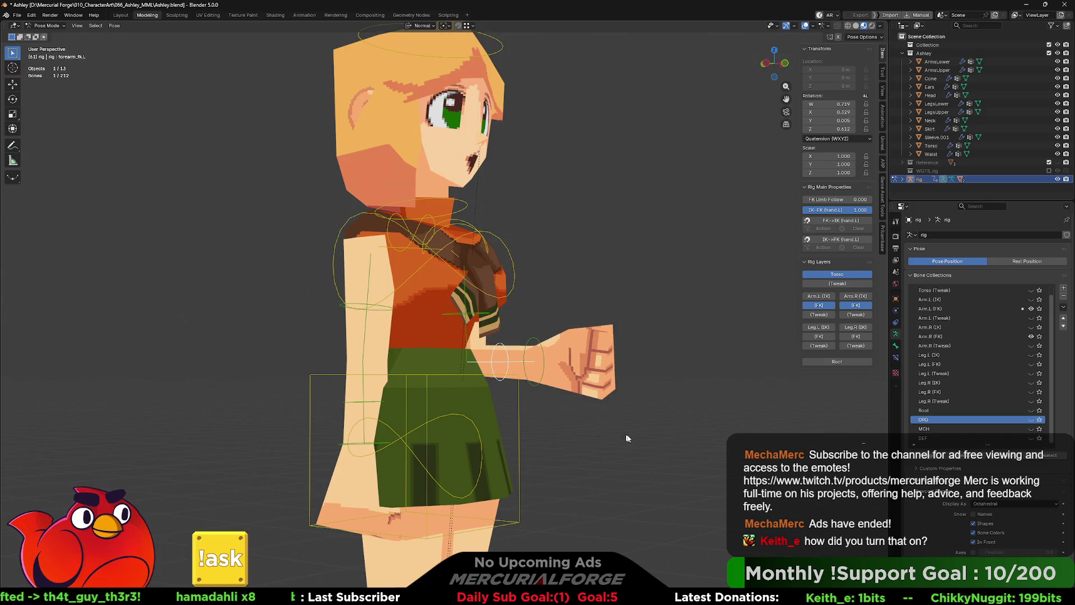
pyautogui.moveTo(541, 329); pyautogui.dragTo(601, 316, button='middle')
pyautogui.click(535, 334)
pyautogui.hotkey('alt', 'r')
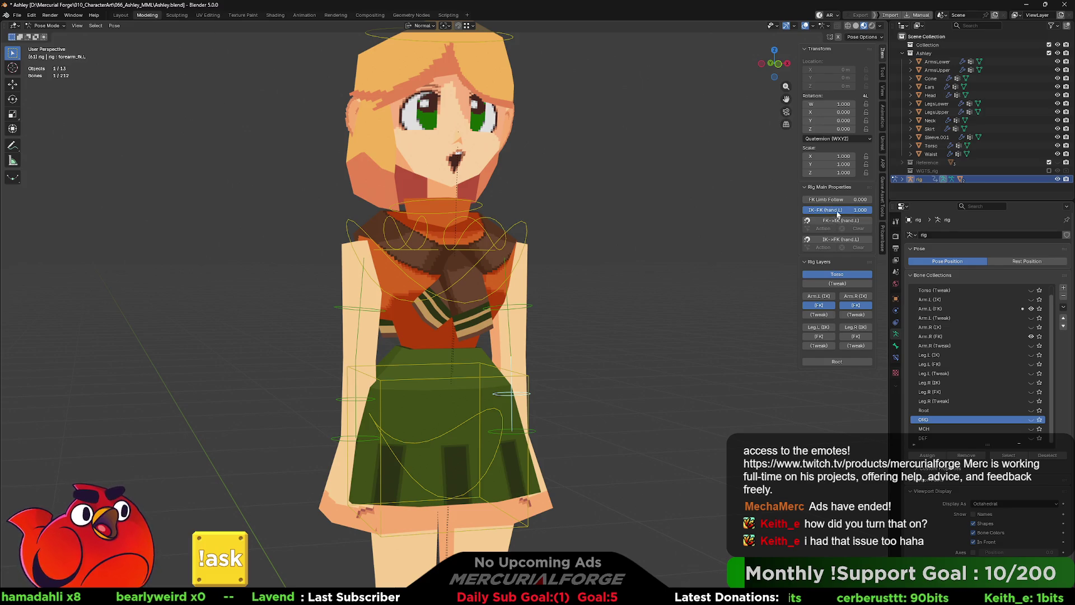
# Step: Adjust the IK-FK (hand.L) value and enable the Arm.L (IK) rig layer
pyautogui.click(821, 210)
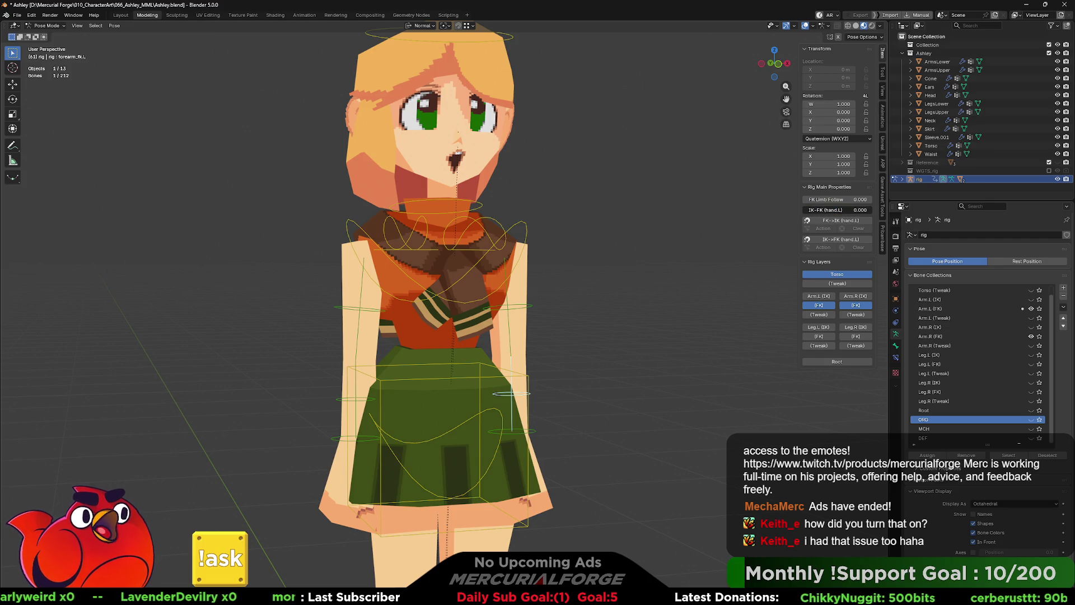
pyautogui.moveTo(779, 225)
pyautogui.mouseDown(button='middle')
pyautogui.moveTo(687, 274)
pyautogui.moveTo(794, 280)
pyautogui.mouseUp(button='middle')
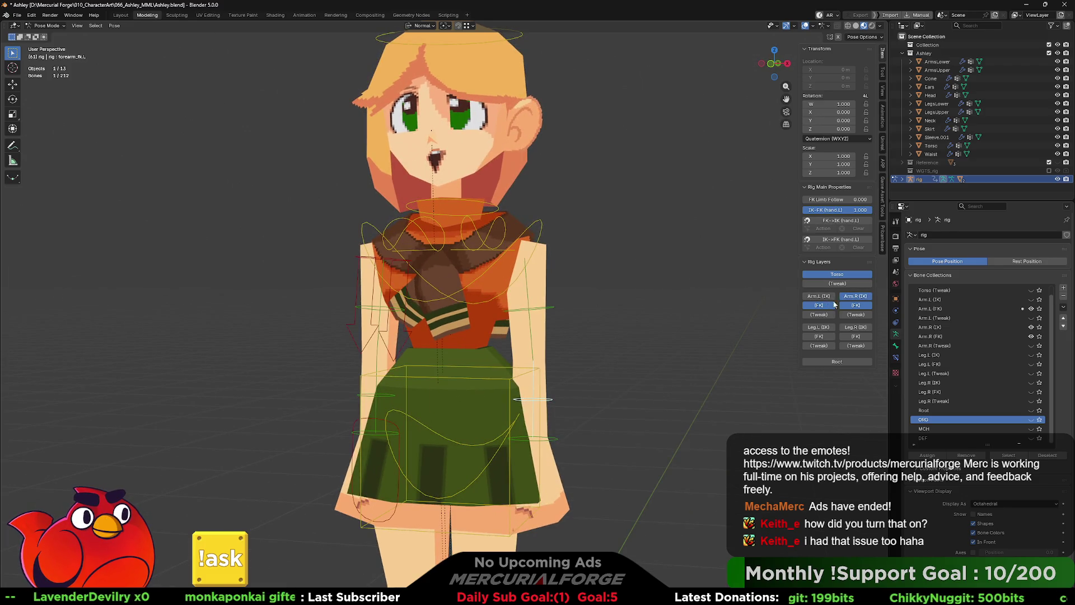
pyautogui.click(819, 296)
pyautogui.moveTo(671, 385); pyautogui.dragTo(623, 445, button='middle')
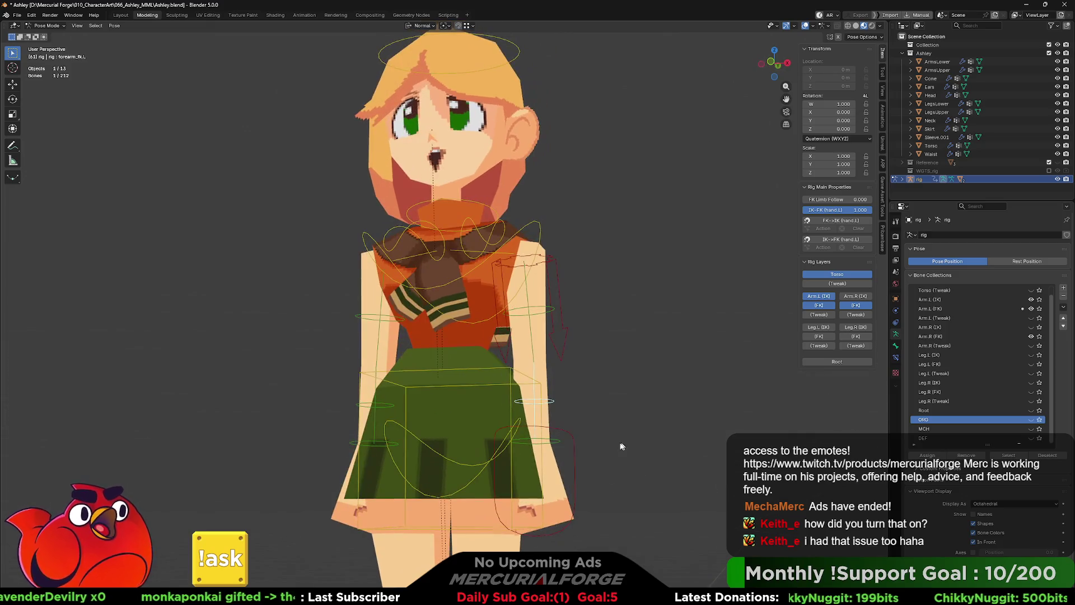
# Step: Move the left hand IK control to the lower right, blend the arm with the IK-FK slider, then hide Arm.L (IK)
pyautogui.click(566, 451)
pyautogui.press('r')
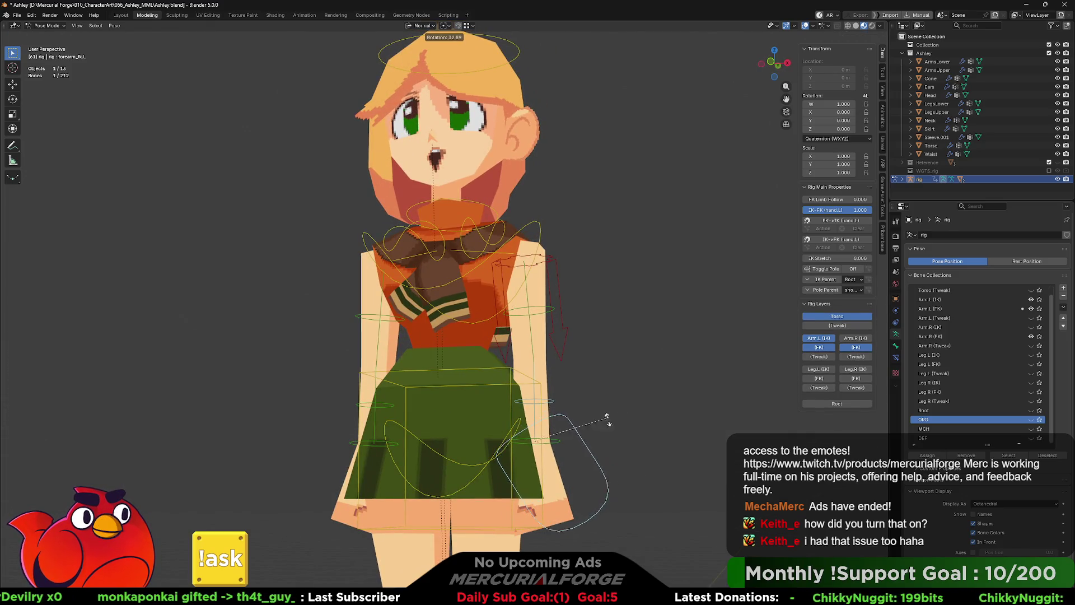
pyautogui.rightClick(601, 424)
pyautogui.press('g')
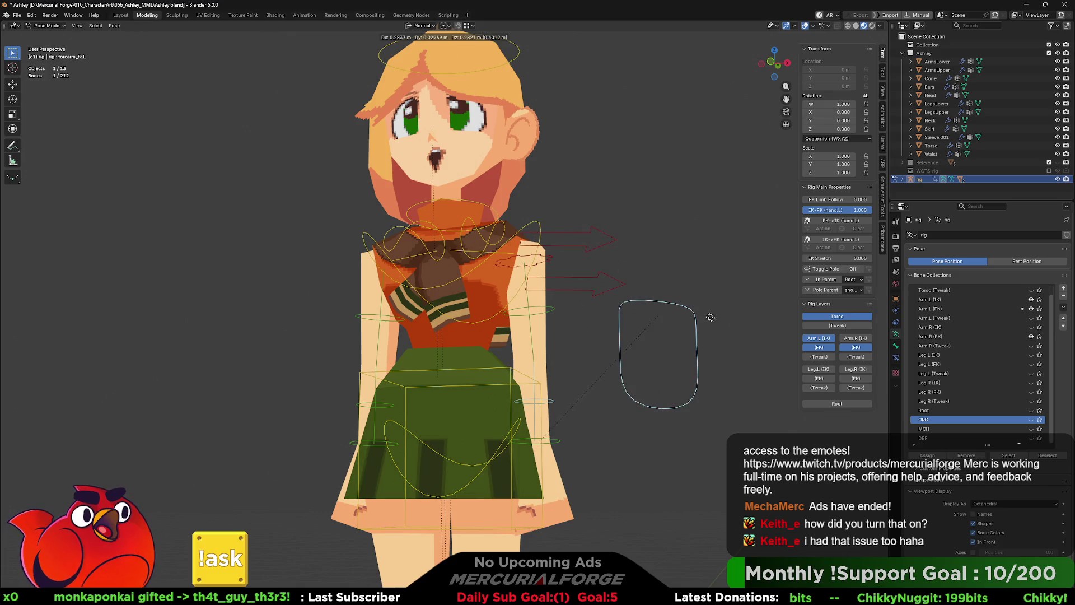
pyautogui.click(734, 353)
pyautogui.moveTo(855, 211)
pyautogui.mouseDown()
pyautogui.moveTo(806, 211)
pyautogui.moveTo(865, 210)
pyautogui.mouseUp()
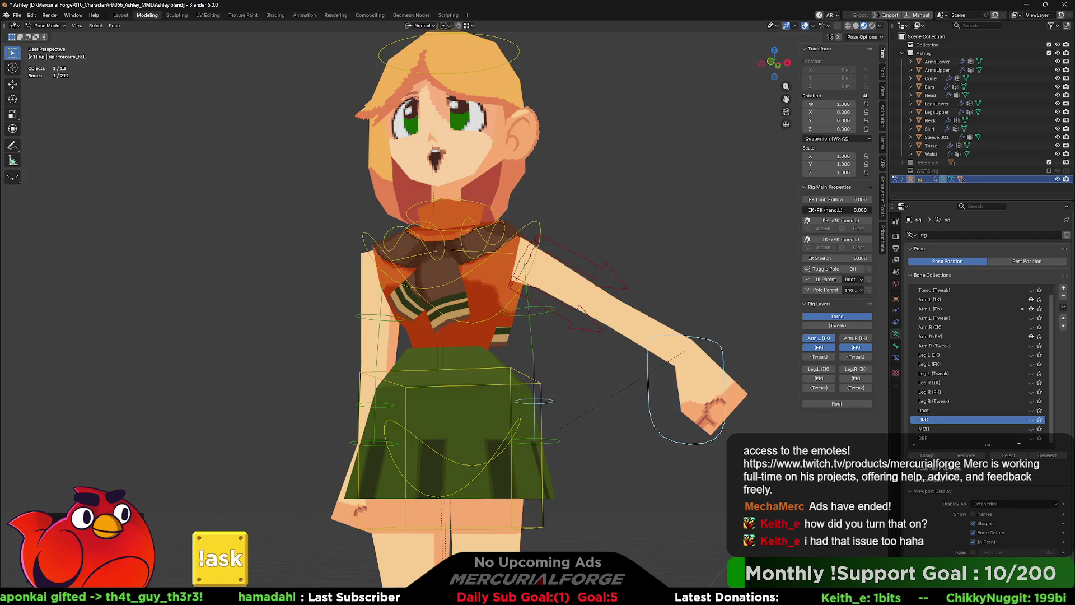
pyautogui.moveTo(669, 381)
pyautogui.mouseDown(button='middle')
pyautogui.moveTo(616, 394)
pyautogui.moveTo(659, 339)
pyautogui.moveTo(691, 365)
pyautogui.moveTo(649, 373)
pyautogui.moveTo(795, 235)
pyautogui.mouseUp(button='middle')
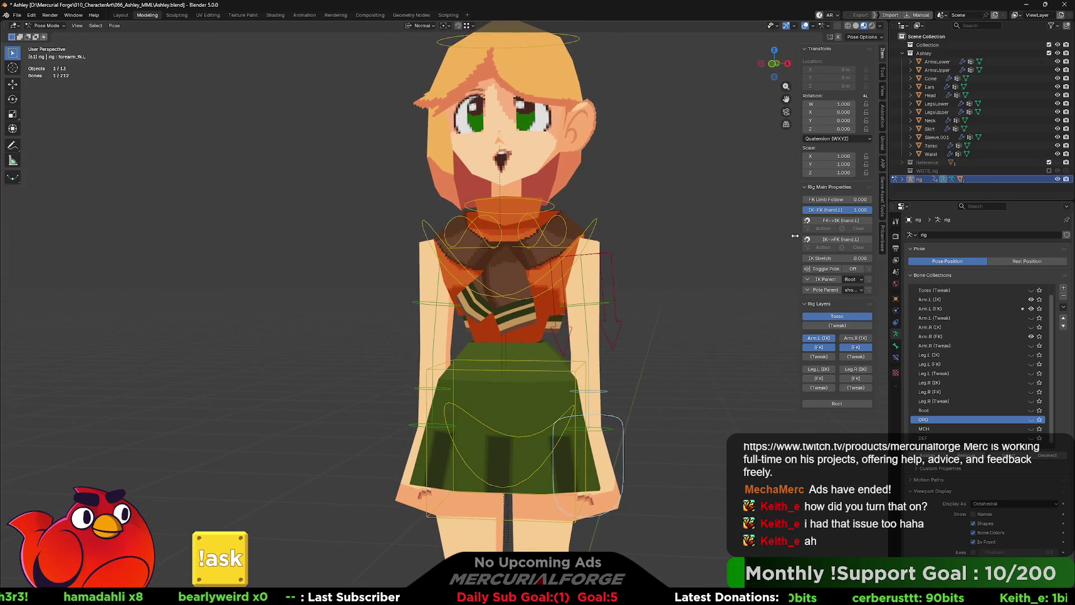
pyautogui.click(826, 342)
pyautogui.scroll(-1, 651, 336)
pyautogui.scroll(-1, 650, 337)
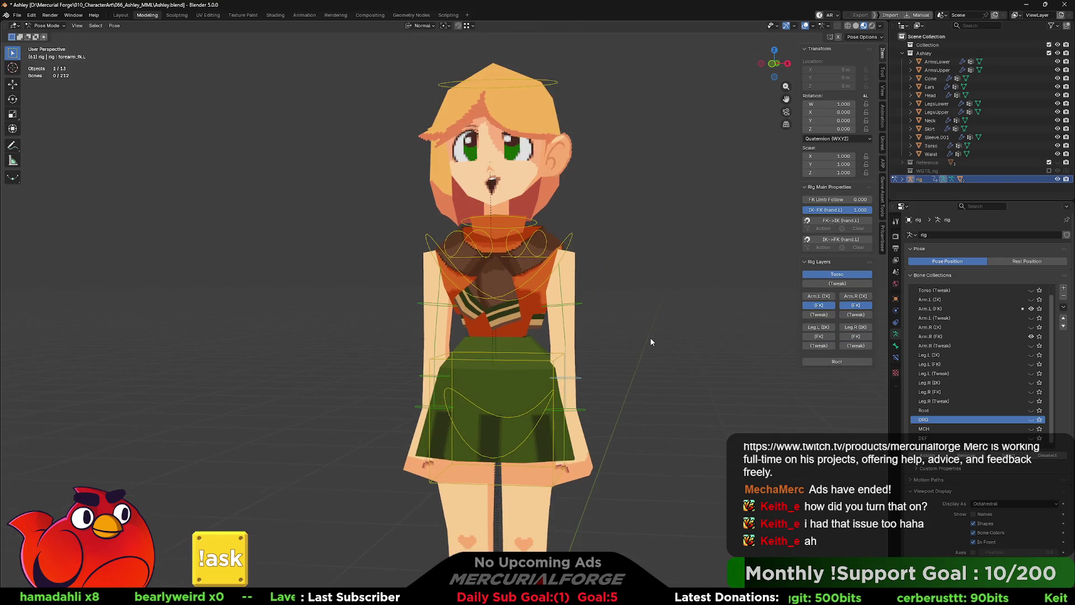
# Step: Rotate shoulder.L outward and raise upper_arm_fk.L to horizontal
pyautogui.moveTo(611, 367); pyautogui.dragTo(605, 345, button='middle')
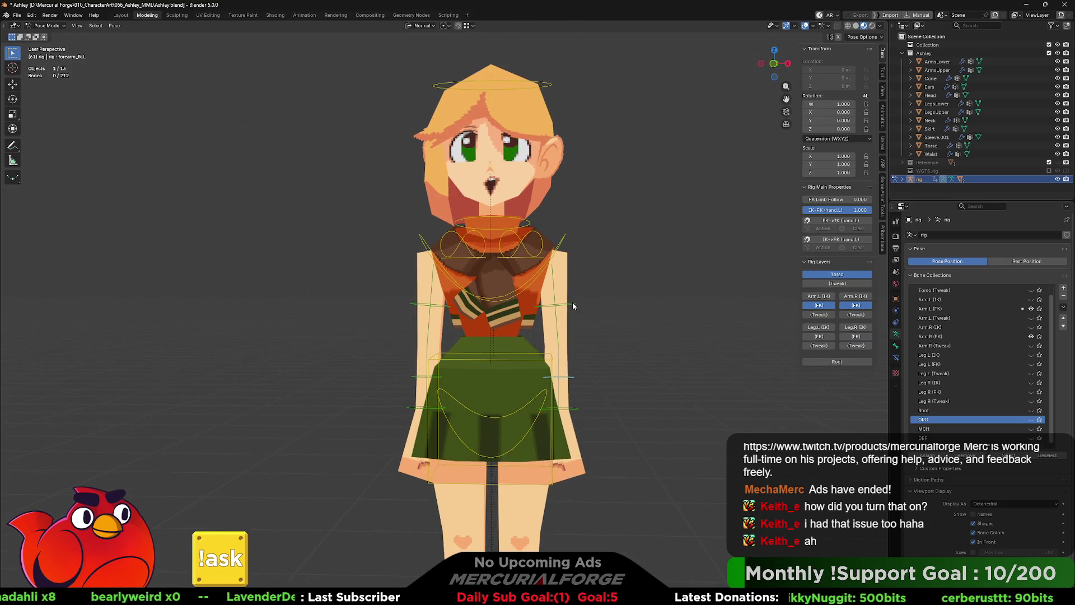
pyautogui.click(537, 232)
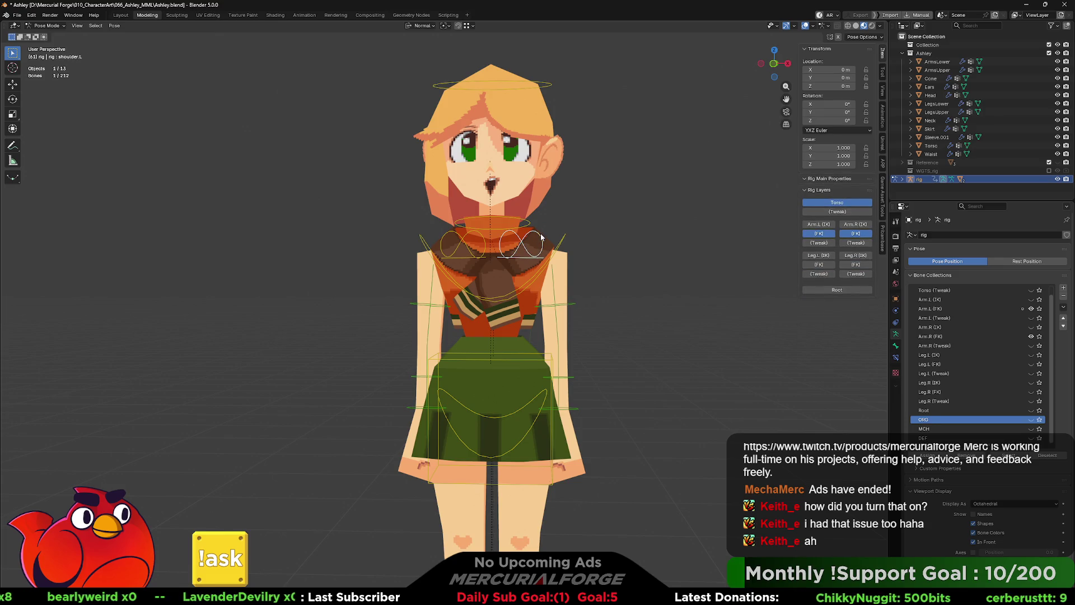
pyautogui.press('r')
pyautogui.click(607, 261)
pyautogui.click(586, 276)
pyautogui.press('r')
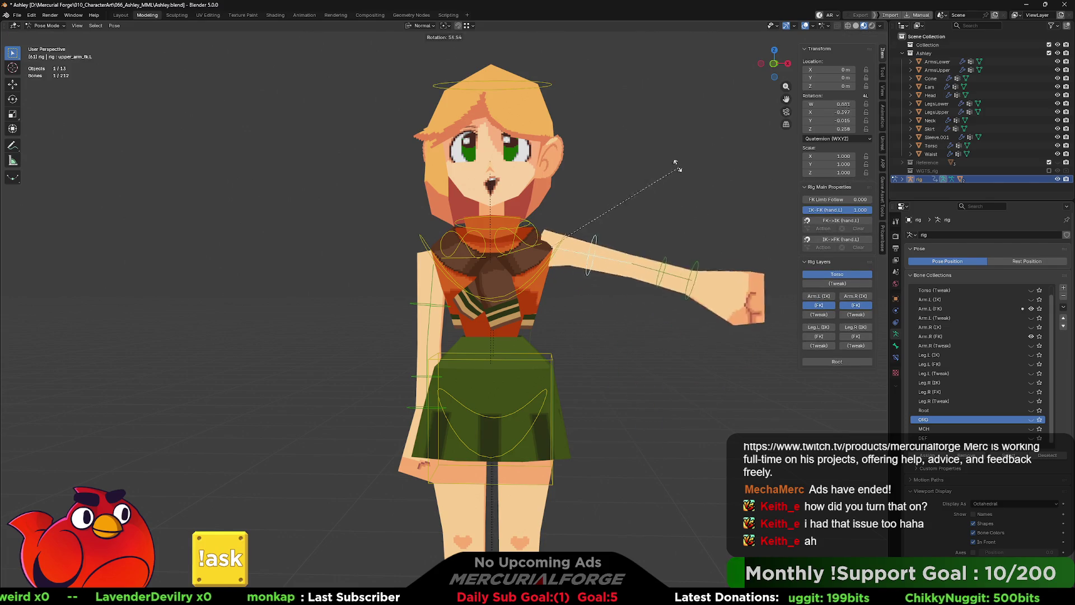
pyautogui.click(634, 179)
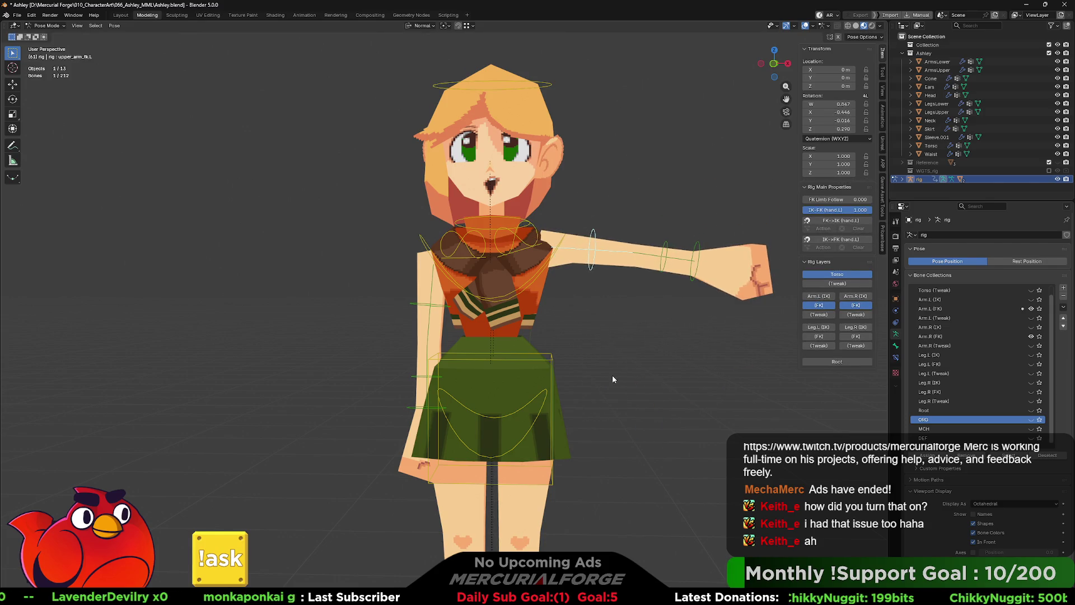
# Step: Rotate the left upper arm further until it is raised over the head
pyautogui.moveTo(613, 379); pyautogui.dragTo(654, 267, button='middle')
pyautogui.press('r')
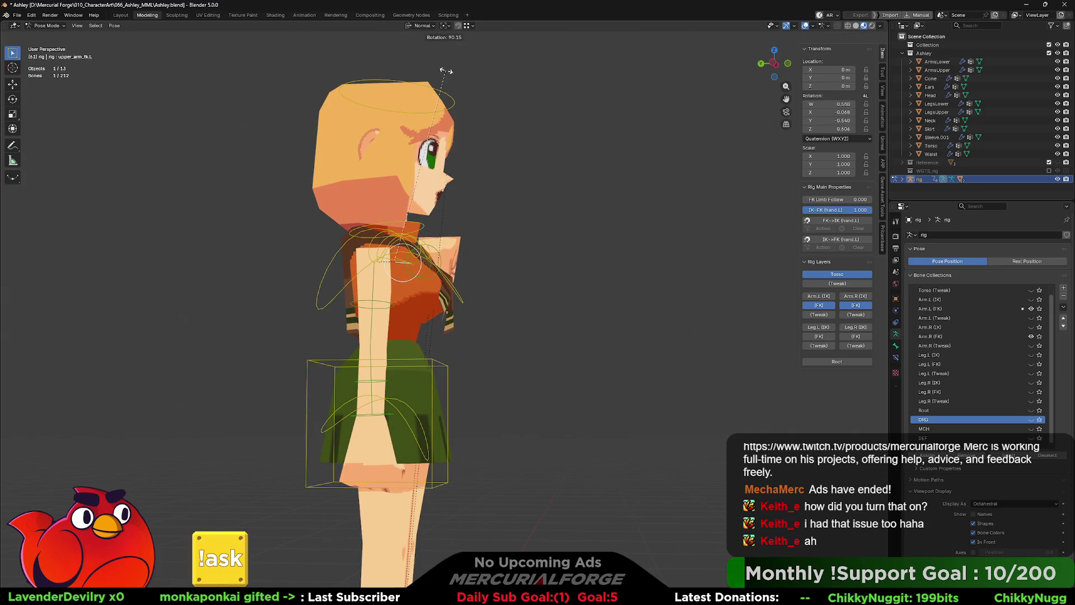
pyautogui.moveTo(510, 195); pyautogui.dragTo(329, 190, button='middle')
pyautogui.press('r')
pyautogui.press('r')
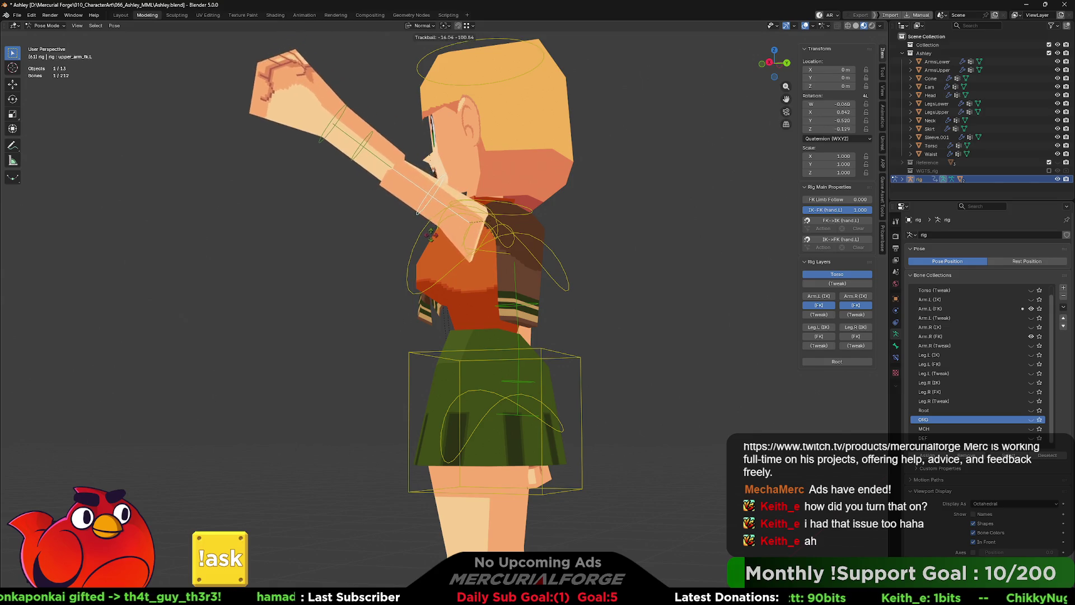
pyautogui.click(450, 210)
# Step: Inspect the raised arm from the front, then undo the arm and shoulder rotations back to rest
pyautogui.moveTo(420, 206)
pyautogui.mouseDown(button='middle')
pyautogui.moveTo(567, 223)
pyautogui.moveTo(575, 290)
pyautogui.mouseUp(button='middle')
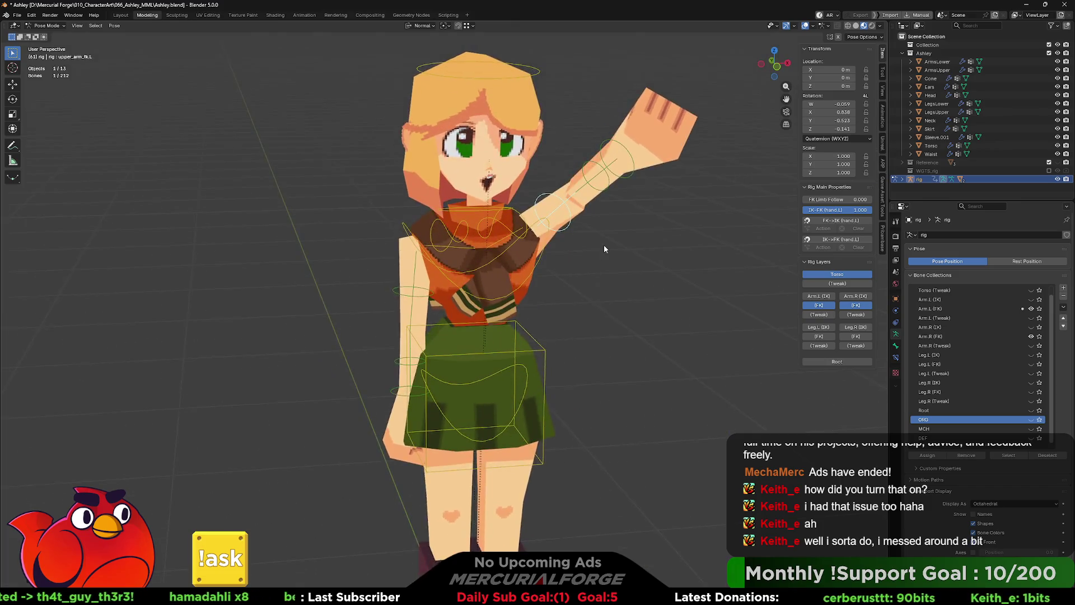
pyautogui.moveTo(605, 245); pyautogui.dragTo(564, 285, button='middle')
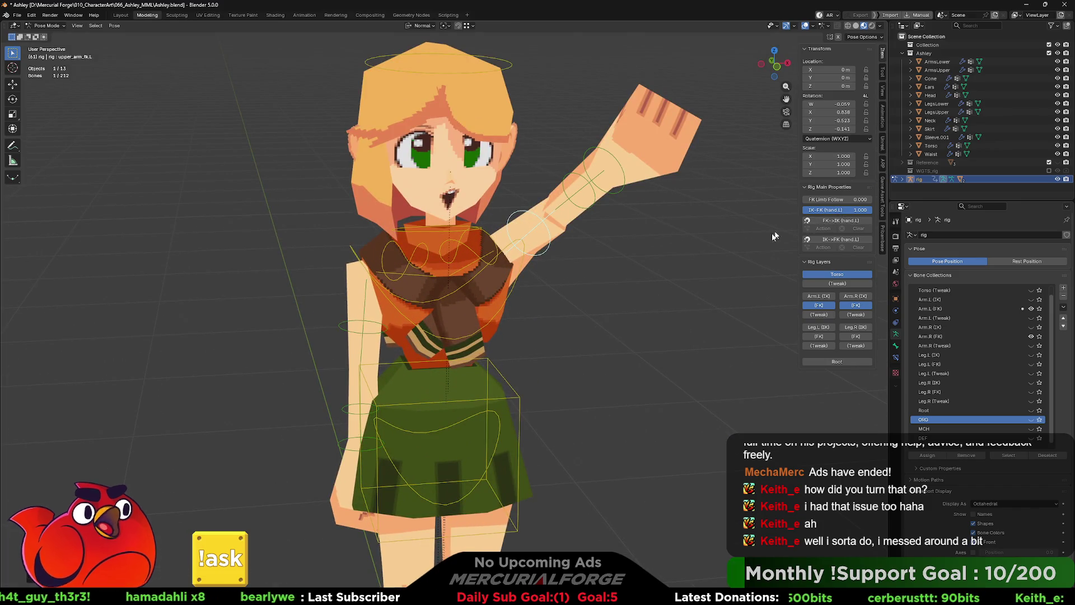
pyautogui.moveTo(668, 265); pyautogui.dragTo(830, 286, button='middle')
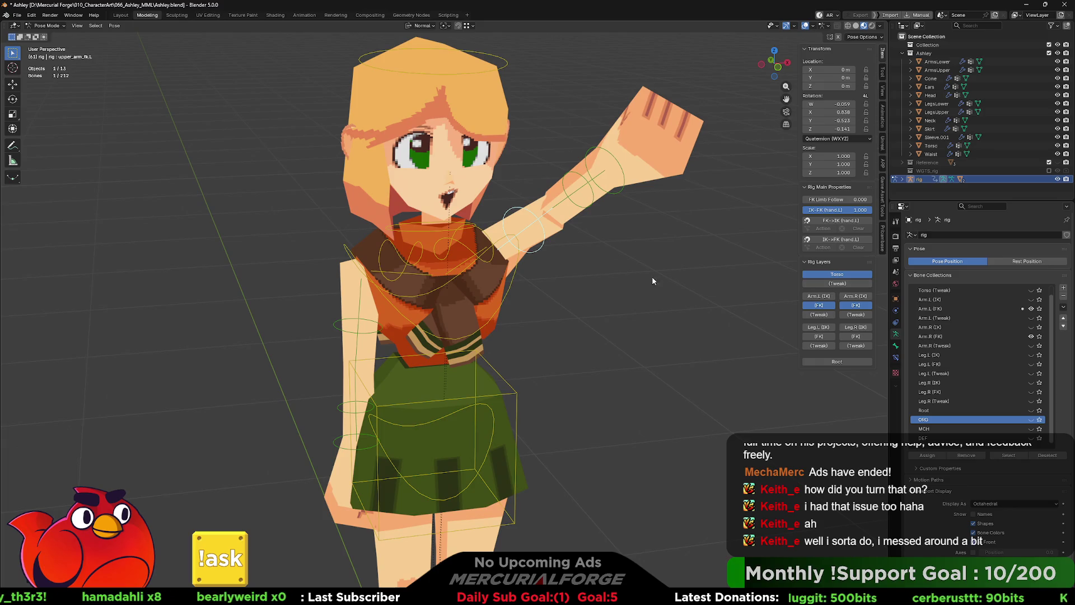
pyautogui.moveTo(597, 259); pyautogui.dragTo(593, 252, button='middle')
pyautogui.hotkey('ctrl', 'z')
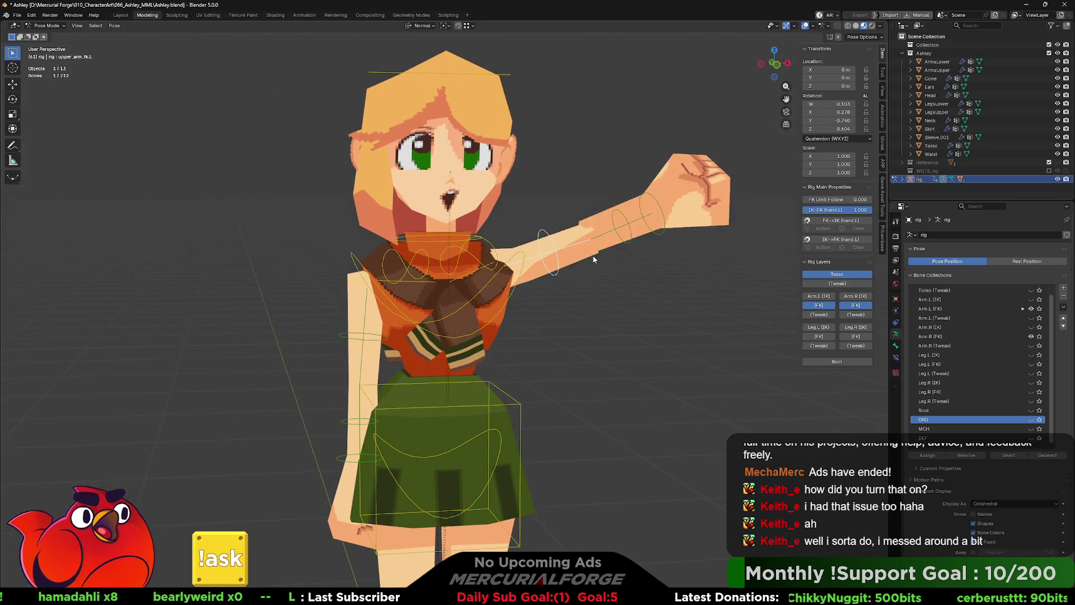
pyautogui.hotkey('ctrl', 'z')
pyautogui.hotkey('ctrl', 'z')
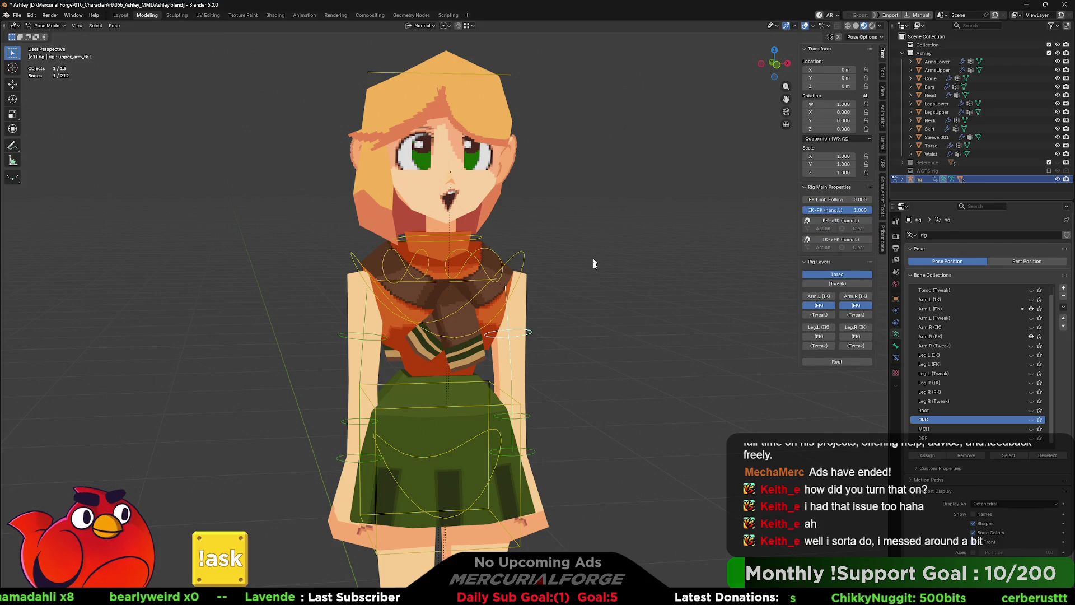
pyautogui.hotkey('ctrl', 'z')
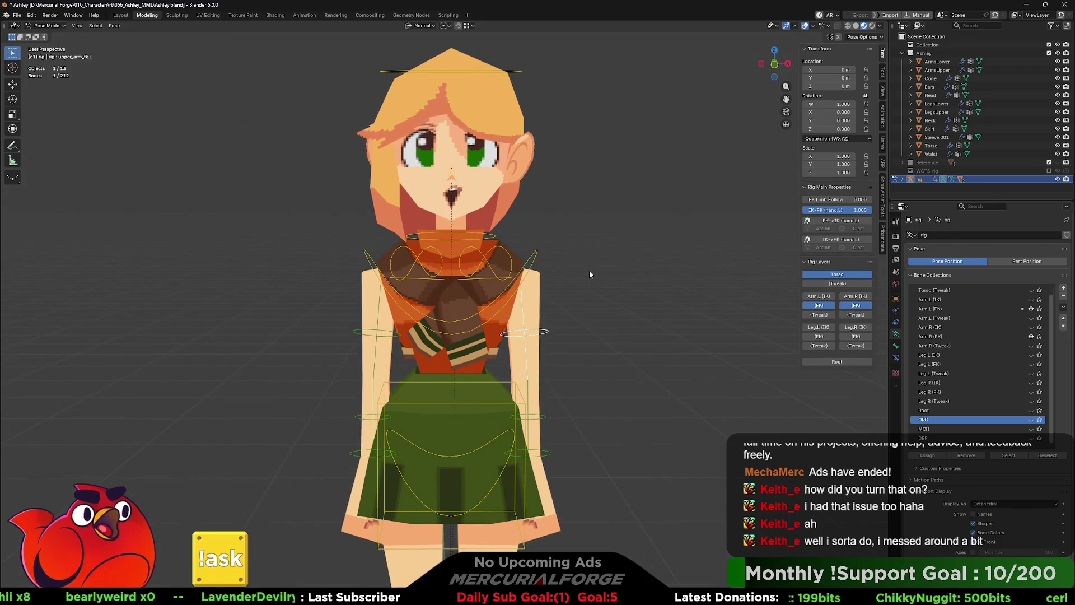
pyautogui.moveTo(589, 271)
pyautogui.mouseDown(button='middle')
pyautogui.moveTo(603, 274)
pyautogui.moveTo(589, 320)
pyautogui.moveTo(471, 244)
pyautogui.mouseUp(button='middle')
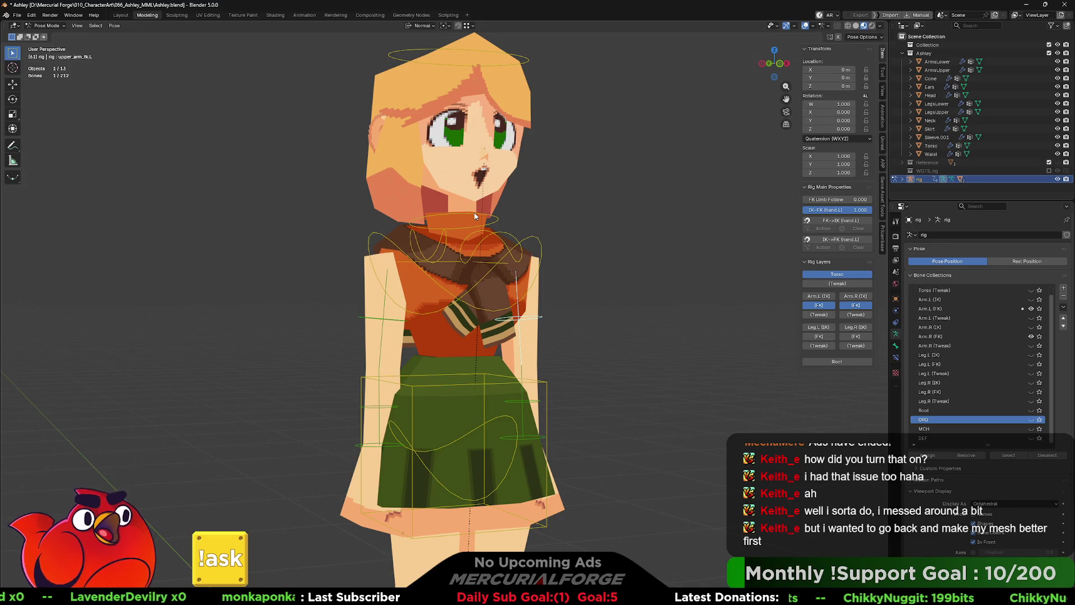
# Step: Rotate the neck bone so the head tilts sharply to one side
pyautogui.click(475, 217)
pyautogui.press('r')
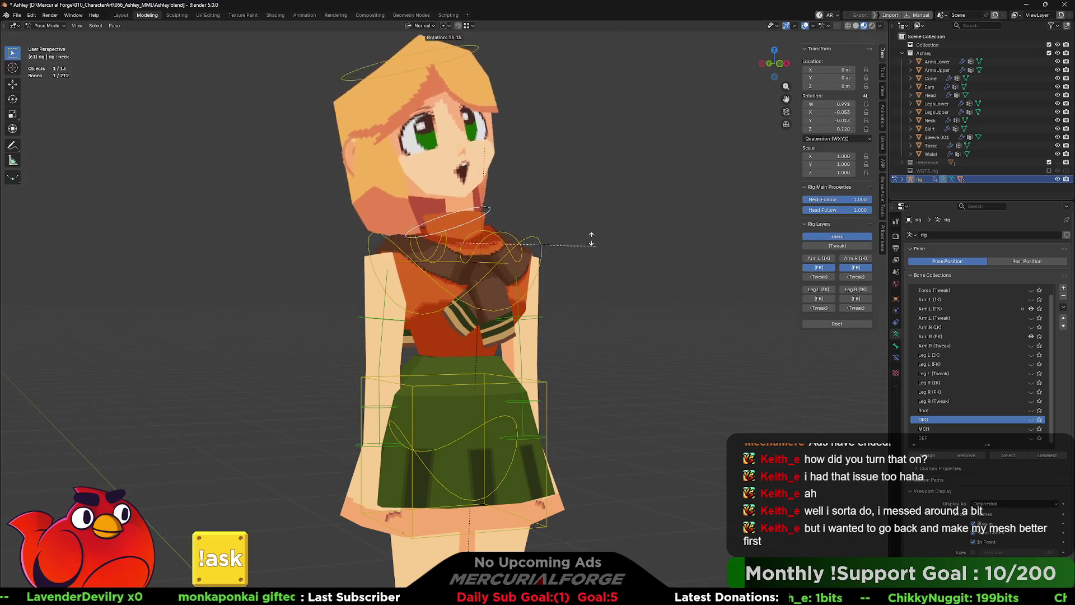
pyautogui.click(515, 189)
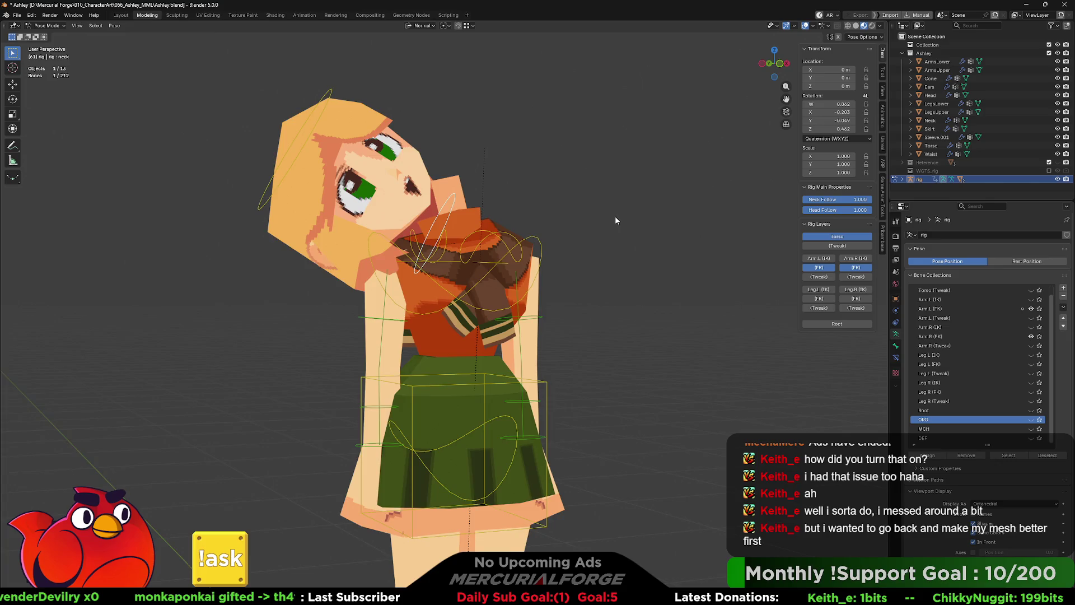
pyautogui.scroll(2, 617, 219)
pyautogui.scroll(2, 605, 333)
pyautogui.scroll(2, 606, 328)
pyautogui.scroll(2, 590, 340)
pyautogui.moveTo(591, 337)
pyautogui.mouseDown(button='middle')
pyautogui.moveTo(590, 311)
pyautogui.moveTo(572, 313)
pyautogui.moveTo(572, 292)
pyautogui.mouseUp(button='middle')
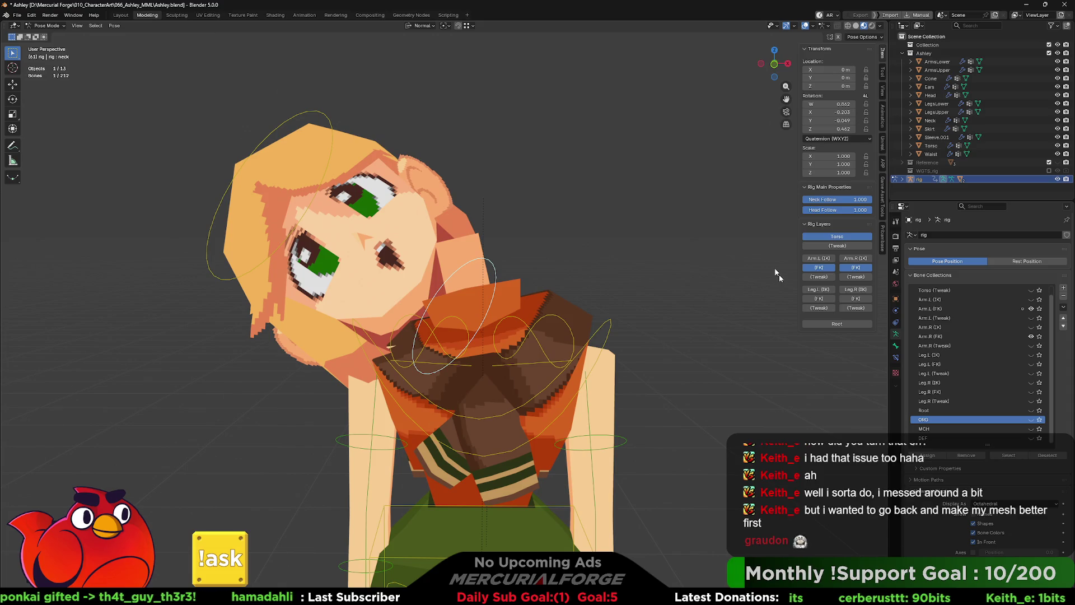
# Step: Toggle the Torso layer off and on, test the Head Follow slider, and enable Arm.R (FK)
pyautogui.click(837, 237)
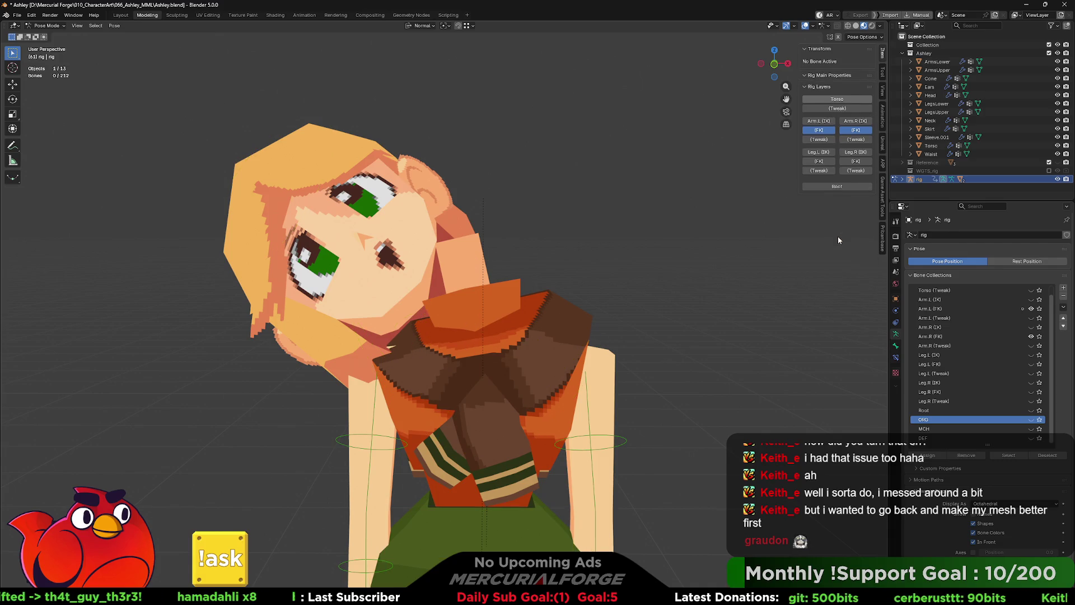
pyautogui.click(844, 100)
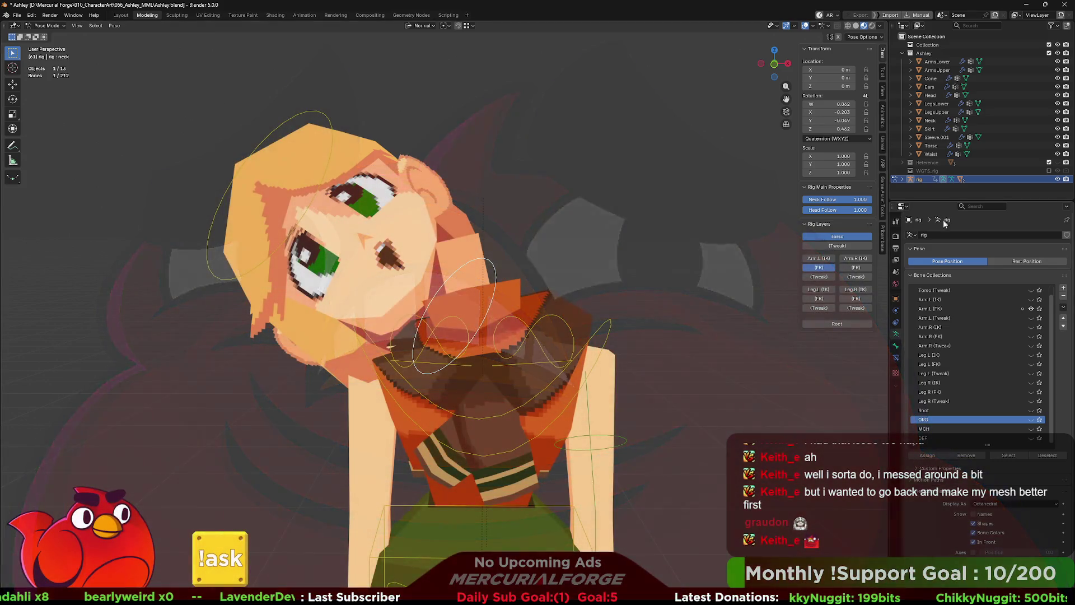
pyautogui.moveTo(841, 209); pyautogui.dragTo(874, 213)
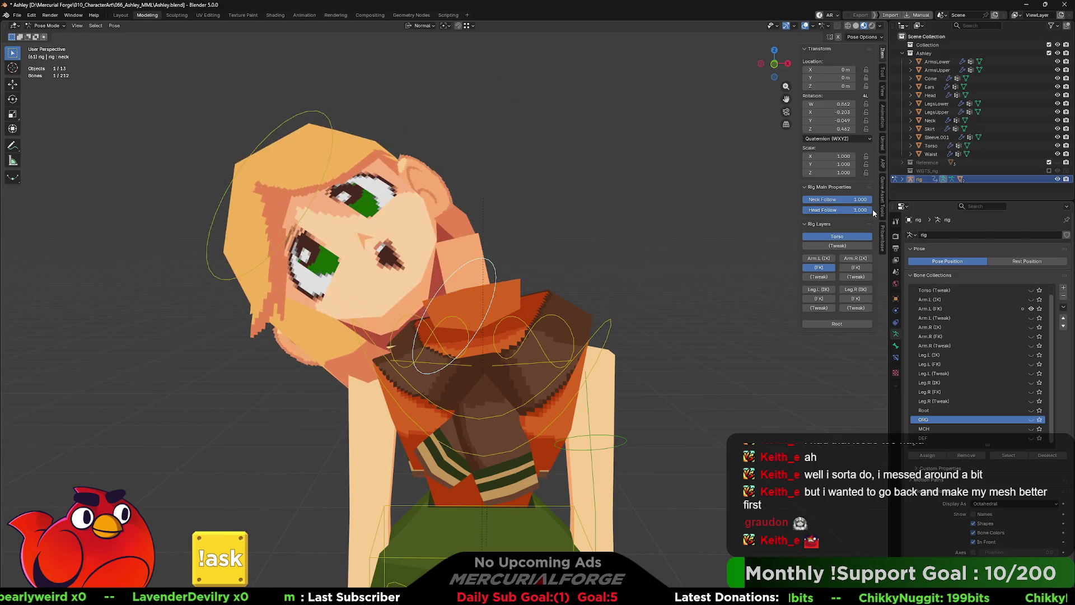
pyautogui.click(856, 268)
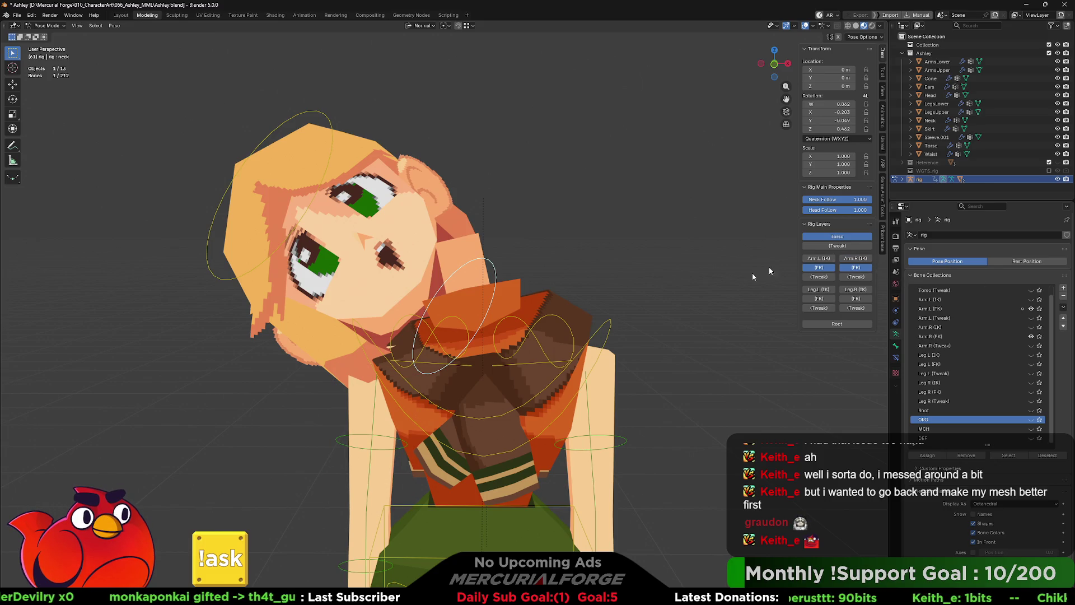
pyautogui.scroll(-2, 731, 267)
pyautogui.scroll(-2, 731, 268)
pyautogui.scroll(-2, 732, 268)
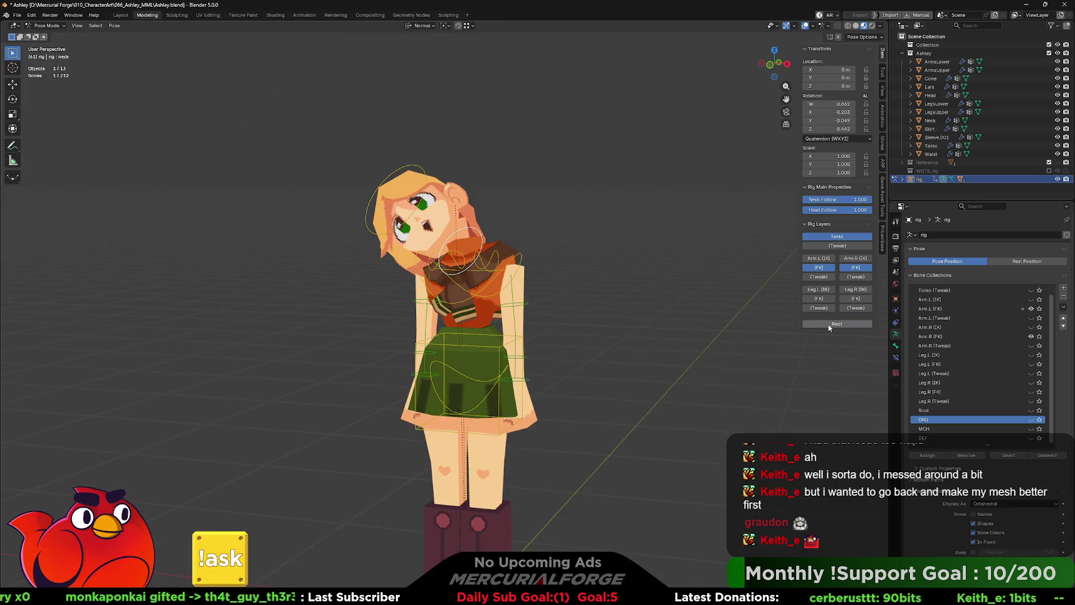
# Step: Set Head Follow to 0 and undo/redo until the head sits upright again
pyautogui.moveTo(682, 336)
pyautogui.mouseDown(button='middle')
pyautogui.moveTo(690, 201)
pyautogui.moveTo(666, 363)
pyautogui.moveTo(718, 274)
pyautogui.mouseUp(button='middle')
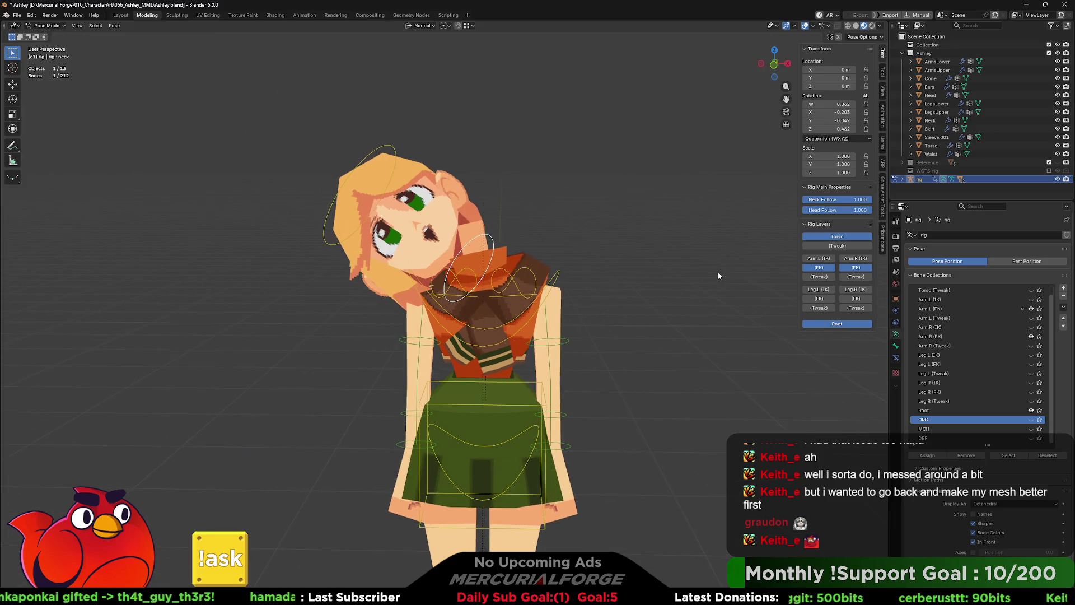
pyautogui.moveTo(839, 209)
pyautogui.mouseDown()
pyautogui.moveTo(806, 208)
pyautogui.moveTo(874, 199)
pyautogui.moveTo(874, 210)
pyautogui.mouseUp()
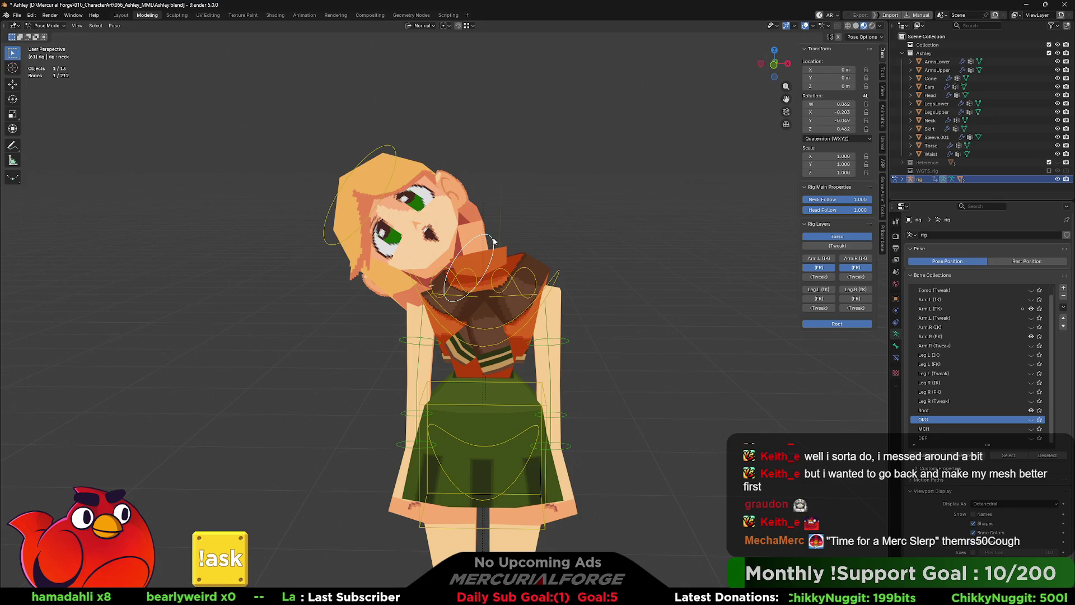
pyautogui.hotkey('ctrl', 'z')
pyautogui.hotkey('ctrl', 'shift', 'z')
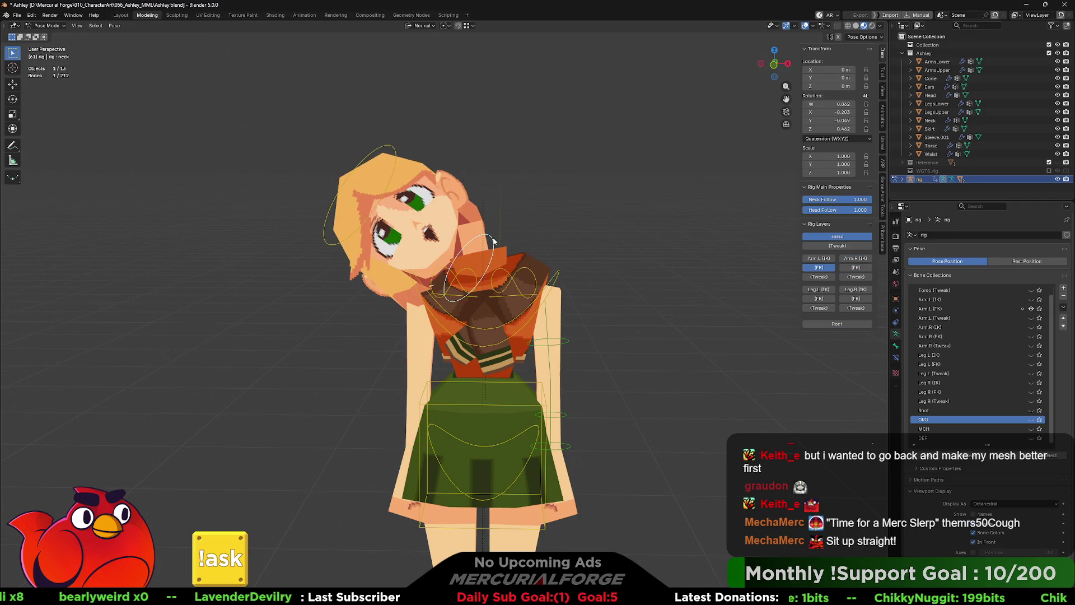
pyautogui.hotkey('ctrl', 'z')
pyautogui.hotkey('ctrl', 'shift', 'z')
pyautogui.hotkey('ctrl', 'z')
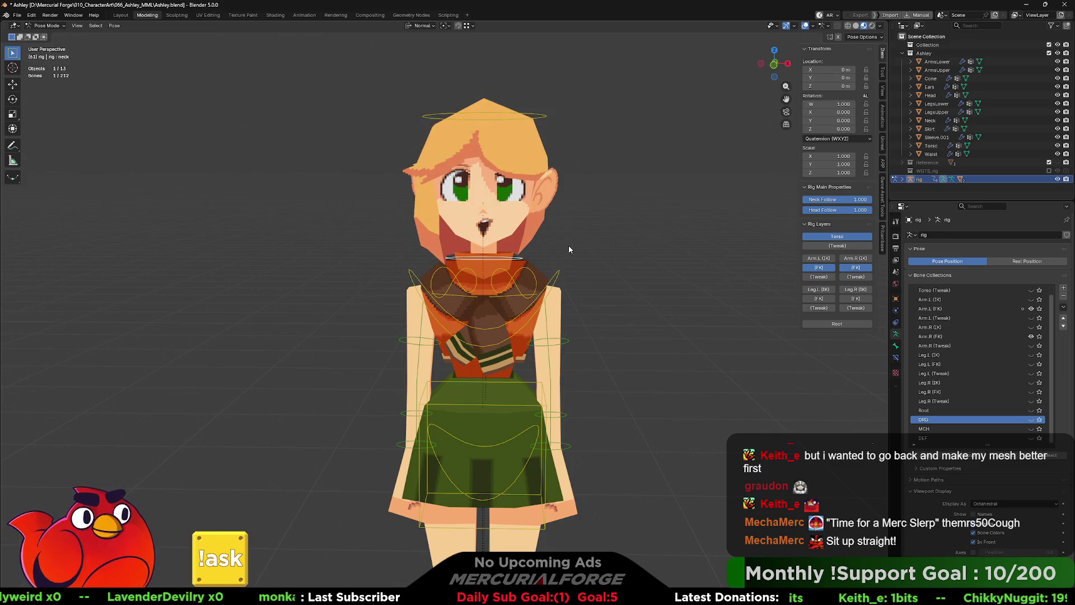
pyautogui.moveTo(558, 105); pyautogui.dragTo(533, 122)
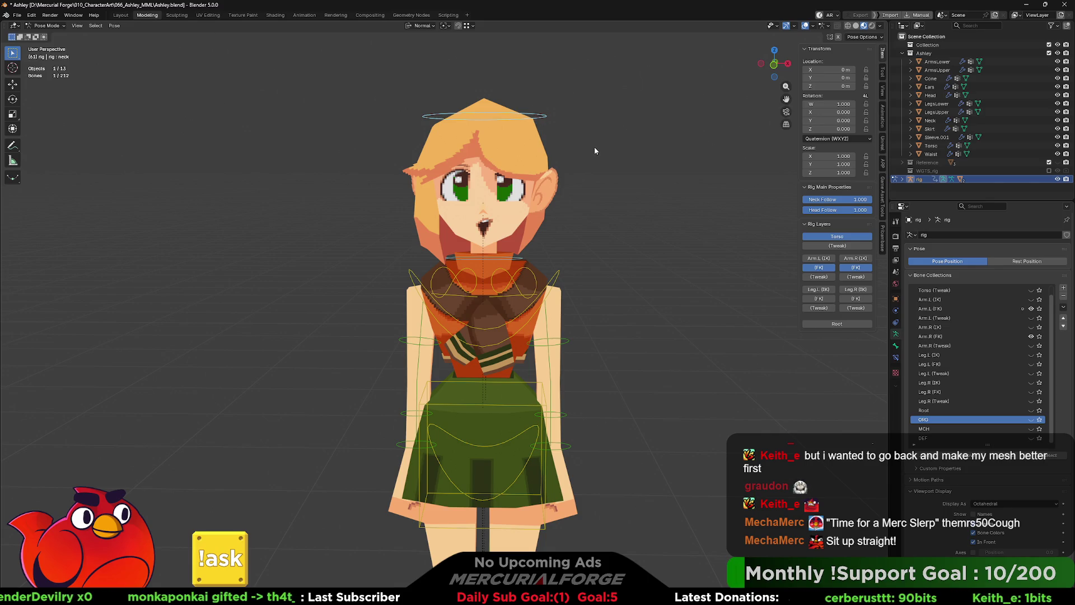
# Step: Trackball-rotate the head freely, cancel, and start rotating it again
pyautogui.press('r')
pyautogui.press('r')
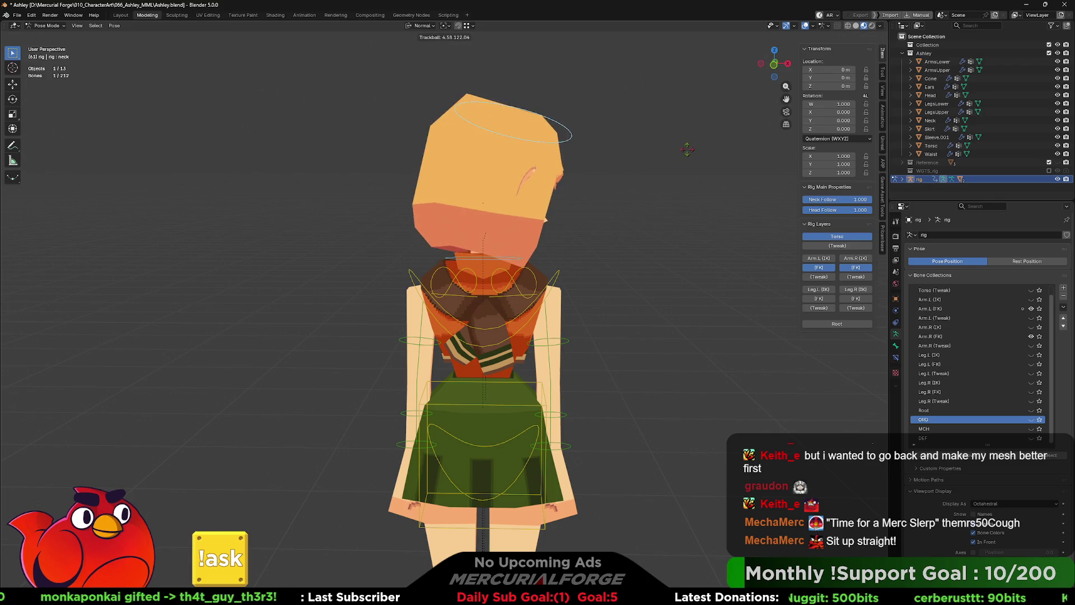
pyautogui.press('Escape')
pyautogui.moveTo(743, 147); pyautogui.dragTo(581, 205, button='middle')
pyautogui.press('r')
pyautogui.press('r')
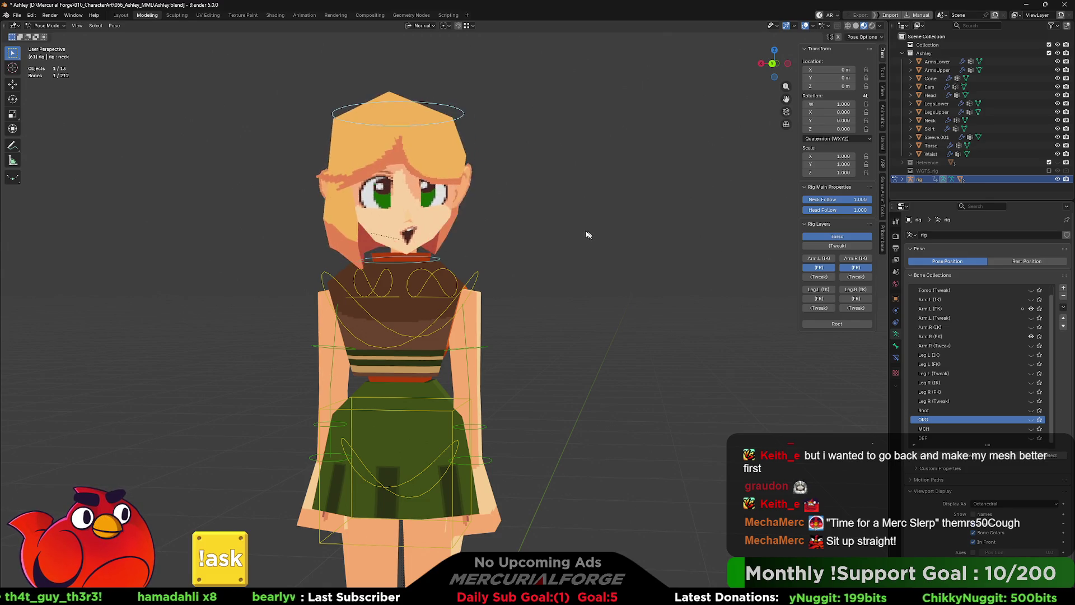
# Step: Confirm the head facing backwards, then try rotating the chest bone and cancel it
pyautogui.click(611, 233)
pyautogui.moveTo(612, 233); pyautogui.dragTo(415, 231, button='middle')
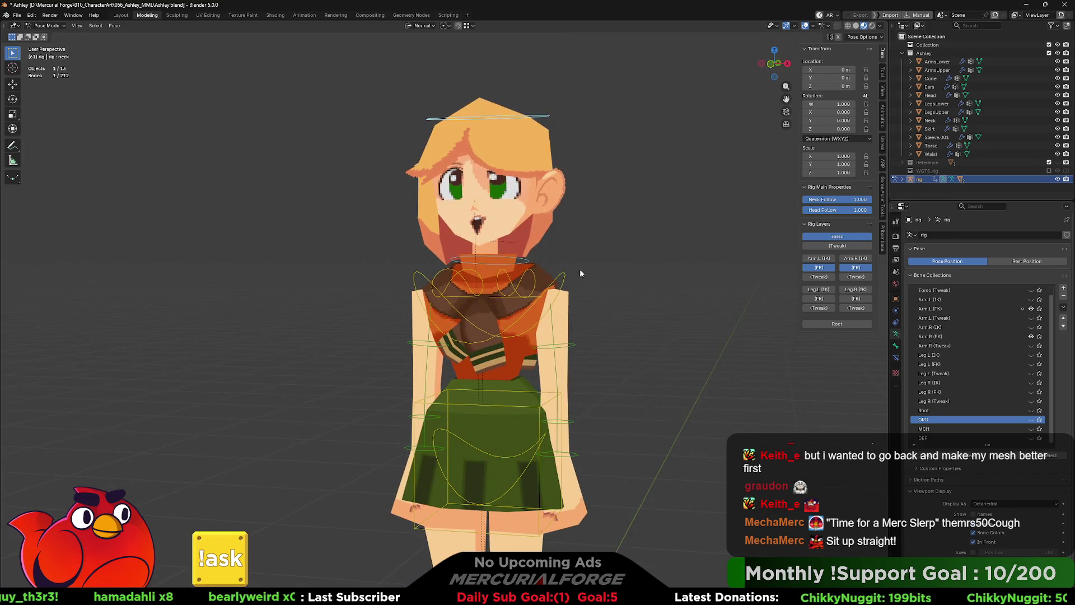
pyautogui.scroll(2, 549, 222)
pyautogui.moveTo(549, 222); pyautogui.dragTo(517, 235, button='middle')
pyautogui.click(537, 254)
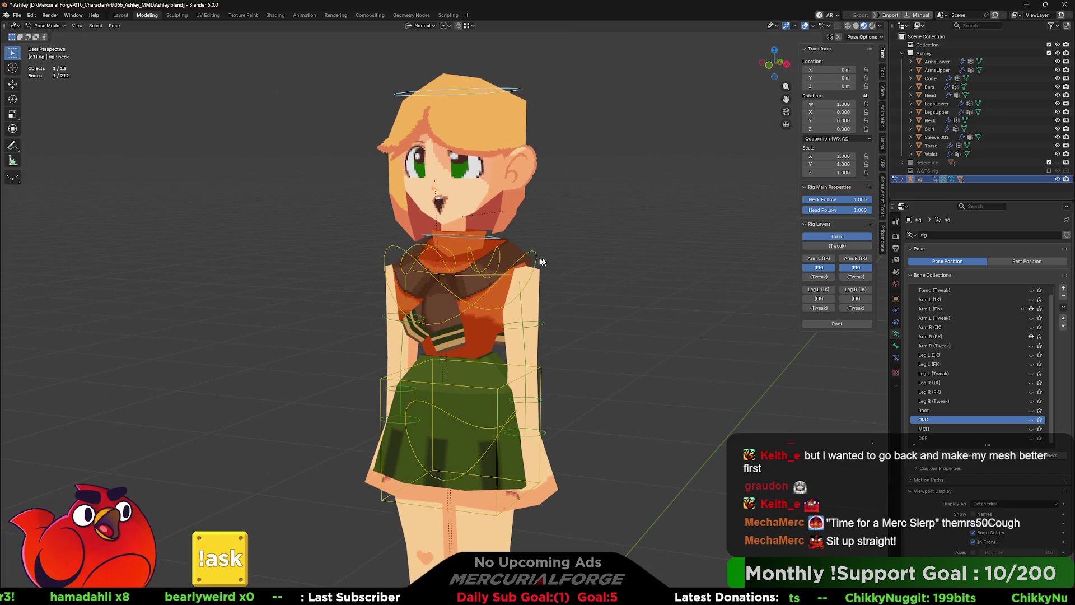
pyautogui.press('r')
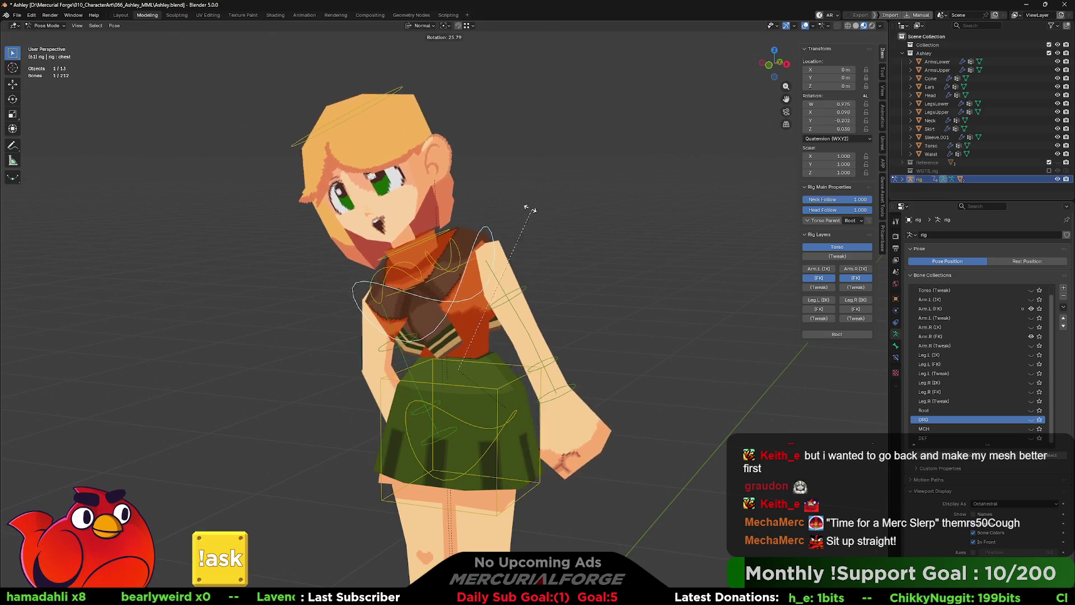
pyautogui.press('Escape')
pyautogui.moveTo(593, 342)
pyautogui.keyDown('shift'); pyautogui.mouseDown(button='middle')
pyautogui.moveTo(598, 251)
pyautogui.moveTo(619, 261)
pyautogui.mouseUp(button='middle'); pyautogui.keyUp('shift')
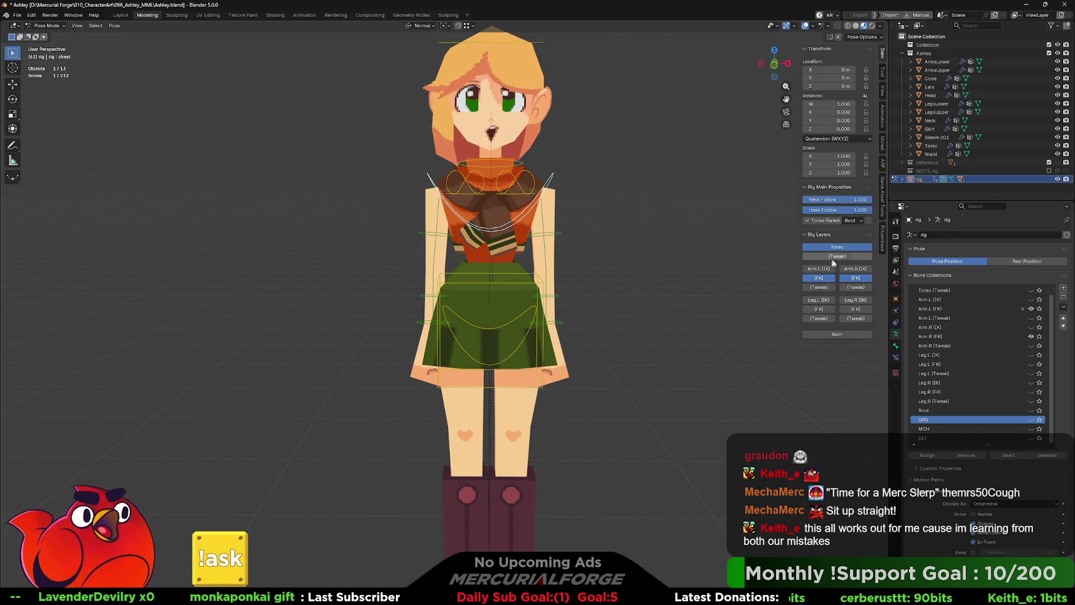
# Step: Check the right upper arm FK bone, then tilt the torso at the chest and confirm the pose
pyautogui.moveTo(565, 269); pyautogui.dragTo(619, 245, button='middle')
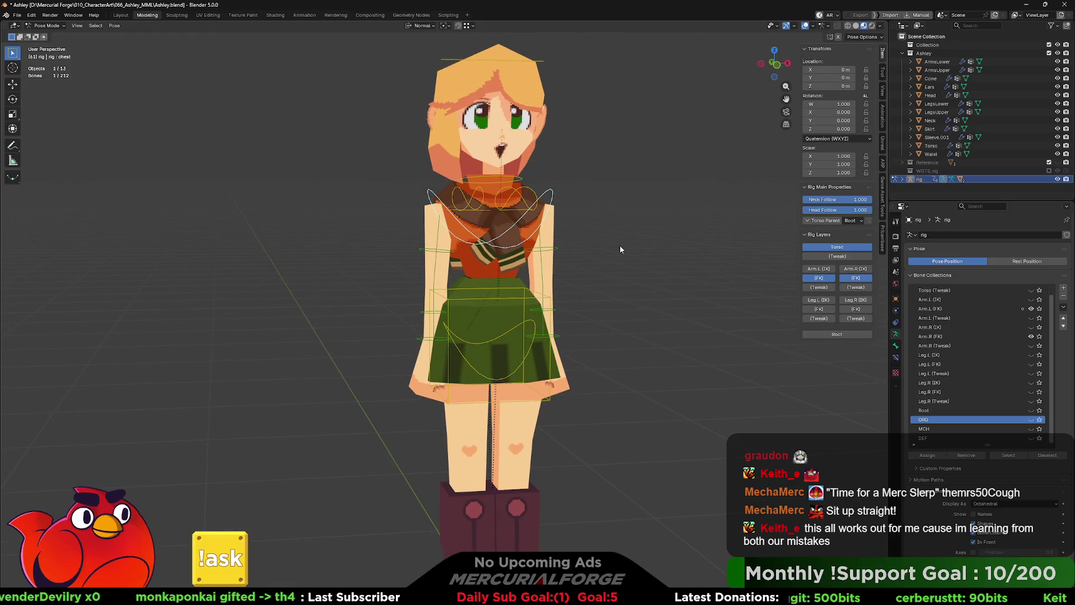
pyautogui.click(439, 252)
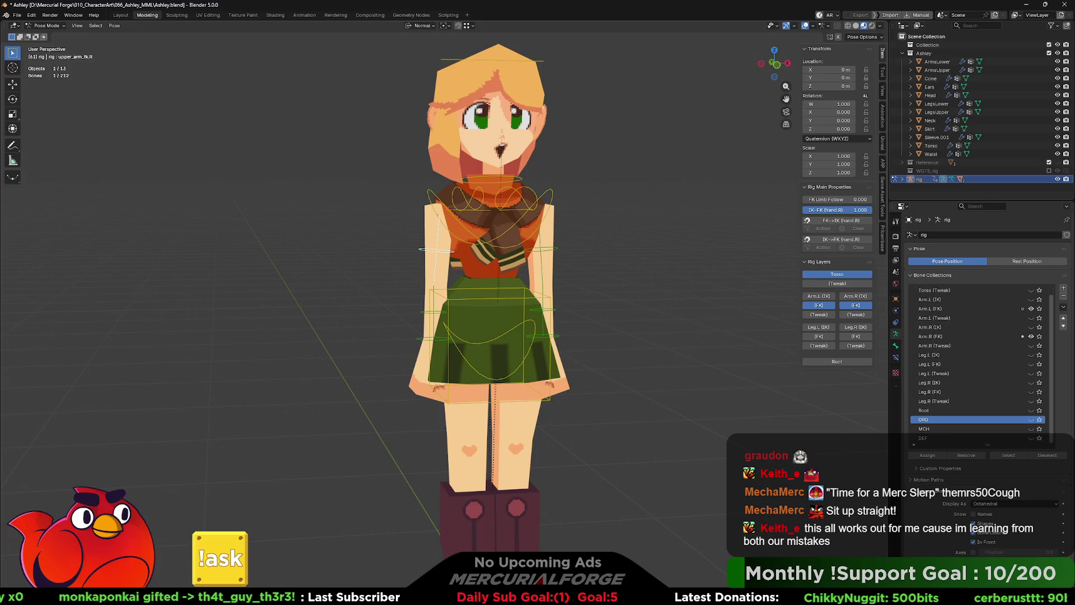
pyautogui.moveTo(534, 196); pyautogui.dragTo(550, 197, button='middle')
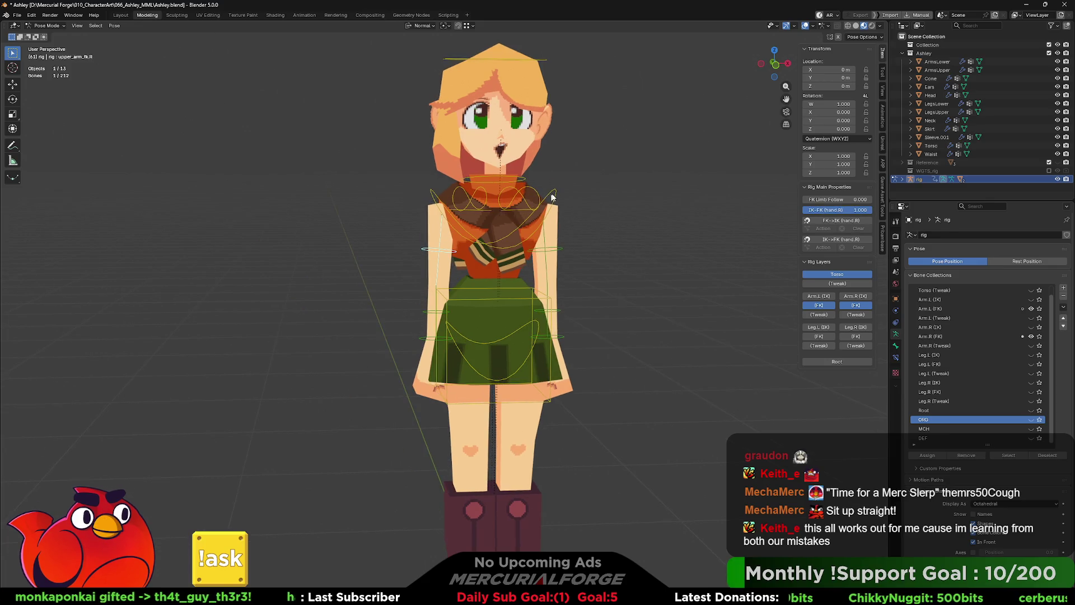
pyautogui.click(564, 188)
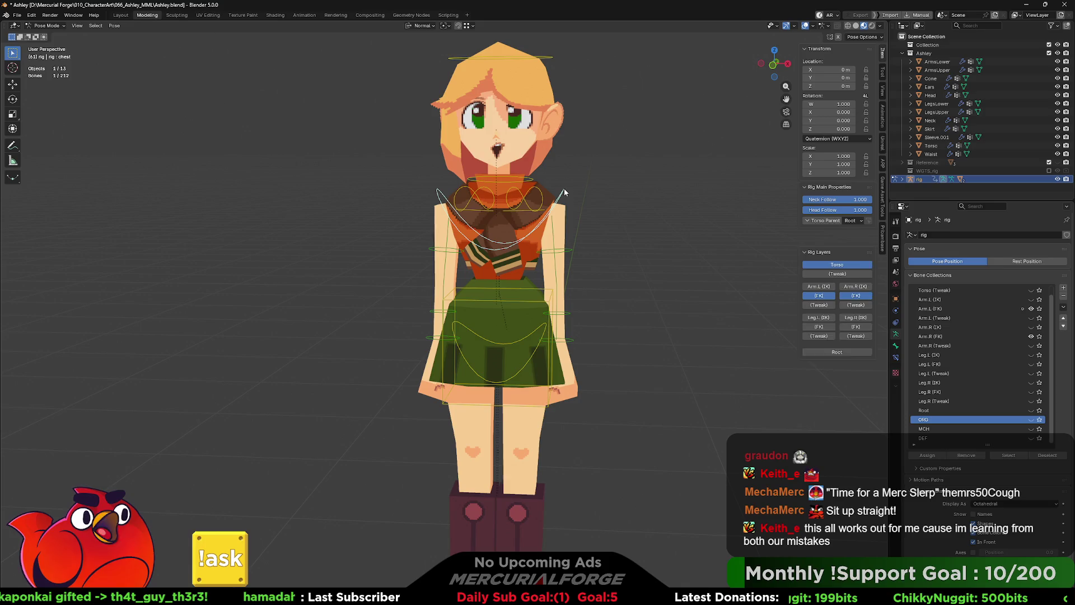
pyautogui.press('r')
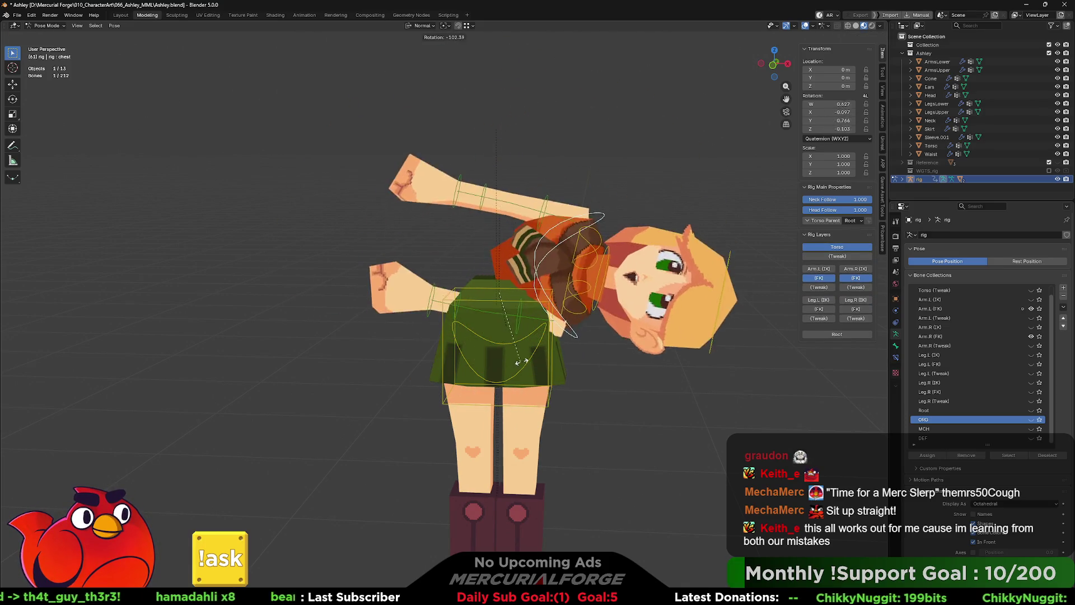
pyautogui.click(493, 310)
pyautogui.moveTo(493, 310); pyautogui.dragTo(396, 269, button='middle')
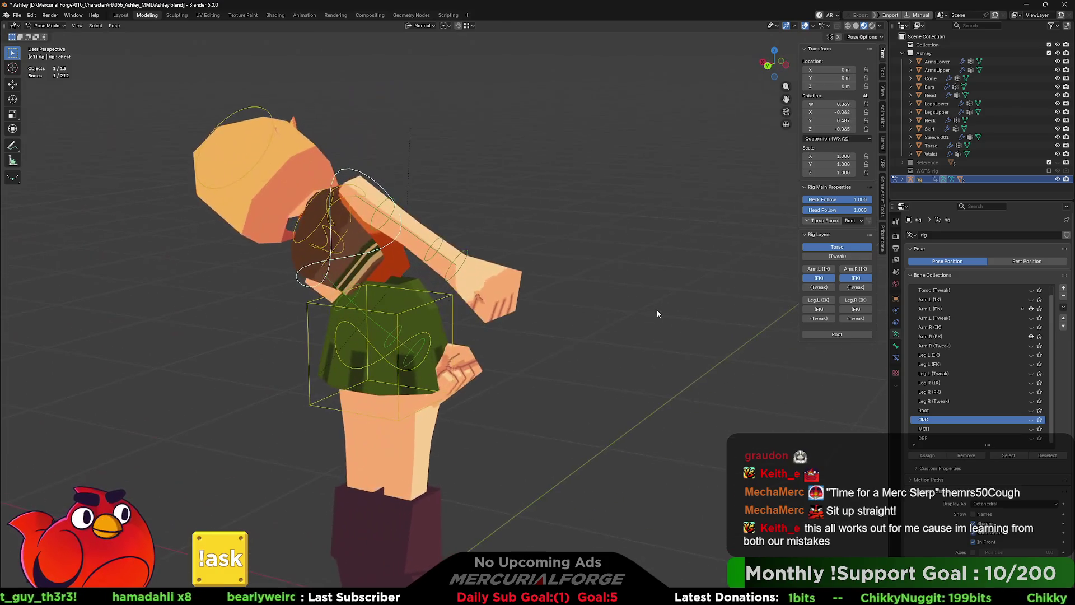
pyautogui.scroll(2, 396, 272)
pyautogui.scroll(3, 395, 271)
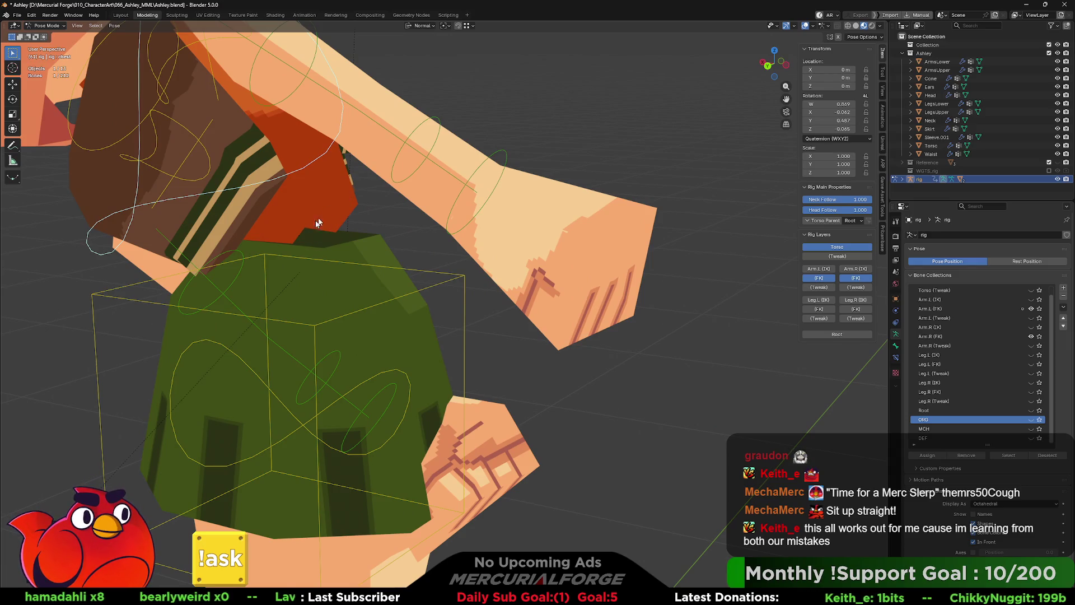
pyautogui.scroll(-5, 328, 217)
# Step: Reset the chest, twist it about its own Y axis, then deselect and inspect the skirt and legs
pyautogui.hotkey('alt', 'r')
pyautogui.moveTo(480, 243)
pyautogui.mouseDown(button='middle')
pyautogui.moveTo(500, 255)
pyautogui.moveTo(370, 244)
pyautogui.moveTo(475, 273)
pyautogui.mouseUp(button='middle')
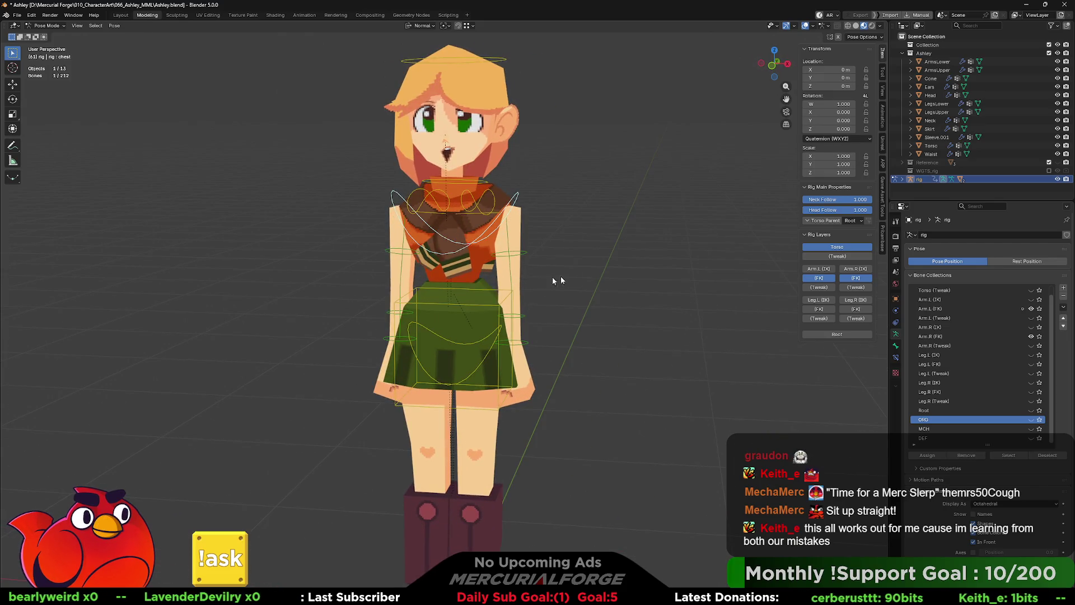
pyautogui.press('r')
pyautogui.press('y')
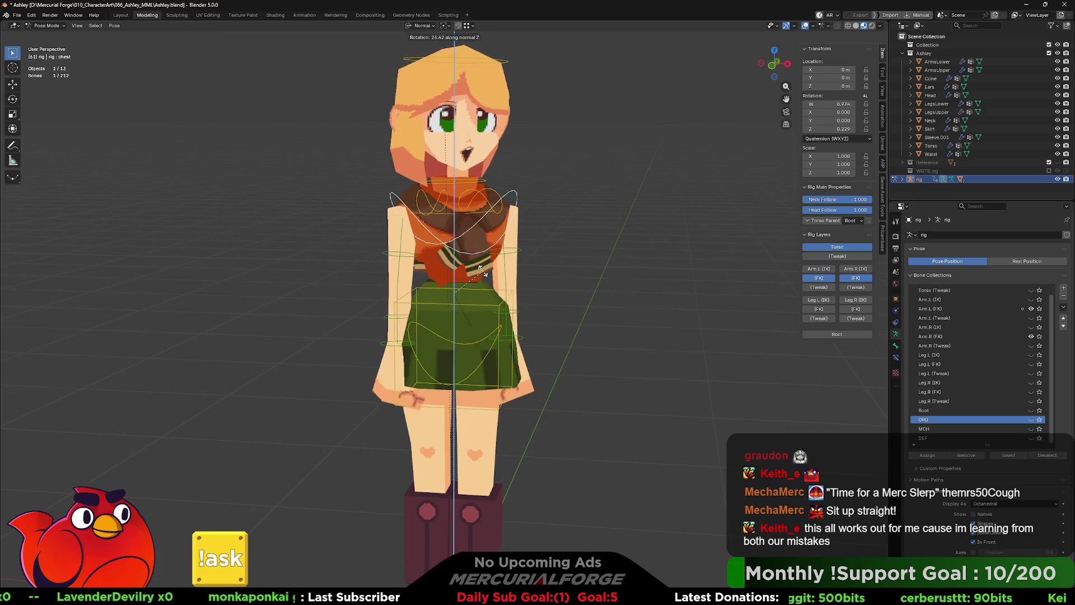
pyautogui.moveTo(576, 274); pyautogui.dragTo(562, 273, button='middle')
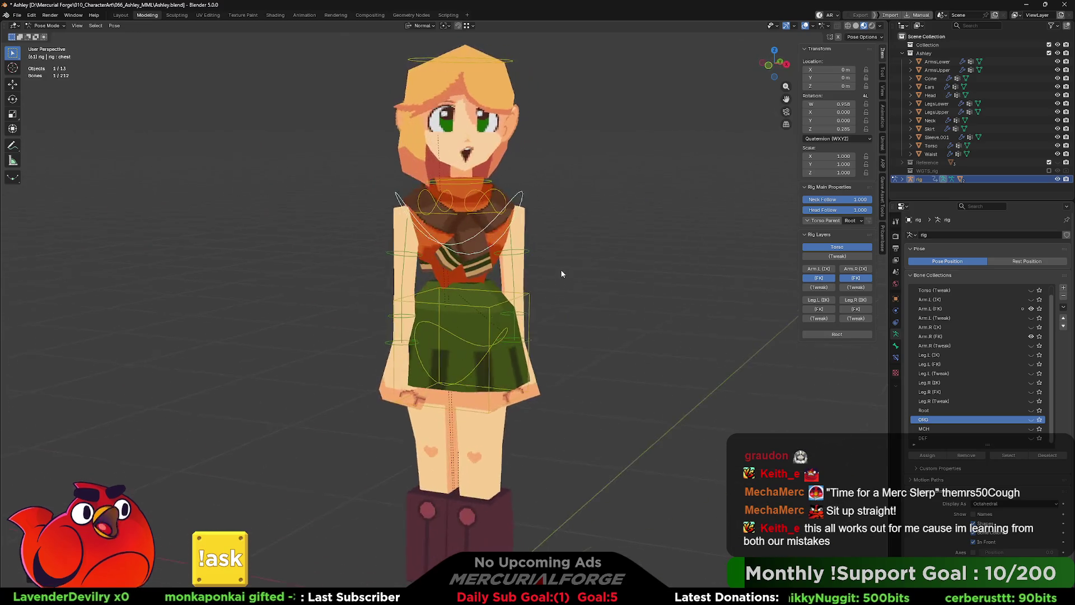
pyautogui.click(585, 274)
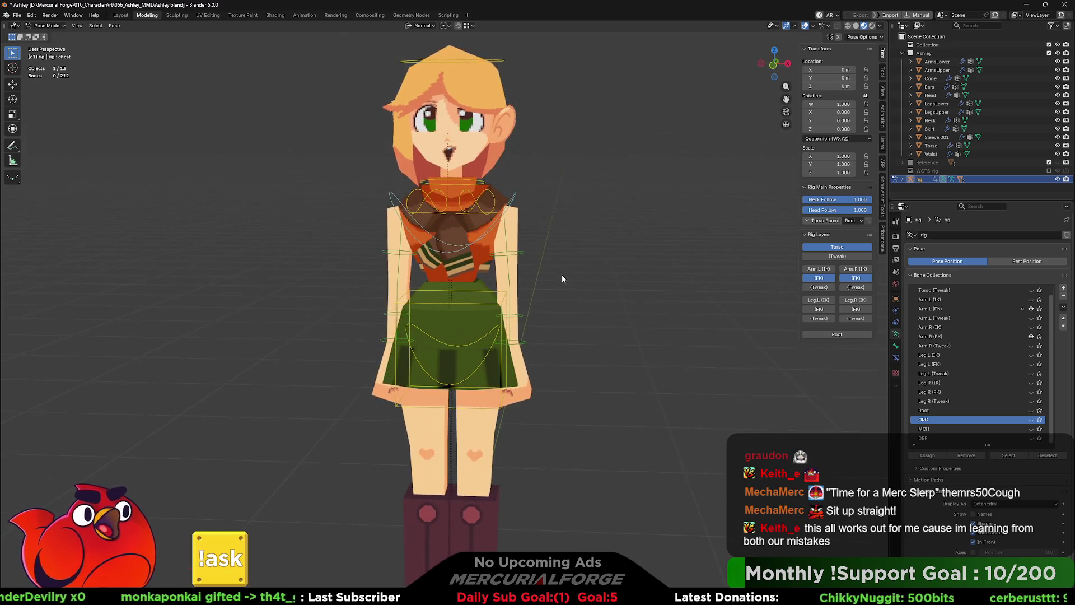
pyautogui.scroll(3, 561, 275)
pyautogui.scroll(2, 572, 281)
pyautogui.moveTo(604, 312); pyautogui.dragTo(636, 283, button='middle')
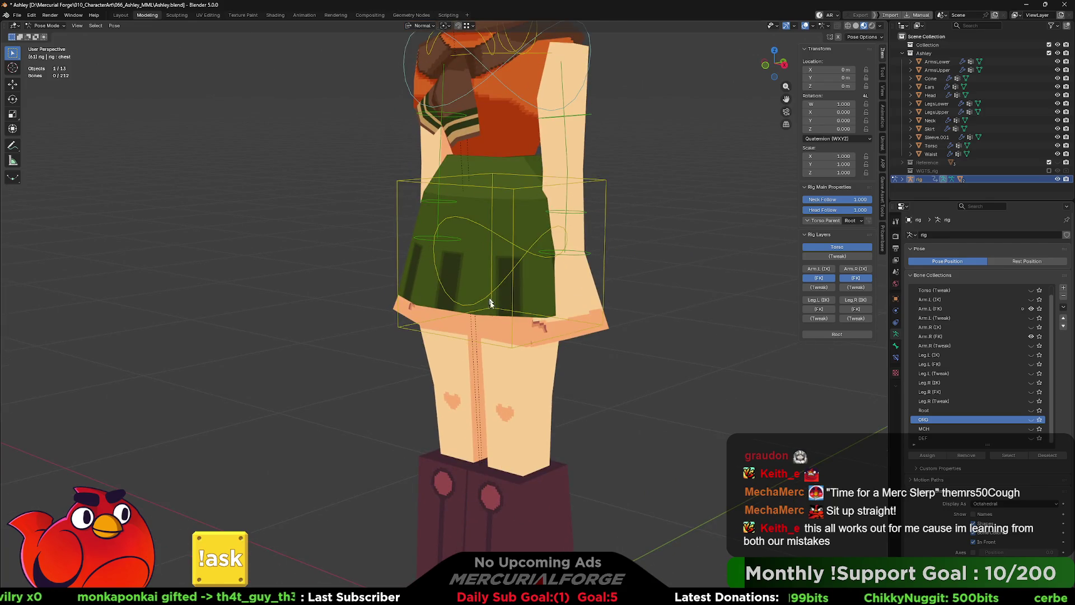
pyautogui.keyDown('shift'); pyautogui.moveTo(490, 300); pyautogui.dragTo(535, 204, button='middle'); pyautogui.keyUp('shift')
pyautogui.scroll(-3, 535, 205)
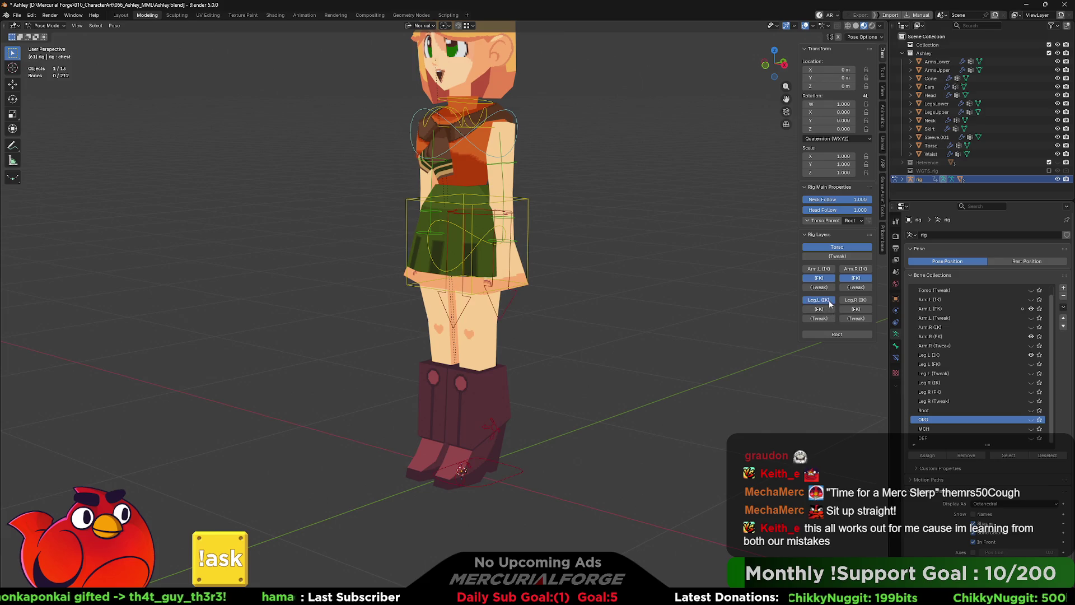
# Step: Enable the leg IK layer and lift the foot IK control upward to bend the knee
pyautogui.click(855, 300)
pyautogui.click(505, 471)
pyautogui.moveTo(505, 470); pyautogui.dragTo(546, 449, button='middle')
pyautogui.press('r')
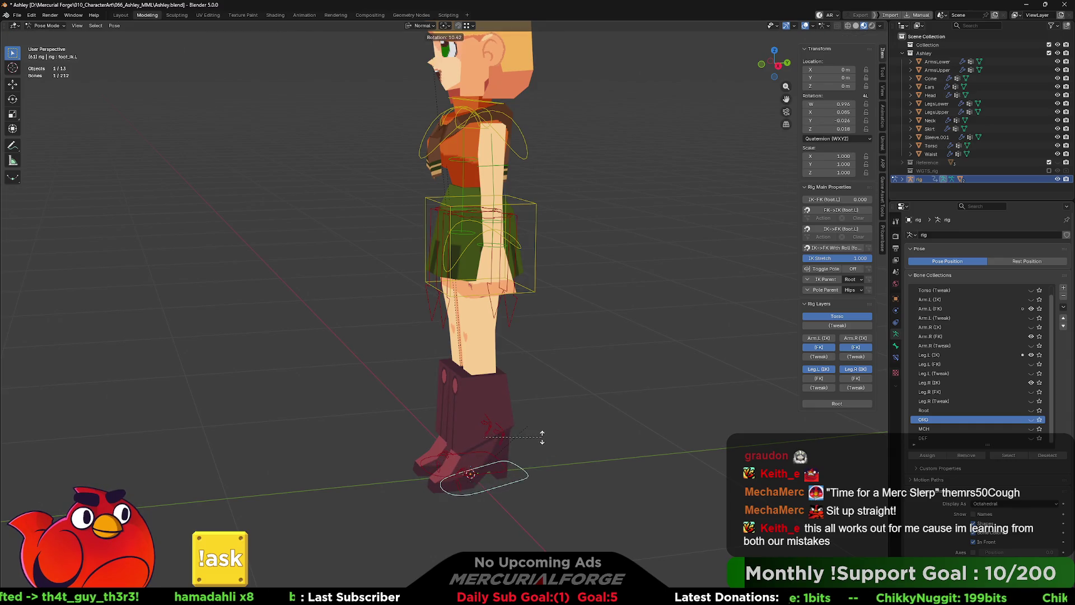
pyautogui.press('g')
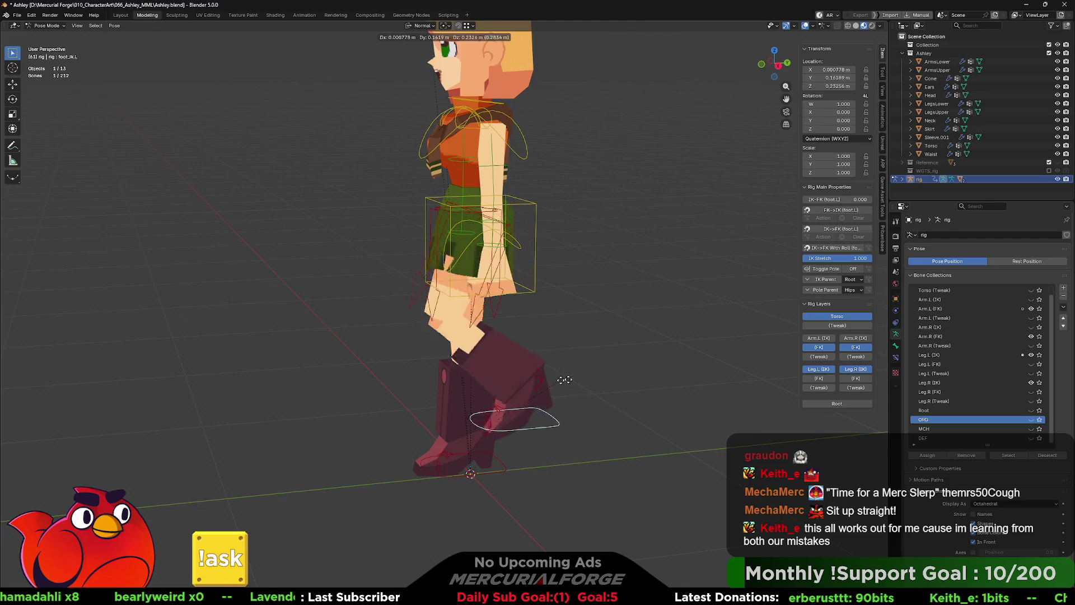
pyautogui.click(423, 303)
# Step: Move the foot control down and outward, inspect the bent leg from the side, and leave Pose Mode
pyautogui.moveTo(428, 292)
pyautogui.mouseDown(button='middle')
pyautogui.moveTo(546, 292)
pyautogui.moveTo(493, 291)
pyautogui.mouseUp(button='middle')
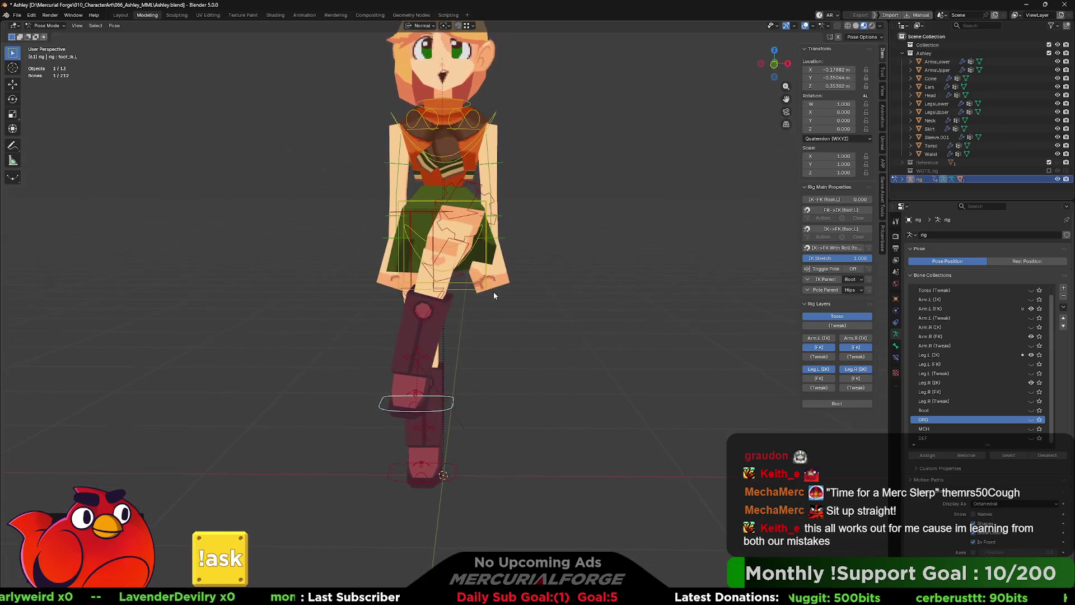
pyautogui.press('g')
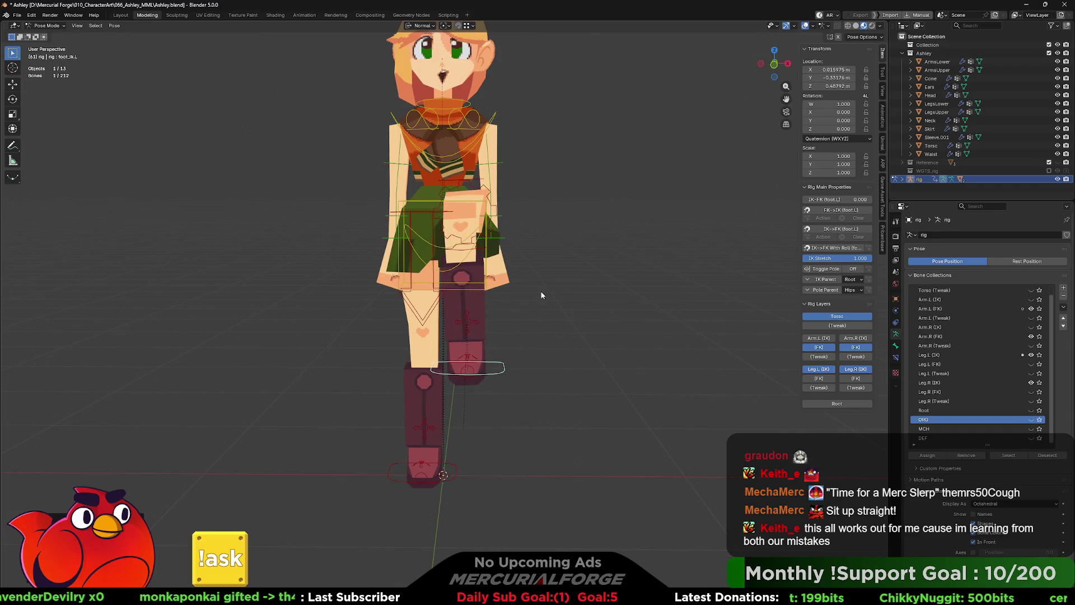
pyautogui.moveTo(540, 295); pyautogui.dragTo(458, 278, button='middle')
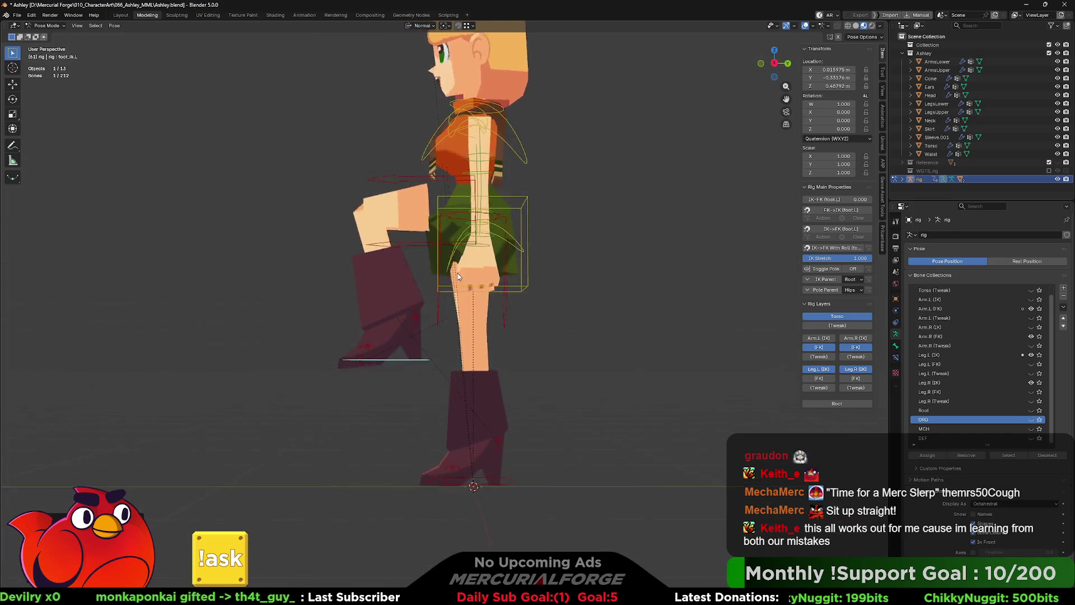
pyautogui.scroll(2, 458, 277)
pyautogui.scroll(2, 458, 423)
pyautogui.scroll(1, 456, 416)
pyautogui.scroll(2, 467, 367)
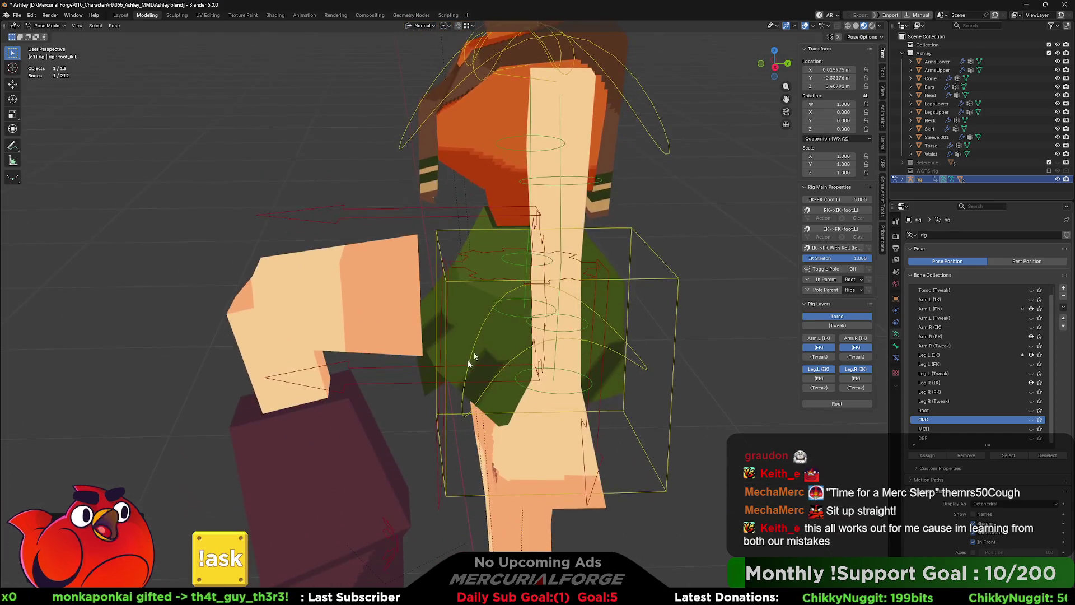
pyautogui.press('Tab')
pyautogui.press('Tab')
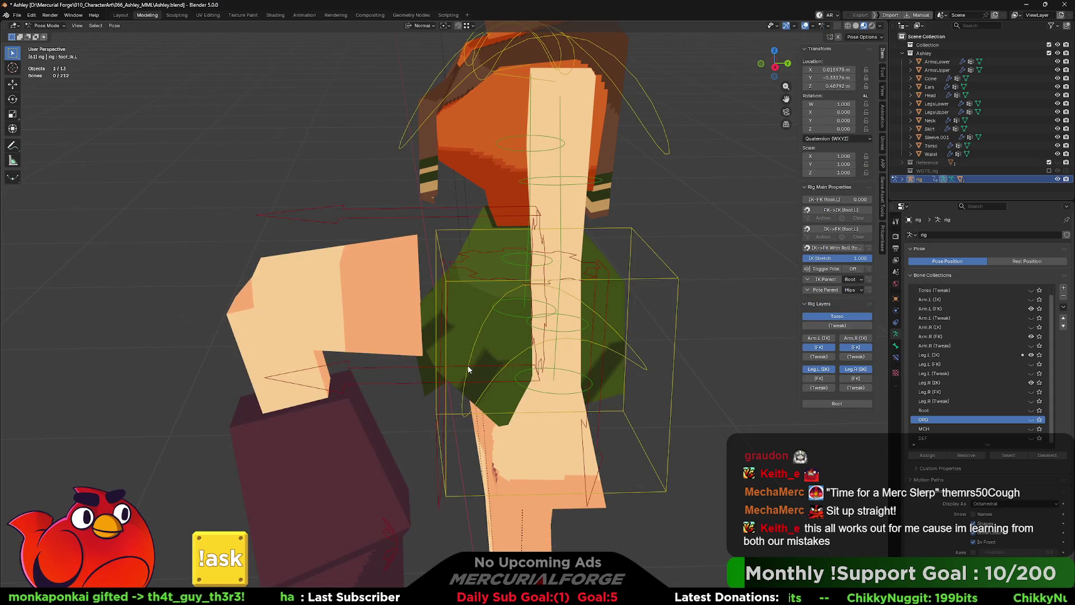
pyautogui.hotkey('ctrl', 'Tab')
# Step: Switch to Object Mode, select the Skirt mesh and enter Weight Paint
pyautogui.click(459, 353)
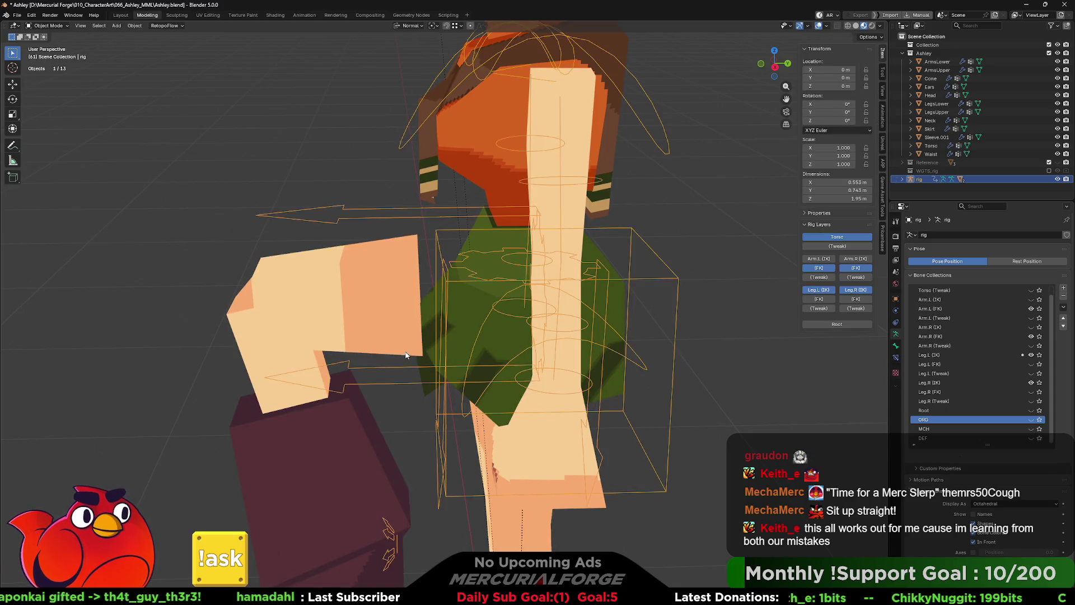
pyautogui.click(455, 342)
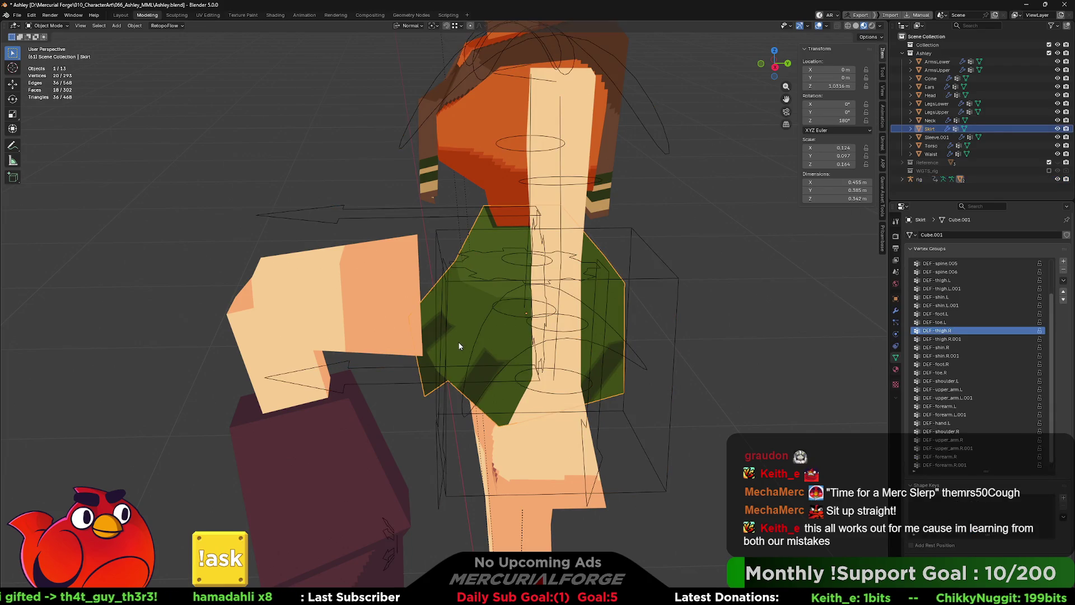
pyautogui.hotkey('ctrl', 'Tab')
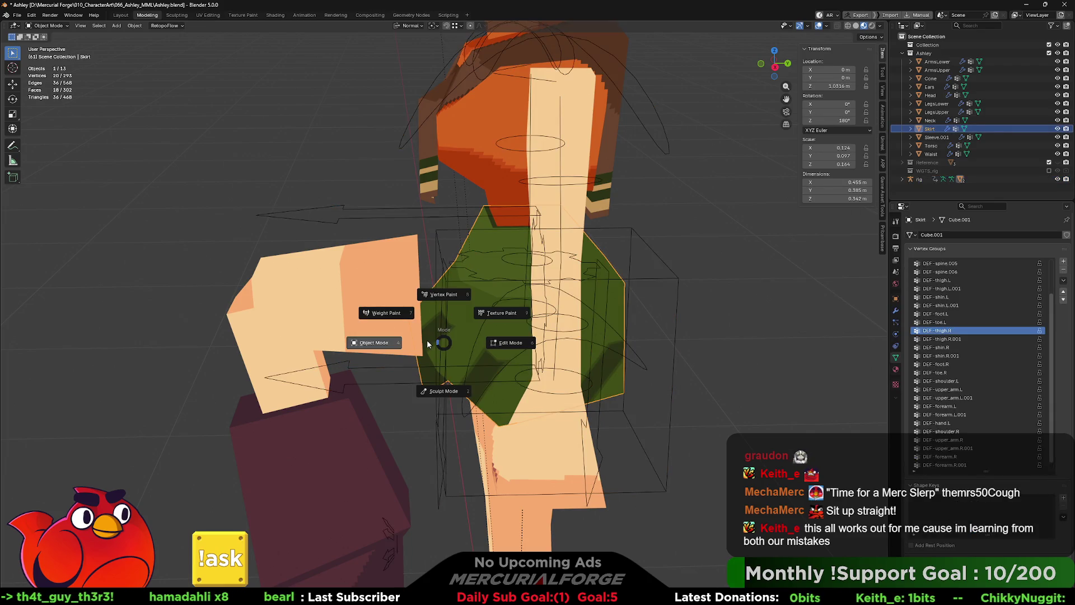
pyautogui.click(395, 315)
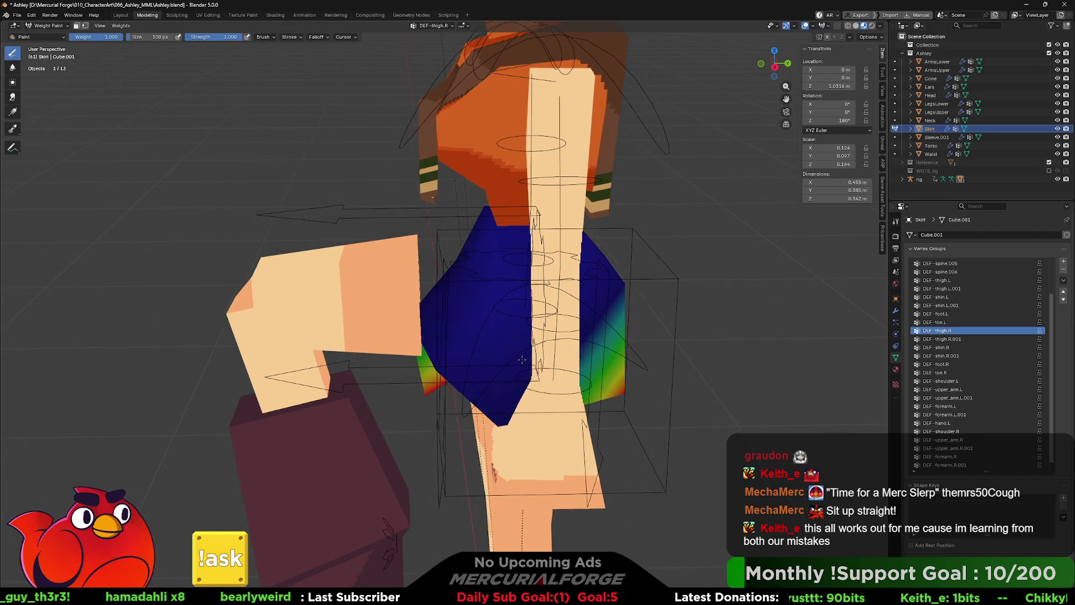
# Step: Inspect the DEF-thigh.L and DEF-thigh.L.001 skirt weights, then enter Edit Mode
pyautogui.moveTo(522, 360); pyautogui.dragTo(536, 348, button='middle')
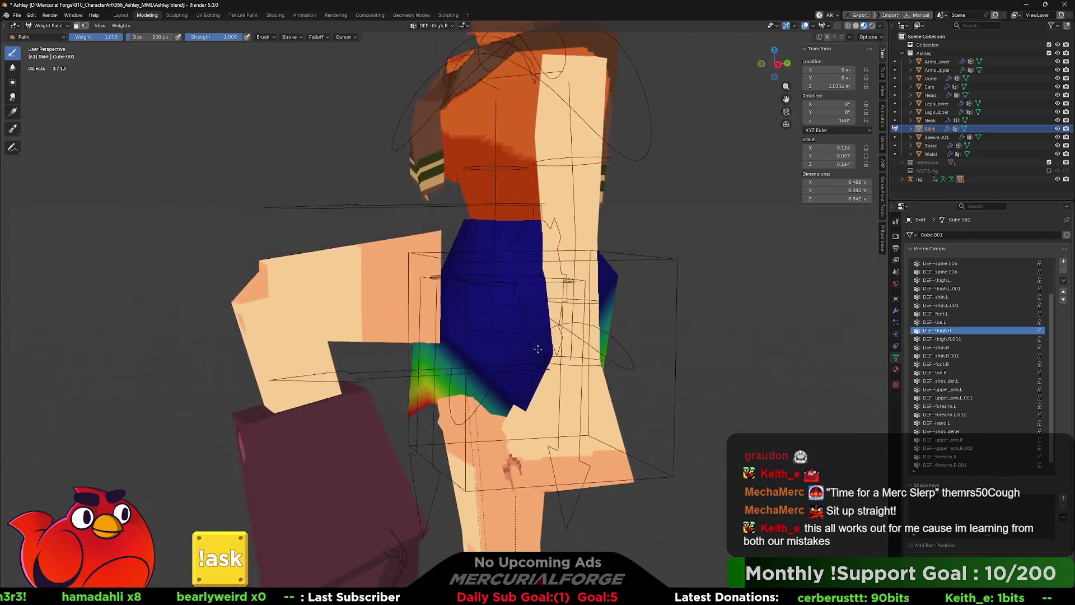
pyautogui.moveTo(536, 347)
pyautogui.mouseDown(button='middle')
pyautogui.moveTo(728, 363)
pyautogui.moveTo(540, 407)
pyautogui.moveTo(972, 365)
pyautogui.mouseUp(button='middle')
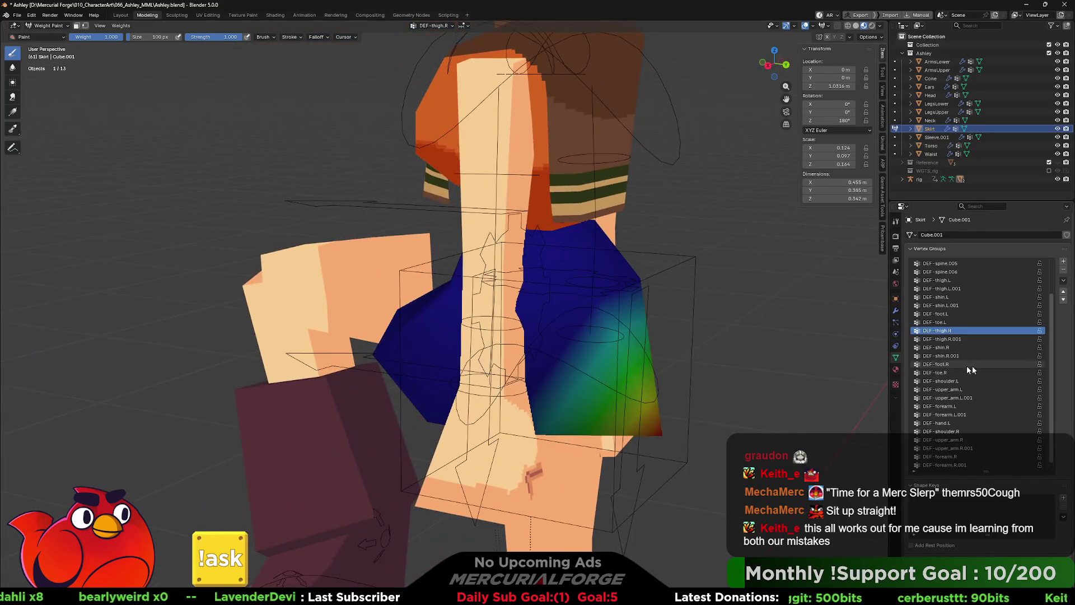
pyautogui.click(948, 281)
pyautogui.click(948, 289)
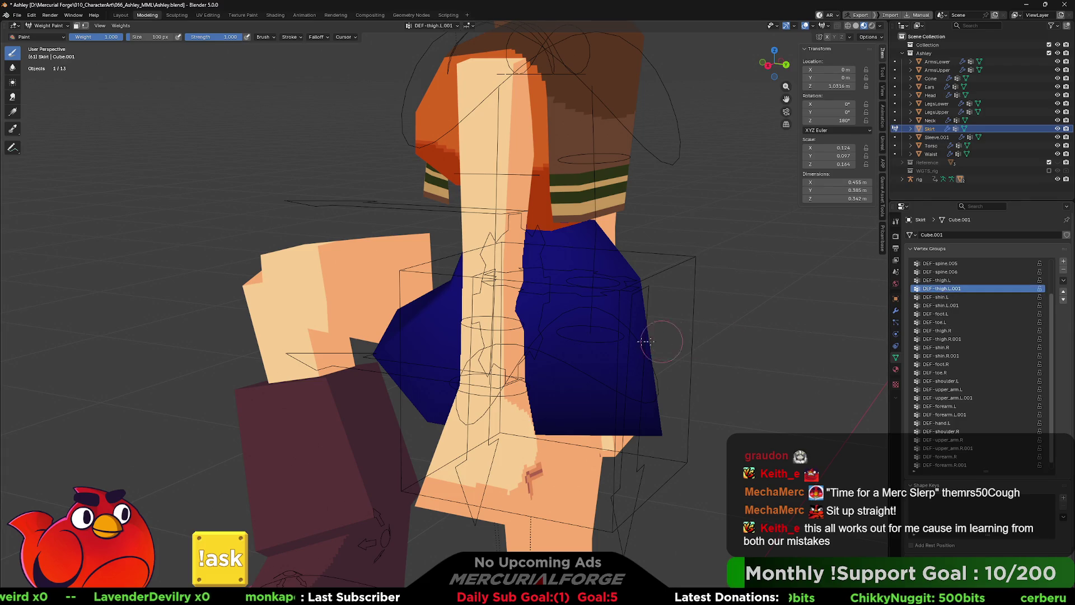
pyautogui.press('Tab')
pyautogui.press('Tab')
pyautogui.press('Tab')
pyautogui.moveTo(430, 343); pyautogui.dragTo(480, 373, button='middle')
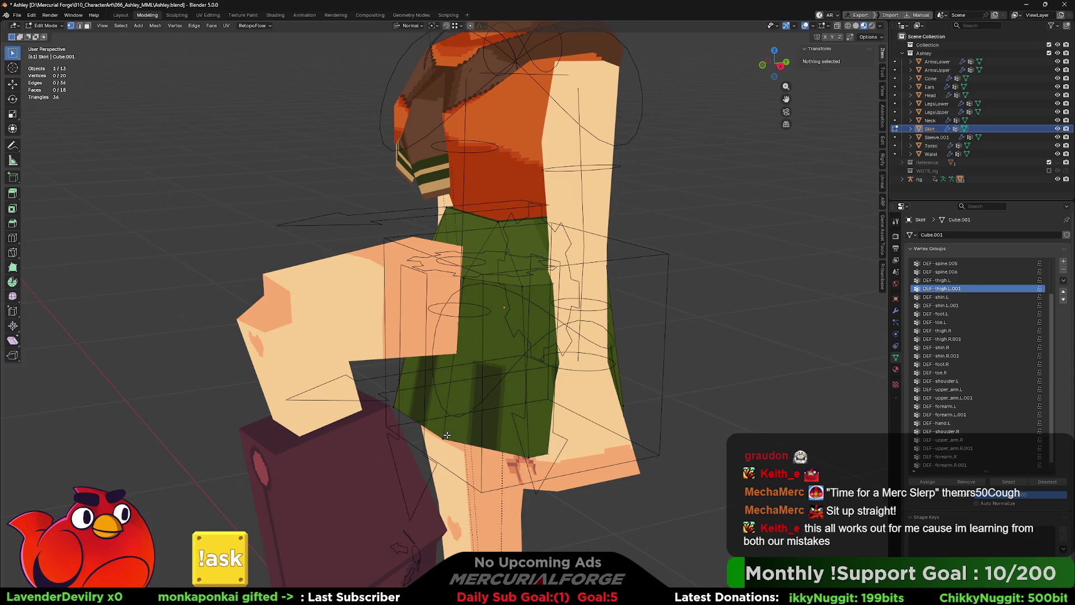
# Step: Select two skirt hem vertices on one side and view them side-on
pyautogui.click(445, 434)
pyautogui.keyDown('shift'); pyautogui.click(529, 455); pyautogui.keyUp('shift')
pyautogui.moveTo(529, 454); pyautogui.dragTo(494, 474, button='middle')
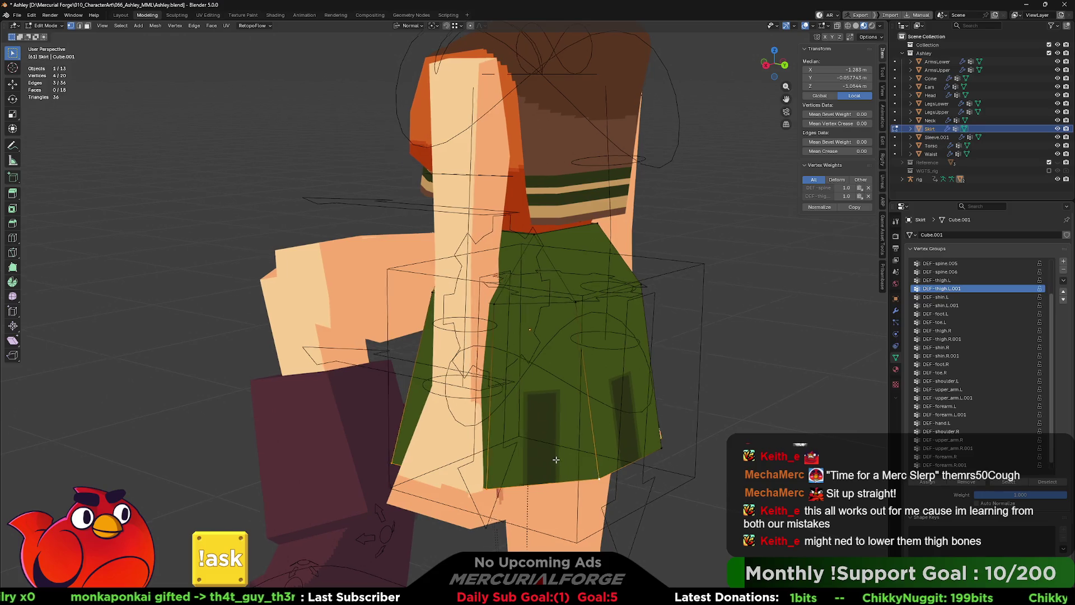
pyautogui.moveTo(555, 459); pyautogui.dragTo(687, 447, button='middle')
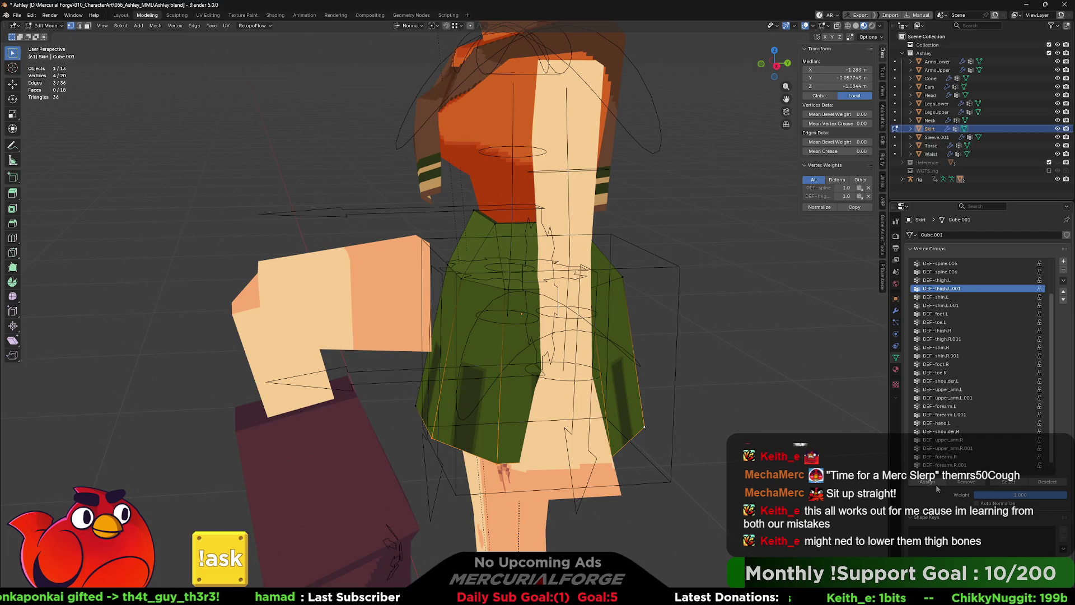
# Step: Assign the selected vertices to the DEF-thigh.L group and return to Weight Paint
pyautogui.click(946, 281)
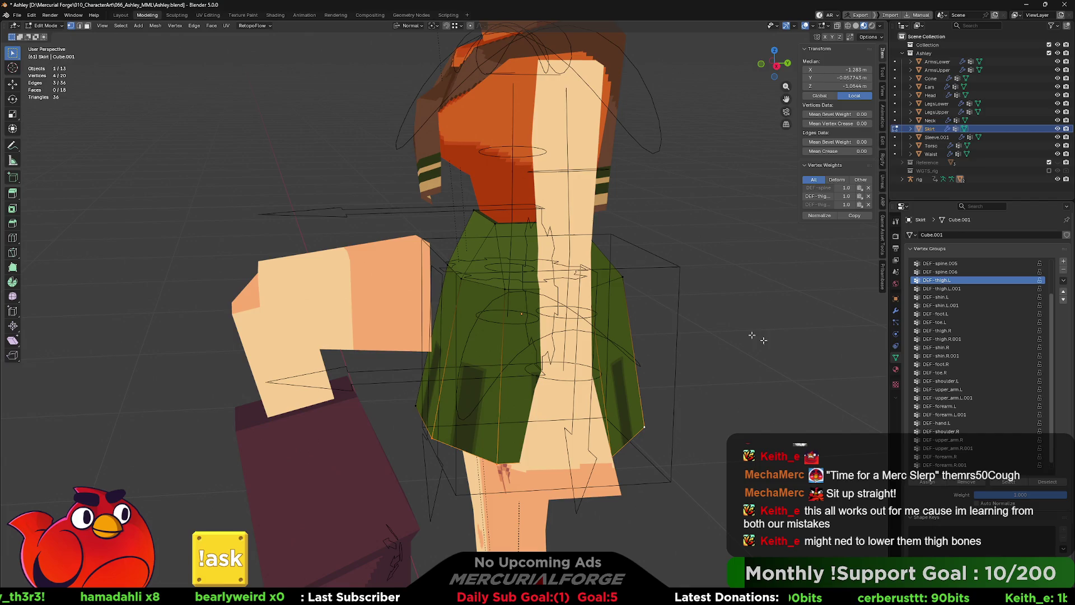
pyautogui.moveTo(625, 302)
pyautogui.mouseDown(button='middle')
pyautogui.moveTo(674, 308)
pyautogui.moveTo(654, 298)
pyautogui.moveTo(696, 327)
pyautogui.moveTo(593, 271)
pyautogui.moveTo(567, 337)
pyautogui.moveTo(569, 329)
pyautogui.mouseUp(button='middle')
pyautogui.hotkey('ctrl', 'Tab')
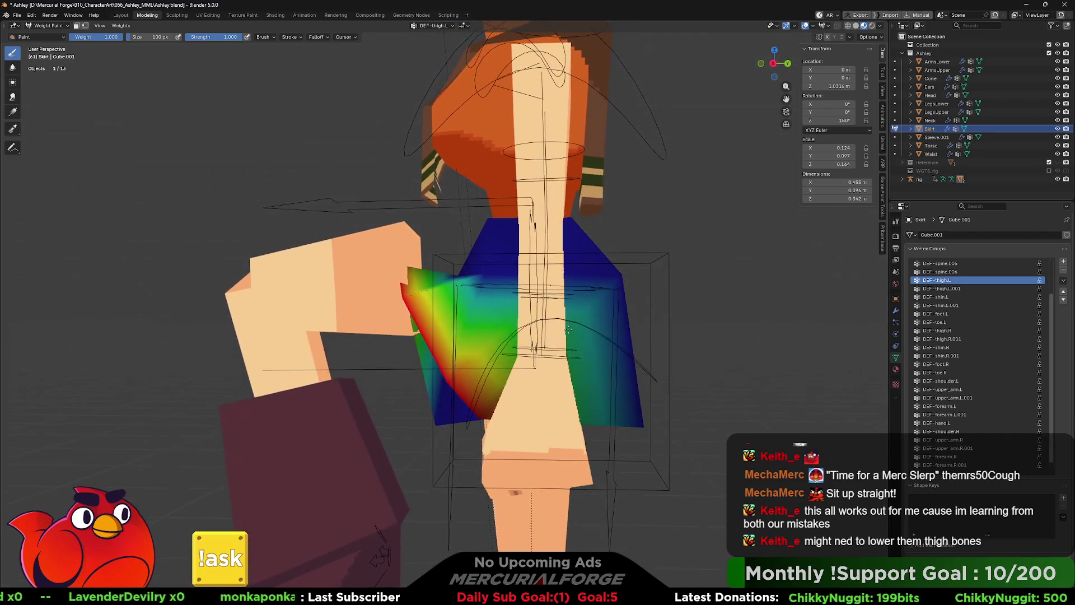
# Step: Compare the DEF-thigh.L weight colouring against Edit Mode and bring up the mode pie
pyautogui.press('Tab')
pyautogui.press('Tab')
pyautogui.press('Tab')
pyautogui.press('Tab')
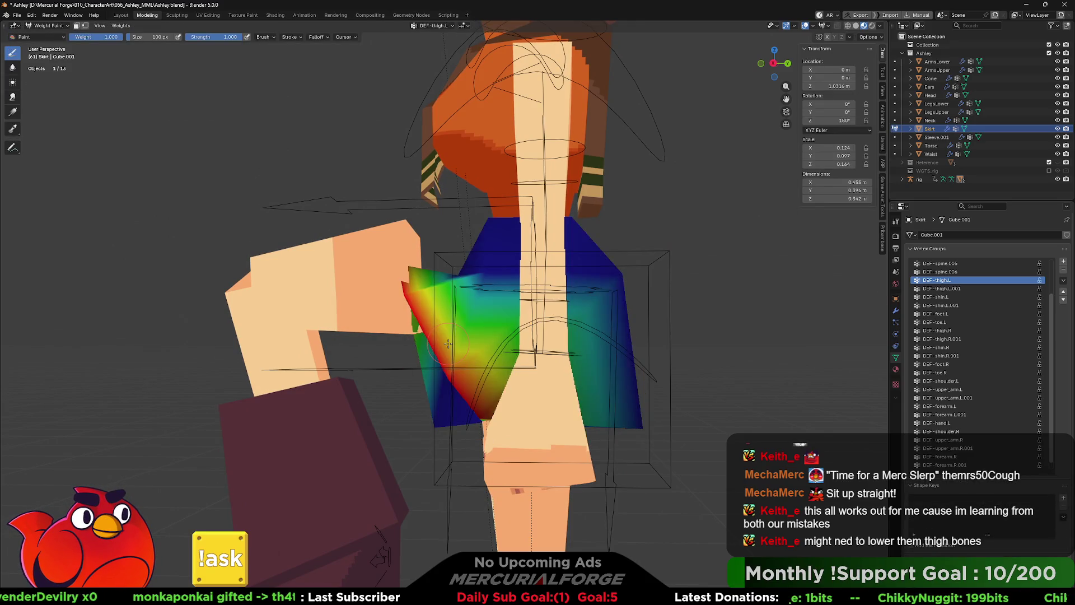
pyautogui.hotkey('ctrl', 'Tab')
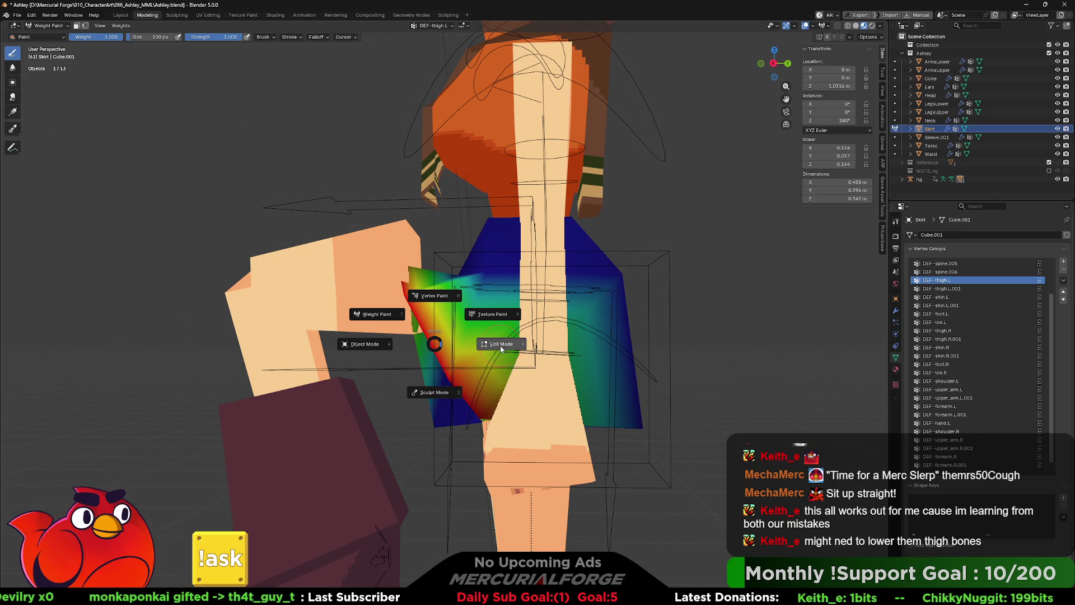
# Step: Return the skirt to Edit Mode and change the vertex selection from the back
pyautogui.click(500, 345)
pyautogui.moveTo(501, 348); pyautogui.dragTo(540, 349, button='middle')
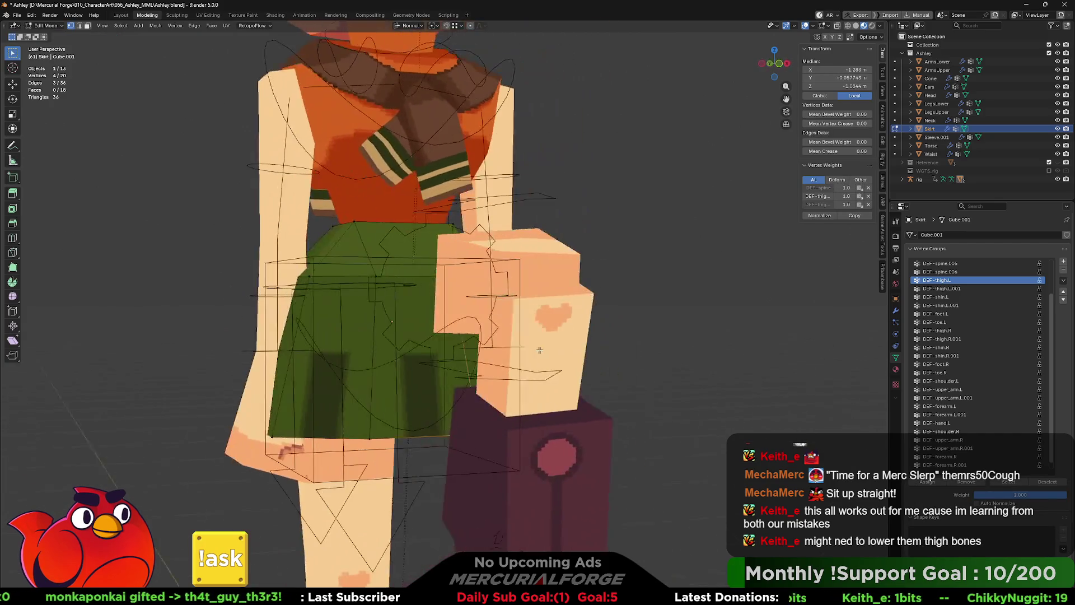
pyautogui.click(540, 351)
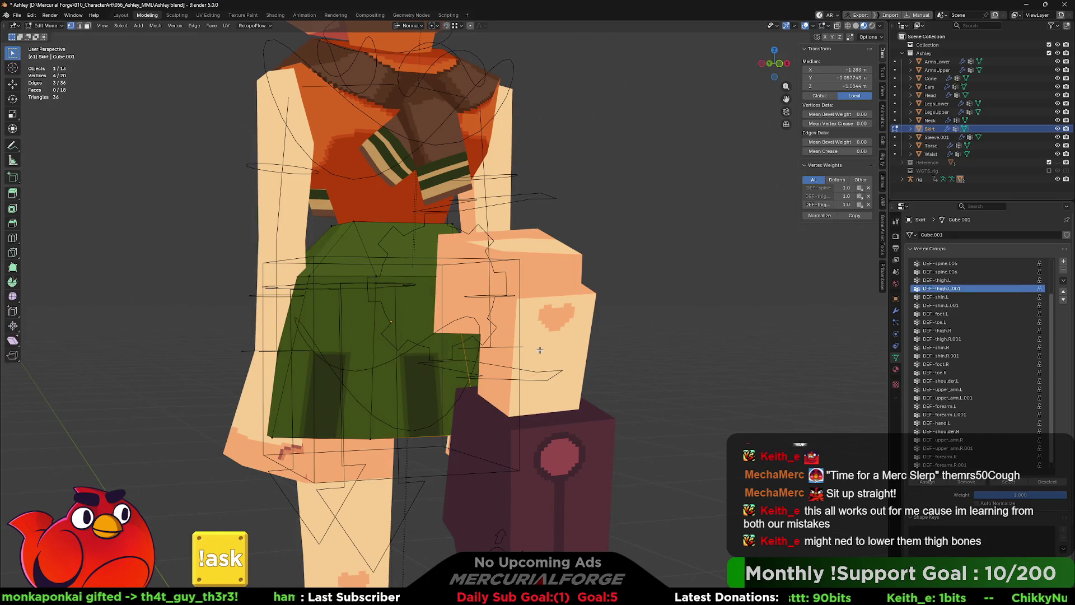
# Step: Switch to the rig, enter armature Edit Mode in front view and select a bone
pyautogui.hotkey('ctrl', 'Tab')
pyautogui.hotkey('ctrl', 'Tab')
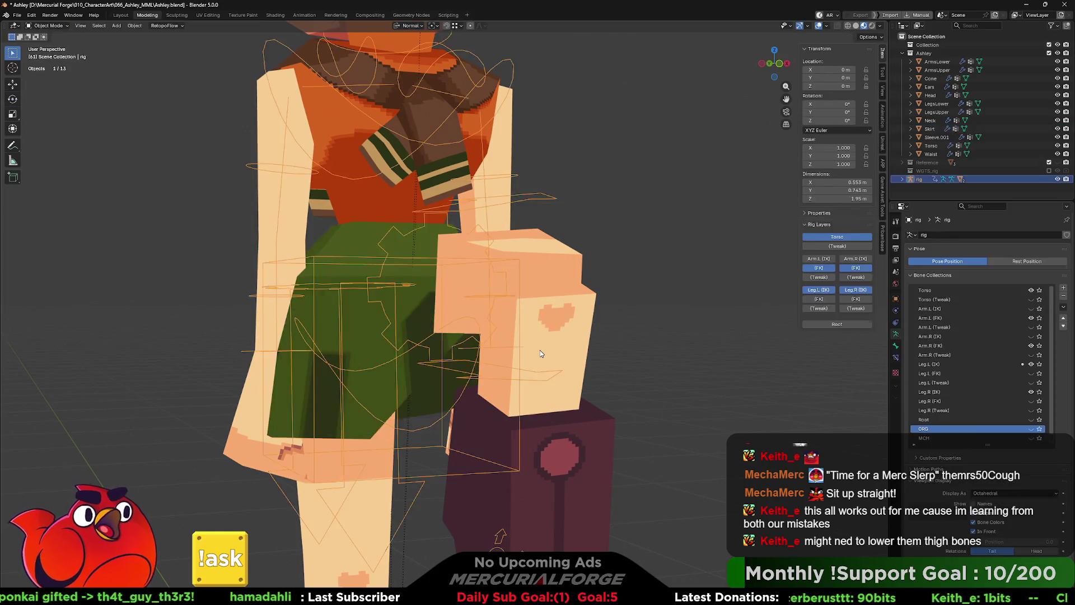
pyautogui.press('Tab')
pyautogui.moveTo(539, 351)
pyautogui.mouseDown(button='middle')
pyautogui.moveTo(450, 335)
pyautogui.moveTo(588, 333)
pyautogui.moveTo(462, 336)
pyautogui.mouseUp(button='middle')
pyautogui.click(451, 336)
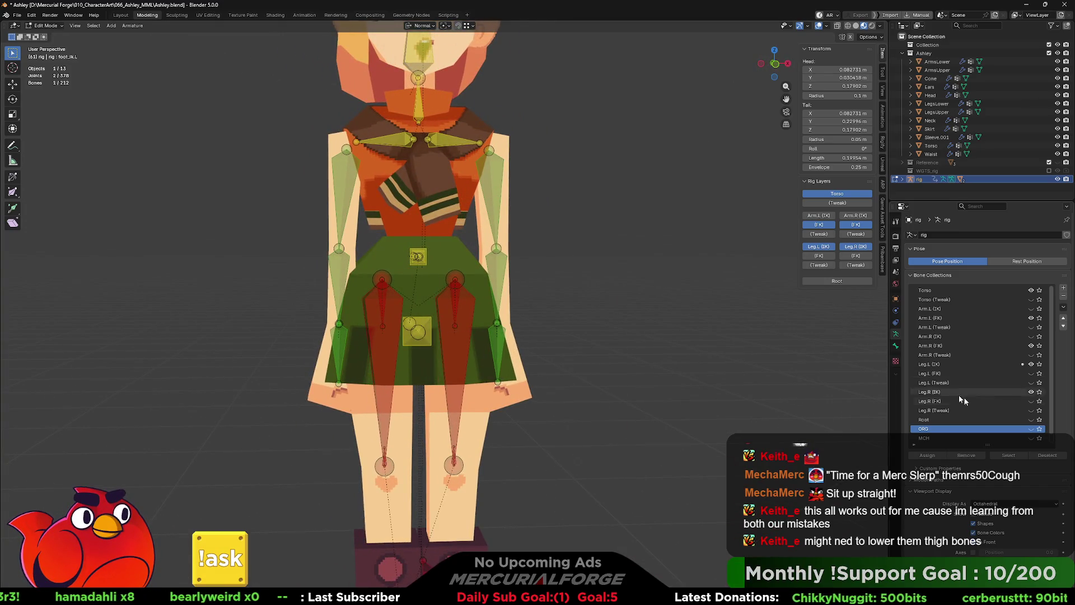
pyautogui.scroll(-1, 1033, 441)
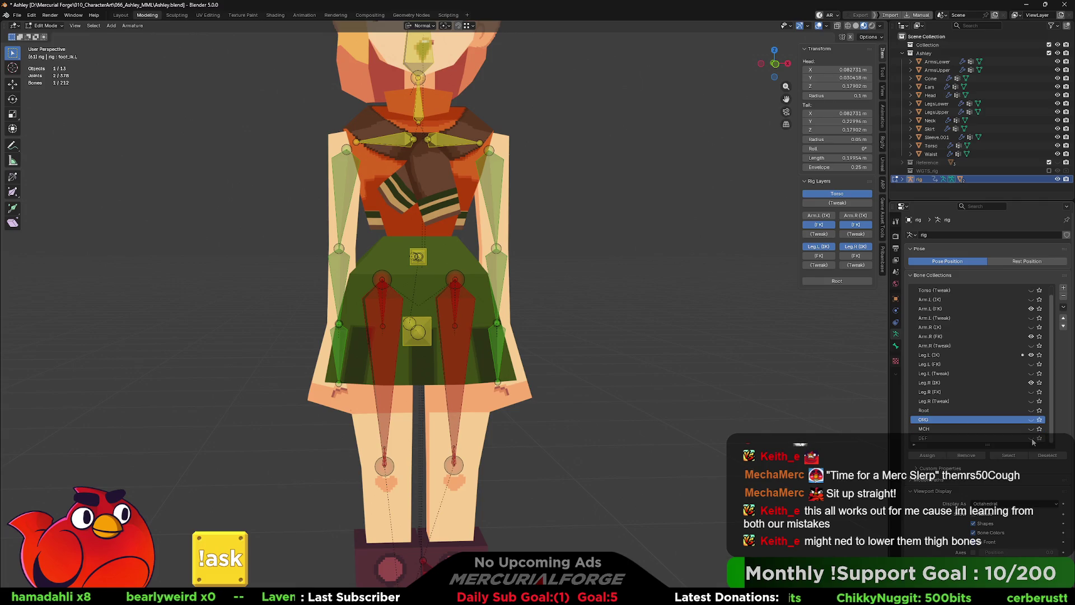
# Step: Make the MCH and DEF deform bone collections visible alongside the control bones
pyautogui.click(1031, 429)
pyautogui.click(1034, 440)
pyautogui.click(1033, 440)
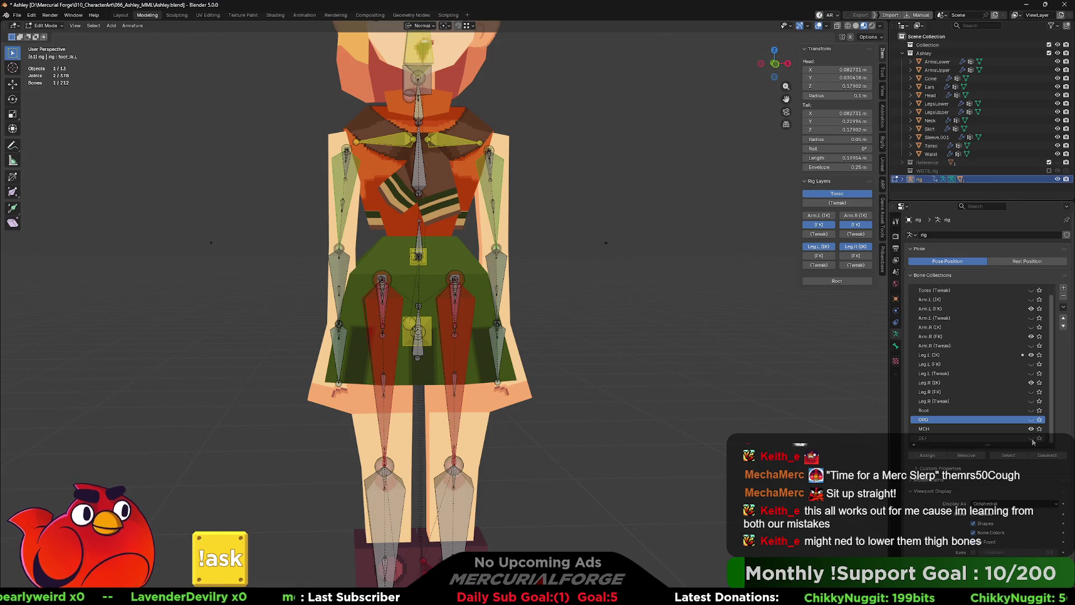
# Step: View the rig from the side and return it to Object Mode to see the posed character
pyautogui.moveTo(588, 374)
pyautogui.mouseDown(button='middle')
pyautogui.moveTo(526, 374)
pyautogui.moveTo(535, 373)
pyautogui.moveTo(487, 327)
pyautogui.mouseUp(button='middle')
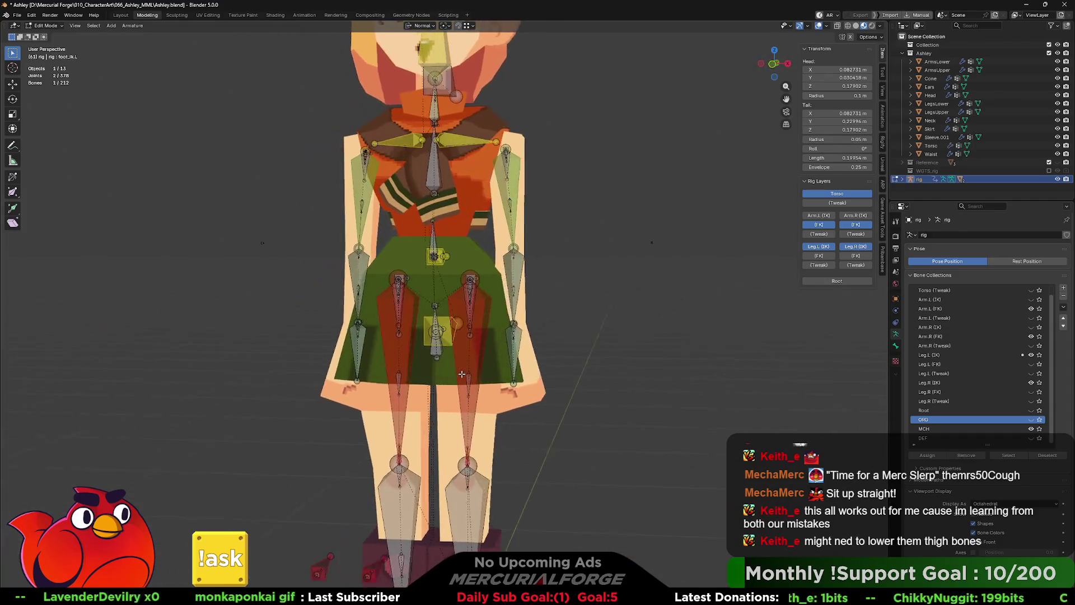
pyautogui.press('Tab')
pyautogui.hotkey('ctrl', 'Tab')
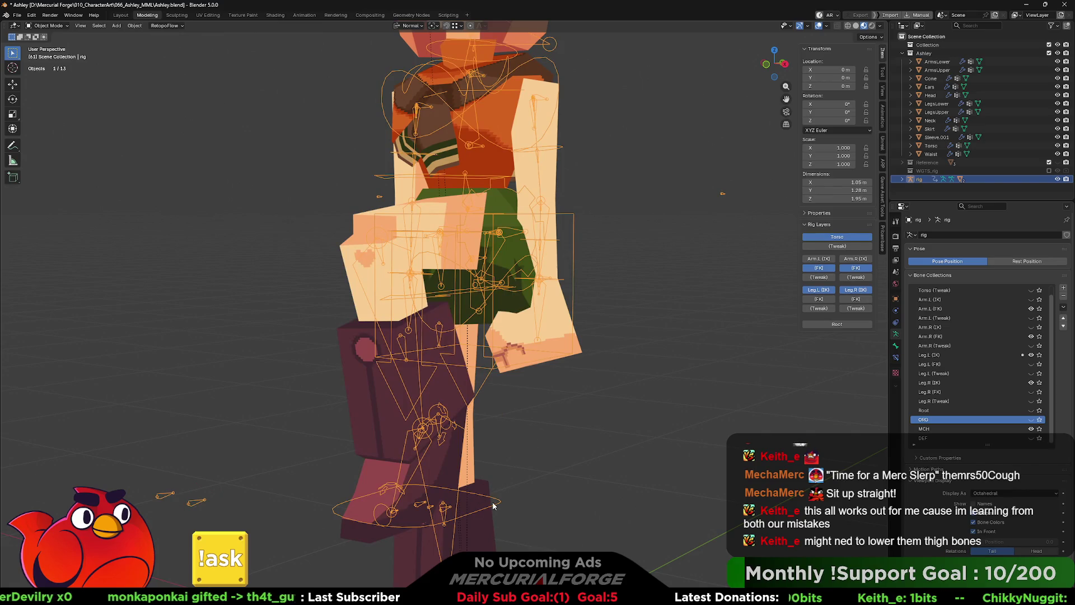
# Step: Compare the rest pose with the posed character via undo/redo, then enter Pose Mode
pyautogui.hotkey('ctrl', 'z')
pyautogui.hotkey('ctrl', 'shift', 'z')
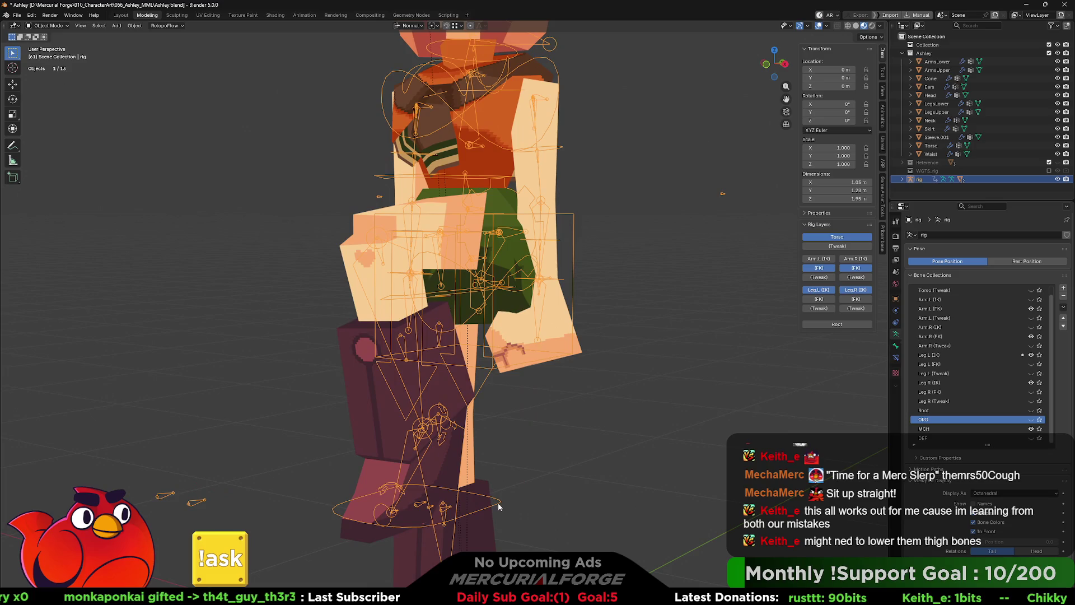
pyautogui.hotkey('ctrl', 'z')
pyautogui.hotkey('ctrl', 'shift', 'z')
pyautogui.click(538, 530)
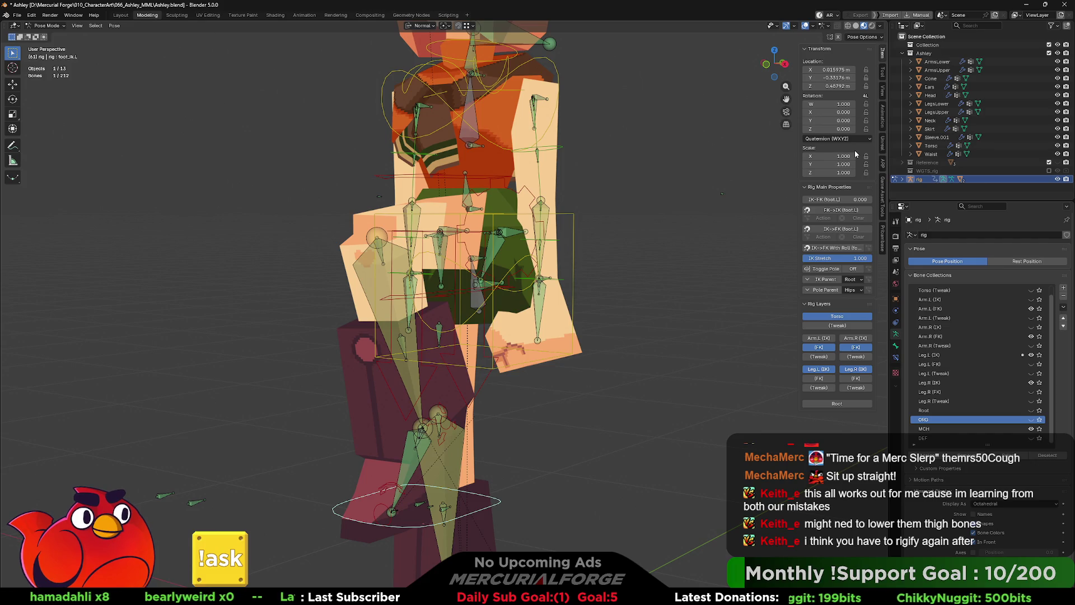
pyautogui.scroll(-1, 953, 498)
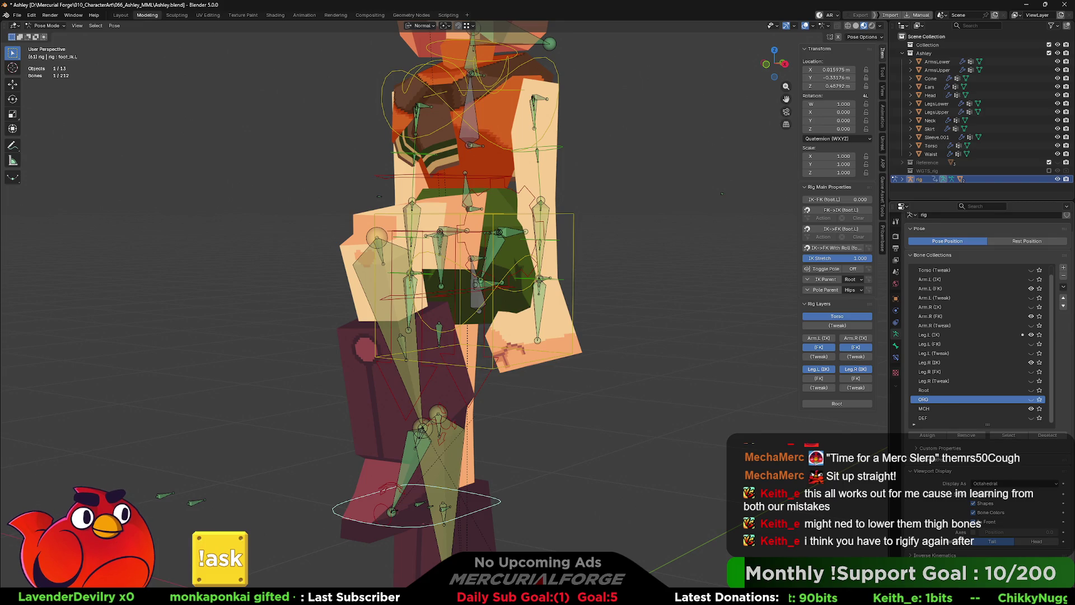
# Step: Show the rig's armature data settings with bone collections, collapsing the Motion Paths panel
pyautogui.click(900, 345)
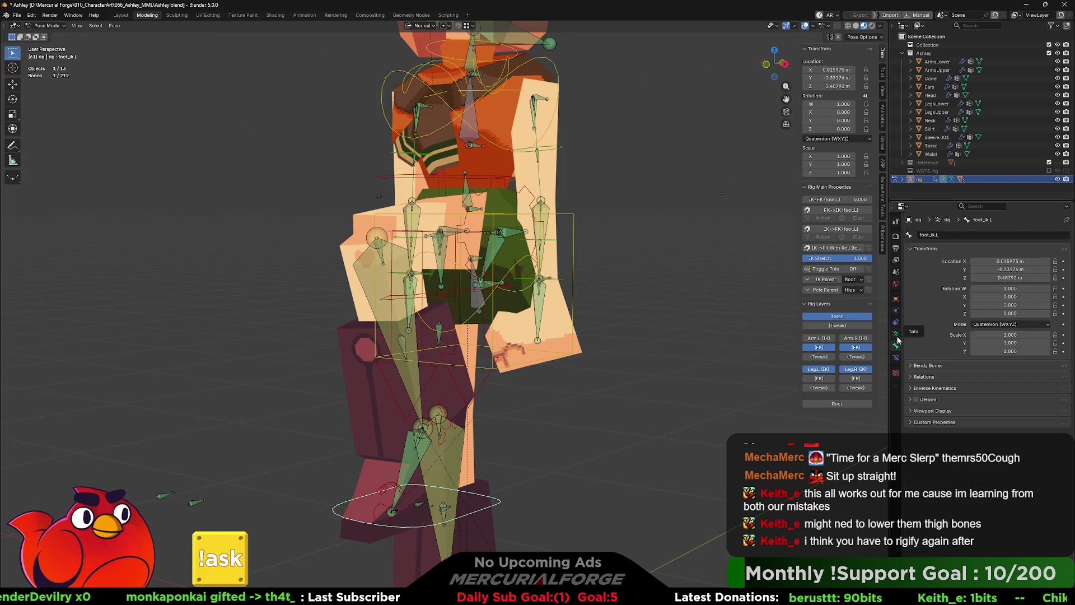
pyautogui.click(899, 337)
pyautogui.scroll(-1, 933, 504)
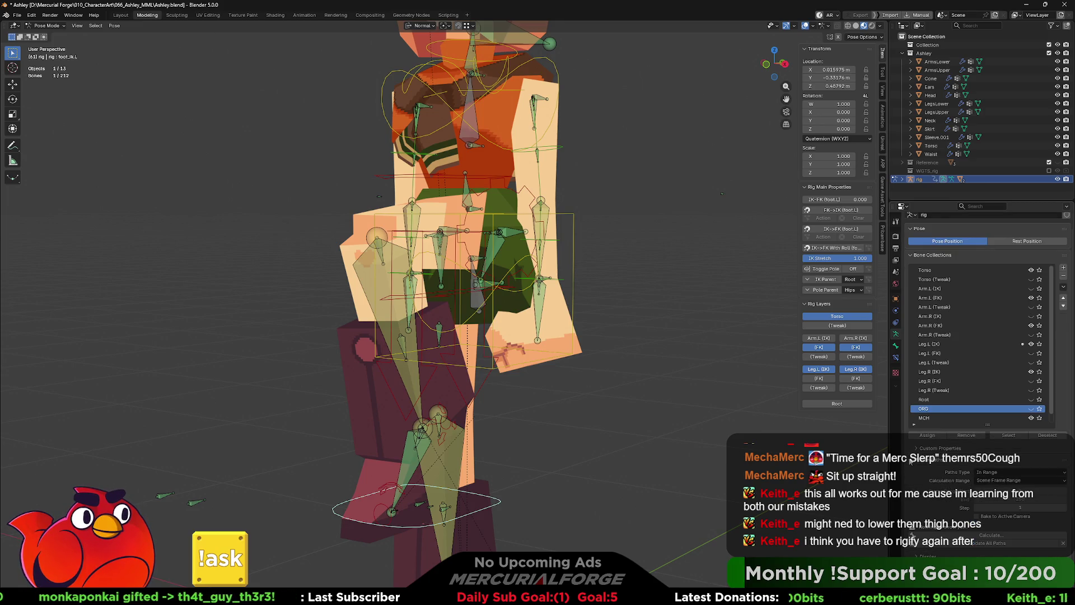
pyautogui.click(910, 460)
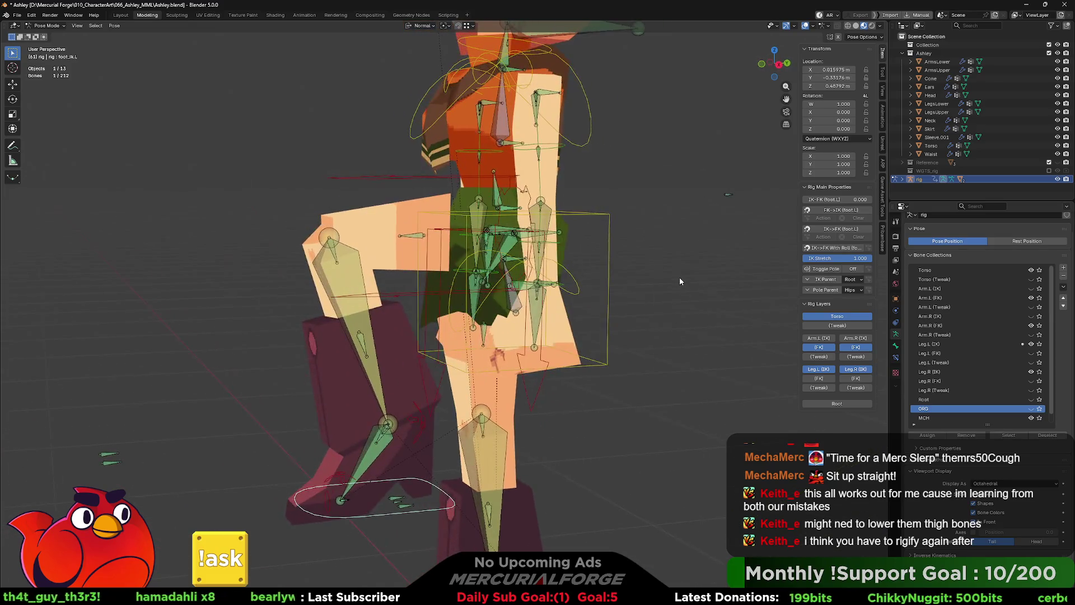
# Step: Reset the raised leg to rest and view the character from the front
pyautogui.keyDown('shift'); pyautogui.moveTo(680, 282); pyautogui.dragTo(721, 249, button='middle'); pyautogui.keyUp('shift')
pyautogui.write('0')
pyautogui.press('Return')
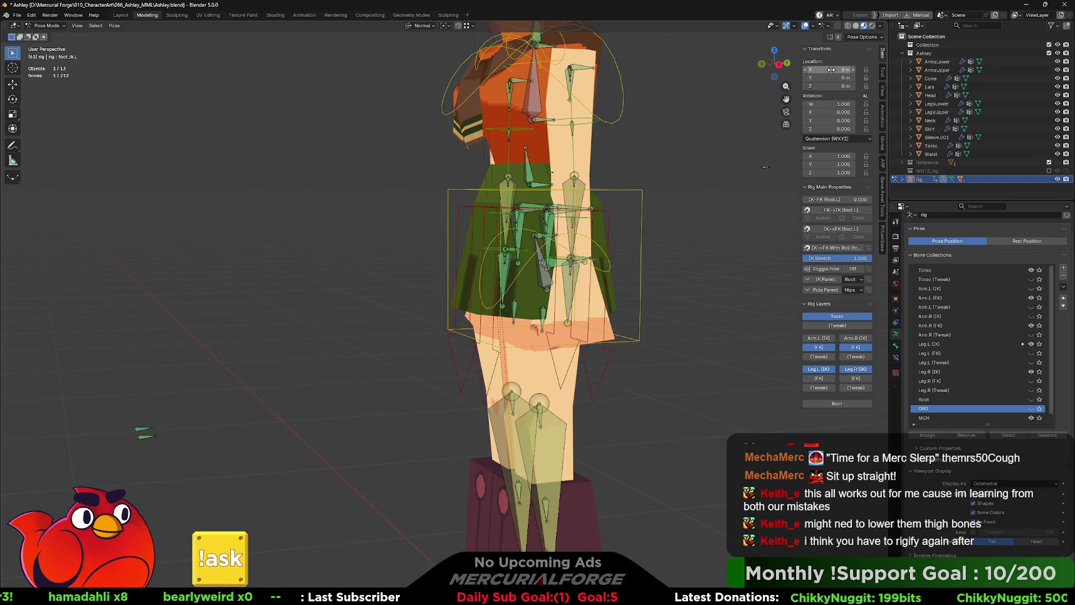
pyautogui.moveTo(639, 308)
pyautogui.mouseDown(button='middle')
pyautogui.moveTo(675, 307)
pyautogui.moveTo(665, 318)
pyautogui.moveTo(537, 321)
pyautogui.moveTo(669, 320)
pyautogui.moveTo(631, 316)
pyautogui.moveTo(605, 377)
pyautogui.mouseUp(button='middle')
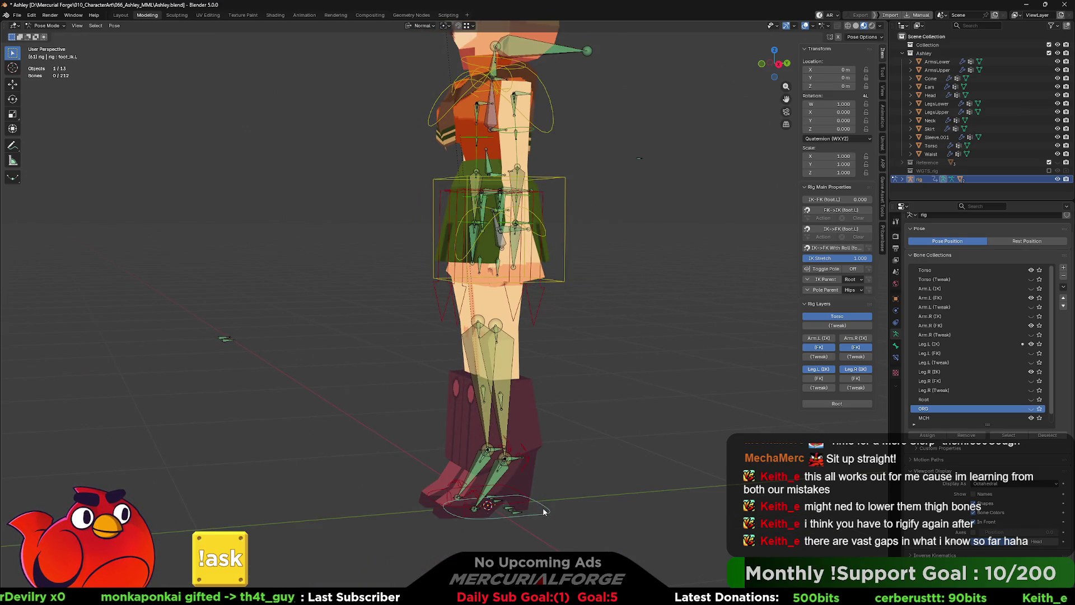
pyautogui.moveTo(564, 479); pyautogui.dragTo(592, 358, button='middle')
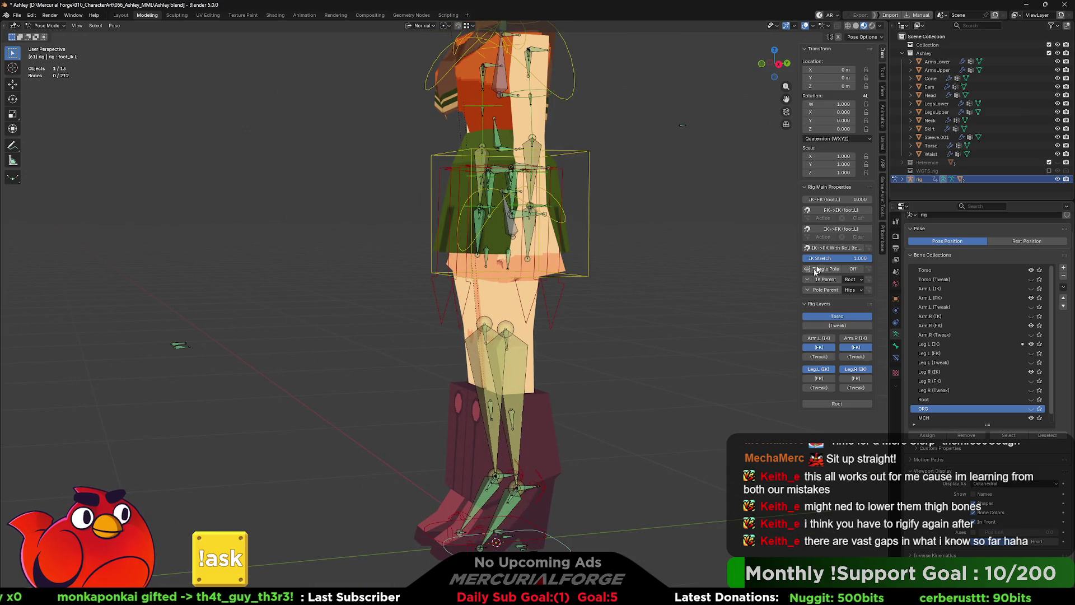
pyautogui.moveTo(778, 296); pyautogui.dragTo(773, 363, button='middle')
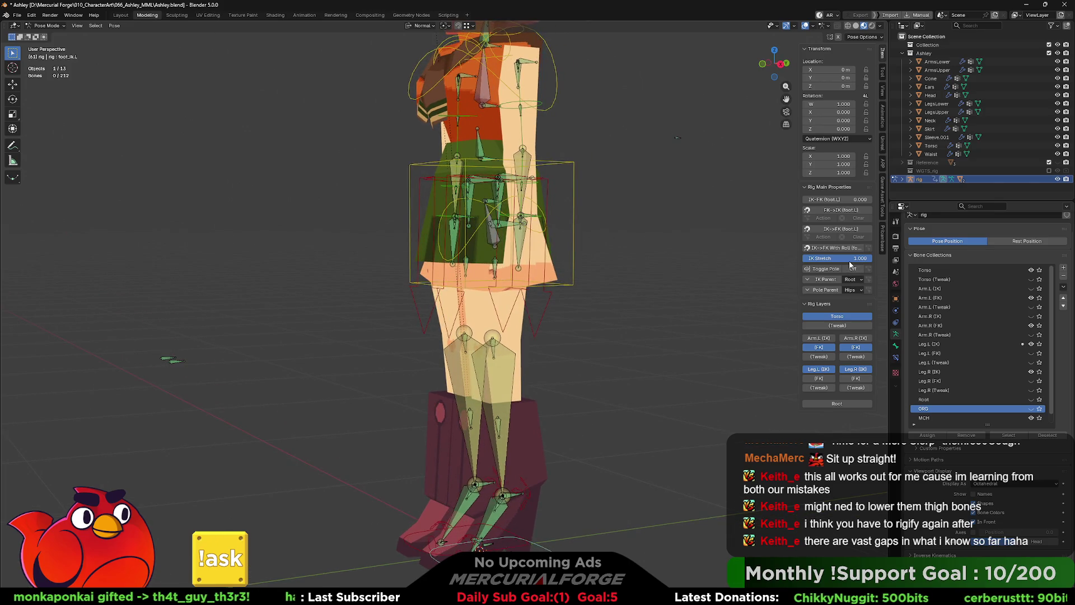
# Step: Set the leg's IK Stretch to 1.0 and start moving the foot IK control to stretch the leg
pyautogui.moveTo(840, 258); pyautogui.dragTo(807, 258)
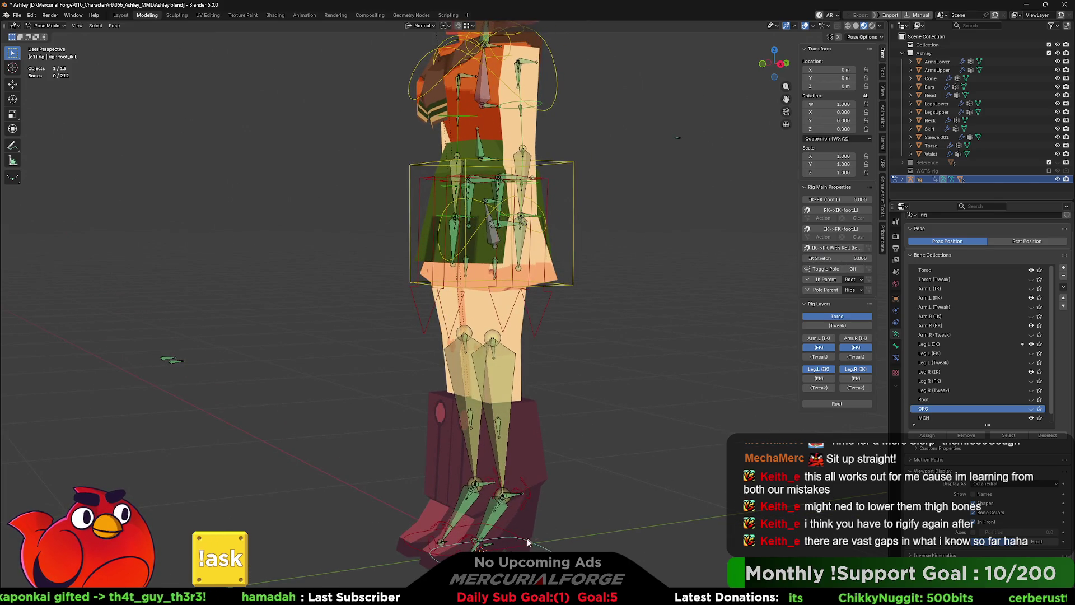
pyautogui.moveTo(807, 258); pyautogui.dragTo(870, 259)
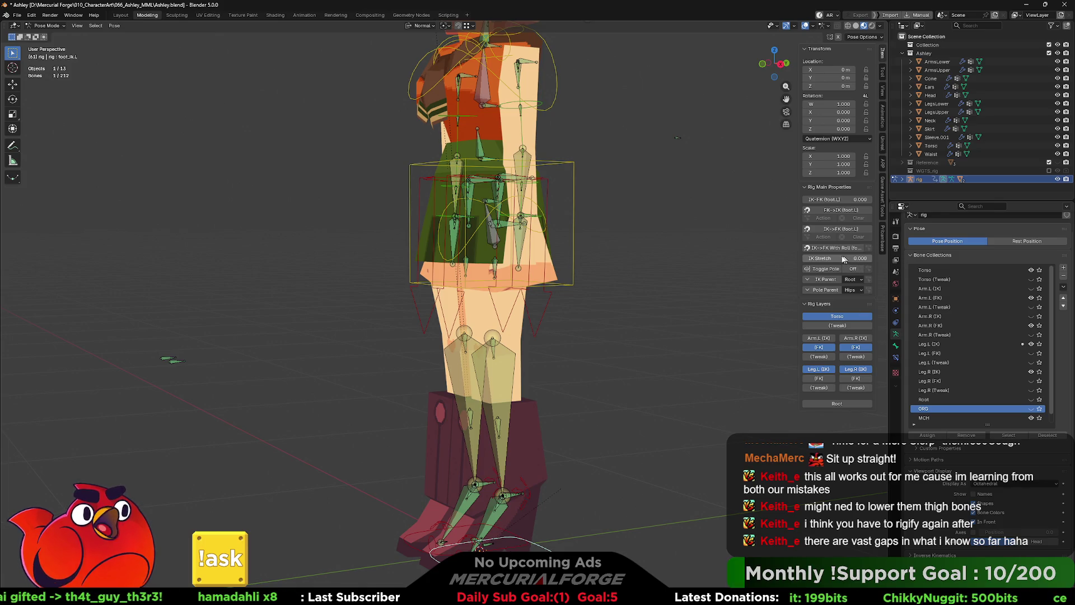
pyautogui.scroll(-2, 646, 500)
pyautogui.press('g')
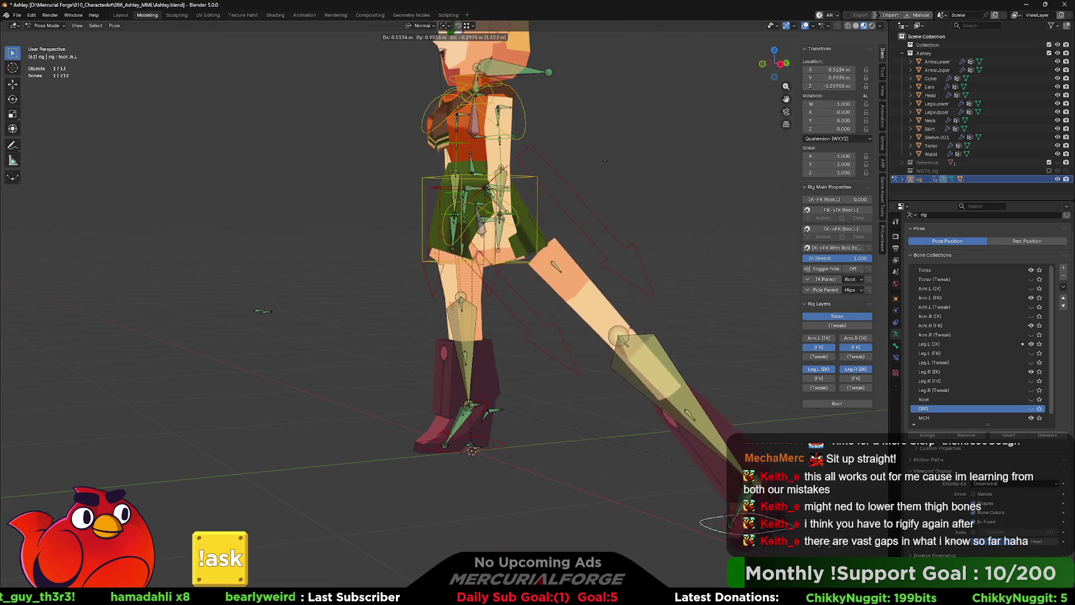
# Step: Place the foot control further out, inspect the stretched leg, then reset it to rest
pyautogui.click(149, 411)
pyautogui.moveTo(149, 410)
pyautogui.mouseDown(button='middle')
pyautogui.moveTo(309, 403)
pyautogui.moveTo(157, 401)
pyautogui.mouseUp(button='middle')
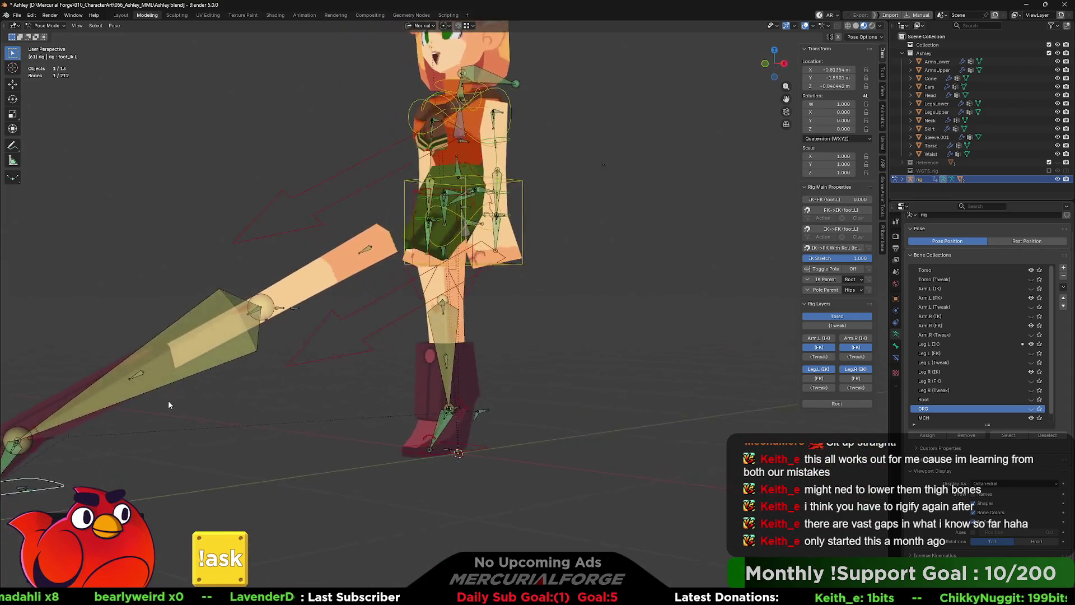
pyautogui.hotkey('alt', 'g')
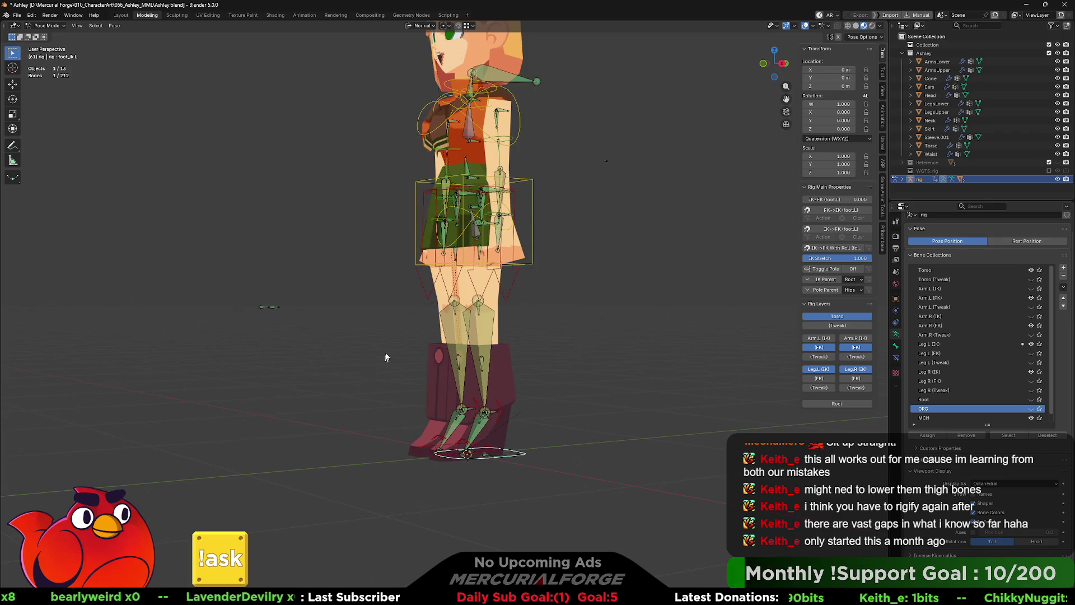
pyautogui.scroll(2, 436, 321)
pyautogui.moveTo(436, 321); pyautogui.dragTo(556, 320, button='middle')
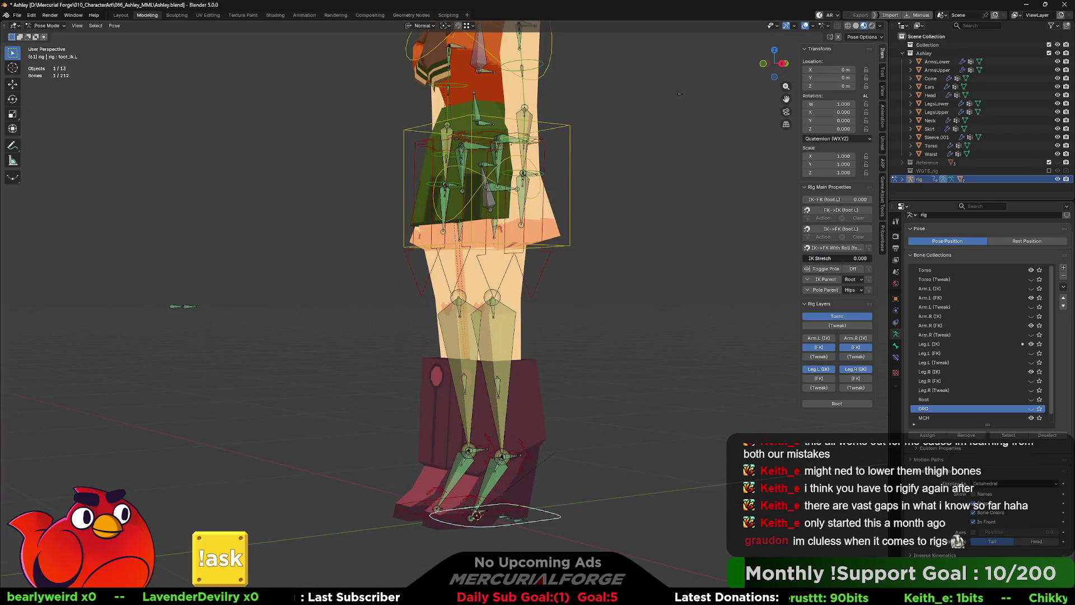
# Step: Set IK Stretch to 0, confirm pulling the foot now bends the leg, and cancel the move
pyautogui.moveTo(863, 258); pyautogui.dragTo(807, 258)
pyautogui.moveTo(601, 353)
pyautogui.mouseDown(button='middle')
pyautogui.moveTo(614, 355)
pyautogui.moveTo(605, 371)
pyautogui.mouseUp(button='middle')
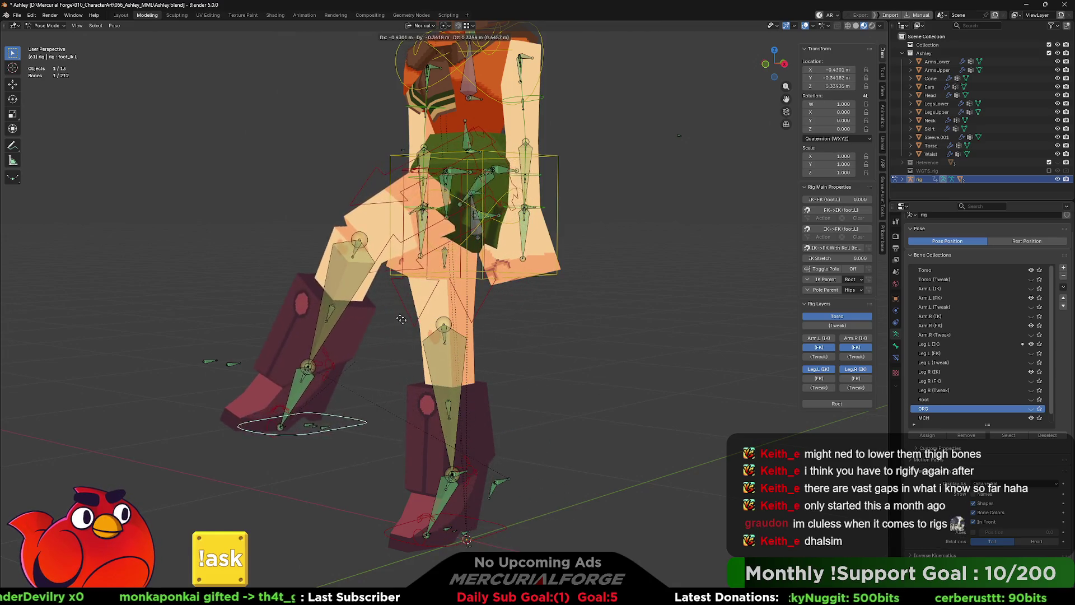
pyautogui.press('Escape')
pyautogui.moveTo(588, 451); pyautogui.dragTo(614, 351, button='middle')
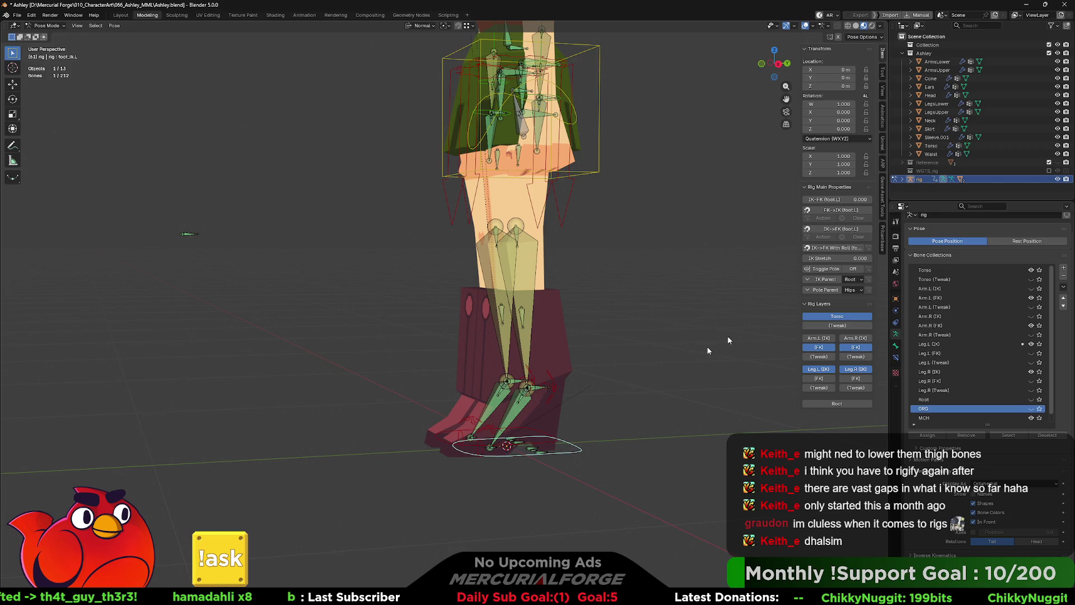
pyautogui.click(553, 384)
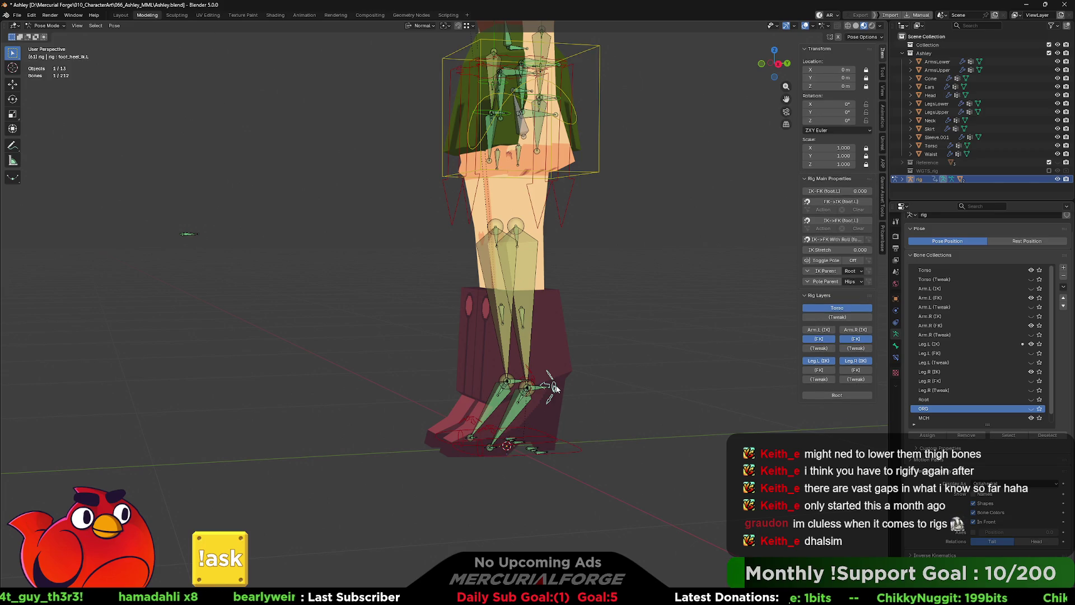
pyautogui.click(565, 453)
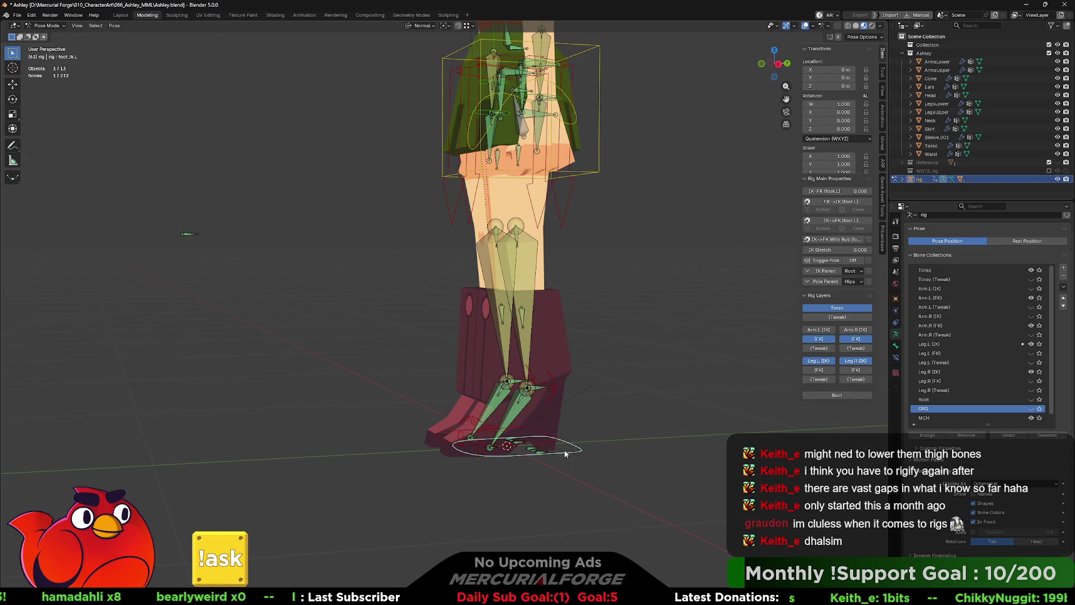
pyautogui.click(556, 387)
pyautogui.press('r')
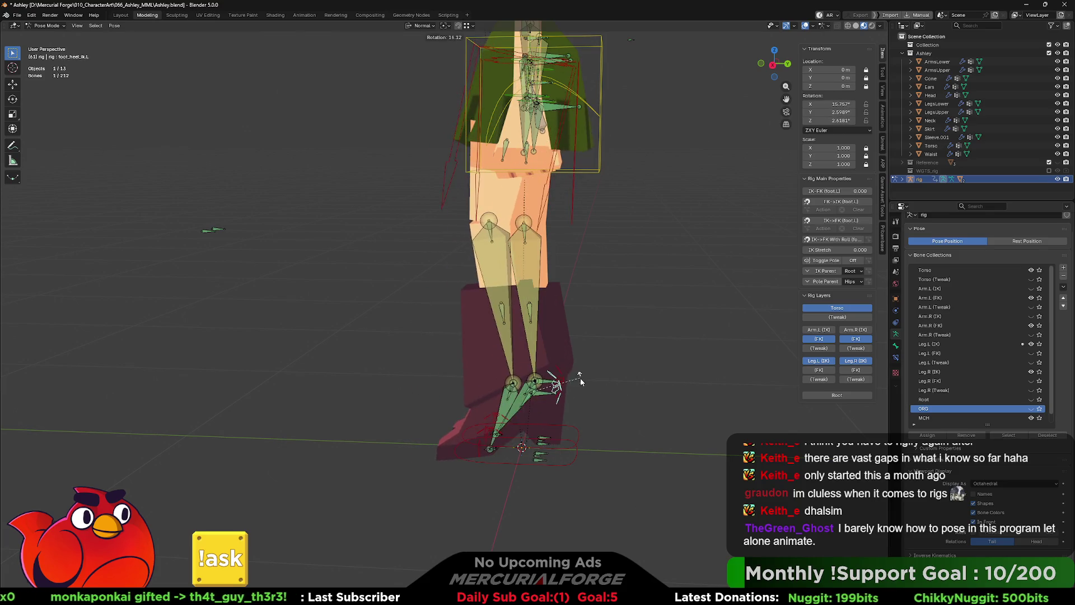
pyautogui.press('Escape')
pyautogui.moveTo(597, 381); pyautogui.dragTo(614, 376, button='middle')
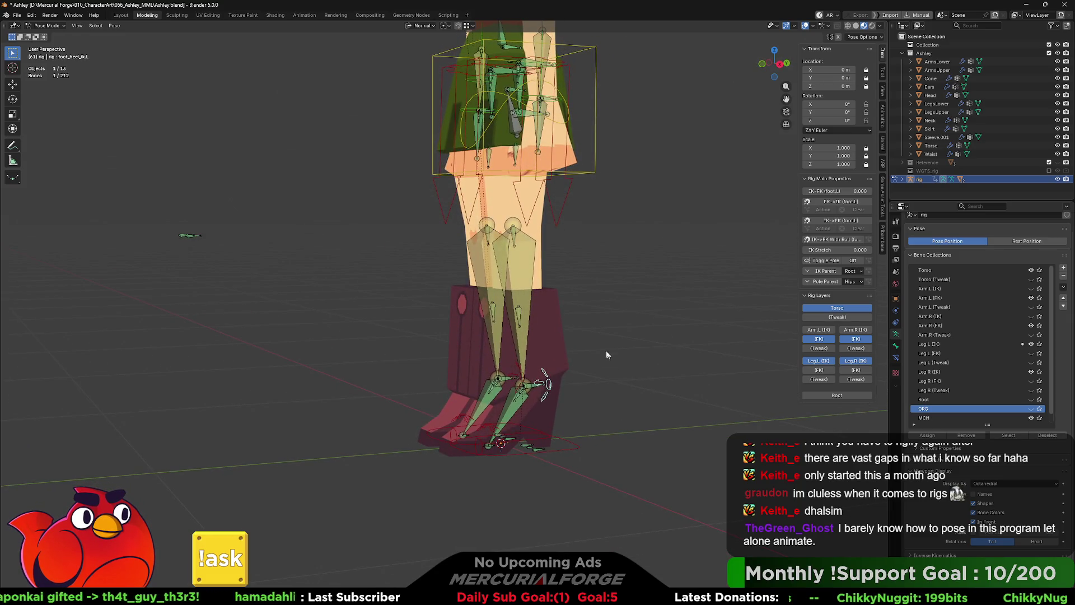
pyautogui.moveTo(604, 345); pyautogui.dragTo(618, 341, button='middle')
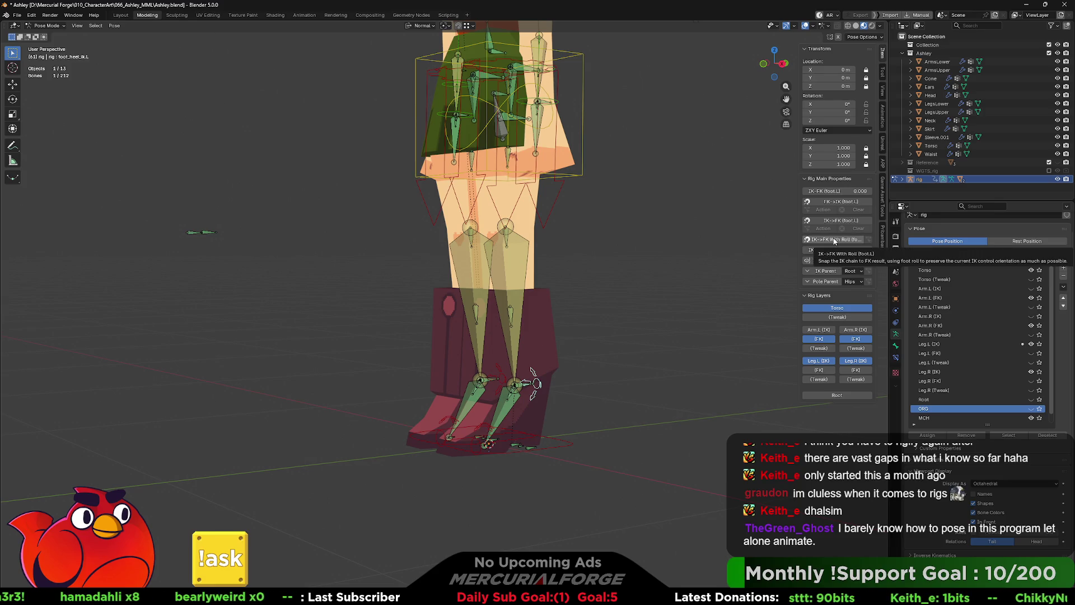
pyautogui.click(582, 379)
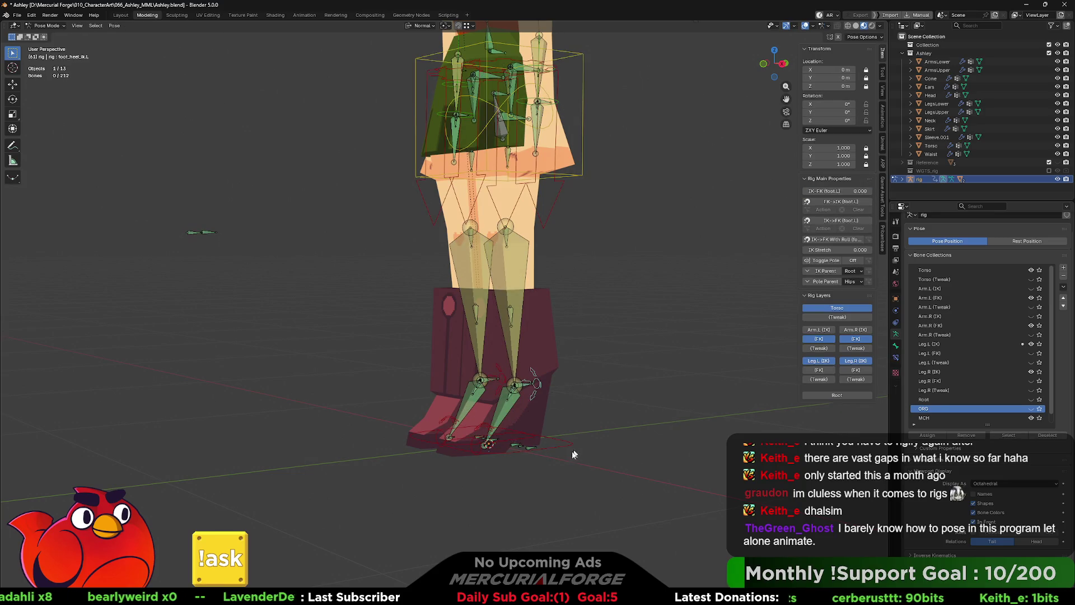
# Step: Test-move the foot_ik.L control, cancel it, and hide the Leg.L (IK) controls in Rig Layers
pyautogui.click(558, 444)
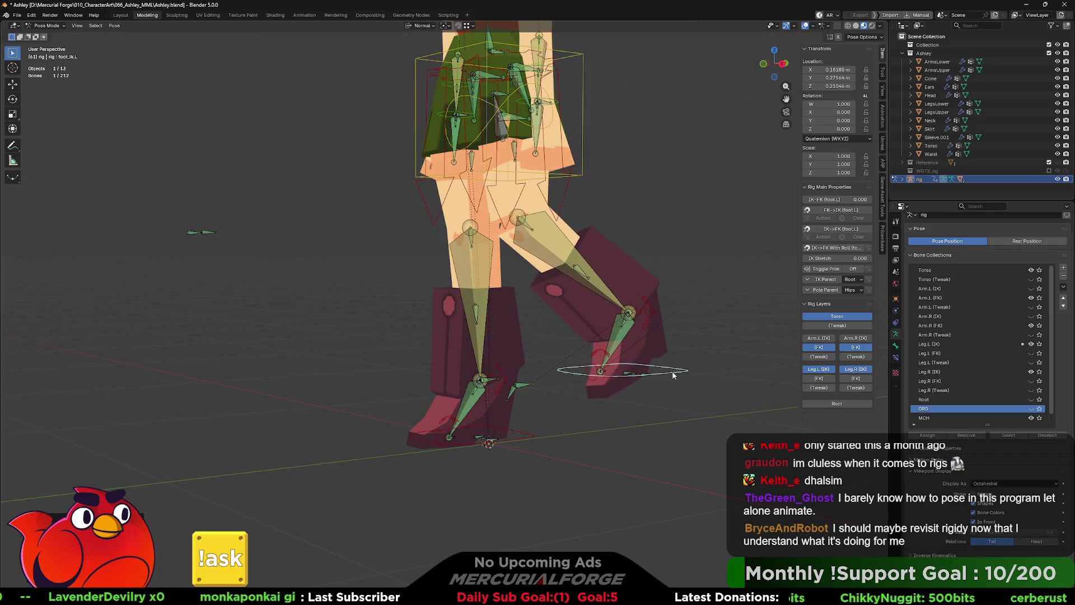
pyautogui.rightClick(672, 374)
pyautogui.moveTo(672, 373)
pyautogui.keyDown('shift'); pyautogui.mouseDown(button='middle')
pyautogui.moveTo(654, 443)
pyautogui.moveTo(643, 455)
pyautogui.moveTo(620, 450)
pyautogui.mouseUp(button='middle'); pyautogui.keyUp('shift')
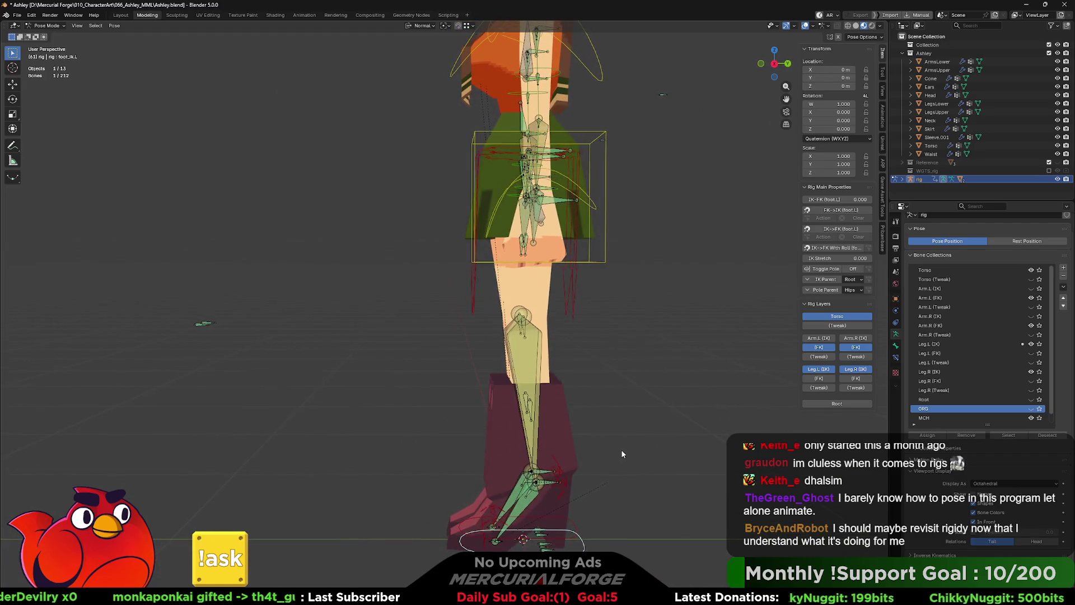
pyautogui.click(820, 369)
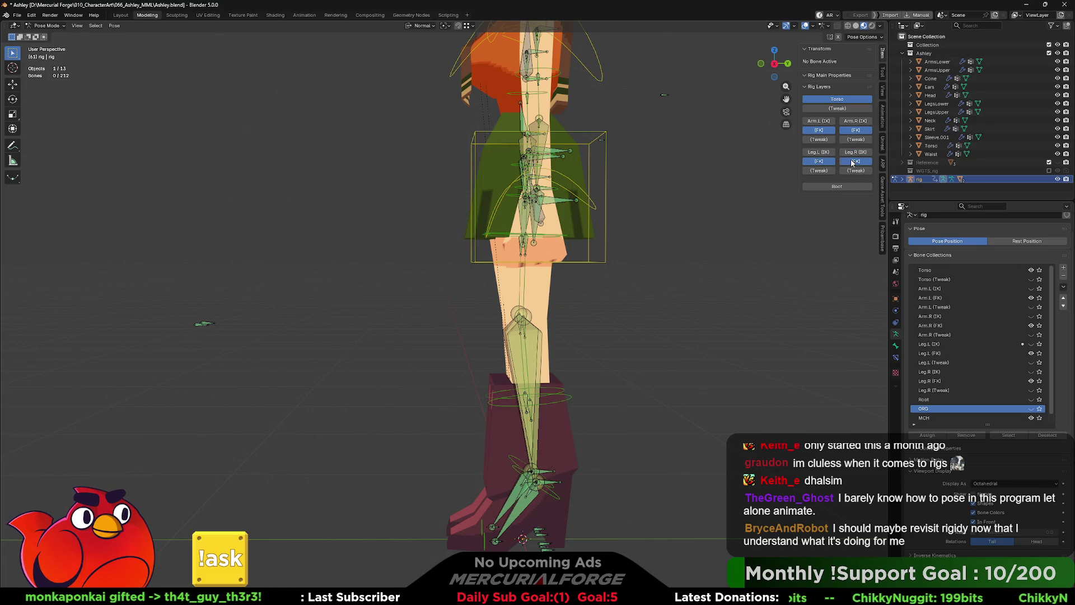
# Step: Select the left shin FK control, snap the IK chain to the FK pose and try a rotation
pyautogui.click(560, 403)
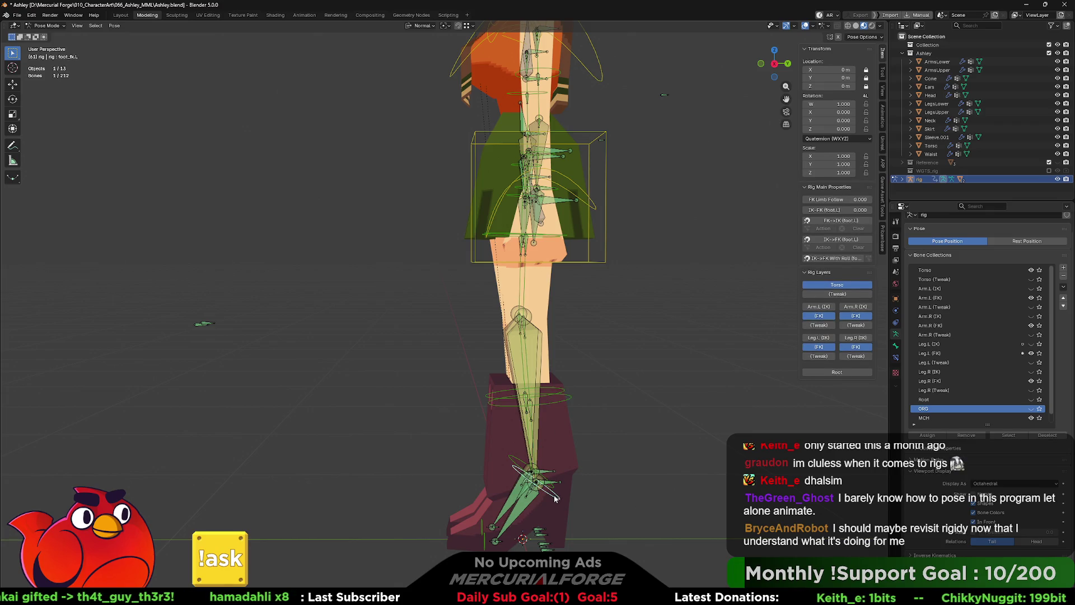
pyautogui.moveTo(790, 280); pyautogui.dragTo(736, 353, button='middle')
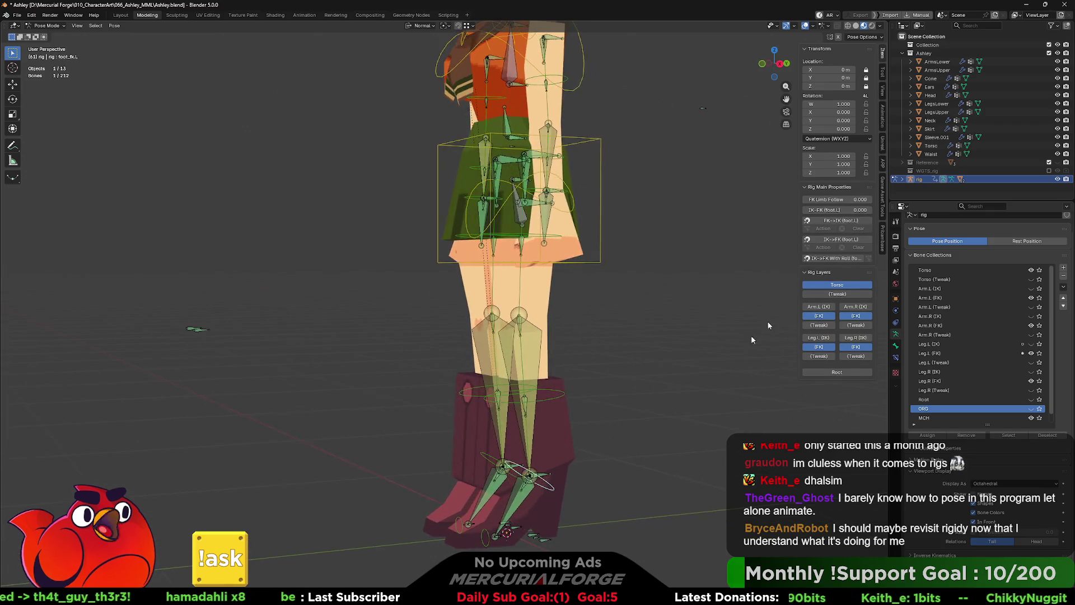
pyautogui.click(825, 260)
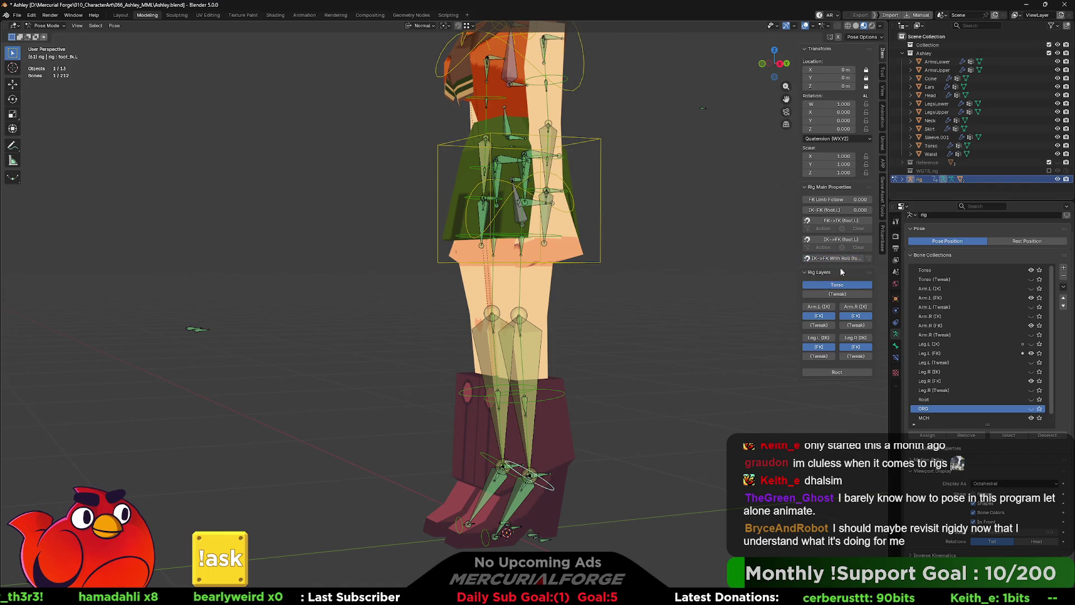
pyautogui.moveTo(605, 466); pyautogui.dragTo(607, 430, button='middle')
pyautogui.press('r')
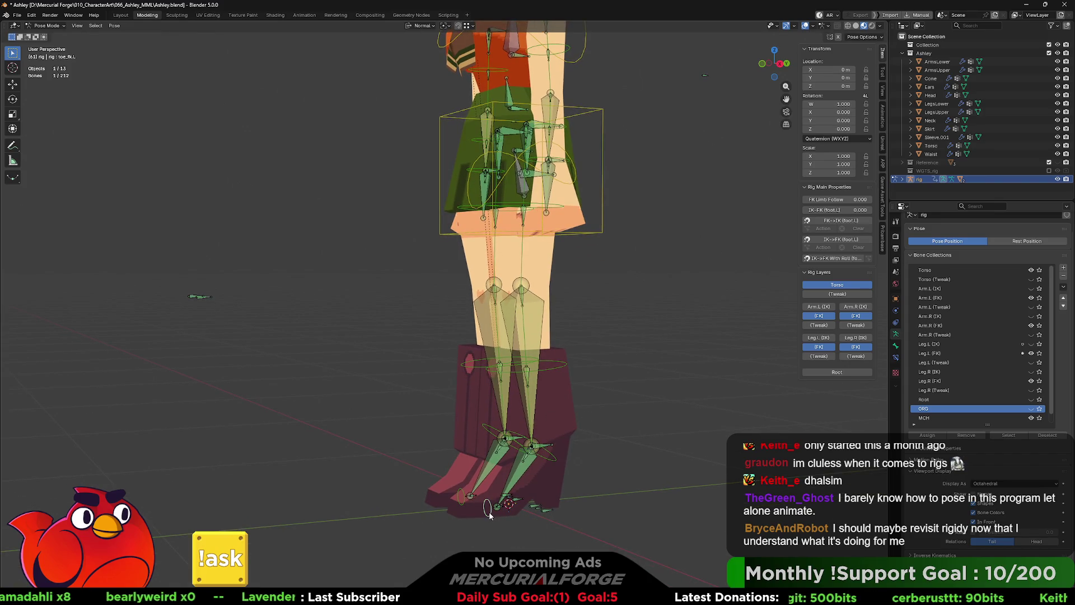
pyautogui.moveTo(748, 241); pyautogui.dragTo(692, 320, button='middle')
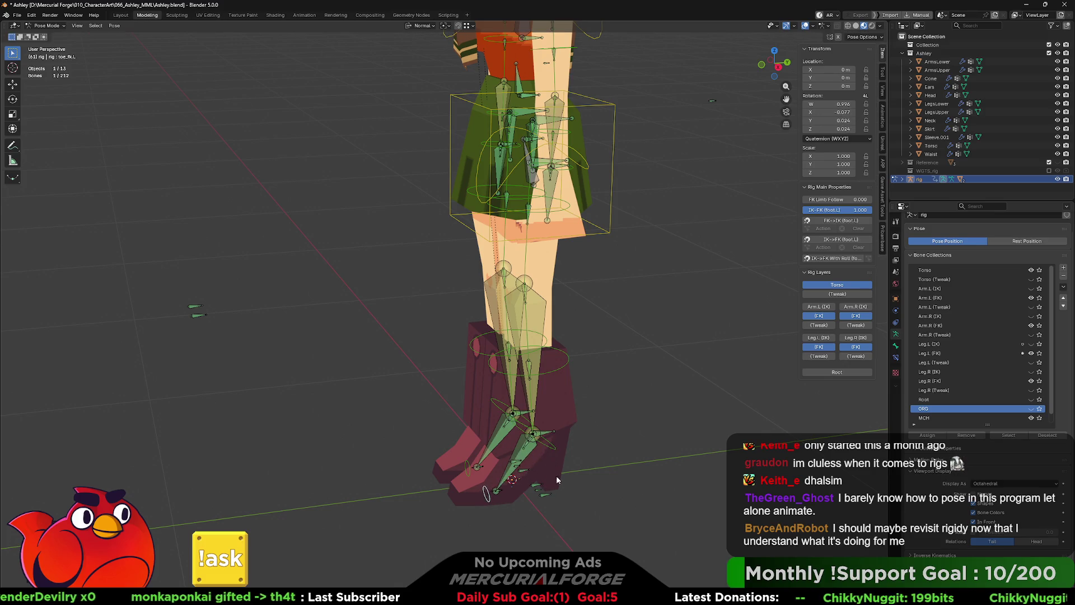
# Step: Rotate the ankle control to turn the foot, then reset its rotation with Alt+R
pyautogui.click(548, 443)
pyautogui.press('r')
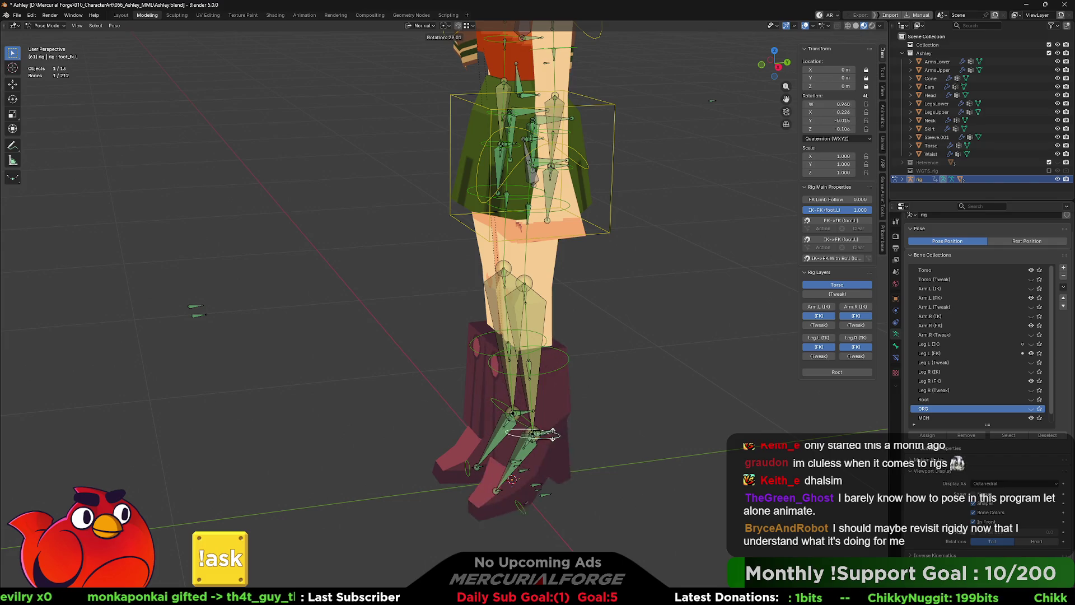
pyautogui.hotkey('alt', 'r')
pyautogui.press('r')
pyautogui.click(597, 347)
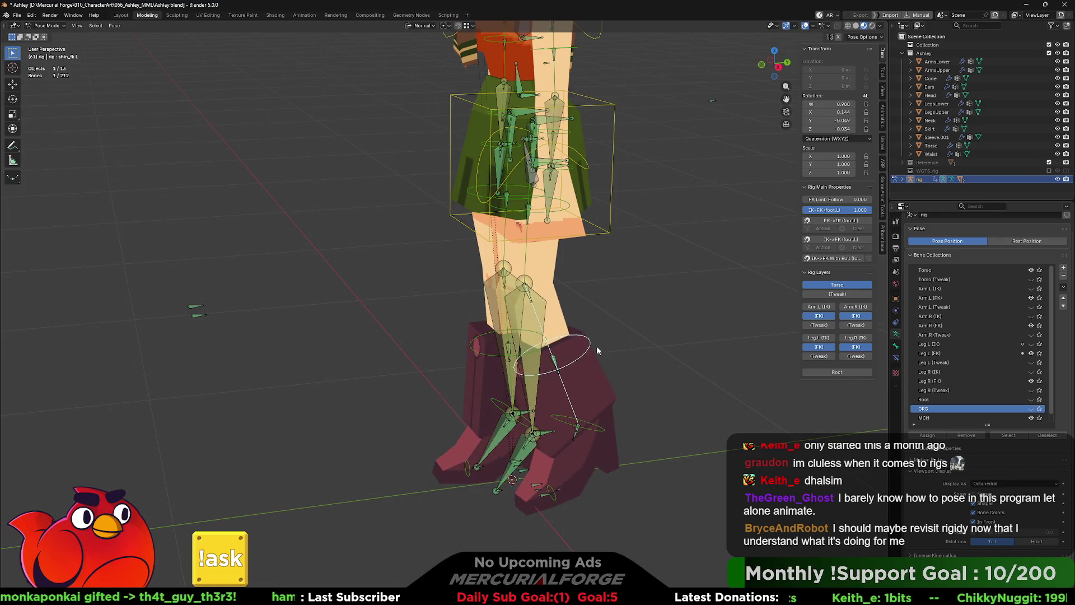
pyautogui.hotkey('alt', 'r')
pyautogui.moveTo(537, 211); pyautogui.dragTo(598, 332, button='middle')
# Step: Swing the thigh FK bone out sideways, try a hip rotation and discard it, keeping the leg kick
pyautogui.press('r')
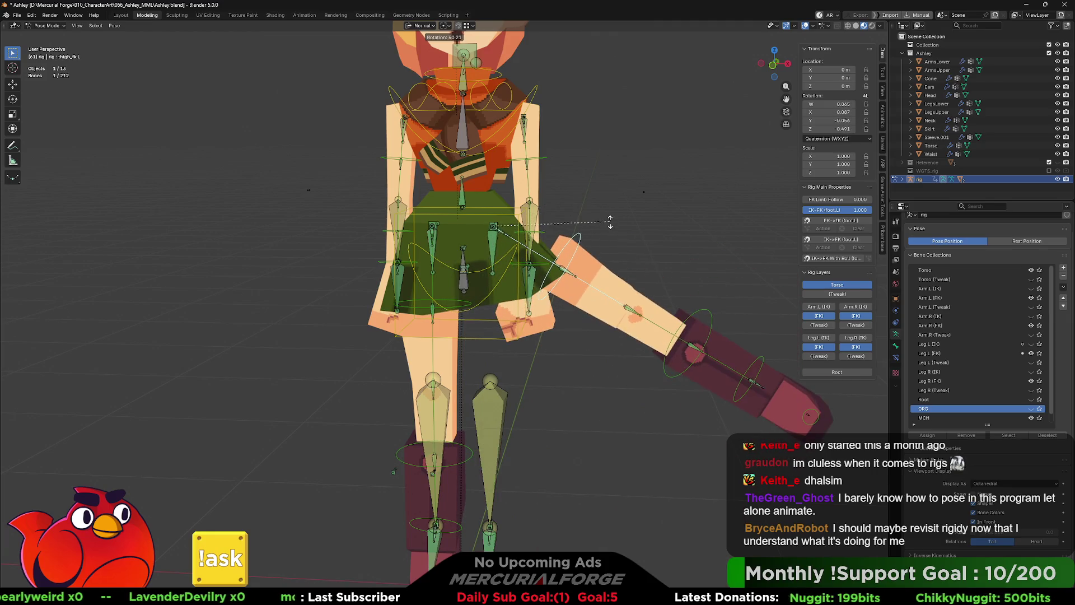
pyautogui.click(501, 281)
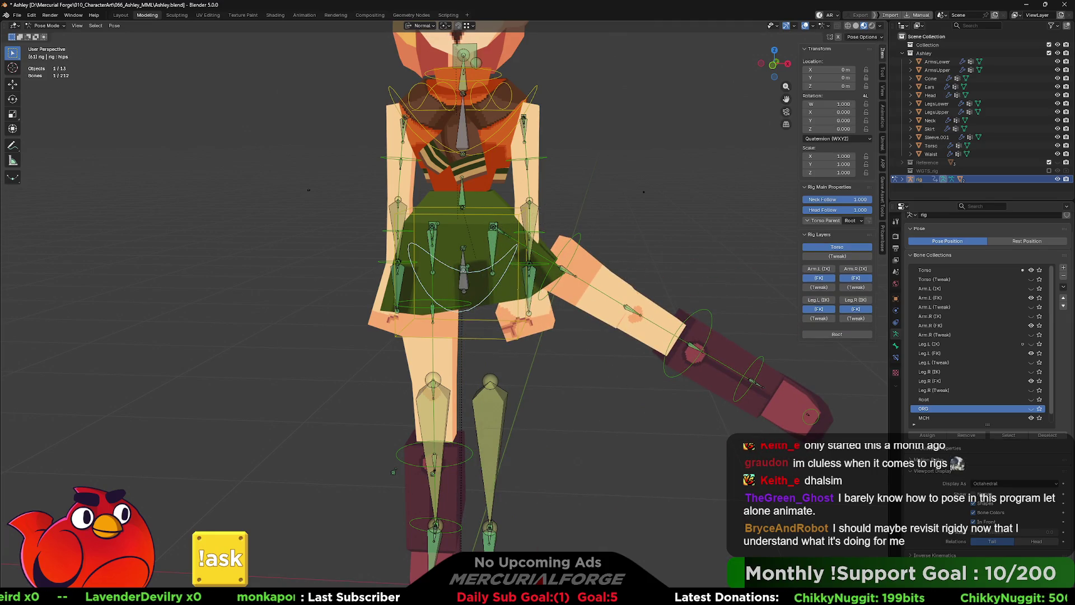
pyautogui.press('r')
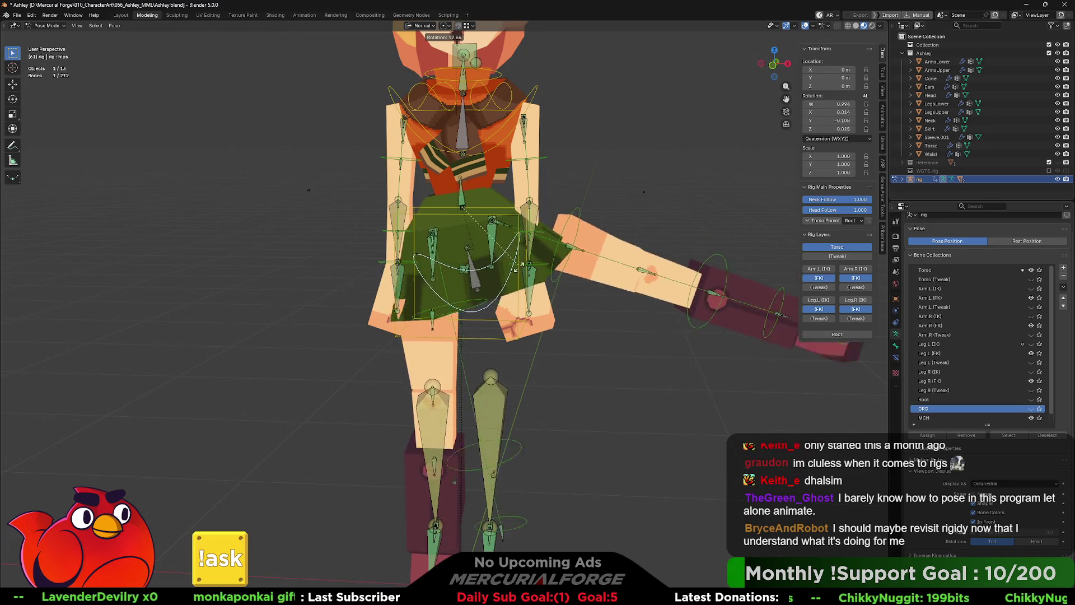
pyautogui.press('Escape')
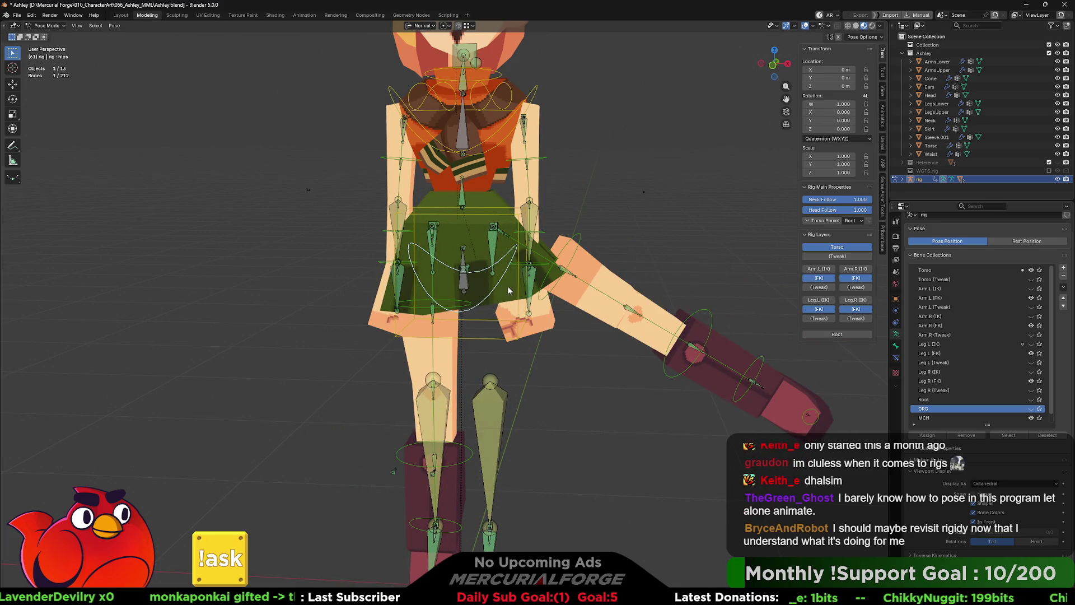
pyautogui.hotkey('ctrl', 'z')
pyautogui.hotkey('ctrl', 'shift', 'z')
# Step: Return to Object Mode and select the Skirt object
pyautogui.click(449, 296)
pyautogui.click(502, 296)
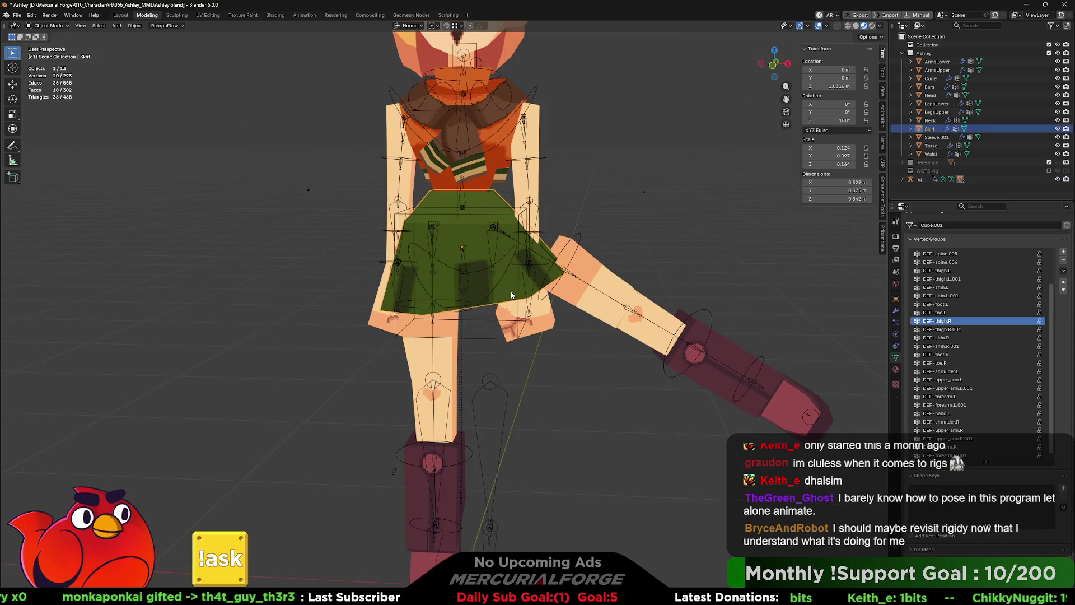
pyautogui.scroll(2, 501, 296)
pyautogui.scroll(2, 502, 297)
# Step: Switch the skirt into Weight Paint mode via the mode pie menu
pyautogui.hotkey('ctrl', 'Tab')
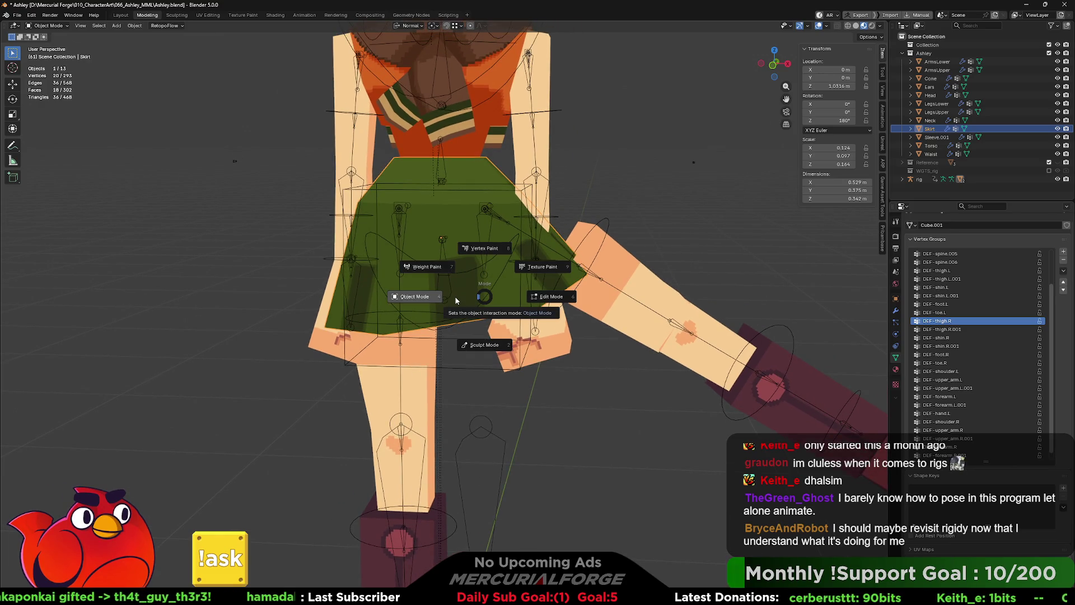
pyautogui.click(429, 267)
pyautogui.keyDown('shift'); pyautogui.moveTo(499, 271); pyautogui.dragTo(500, 287, button='middle'); pyautogui.keyUp('shift')
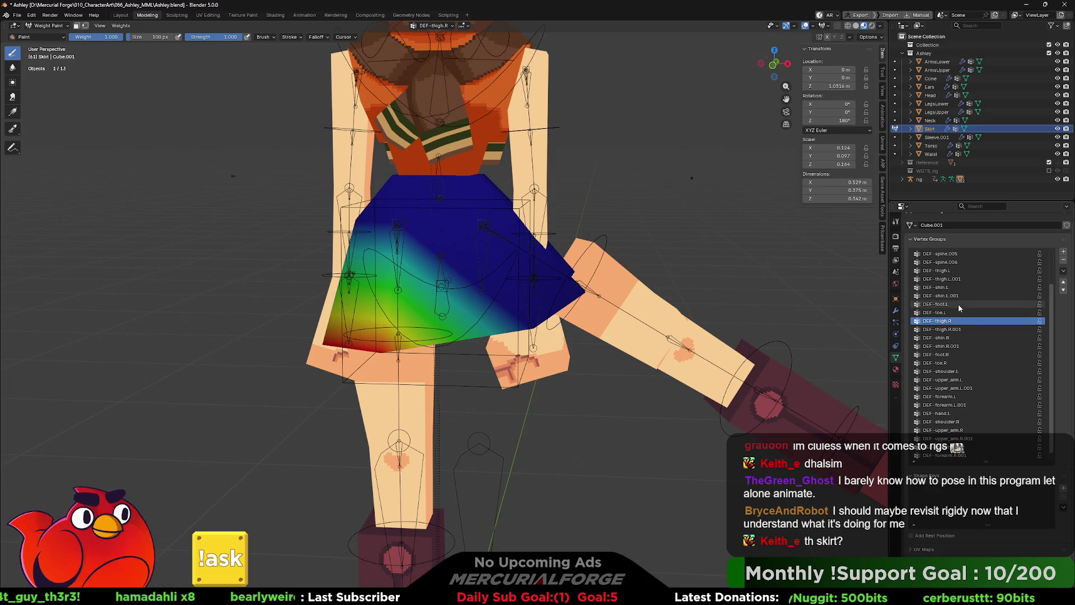
# Step: Show the DEF-thigh.L vertex group on the skirt and enlarge the brush to 250 px
pyautogui.moveTo(403, 312)
pyautogui.mouseDown(button='middle')
pyautogui.moveTo(431, 307)
pyautogui.moveTo(533, 228)
pyautogui.moveTo(504, 216)
pyautogui.mouseUp(button='middle')
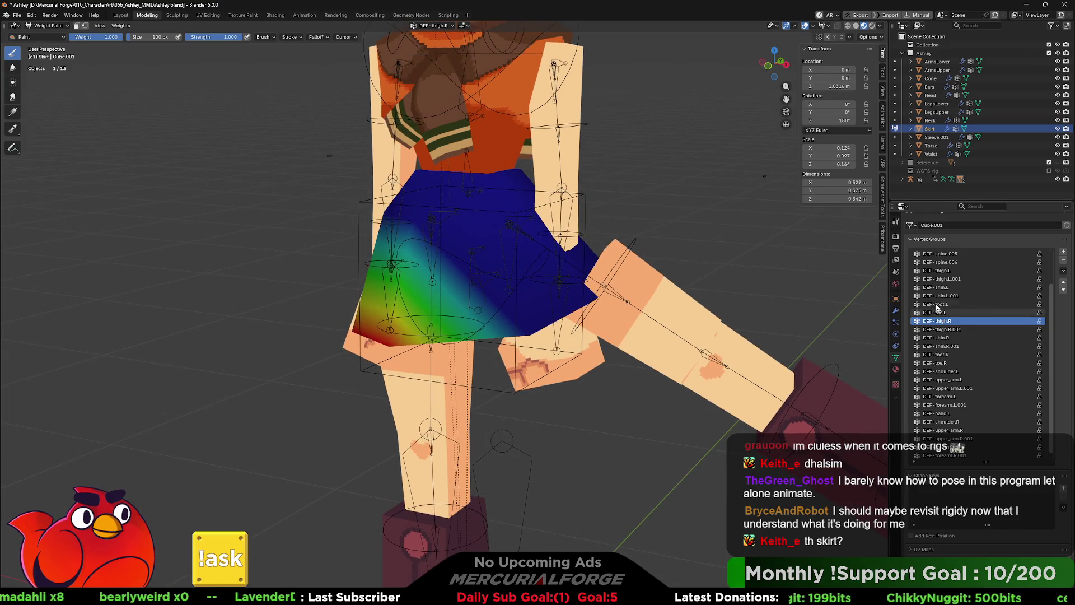
pyautogui.click(947, 271)
pyautogui.scroll(2, 486, 168)
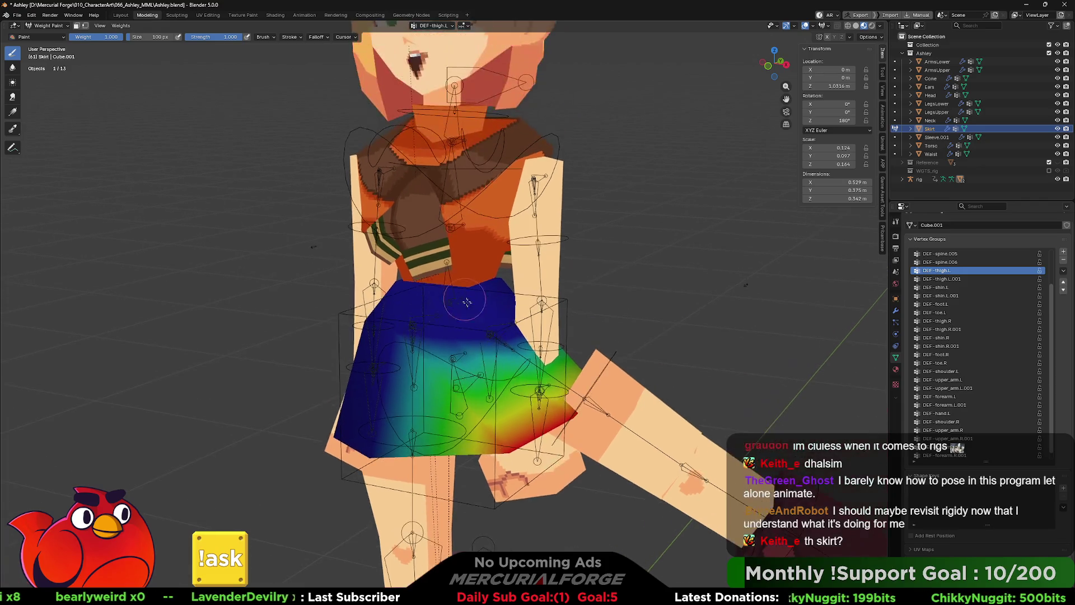
pyautogui.scroll(1, 512, 357)
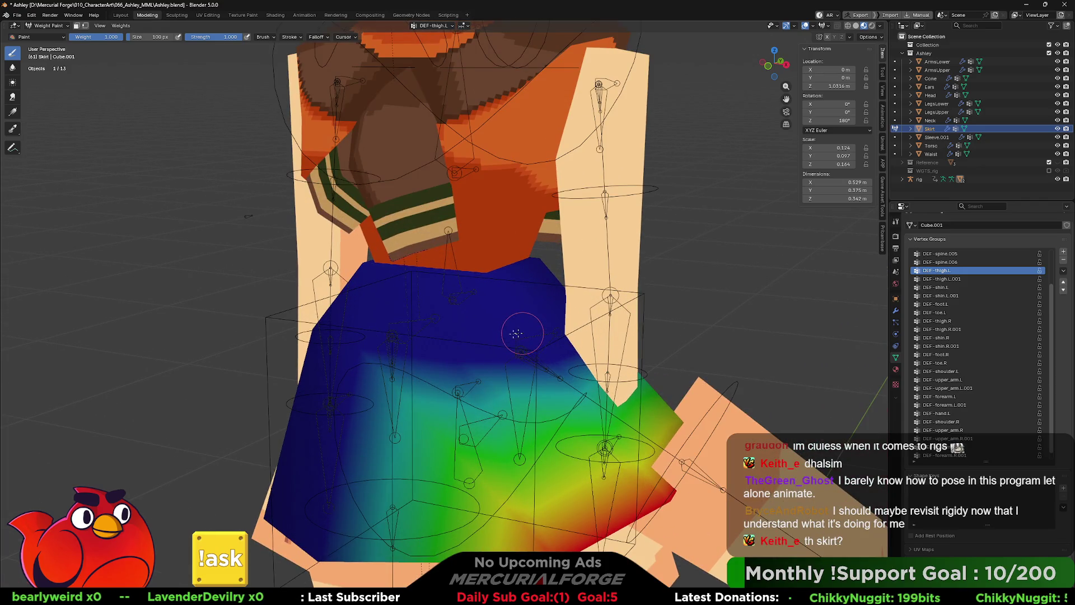
pyautogui.moveTo(524, 336); pyautogui.dragTo(521, 349, button='middle')
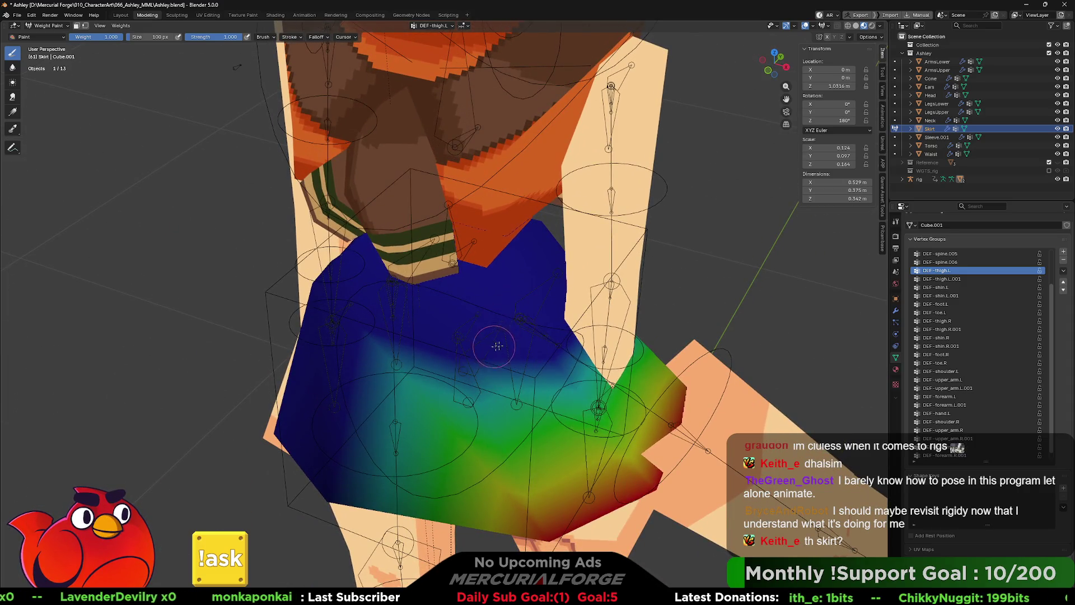
pyautogui.press('f')
pyautogui.click(537, 362)
# Step: Paint full red DEF-thigh.L weight across the lower skirt from several sides, then enter Edit Mode
pyautogui.click(492, 363)
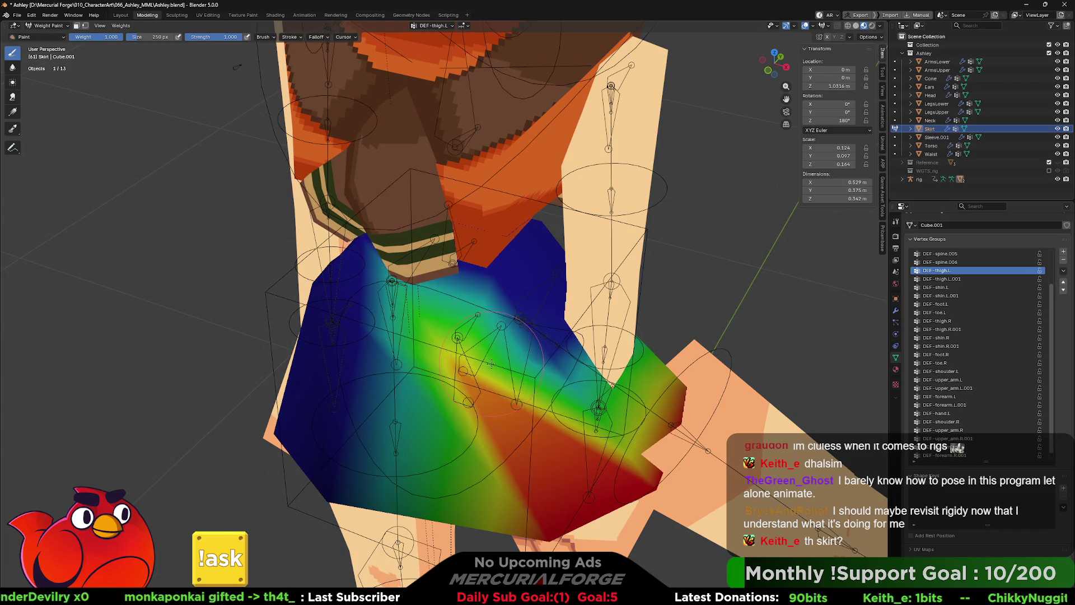
pyautogui.moveTo(511, 325)
pyautogui.mouseDown()
pyautogui.moveTo(554, 368)
pyautogui.moveTo(477, 371)
pyautogui.mouseUp()
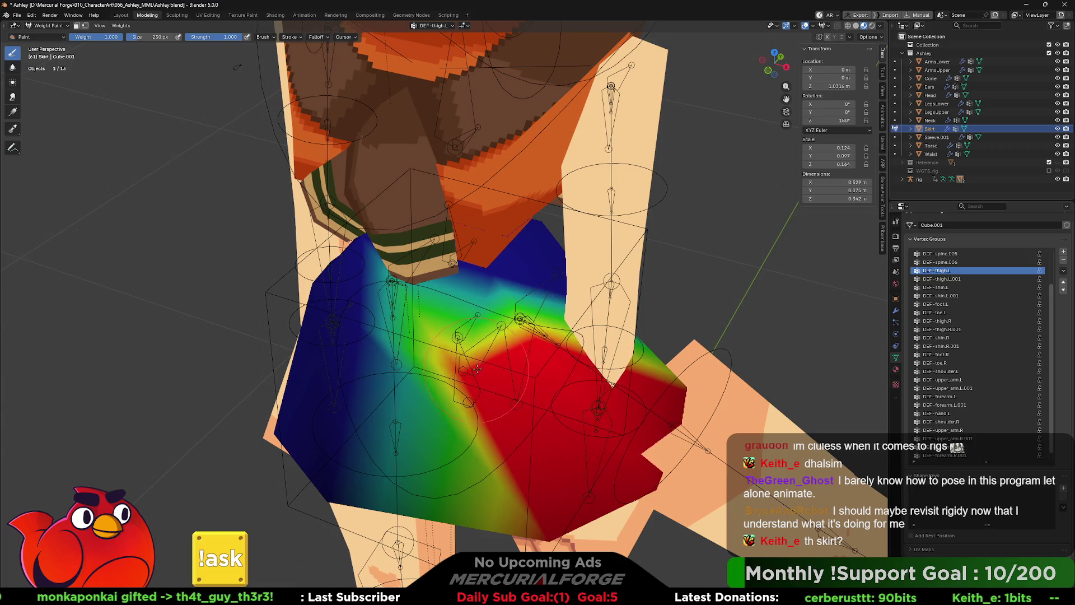
pyautogui.moveTo(589, 369); pyautogui.dragTo(512, 421, button='middle')
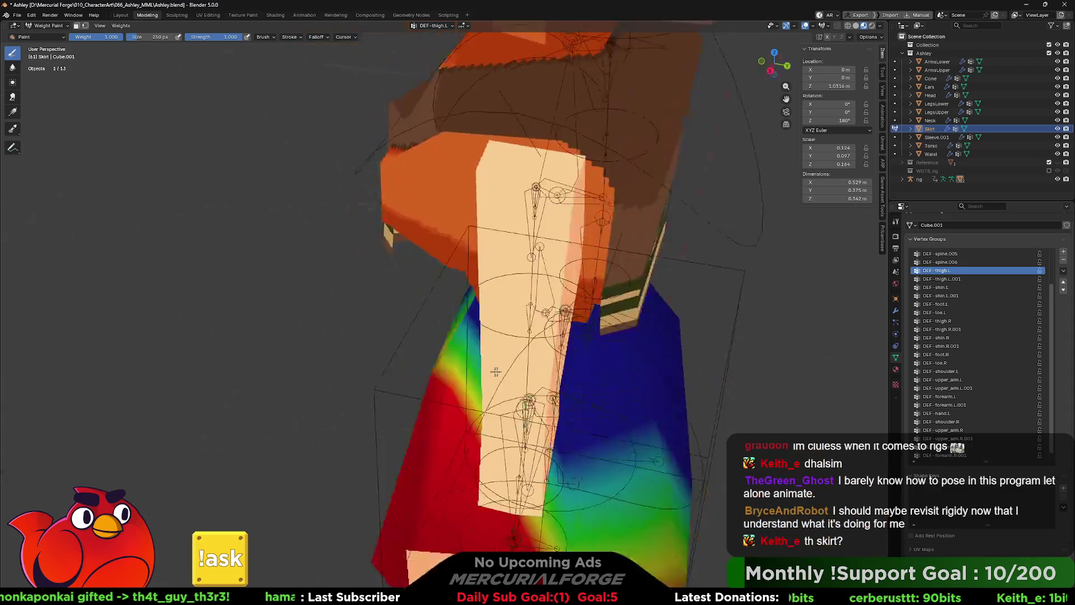
pyautogui.moveTo(487, 504)
pyautogui.mouseDown()
pyautogui.moveTo(505, 433)
pyautogui.moveTo(603, 450)
pyautogui.mouseUp()
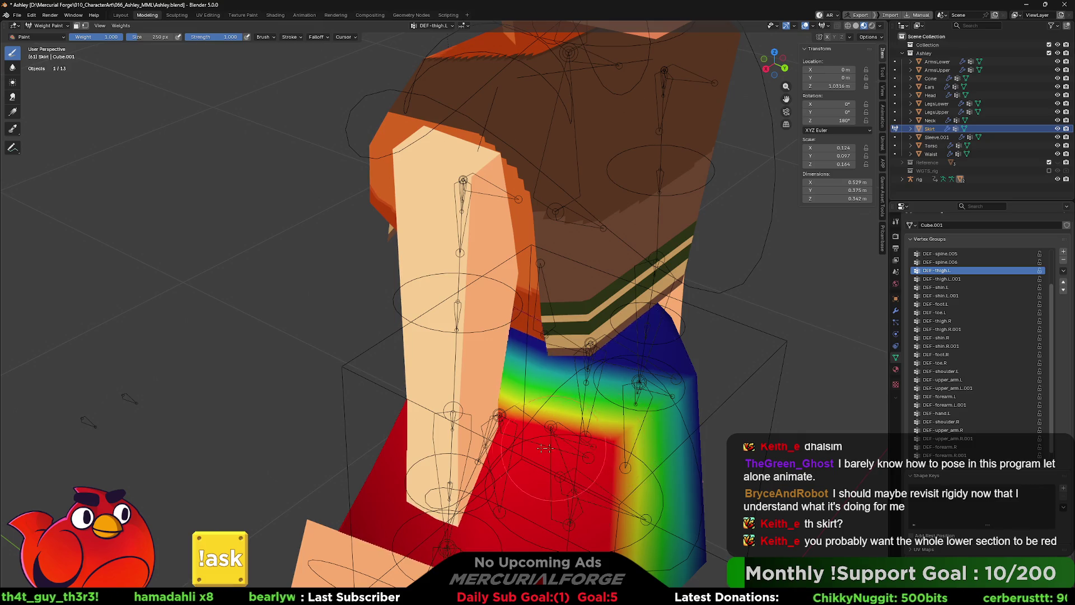
pyautogui.moveTo(545, 453)
pyautogui.mouseDown(button='middle')
pyautogui.moveTo(549, 497)
pyautogui.moveTo(528, 240)
pyautogui.moveTo(626, 291)
pyautogui.moveTo(439, 272)
pyautogui.mouseUp(button='middle')
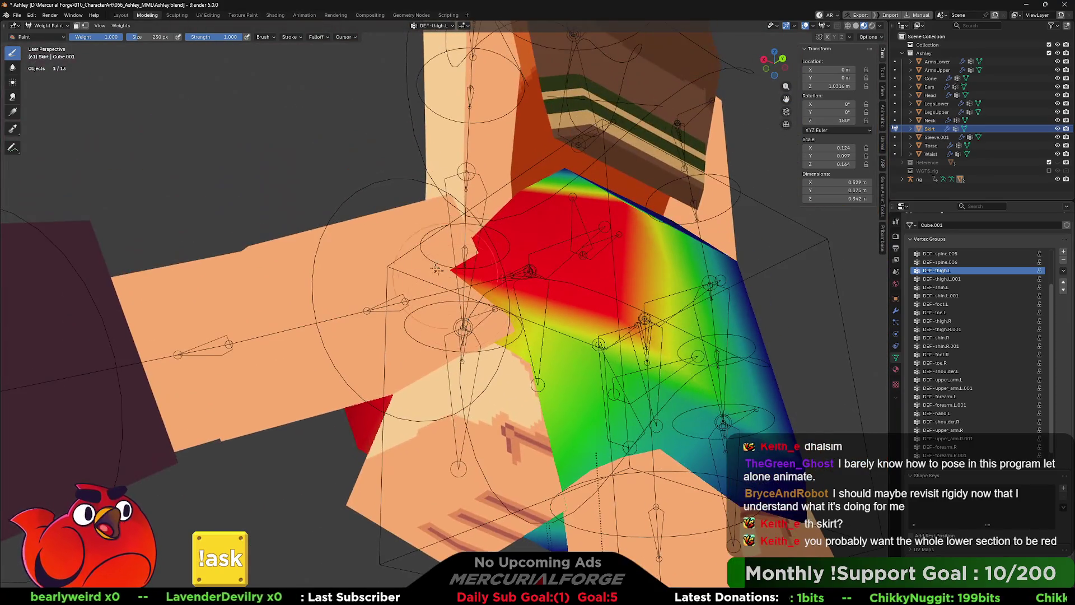
pyautogui.moveTo(598, 277); pyautogui.dragTo(615, 317)
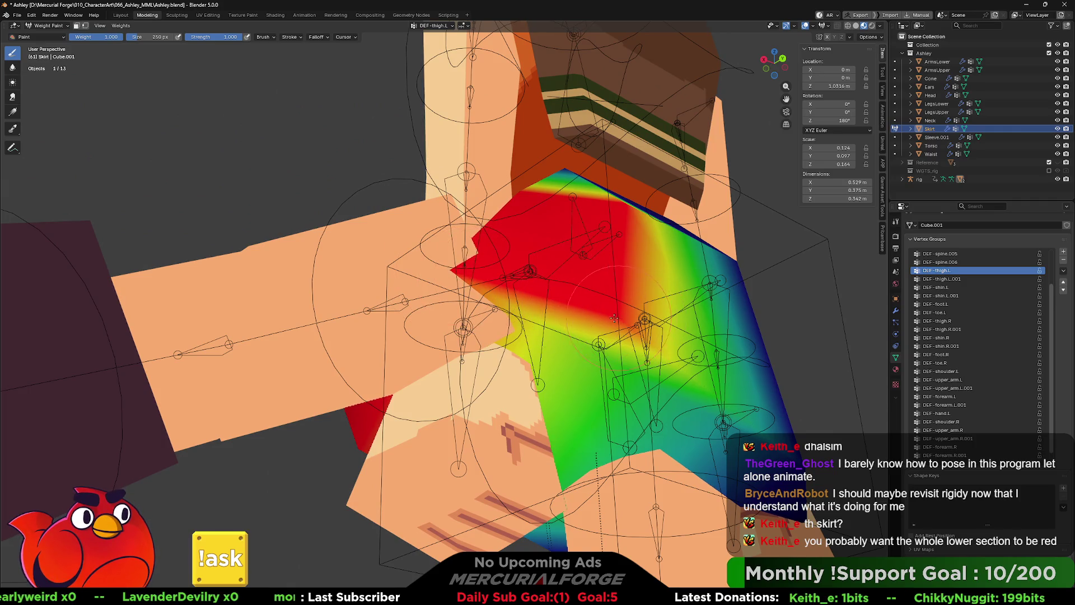
pyautogui.moveTo(514, 294); pyautogui.dragTo(660, 303, button='middle')
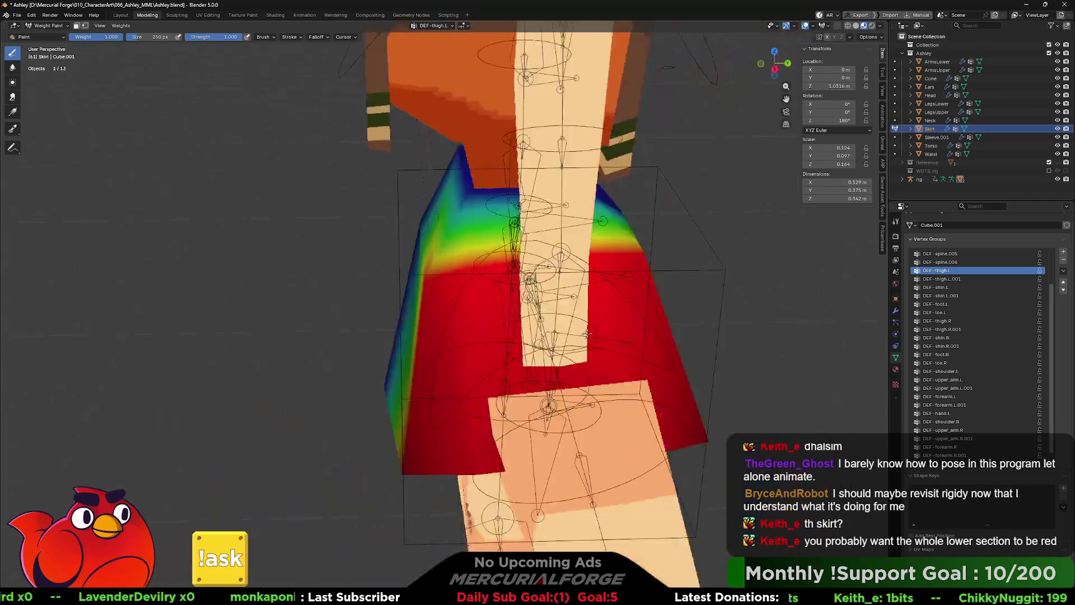
pyautogui.press('Tab')
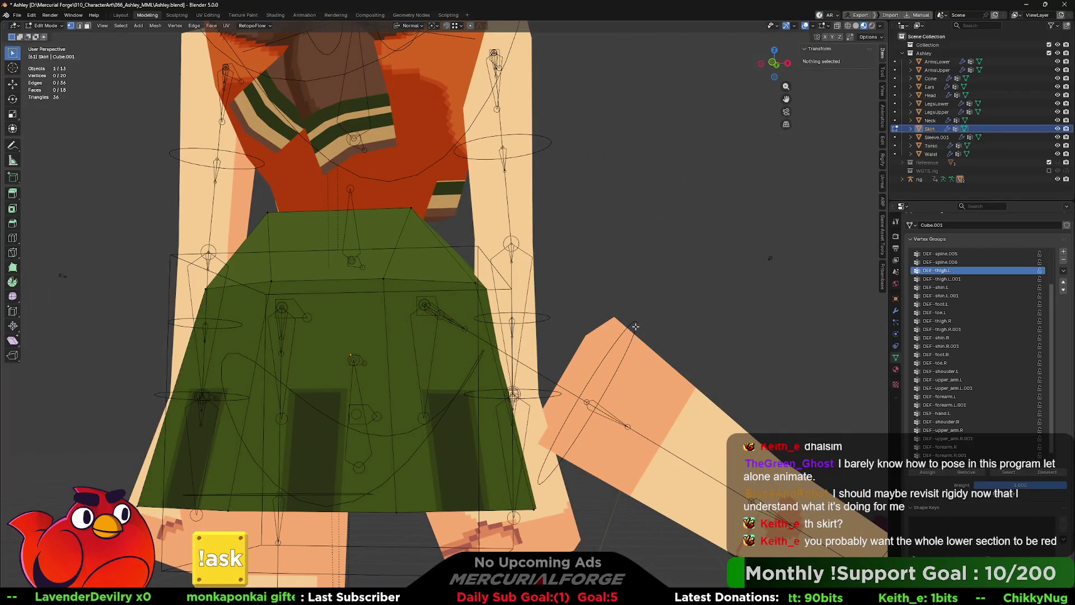
# Step: Check the skirt's weights once more, return it to Object Mode and make the rig active
pyautogui.press('Tab')
pyautogui.press('Tab')
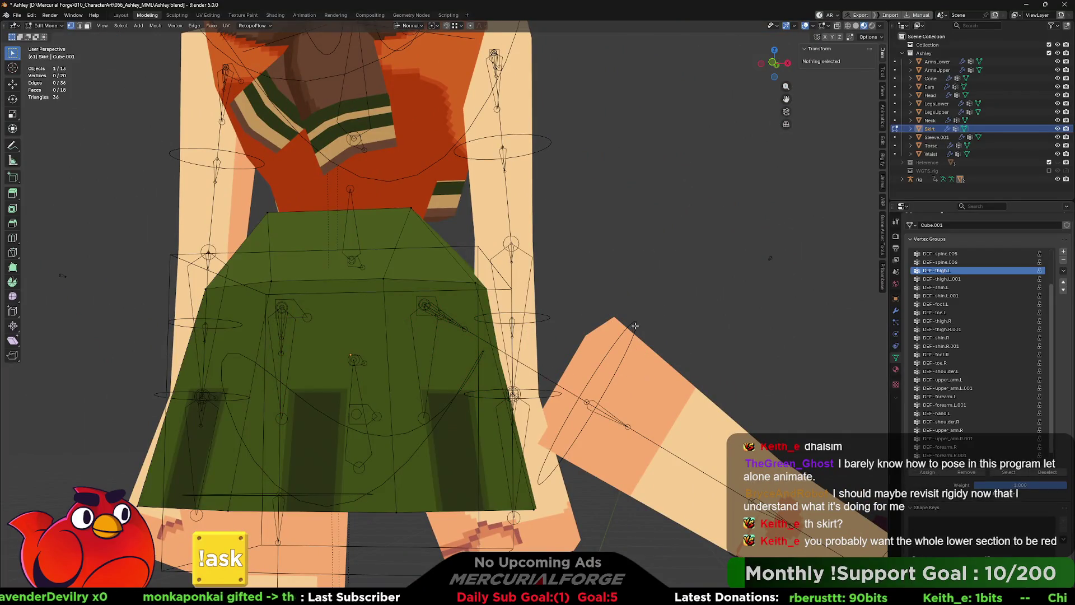
pyautogui.press('Tab')
pyautogui.press('Tab')
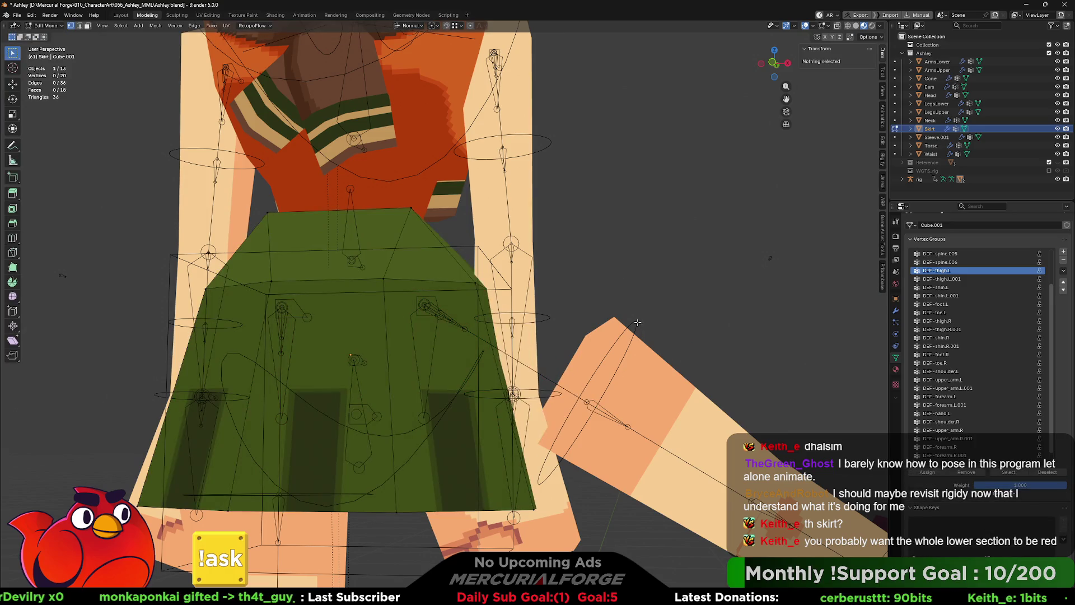
pyautogui.hotkey('ctrl', 'Tab')
pyautogui.click(605, 328)
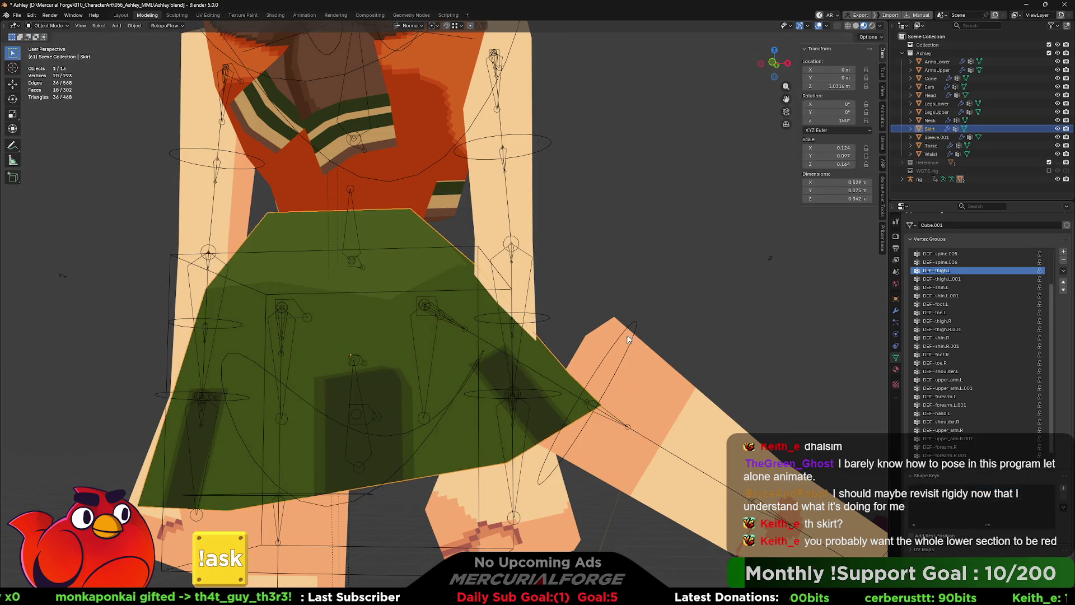
pyautogui.click(636, 326)
pyautogui.hotkey('ctrl', 'Tab')
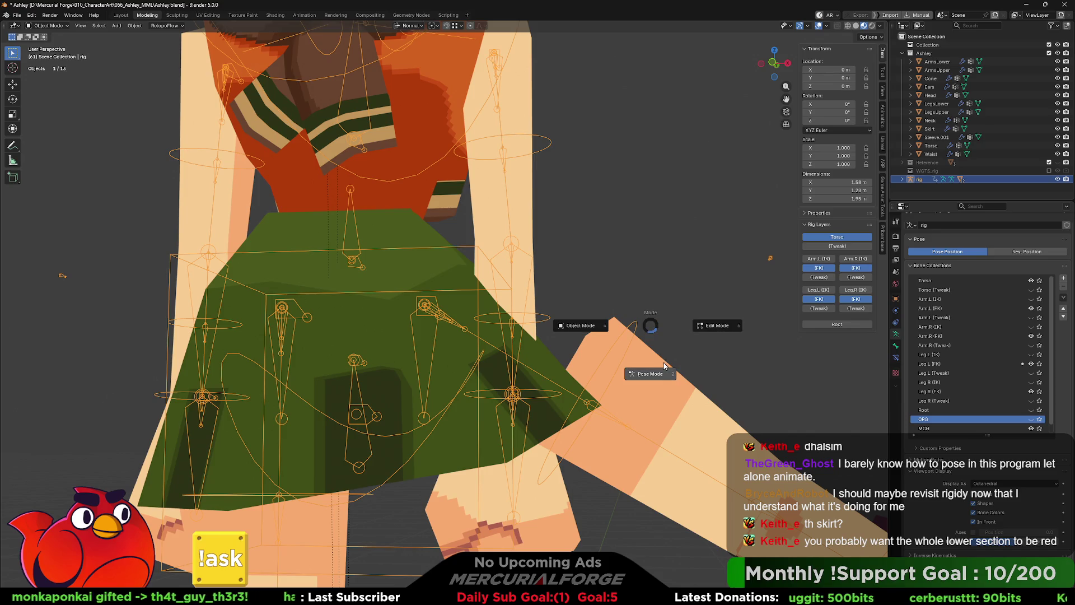
# Step: In Pose Mode rotate the thigh bone to kick the leg out sideways, testing the skirt follow
pyautogui.click(645, 337)
pyautogui.click(636, 328)
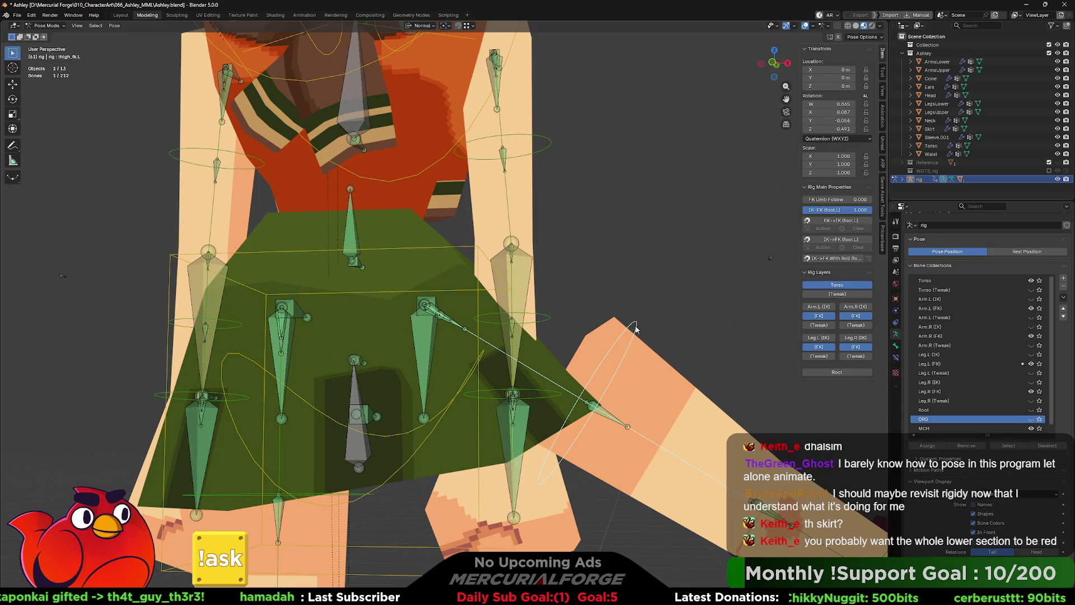
pyautogui.press('r')
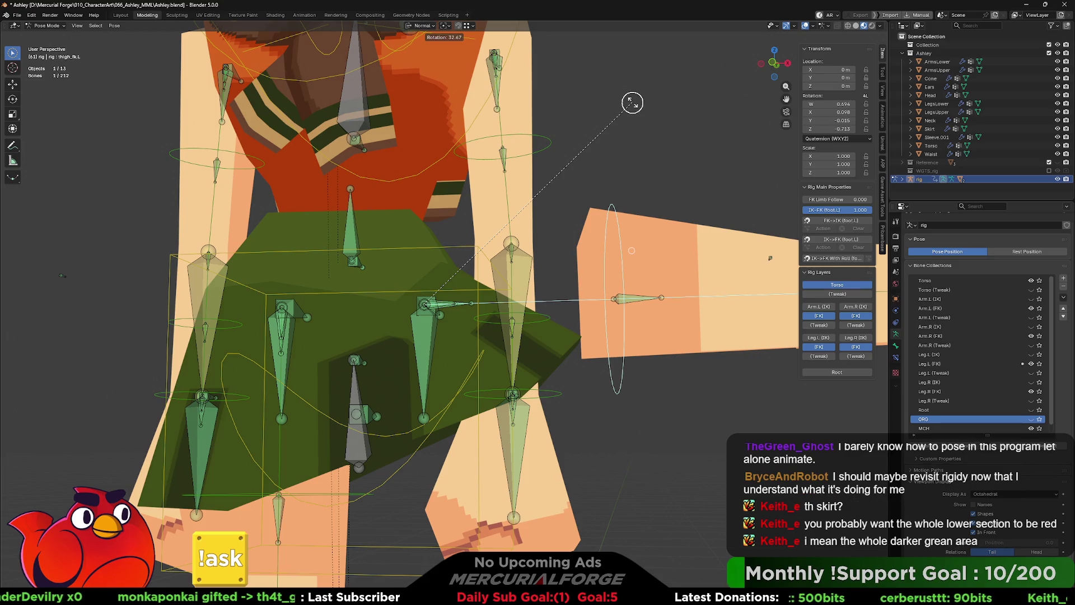
pyautogui.click(632, 103)
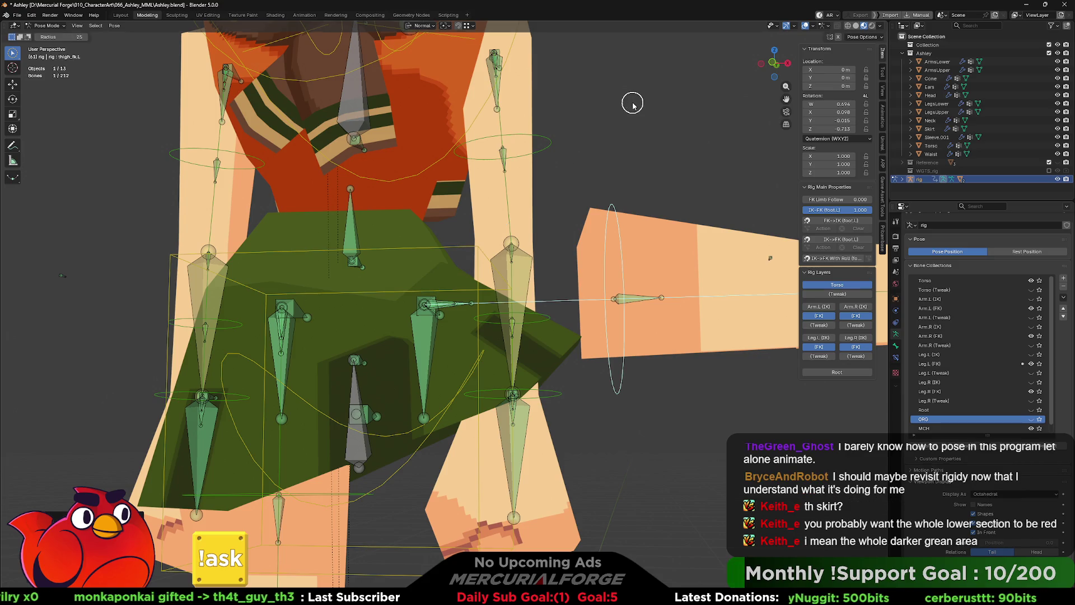
# Step: Inspect the thigh bones inside the skirt in Edit Mode, then return to posing
pyautogui.moveTo(485, 430)
pyautogui.mouseDown(button='middle')
pyautogui.moveTo(480, 391)
pyautogui.moveTo(463, 395)
pyautogui.moveTo(471, 374)
pyautogui.moveTo(497, 364)
pyautogui.mouseUp(button='middle')
pyautogui.press('Tab')
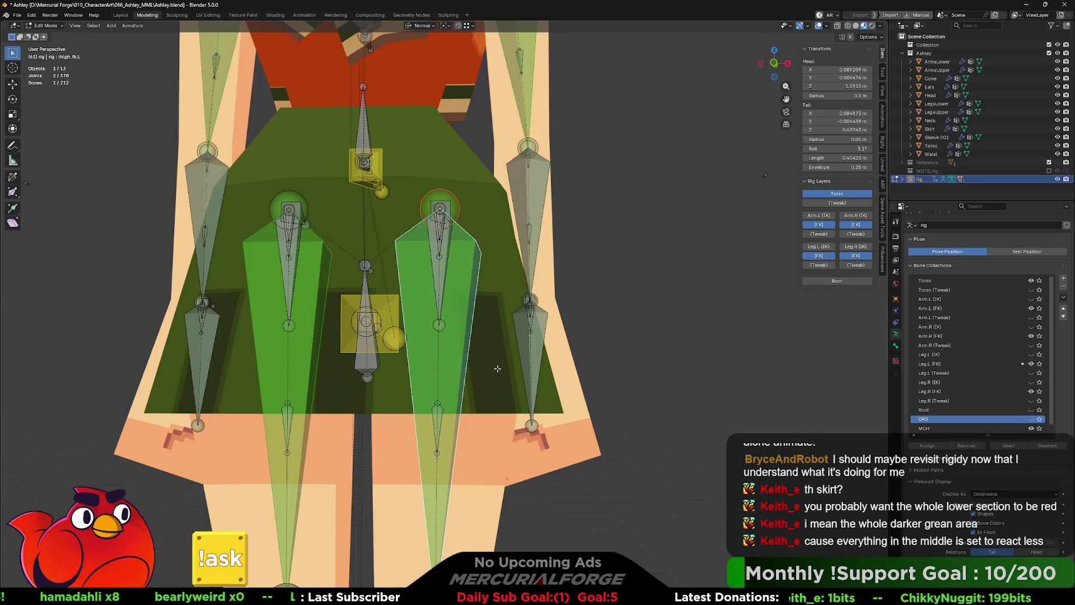
pyautogui.hotkey('ctrl', 'Tab')
pyautogui.hotkey('ctrl', 'Tab')
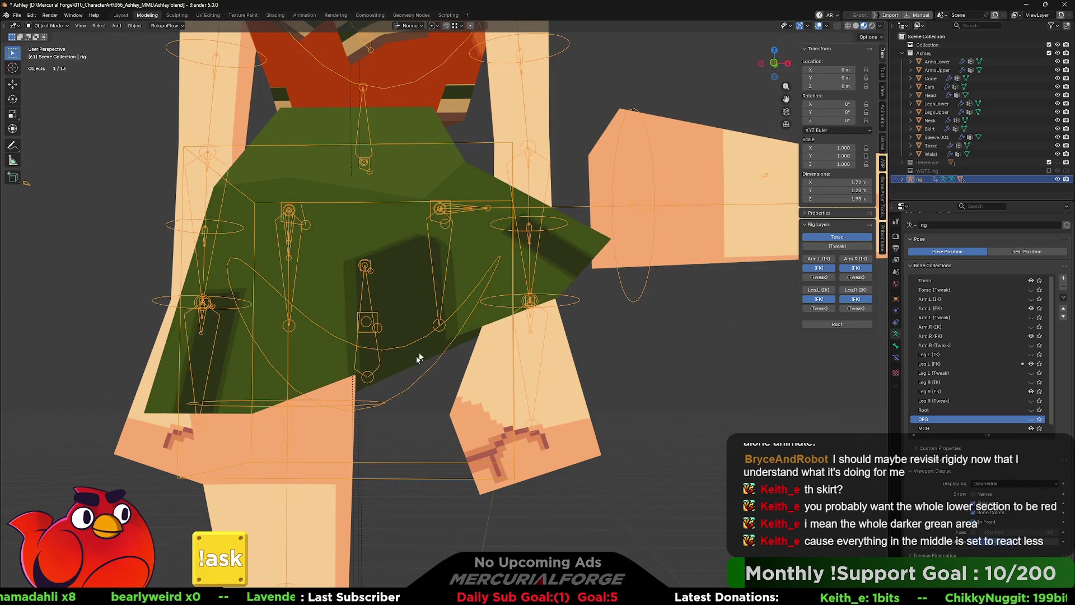
# Step: Isolate the skirt in Local View and enter Edit Mode on its mesh
pyautogui.click(396, 298)
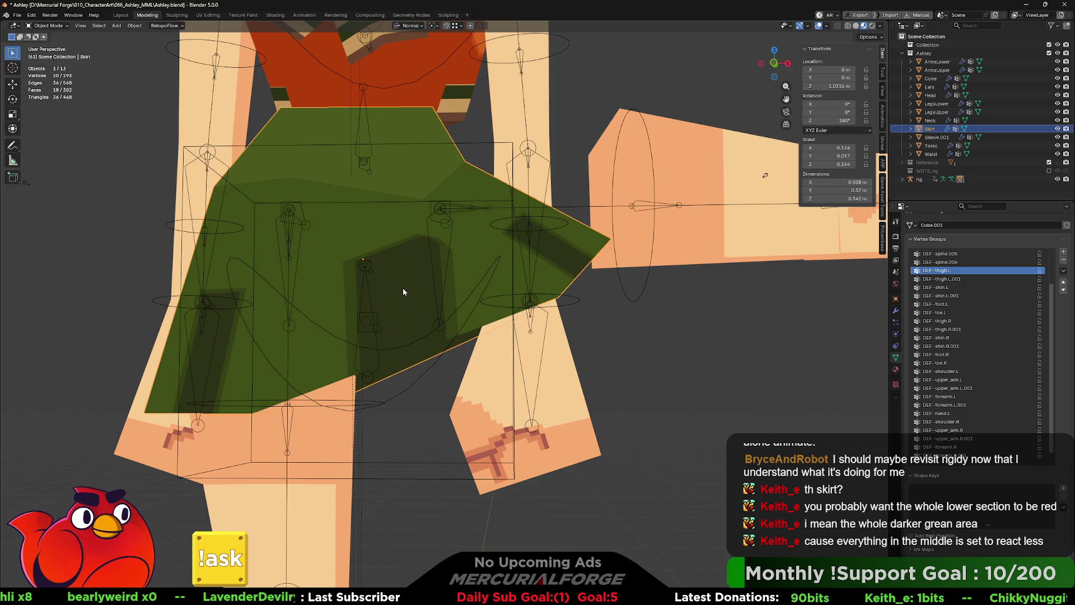
pyautogui.press('KP_Divide')
pyautogui.moveTo(478, 330)
pyautogui.mouseDown(button='middle')
pyautogui.moveTo(475, 274)
pyautogui.moveTo(472, 289)
pyautogui.mouseUp(button='middle')
pyautogui.press('Tab')
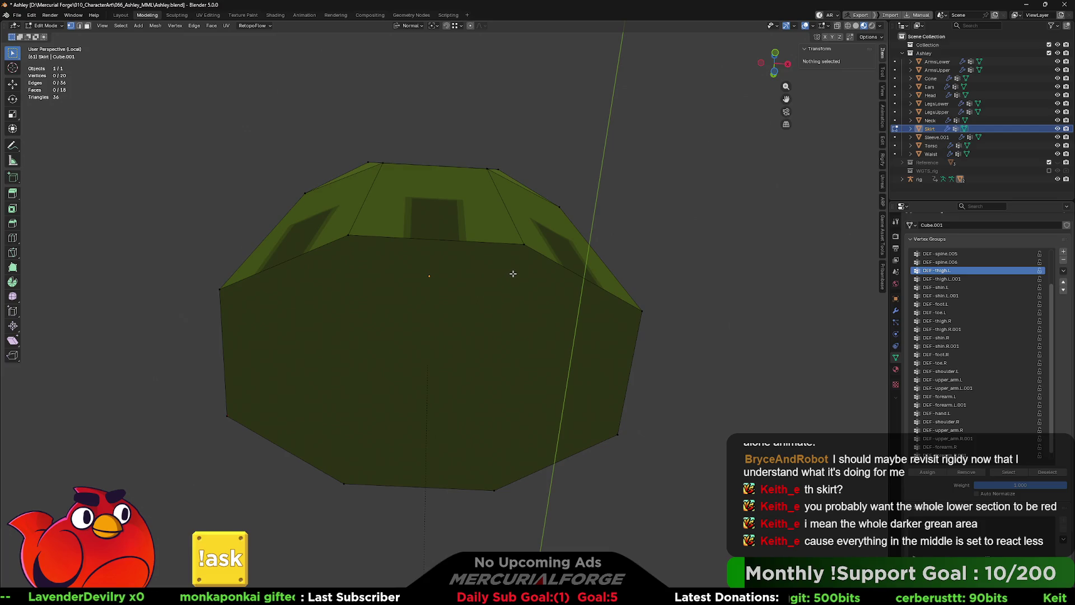
# Step: Connect the skirt's bottom-left and upper-left vertices with a new edge
pyautogui.click(492, 488)
pyautogui.keyDown('shift'); pyautogui.click(525, 246); pyautogui.keyUp('shift')
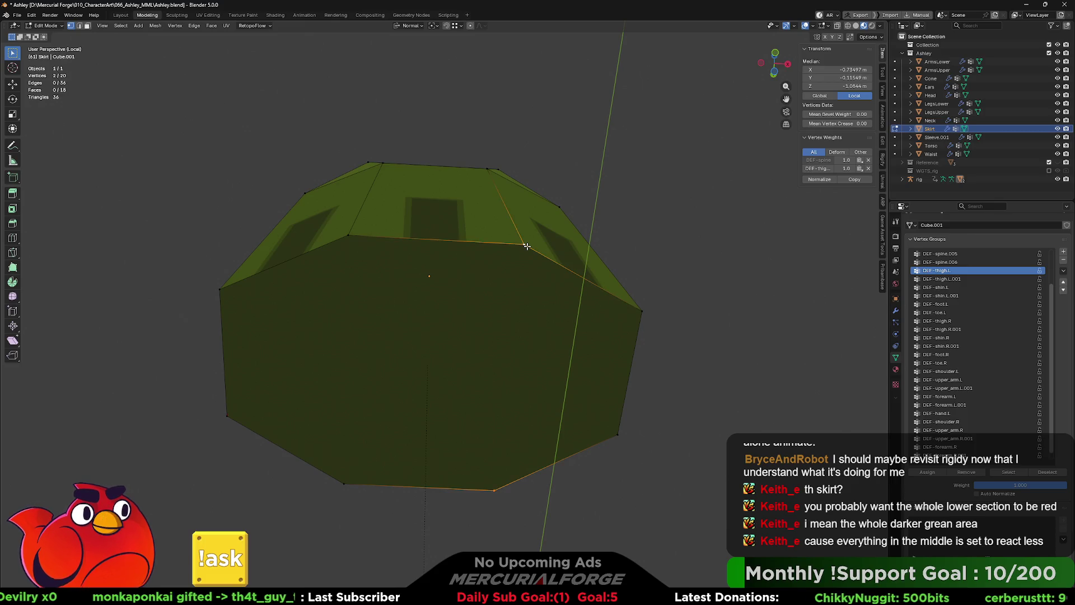
pyautogui.click(343, 481)
pyautogui.keyDown('shift'); pyautogui.click(349, 236); pyautogui.keyUp('shift')
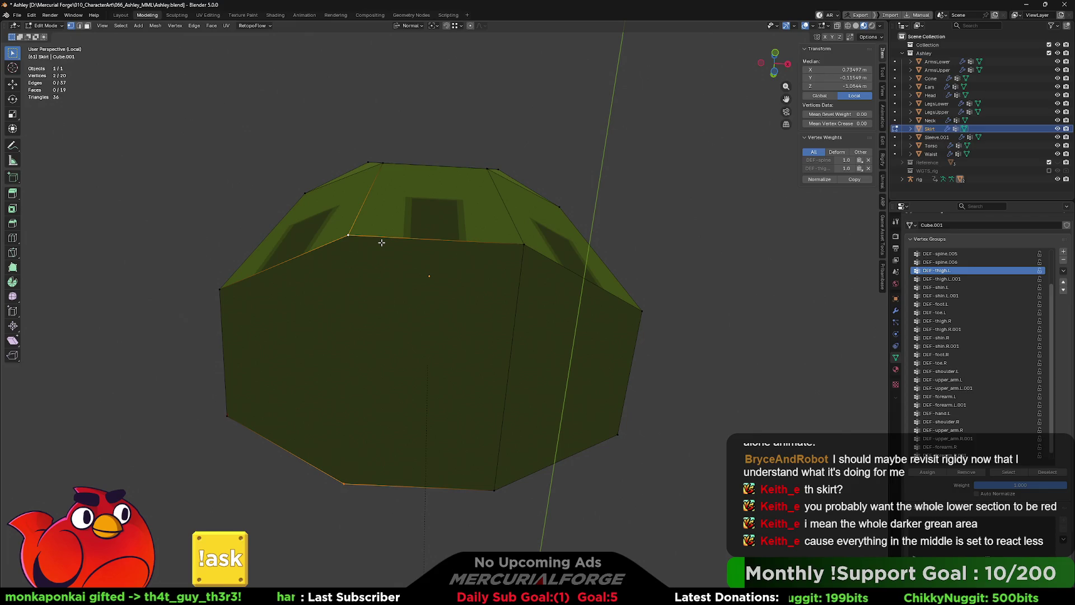
pyautogui.press('j')
# Step: Preview the skirt's deformed shape in Object Mode, then exit Local View back to editing
pyautogui.moveTo(495, 279); pyautogui.dragTo(500, 344, button='middle')
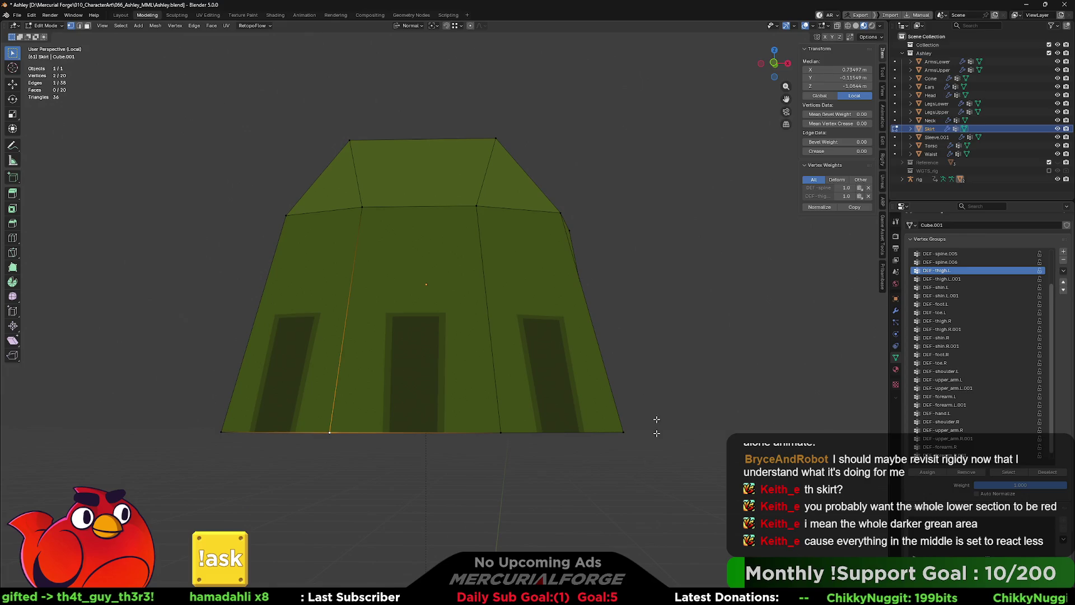
pyautogui.moveTo(629, 307)
pyautogui.mouseDown(button='middle')
pyautogui.moveTo(514, 358)
pyautogui.moveTo(350, 360)
pyautogui.moveTo(523, 333)
pyautogui.moveTo(554, 340)
pyautogui.moveTo(441, 335)
pyautogui.moveTo(510, 340)
pyautogui.mouseUp(button='middle')
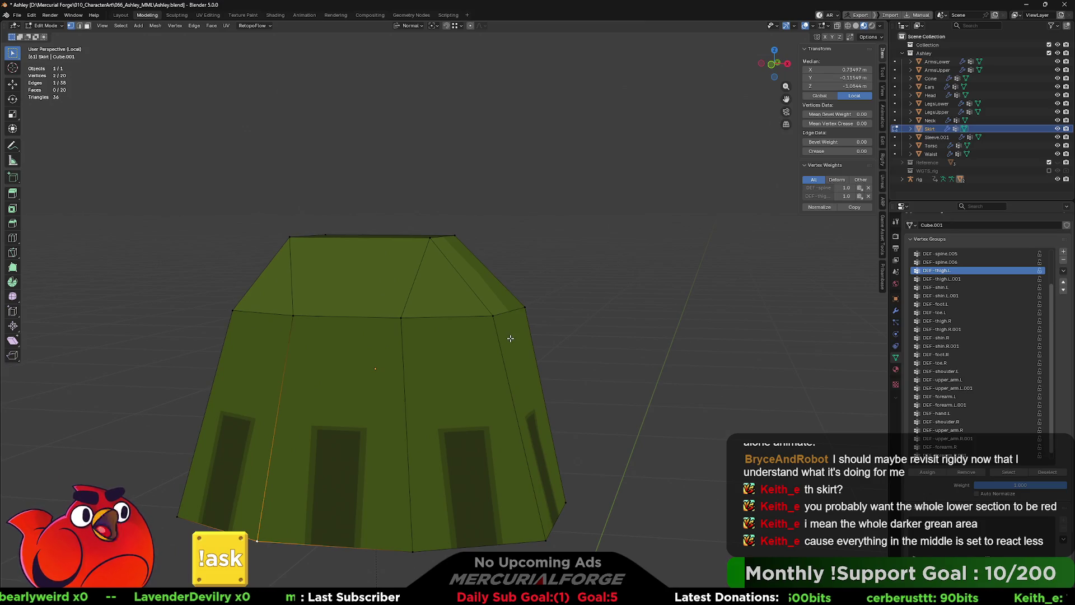
pyautogui.scroll(-4, 510, 338)
pyautogui.scroll(2, 509, 338)
pyautogui.scroll(2, 511, 324)
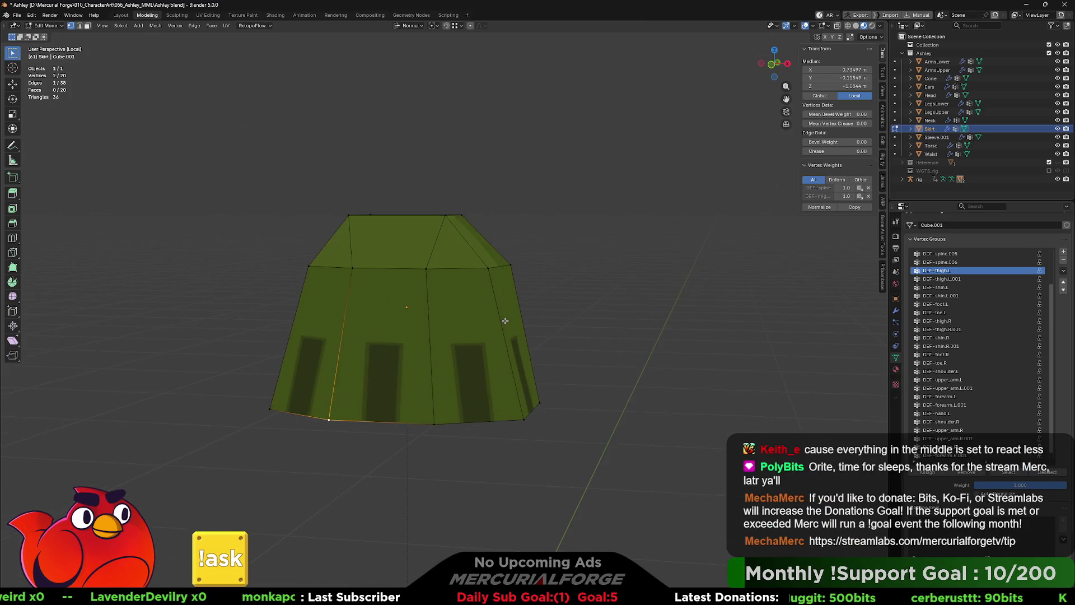
pyautogui.scroll(1, 540, 312)
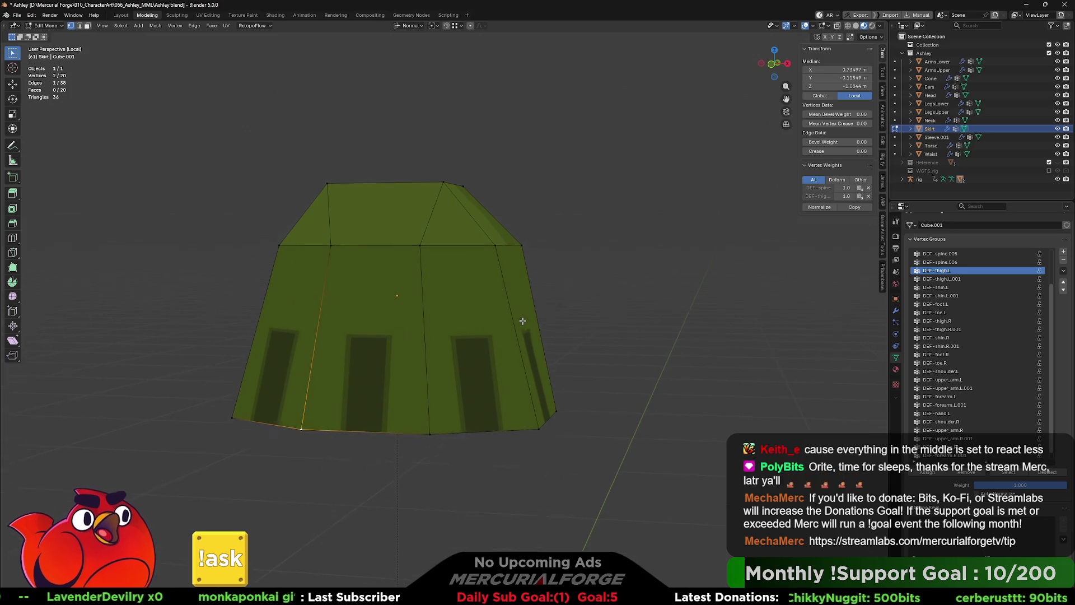
pyautogui.moveTo(492, 314)
pyautogui.keyDown('shift'); pyautogui.mouseDown(button='middle')
pyautogui.moveTo(543, 305)
pyautogui.moveTo(507, 278)
pyautogui.mouseUp(button='middle'); pyautogui.keyUp('shift')
pyautogui.press('Tab')
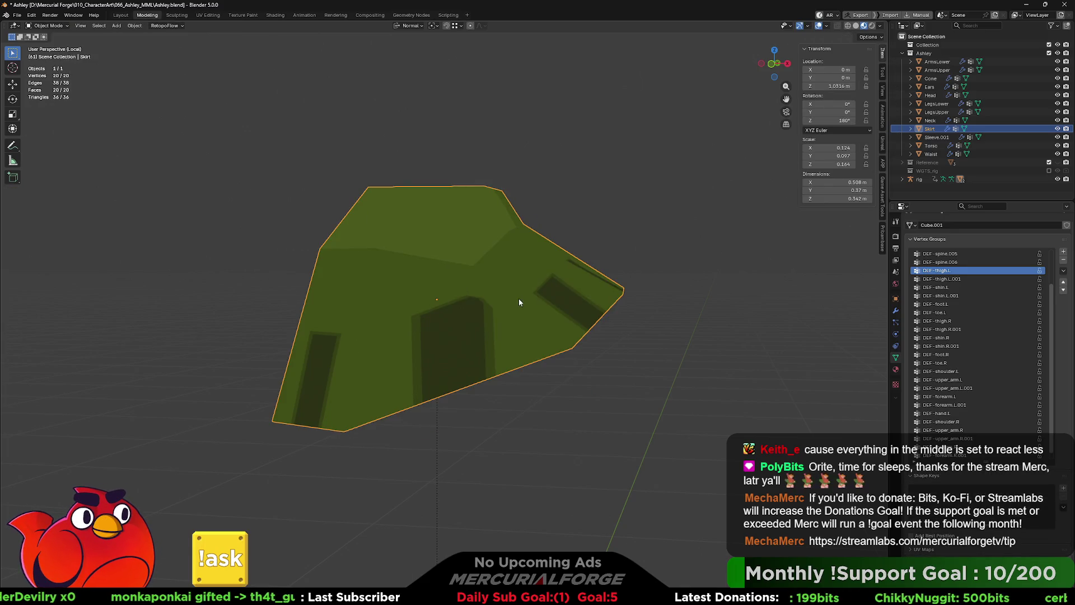
pyautogui.press('Tab')
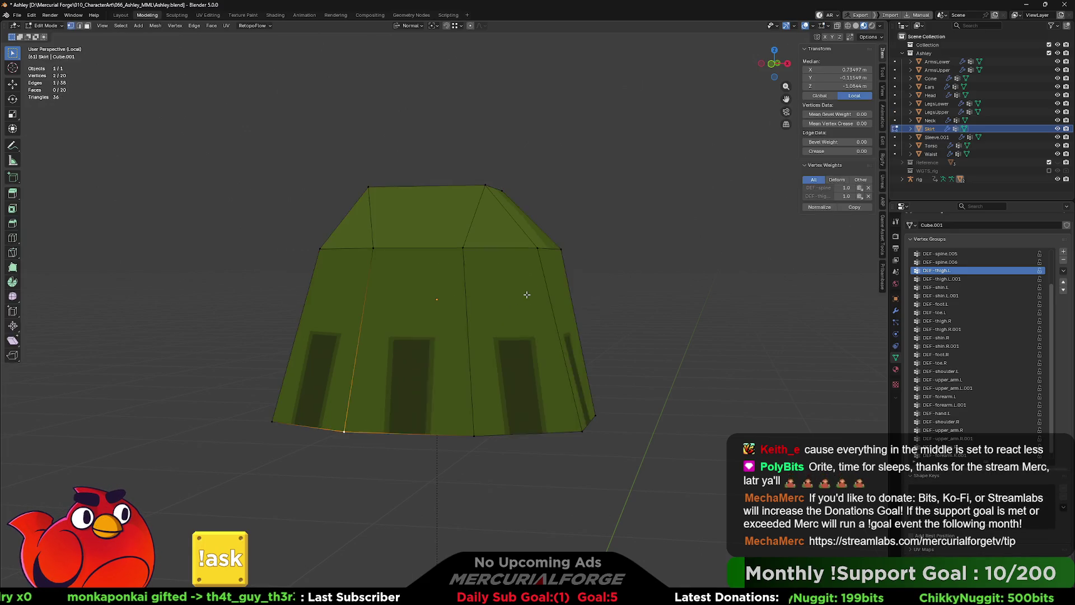
pyautogui.press('KP_Divide')
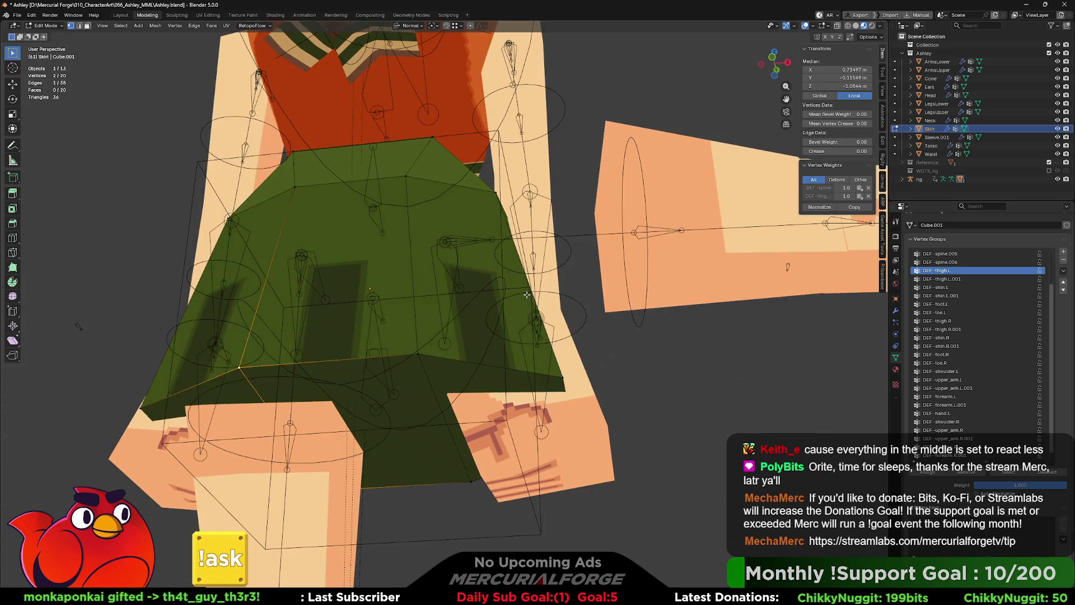
# Step: Leave the skirt mesh and switch the rig armature into Pose Mode
pyautogui.hotkey('alt', 'a')
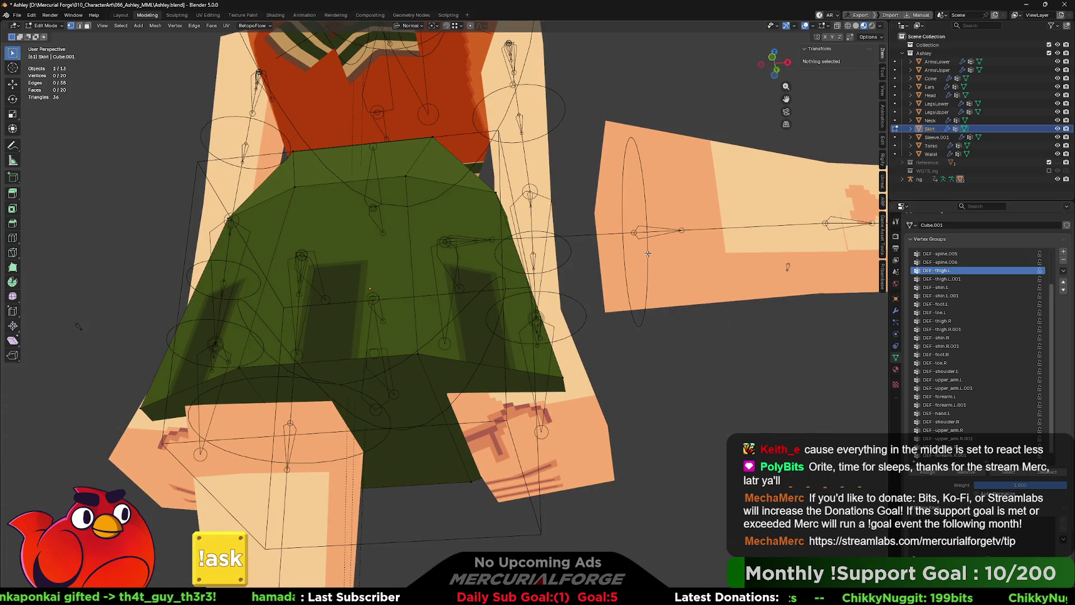
pyautogui.press('Tab')
pyautogui.click(647, 257)
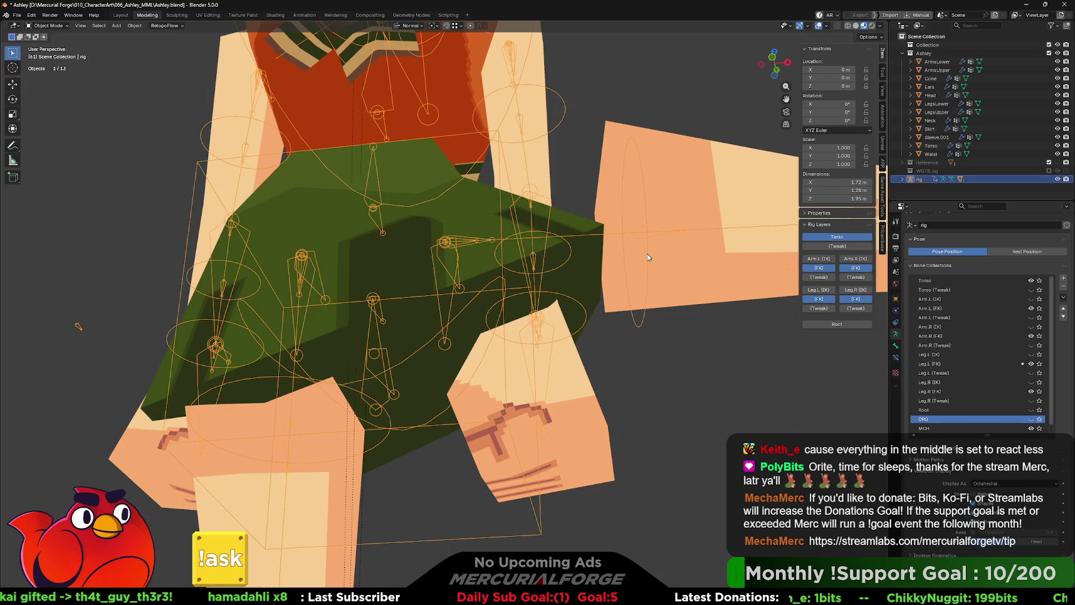
pyautogui.hotkey('ctrl', 'Tab')
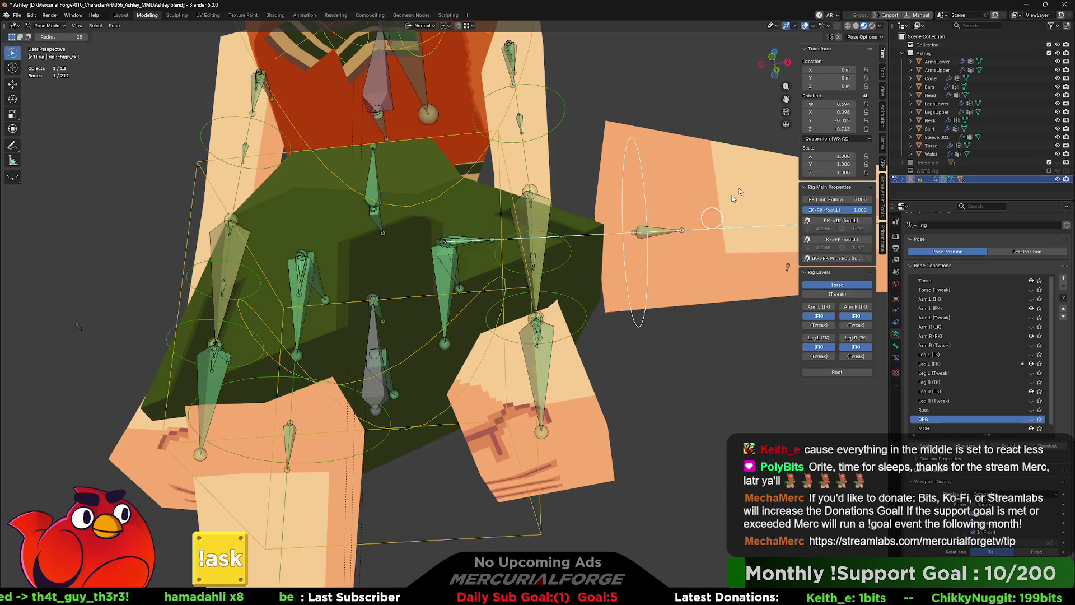
# Step: Set the arm bone's rotation mode to XYZ Euler and reset it to its rest rotation
pyautogui.moveTo(834, 101); pyautogui.dragTo(834, 129)
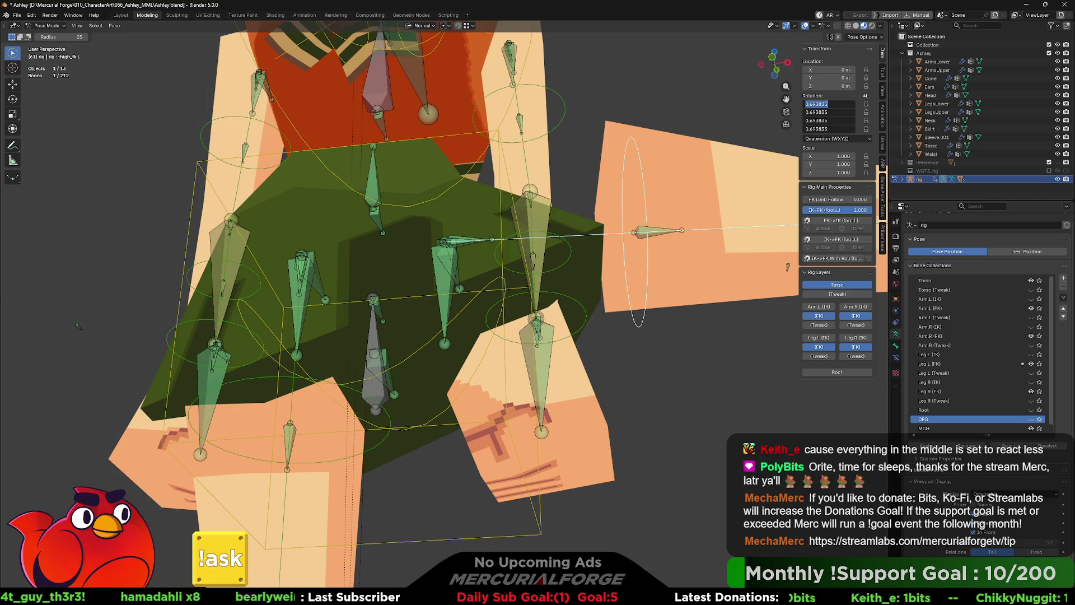
pyautogui.press('Return')
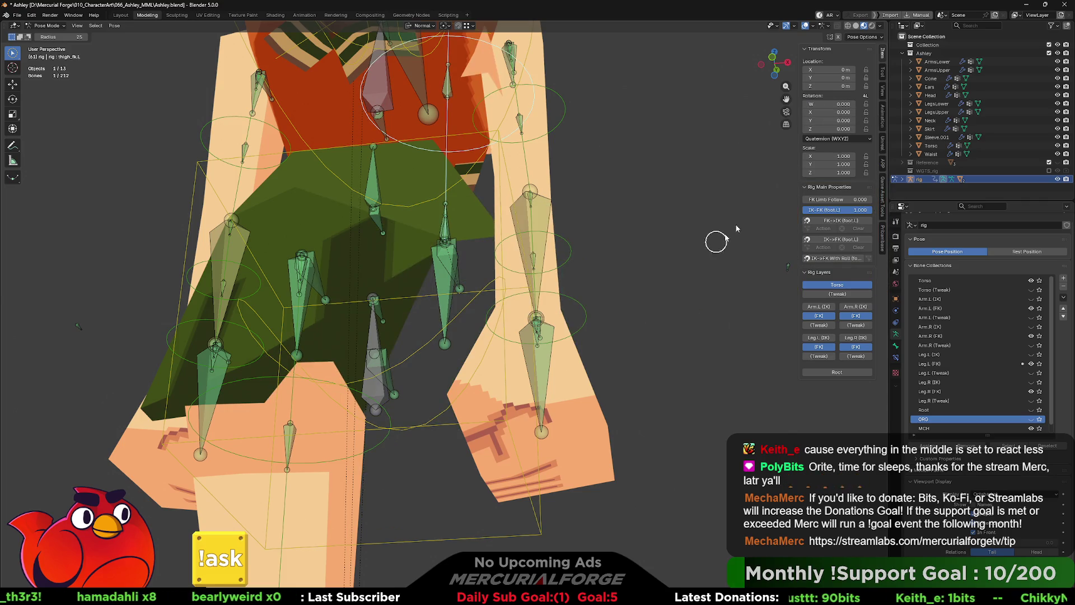
pyautogui.hotkey('ctrl', 'z')
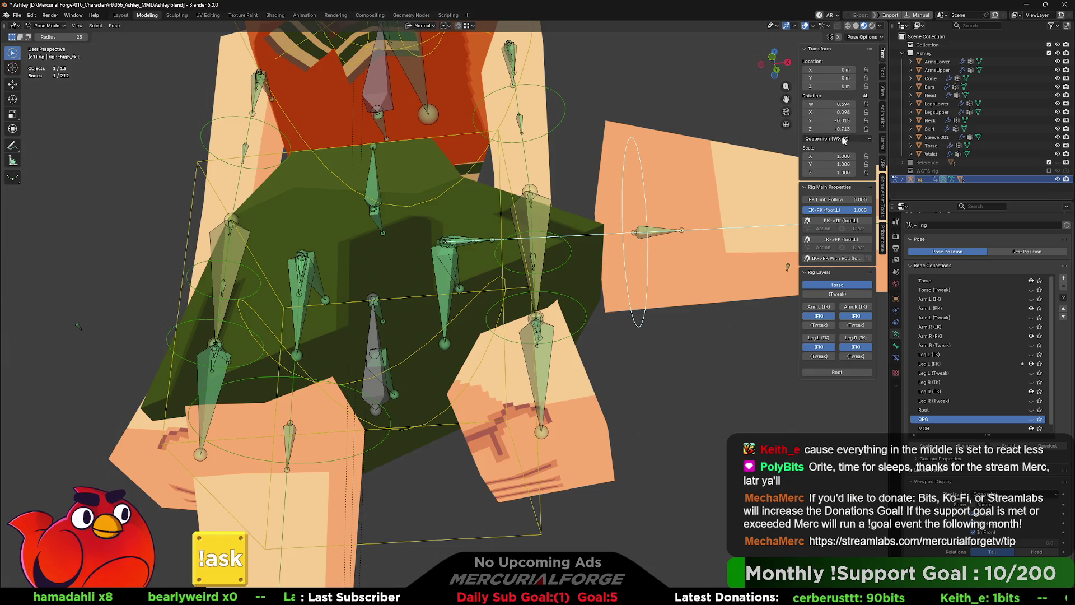
pyautogui.click(837, 139)
pyautogui.click(833, 169)
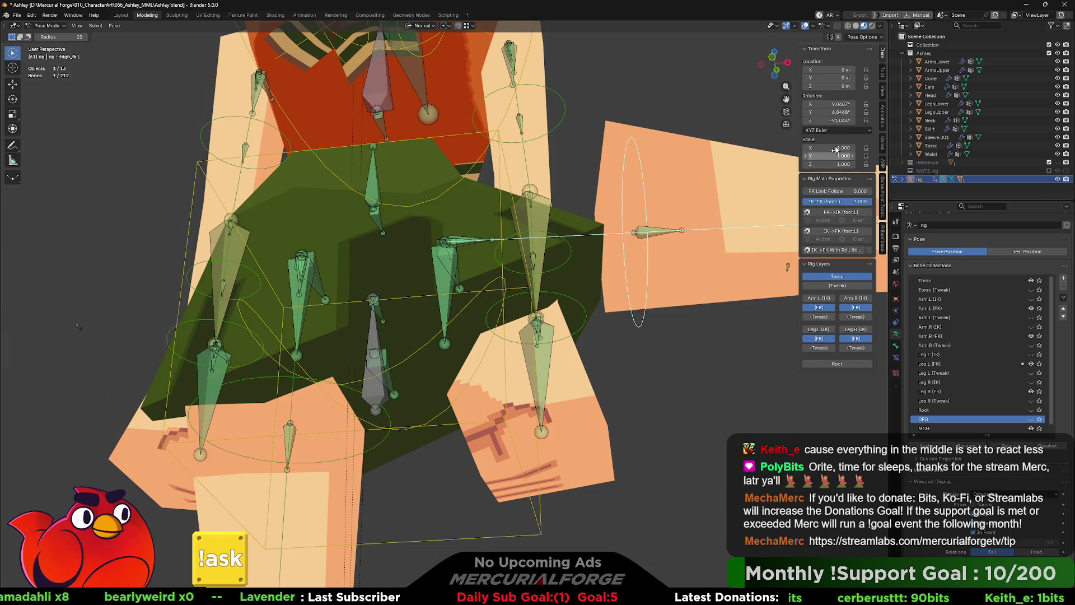
pyautogui.press('BackSpace')
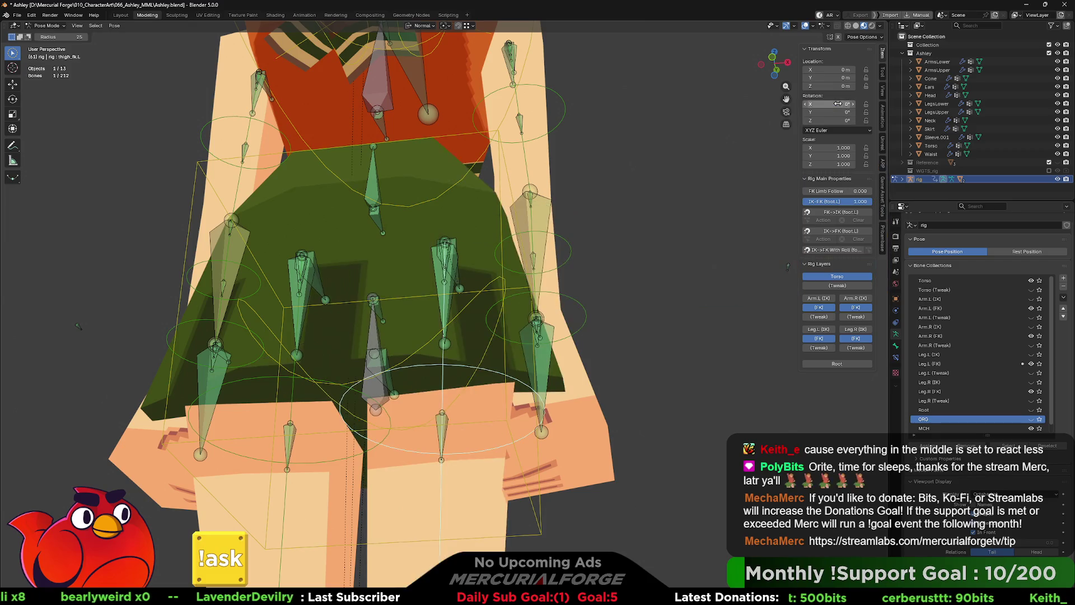
pyautogui.scroll(-3, 646, 245)
pyautogui.scroll(-2, 614, 264)
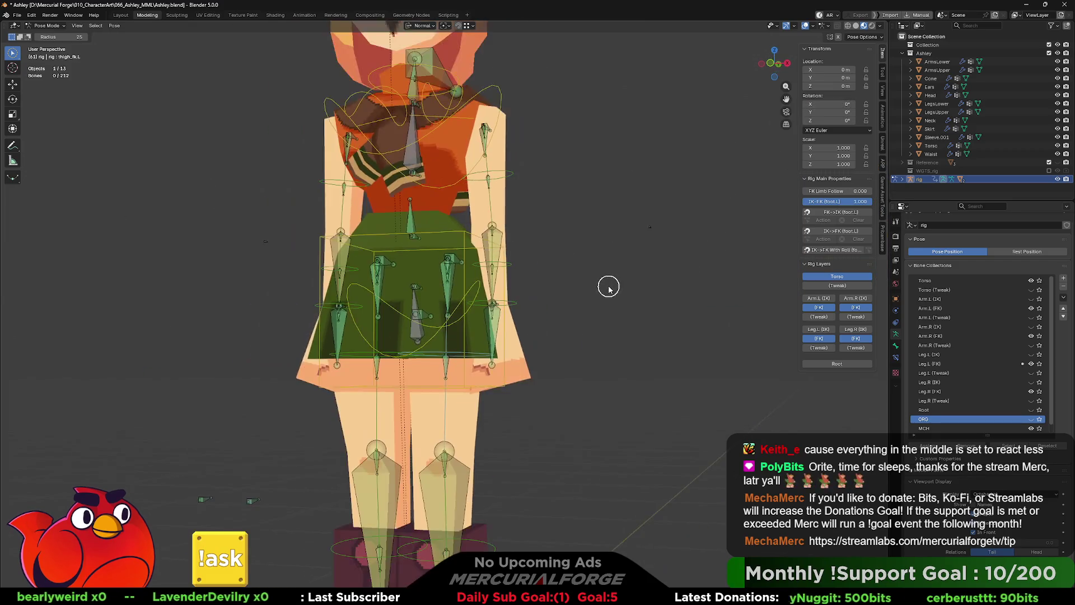
pyautogui.scroll(-2, 605, 293)
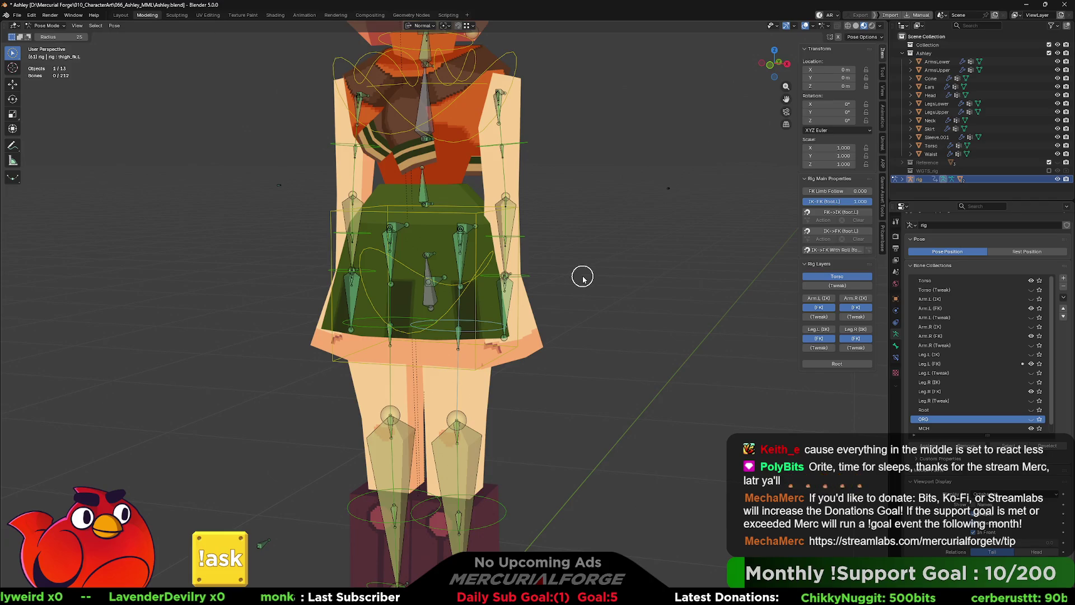
pyautogui.scroll(1, 582, 277)
pyautogui.press('Tab')
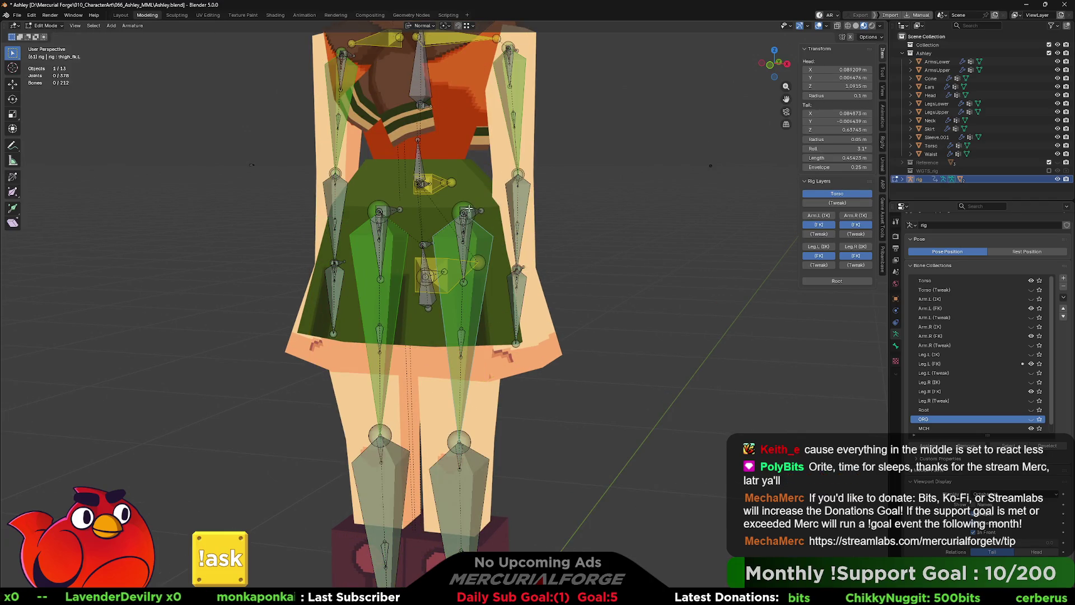
# Step: Lower both thigh bone heads along the Z axis in armature Edit Mode
pyautogui.click(381, 207)
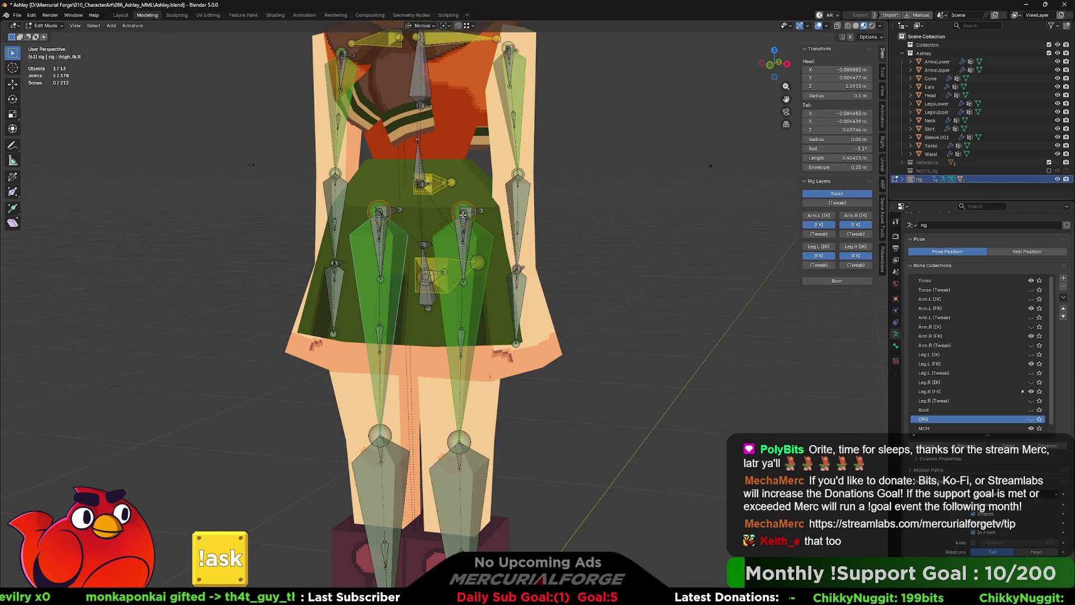
pyautogui.press('g')
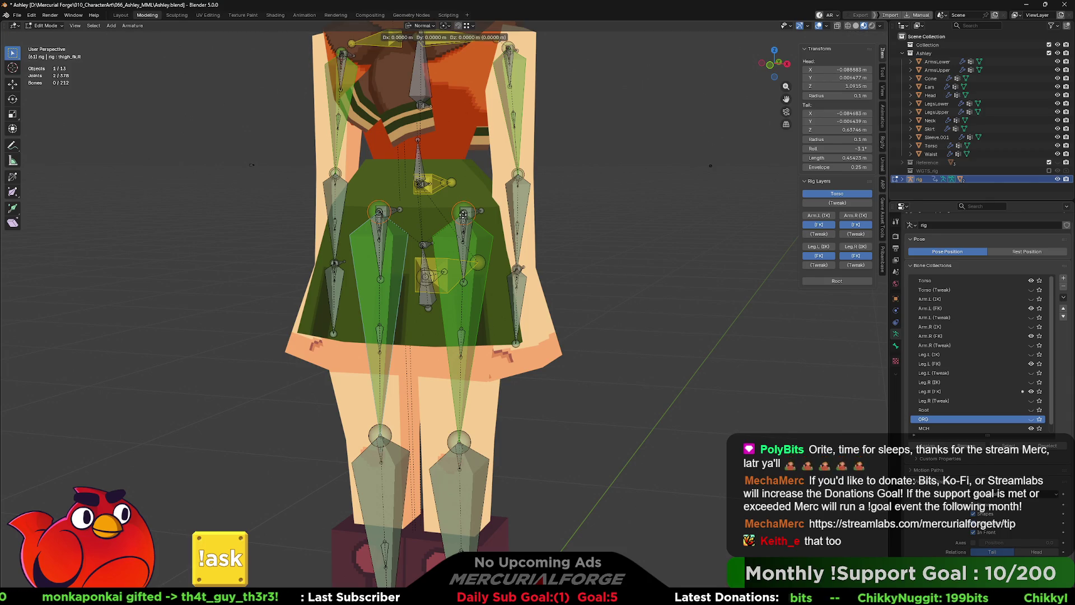
pyautogui.press('z')
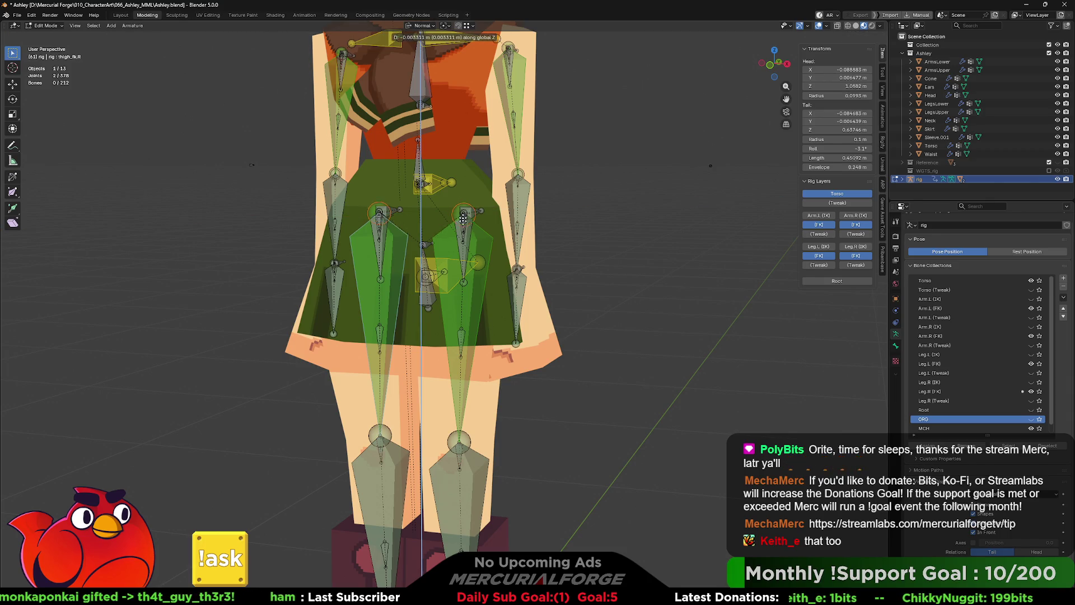
pyautogui.click(461, 273)
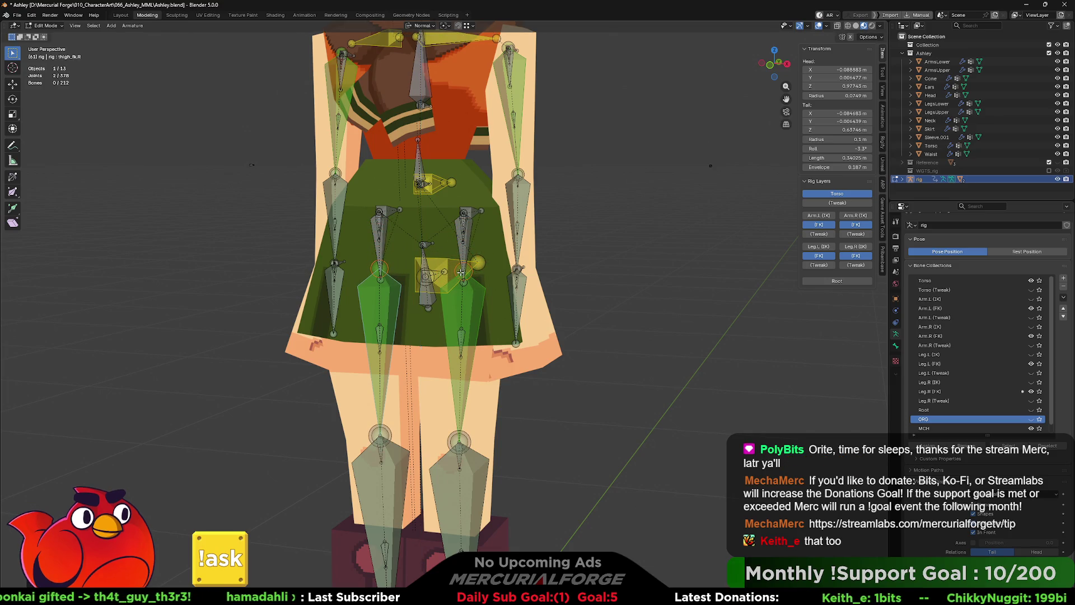
# Step: Check the skirt deformation in Pose Mode, then return to bone editing with the left thigh active
pyautogui.press('Tab')
pyautogui.press('Tab')
pyautogui.press('Tab')
pyautogui.press('Tab')
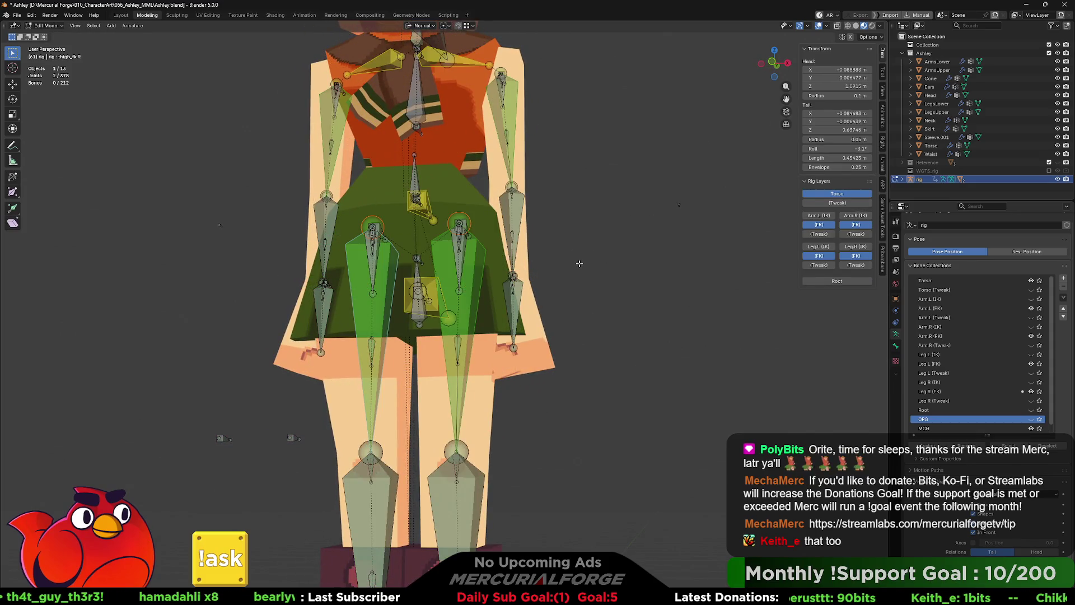
pyautogui.hotkey('ctrl', 'shift', 'm')
pyautogui.press('Tab')
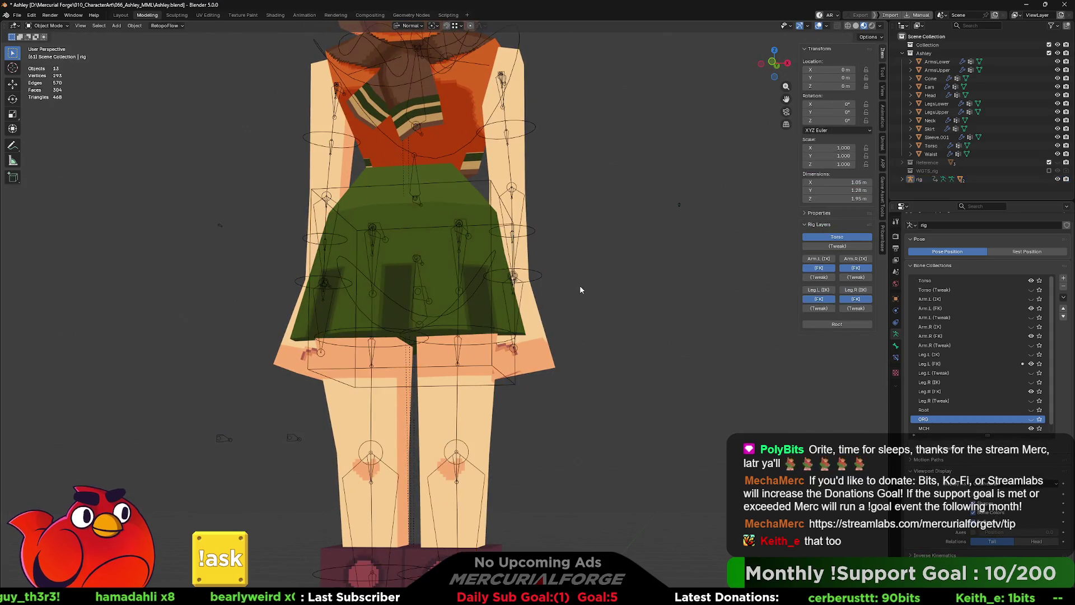
# Step: Return the rig to object mode and select it, cancelling an accidental rotation
pyautogui.hotkey('ctrl', 'Tab')
pyautogui.click(476, 273)
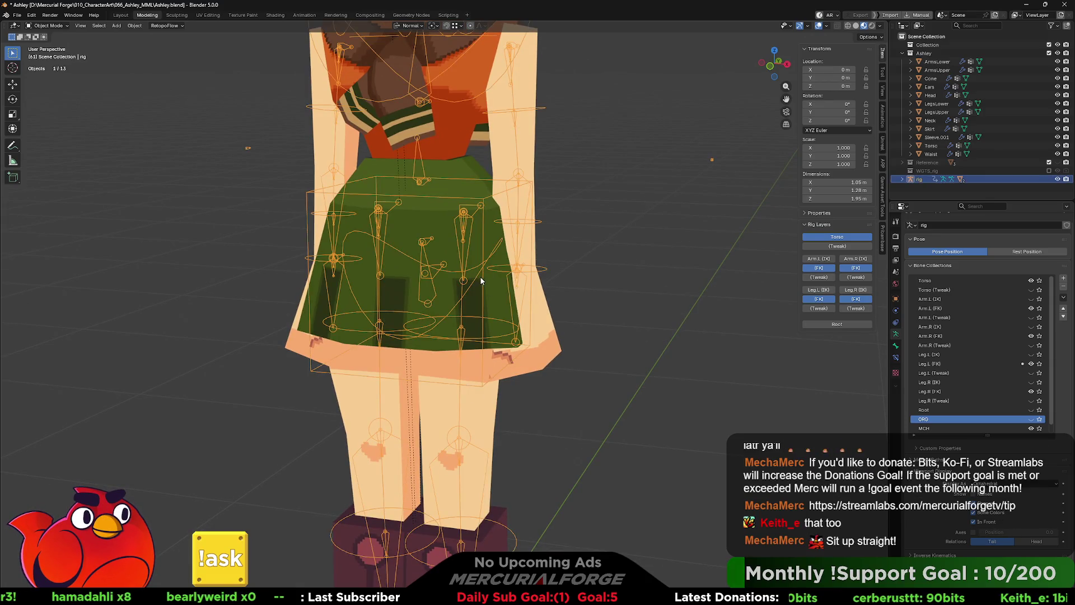
pyautogui.press('r')
pyautogui.press('Escape')
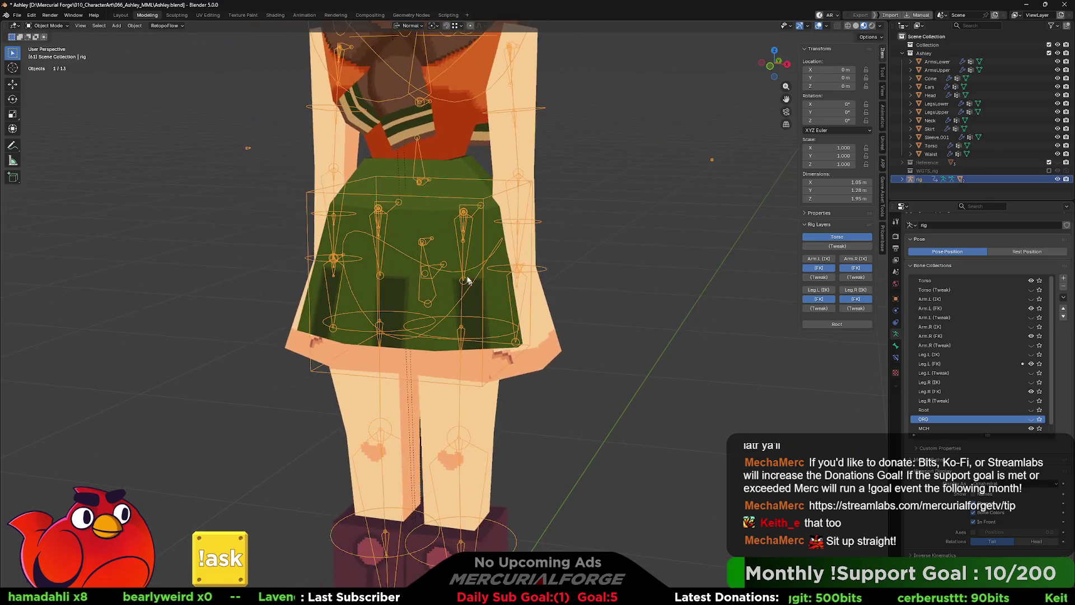
pyautogui.scroll(-3, 479, 277)
pyautogui.hotkey('ctrl', 'Tab')
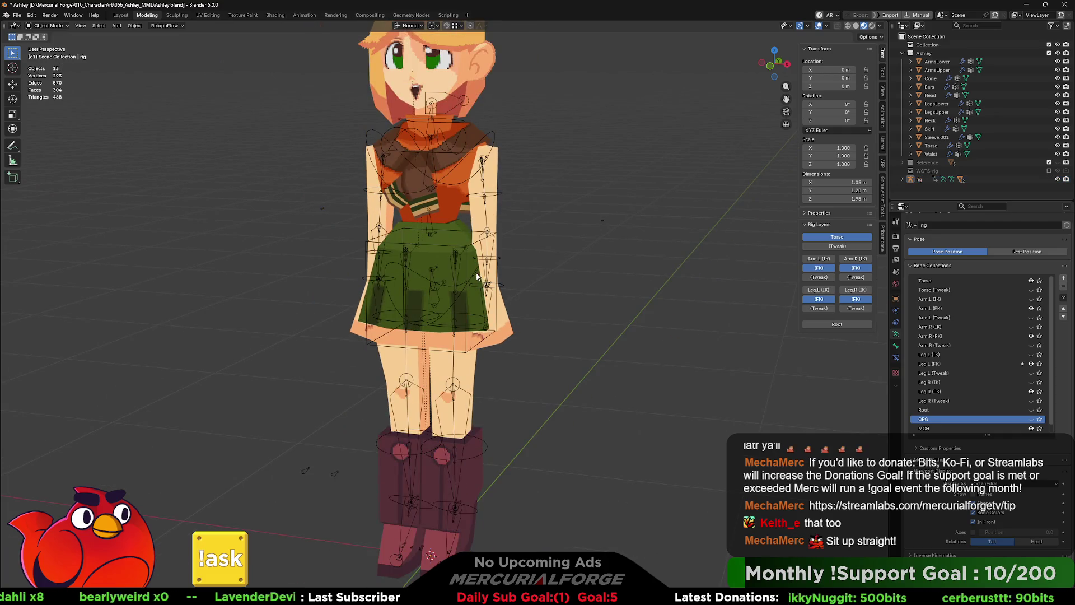
# Step: Enter Pose Mode via the mode pie menu and switch to box selection of bones
pyautogui.press('Tab')
pyautogui.scroll(2, 470, 272)
pyautogui.press('Tab')
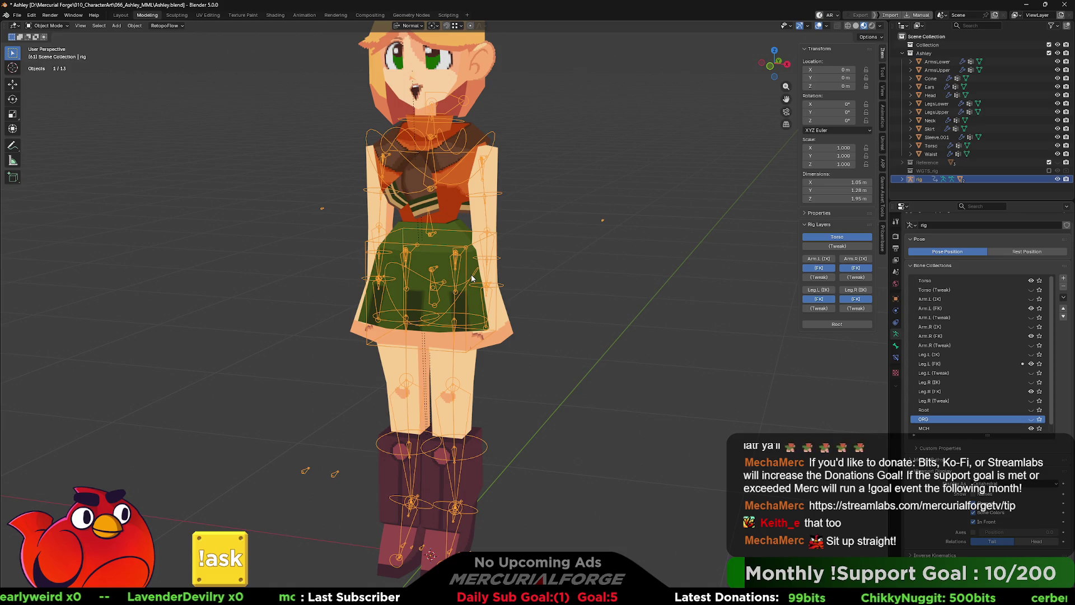
pyautogui.hotkey('ctrl', 'Tab')
pyautogui.hotkey('ctrl', 'Tab')
pyautogui.hotkey('ctrl', 'Tab')
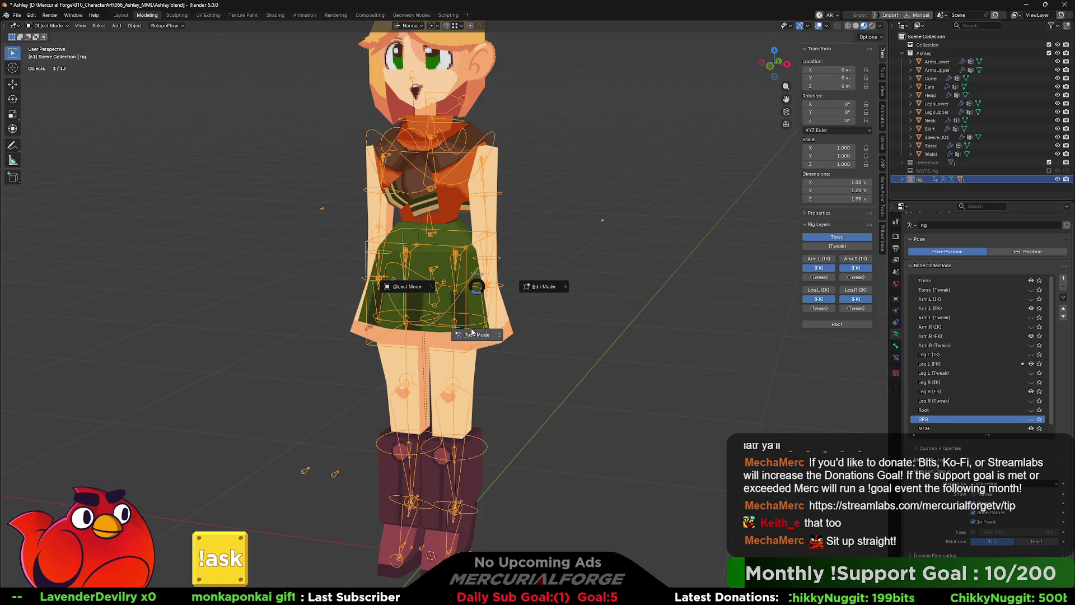
pyautogui.click(476, 332)
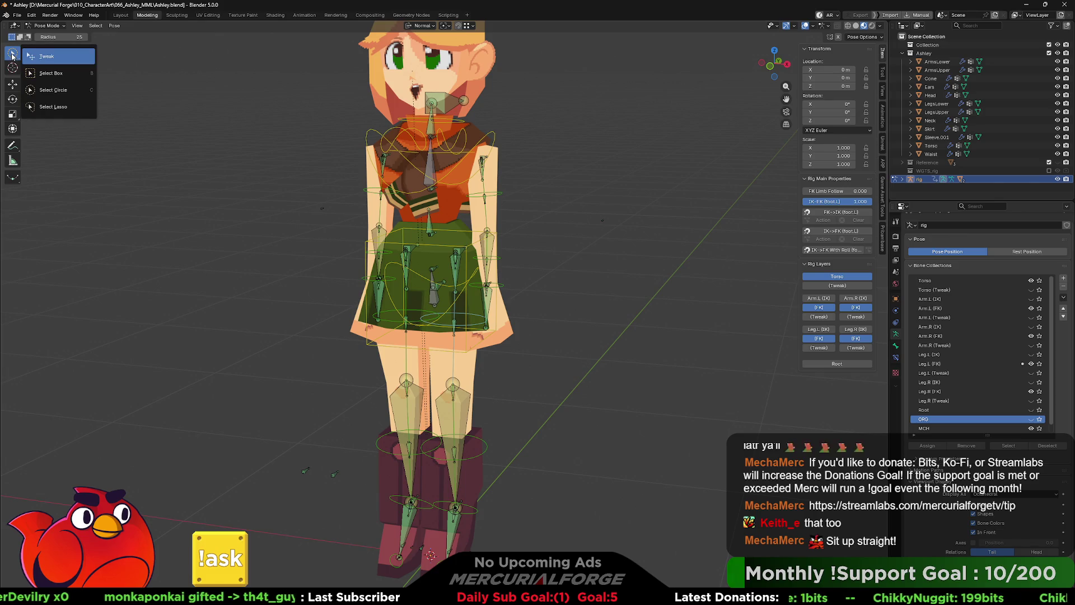
pyautogui.moveTo(15, 56); pyautogui.dragTo(47, 68)
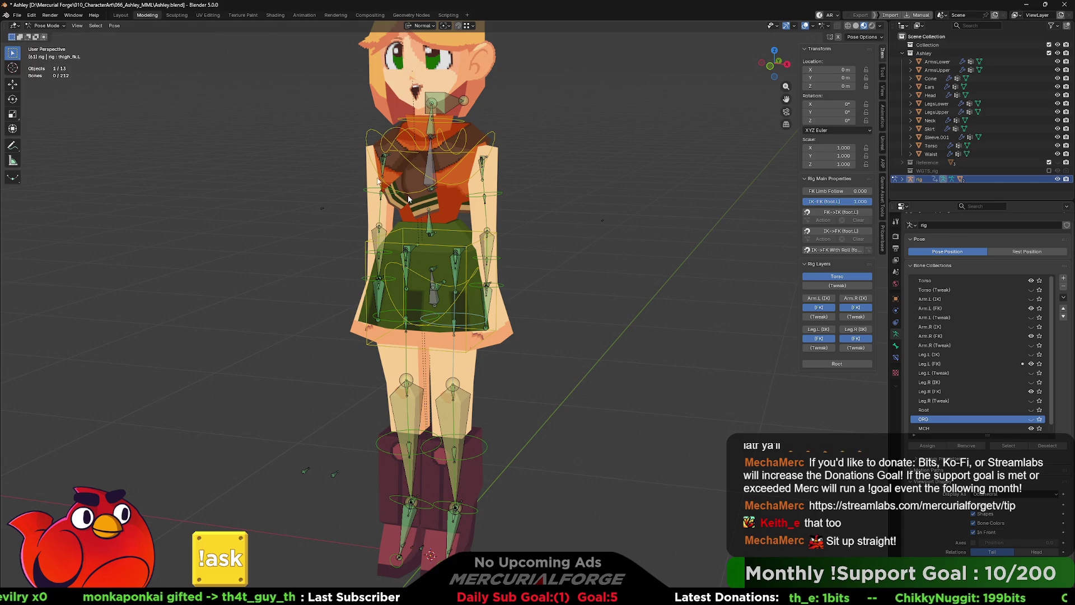
# Step: Rotate the torso control to twist the hips and kick a leg out
pyautogui.click(473, 276)
pyautogui.press('r')
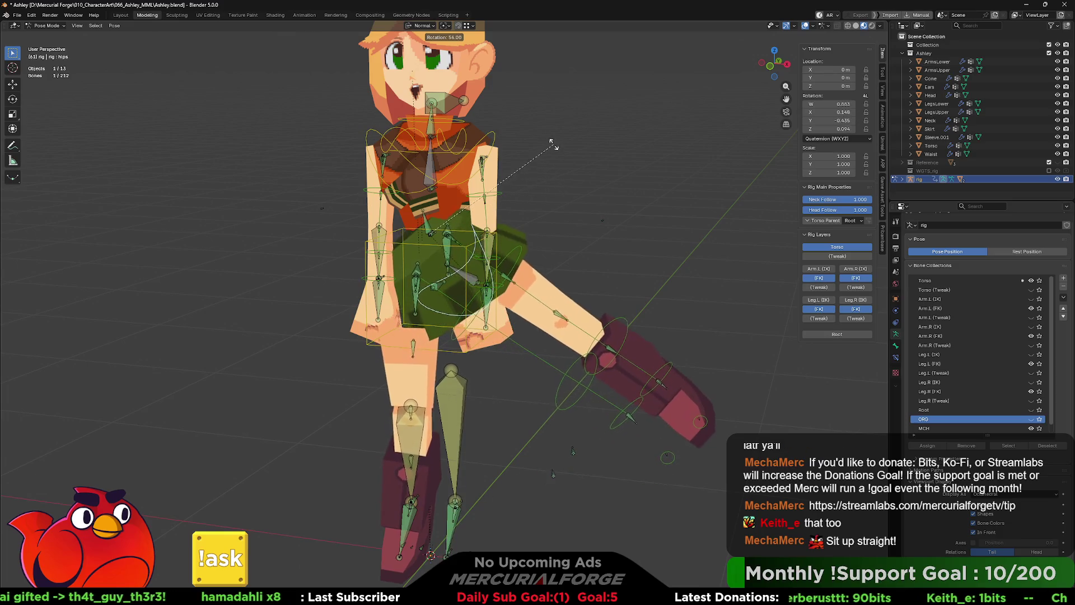
pyautogui.click(566, 215)
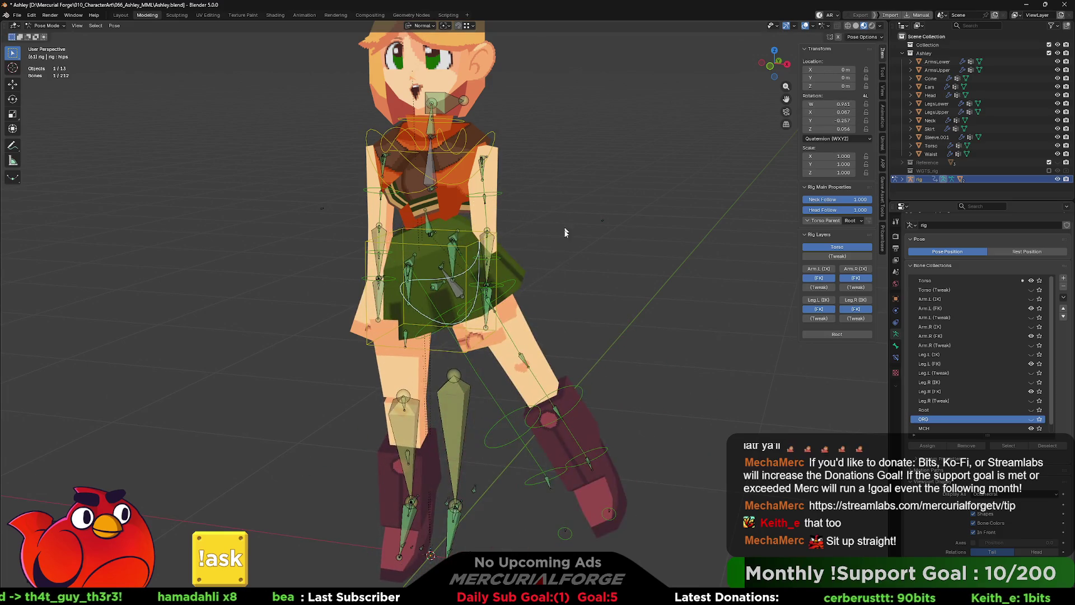
pyautogui.moveTo(562, 339); pyautogui.dragTo(579, 332, button='middle')
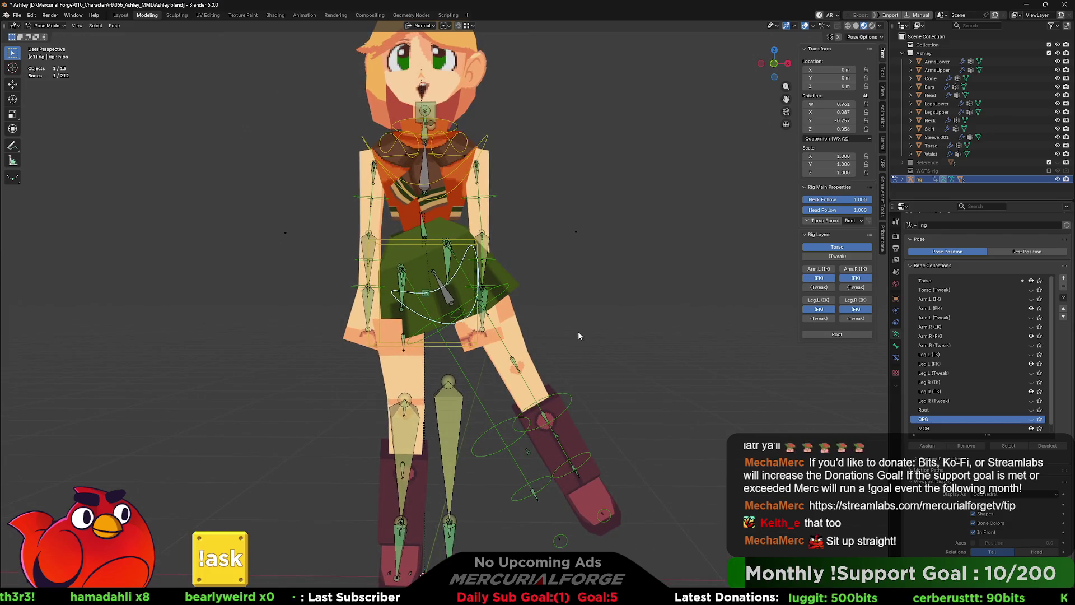
# Step: Switch the left leg from FK to IK, hide both legs' FK controls, and start rotating the hips bone
pyautogui.click(571, 397)
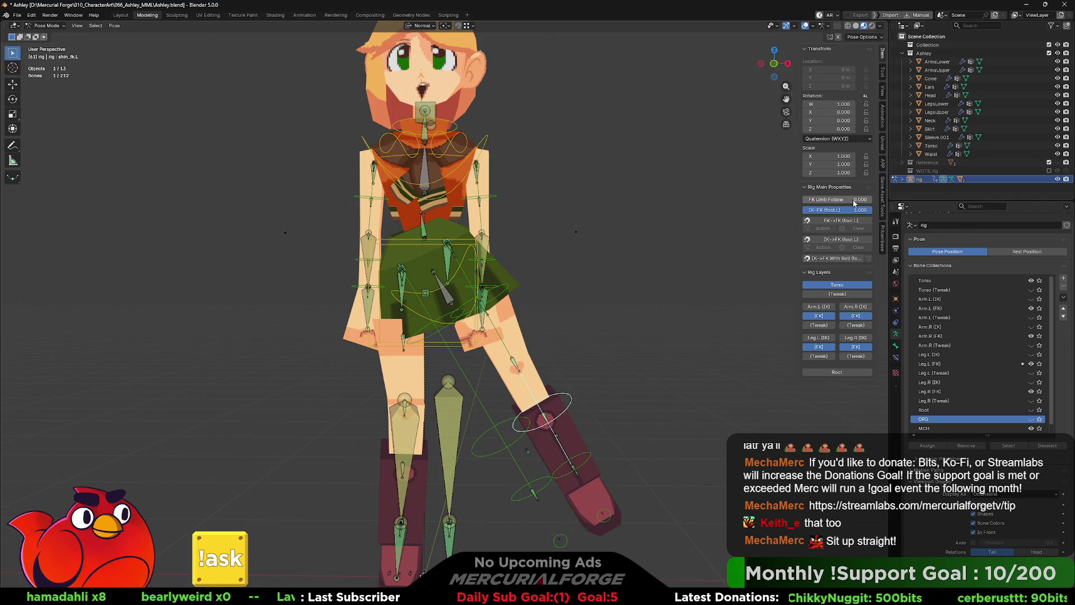
pyautogui.moveTo(847, 210); pyautogui.dragTo(805, 211)
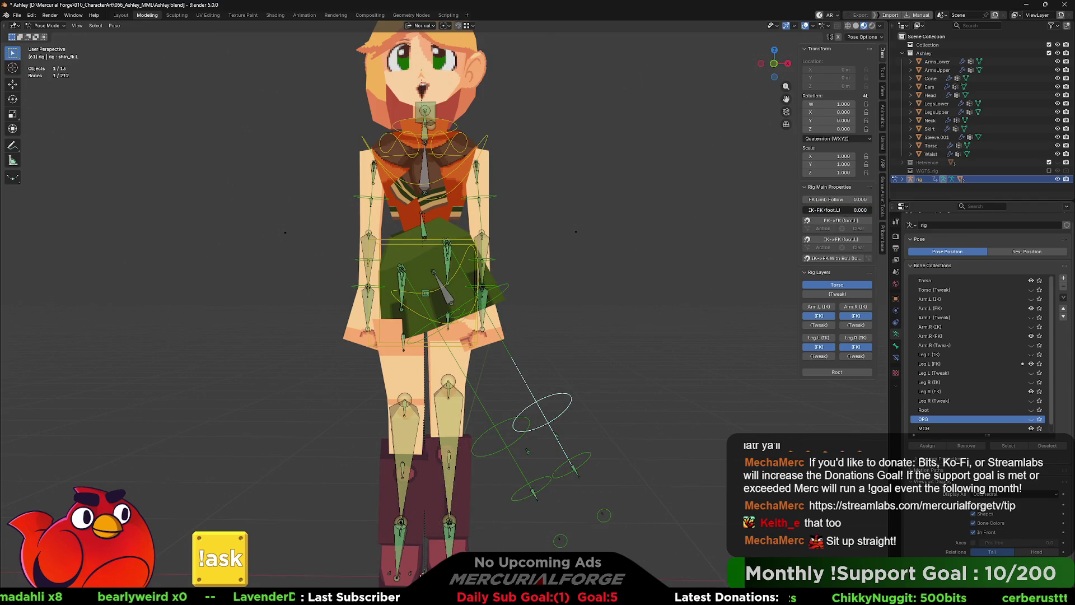
pyautogui.click(820, 346)
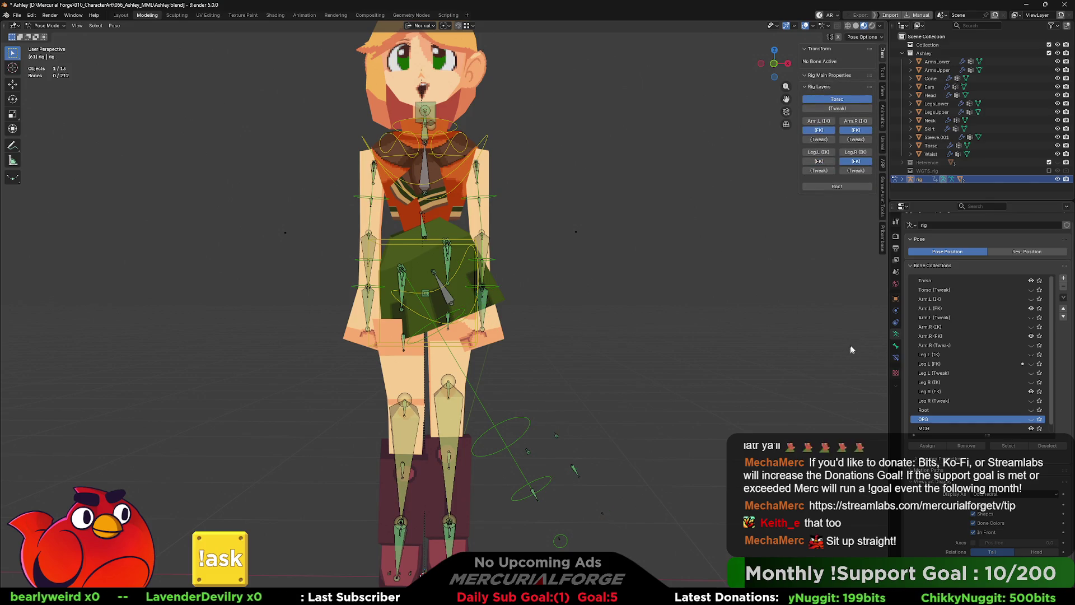
pyautogui.click(857, 162)
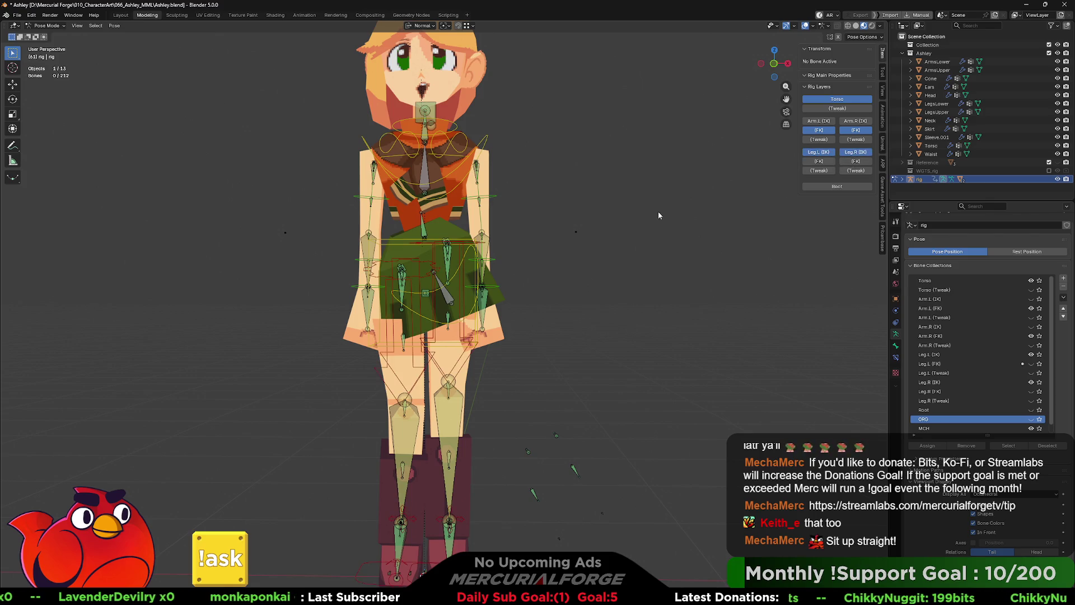
pyautogui.click(437, 324)
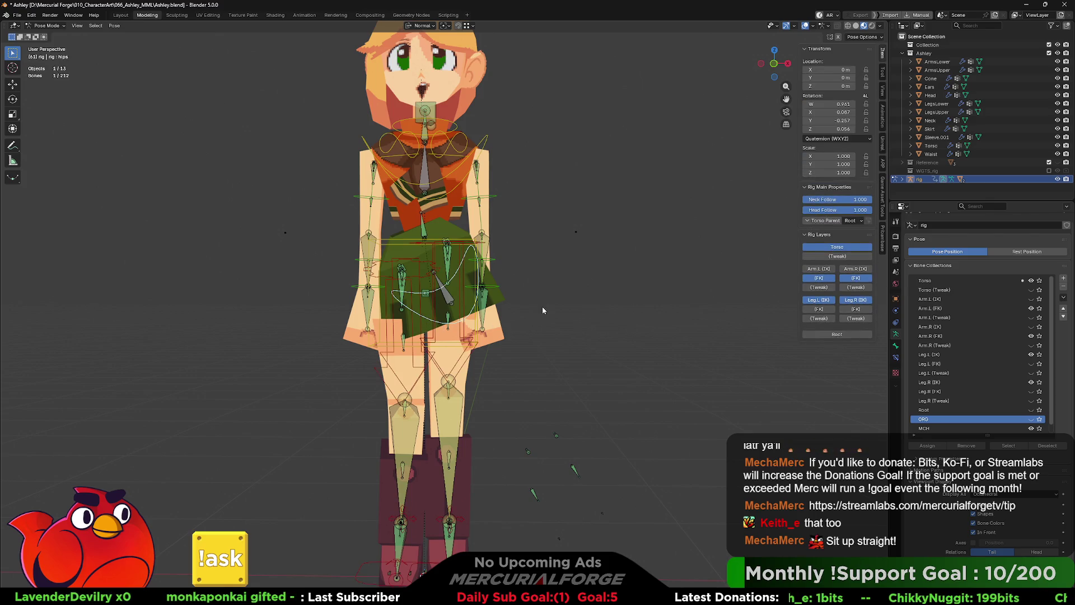
pyautogui.press('r')
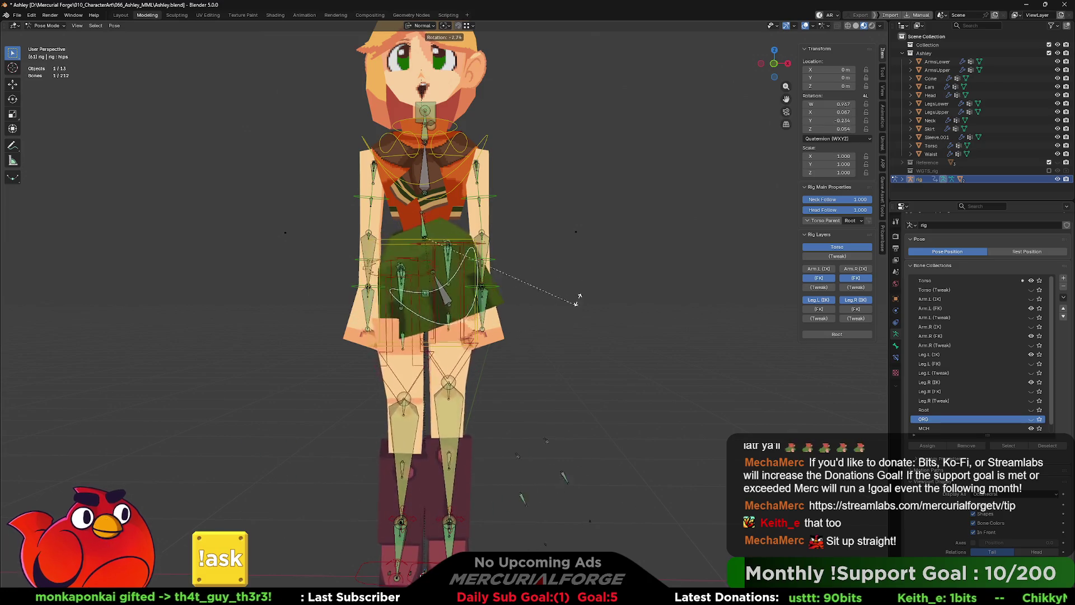
# Step: Rotate the hips back upright, clear the bone selection and leave pose mode for object mode
pyautogui.click(506, 339)
pyautogui.moveTo(507, 339)
pyautogui.mouseDown(button='middle')
pyautogui.moveTo(674, 333)
pyautogui.moveTo(498, 334)
pyautogui.mouseUp(button='middle')
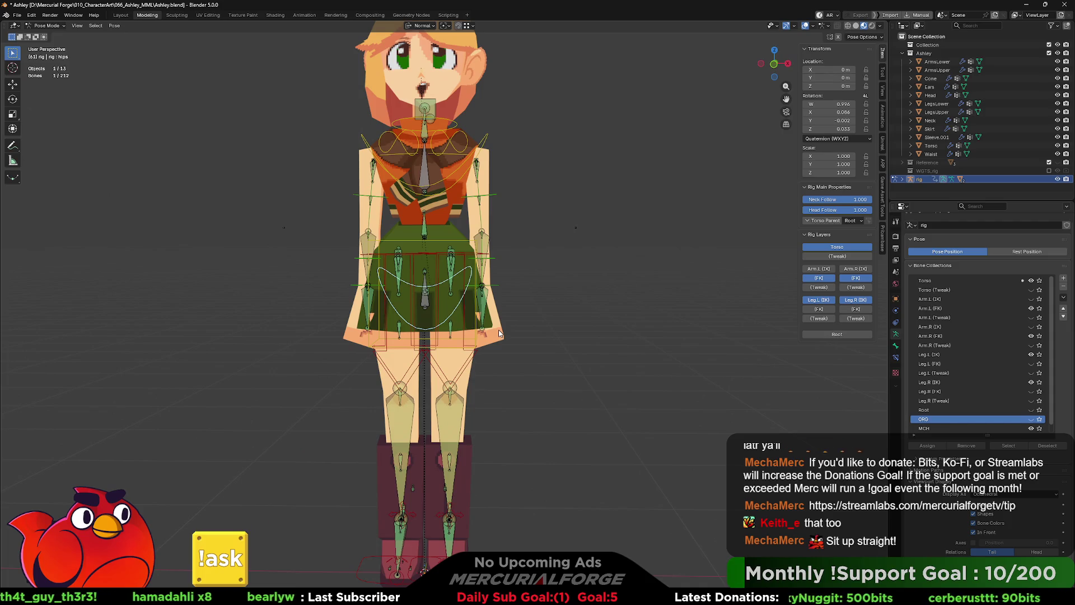
pyautogui.keyDown('shift'); pyautogui.moveTo(577, 331); pyautogui.dragTo(506, 321, button='middle'); pyautogui.keyUp('shift')
pyautogui.scroll(-1, 507, 322)
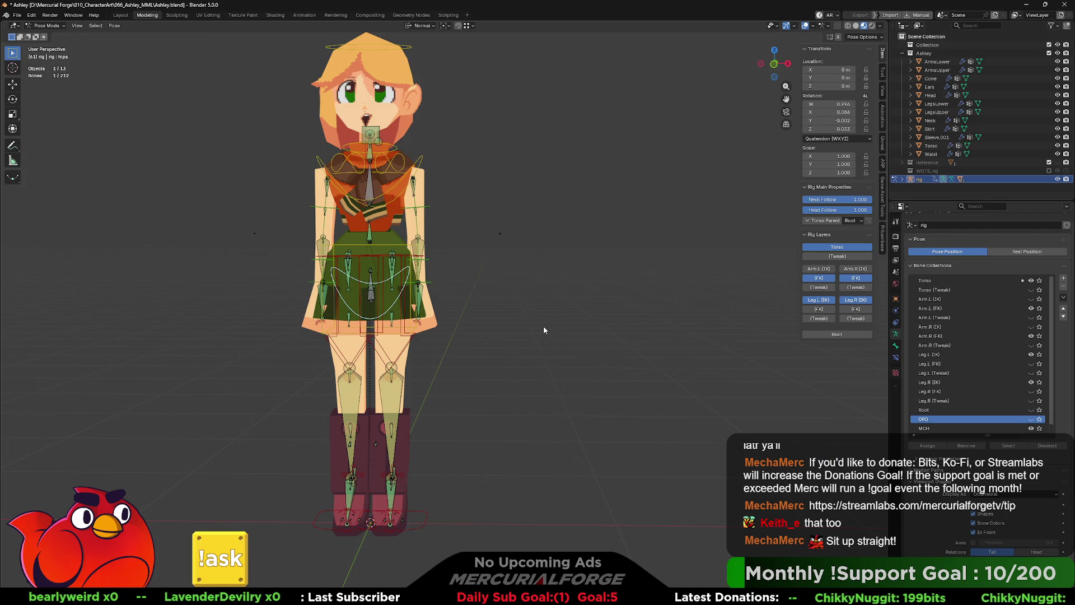
pyautogui.click(542, 332)
pyautogui.hotkey('ctrl', 'Tab')
# Step: Add a test cube beside the character, move it aside, then delete it again
pyautogui.click(550, 350)
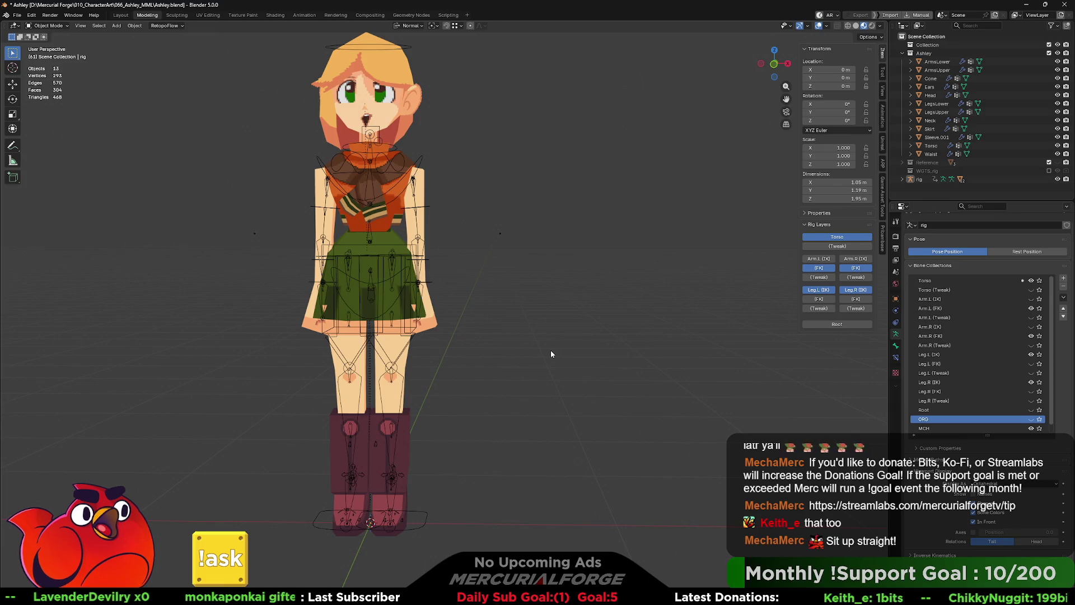
pyautogui.hotkey('shift', 'a')
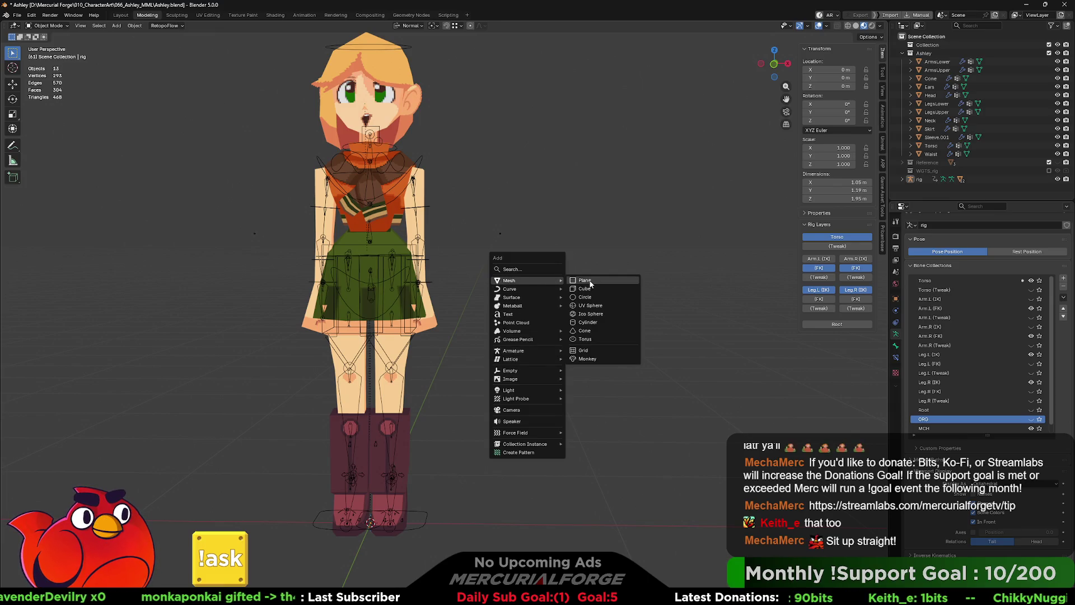
pyautogui.click(586, 287)
pyautogui.scroll(-5, 494, 366)
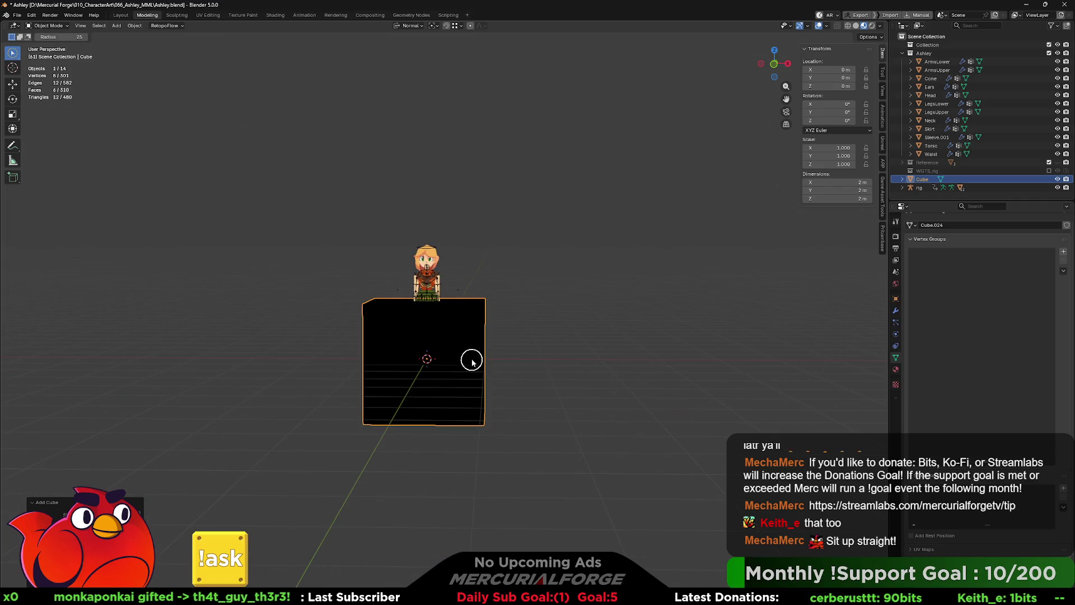
pyautogui.press('g')
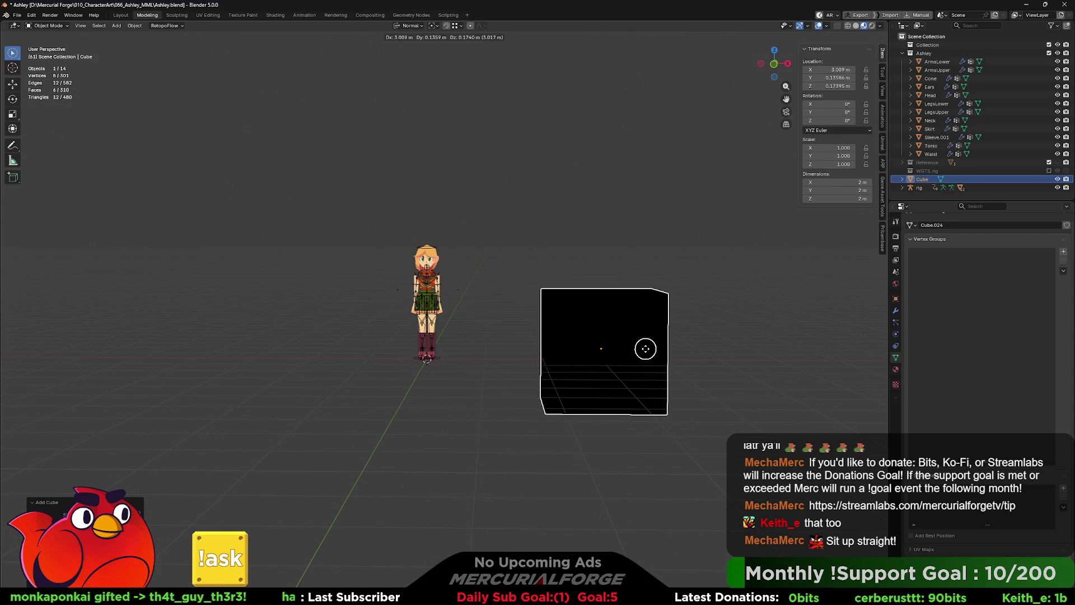
pyautogui.click(645, 350)
pyautogui.moveTo(645, 350); pyautogui.dragTo(592, 356, button='middle')
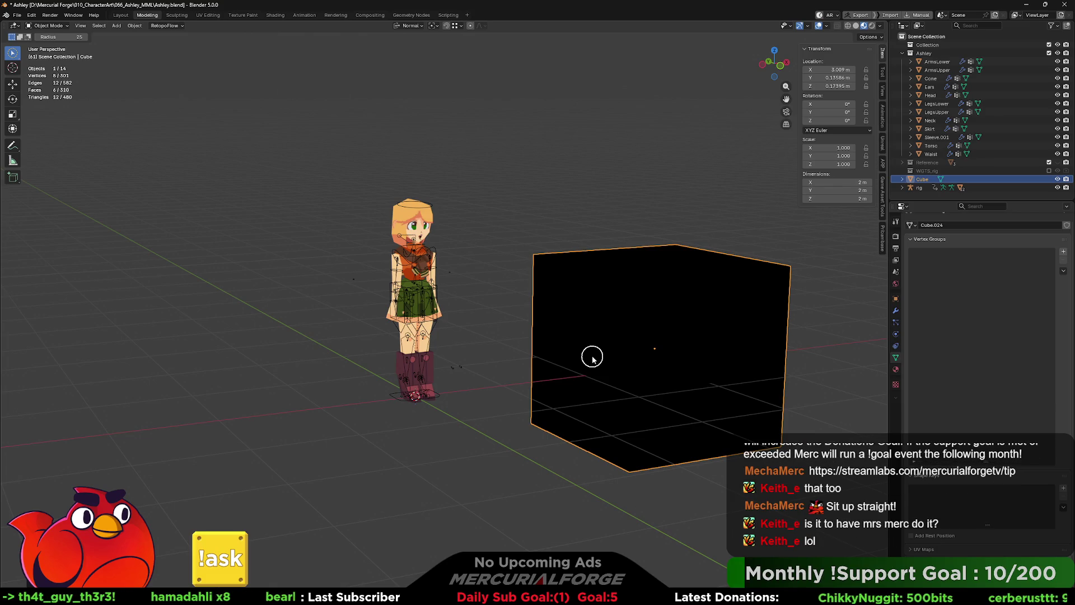
pyautogui.press('Delete')
pyautogui.scroll(3, 591, 355)
pyautogui.scroll(2, 555, 356)
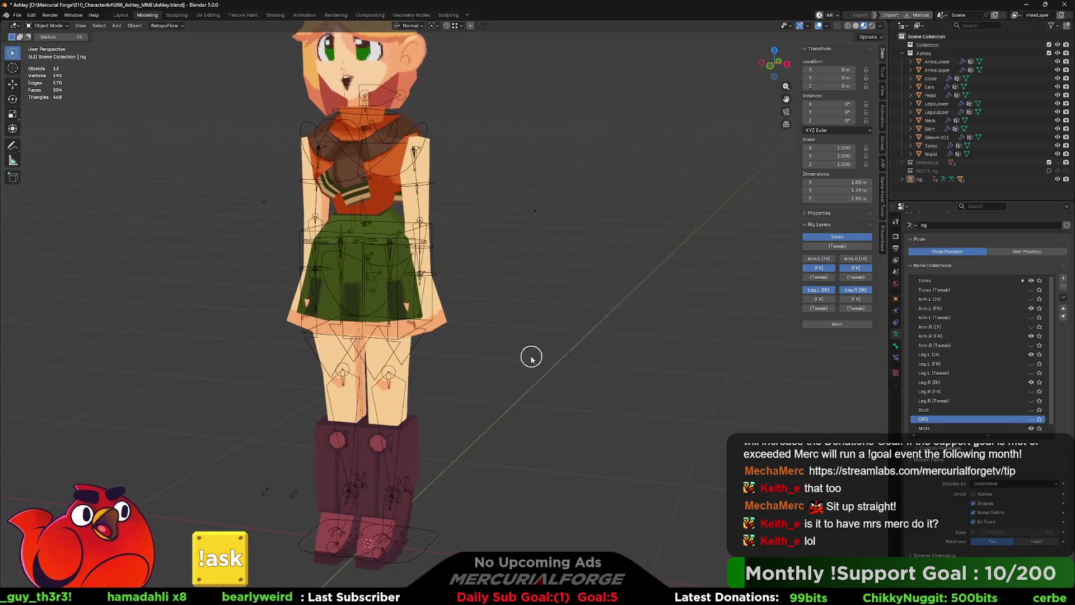
pyautogui.scroll(2, 555, 361)
pyautogui.scroll(2, 569, 357)
pyautogui.press('Tab')
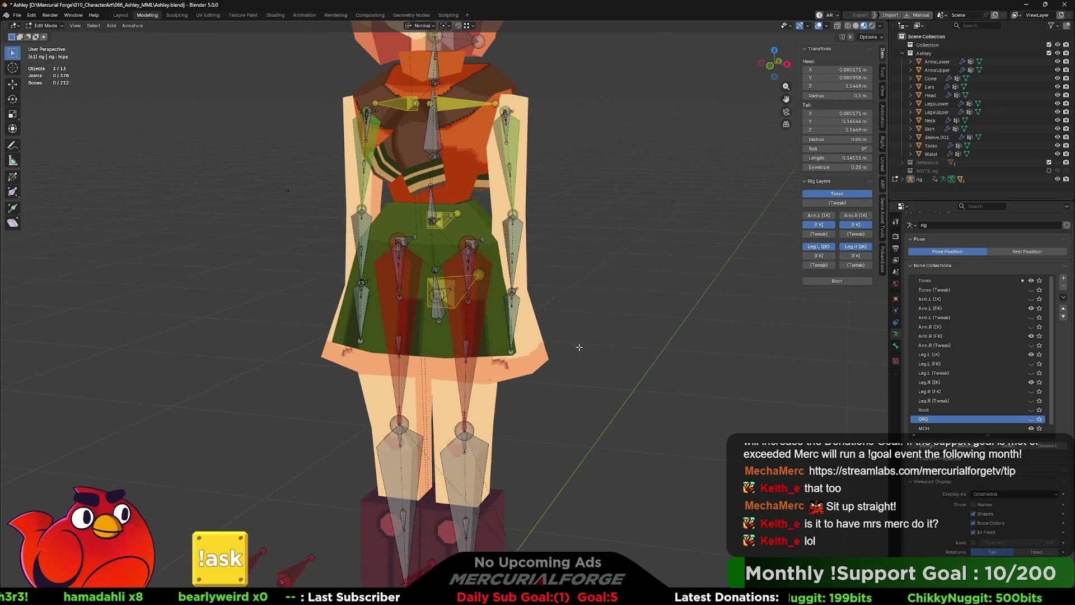
pyautogui.moveTo(579, 346); pyautogui.dragTo(573, 357, button='middle')
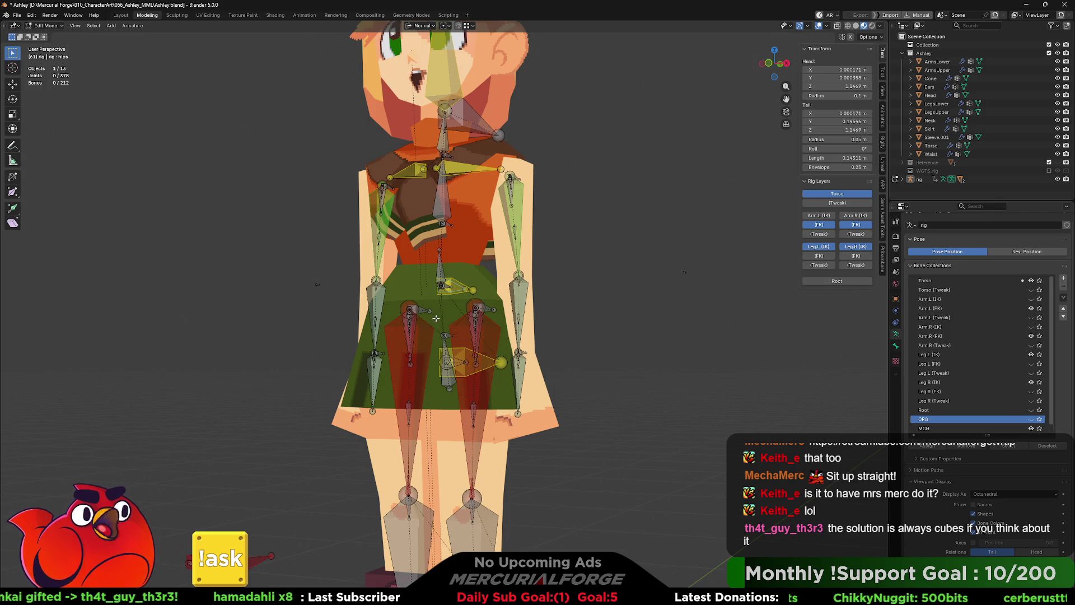
pyautogui.moveTo(437, 317); pyautogui.dragTo(376, 327, button='middle')
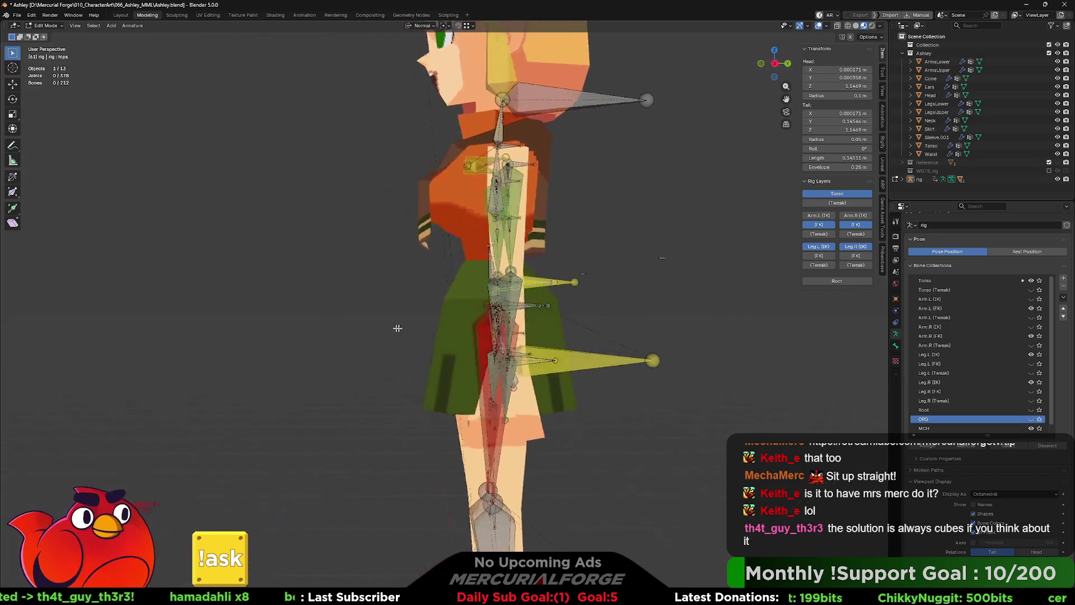
pyautogui.moveTo(510, 339); pyautogui.dragTo(533, 381, button='middle')
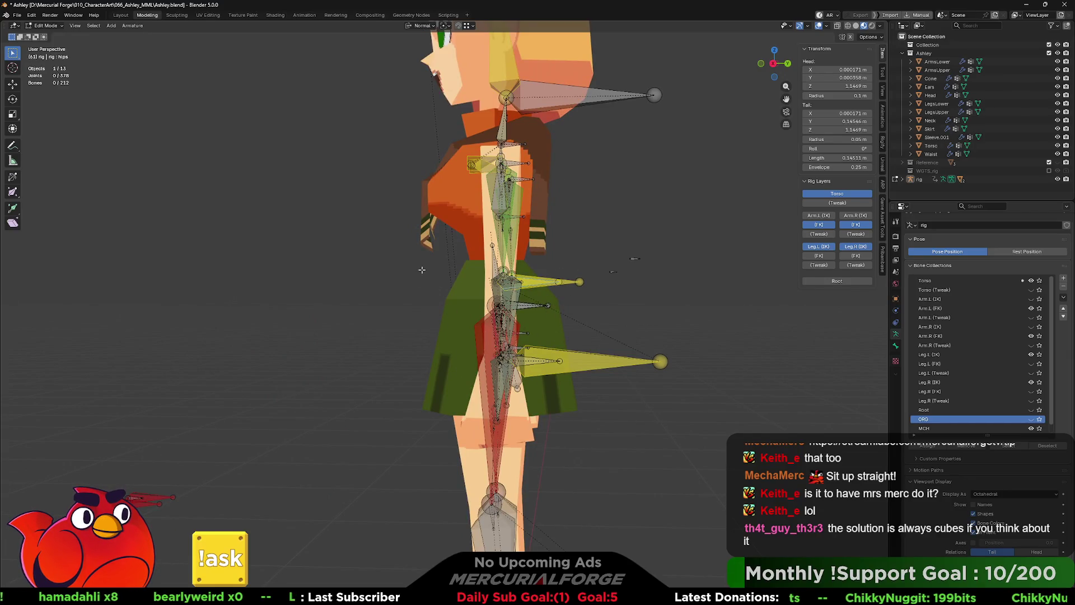
pyautogui.moveTo(421, 270); pyautogui.dragTo(822, 174, button='middle')
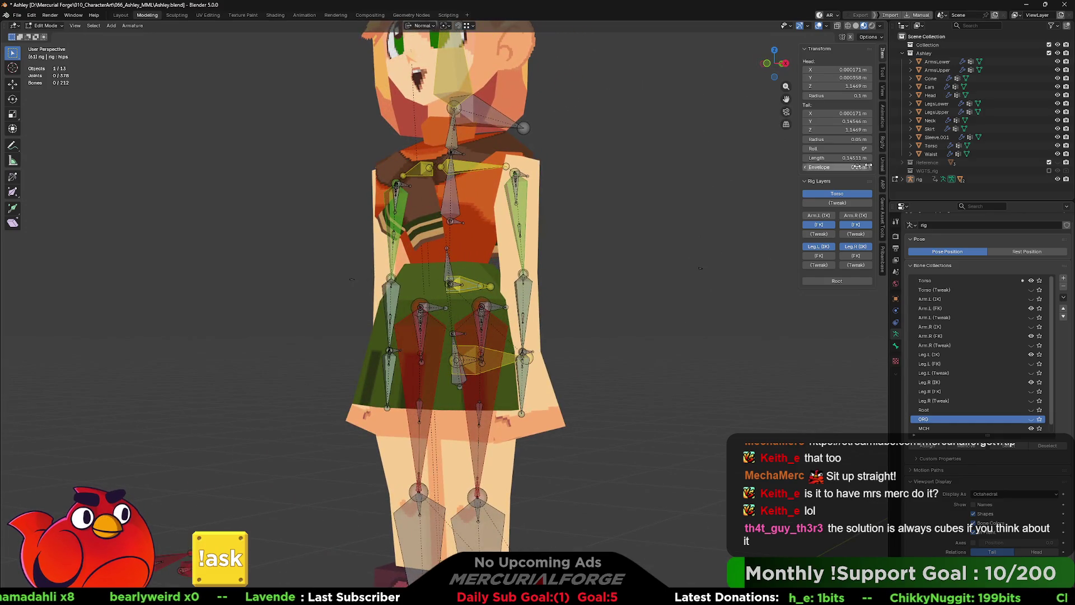
pyautogui.keyDown('shift'); pyautogui.moveTo(560, 395); pyautogui.dragTo(560, 366, button='middle'); pyautogui.keyUp('shift')
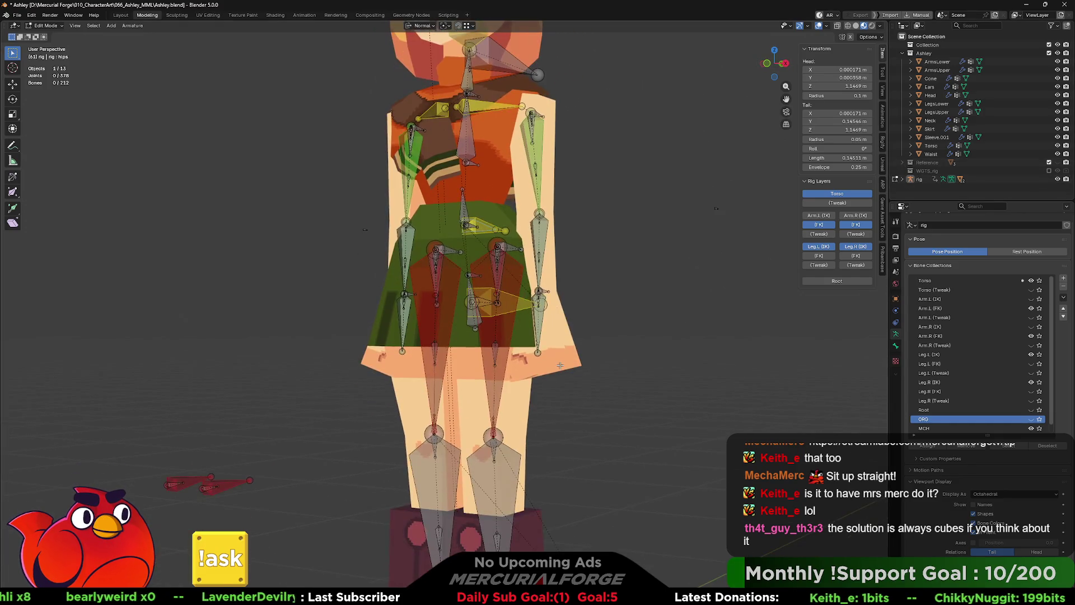
pyautogui.press('Tab')
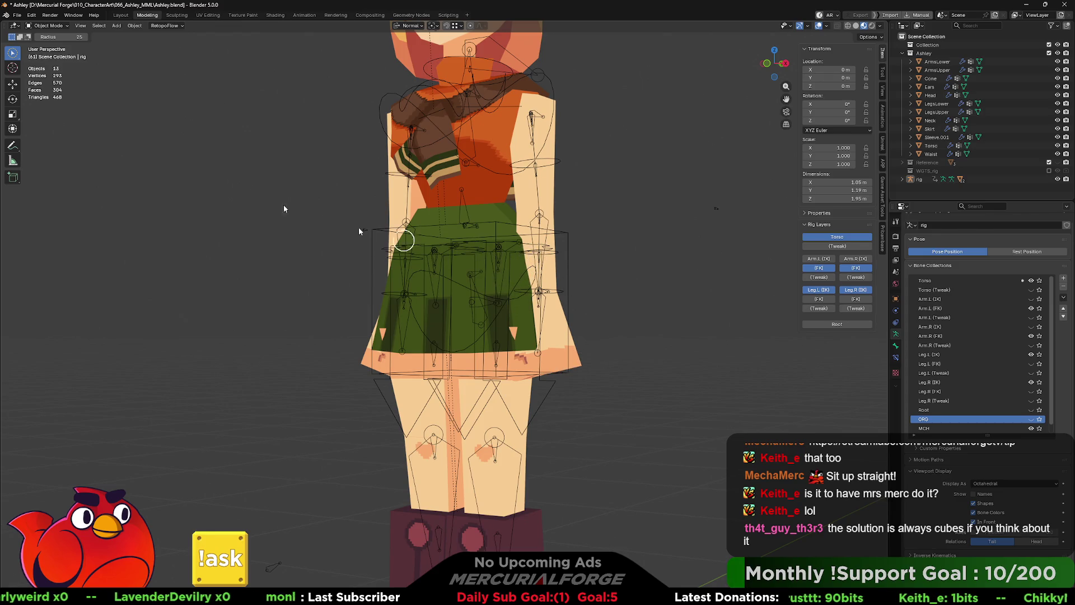
pyautogui.moveTo(579, 263); pyautogui.dragTo(588, 265, button='middle')
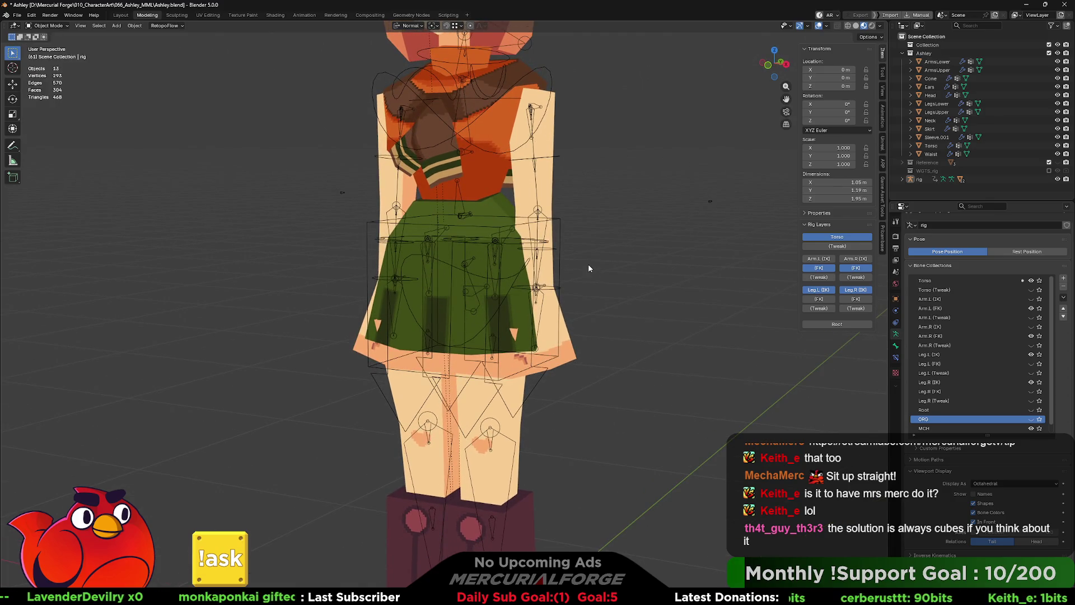
pyautogui.hotkey('ctrl', 'Tab')
# Step: Enter pose mode and rotate the left upper-arm FK bone upward
pyautogui.click(606, 314)
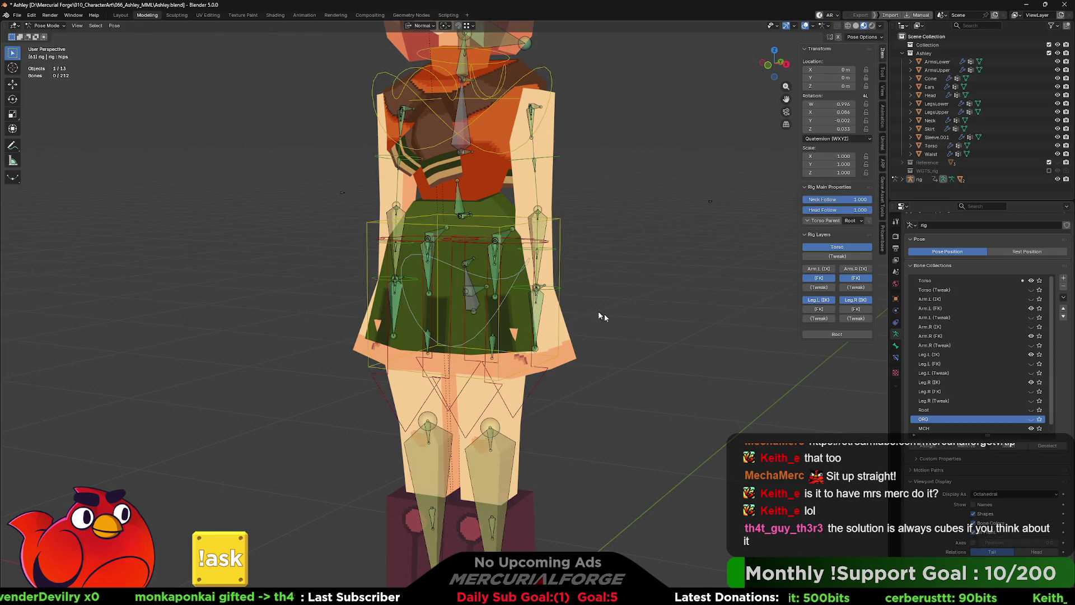
pyautogui.scroll(-4, 581, 311)
pyautogui.scroll(1, 559, 329)
pyautogui.scroll(1, 560, 331)
pyautogui.moveTo(551, 329); pyautogui.dragTo(494, 283, button='middle')
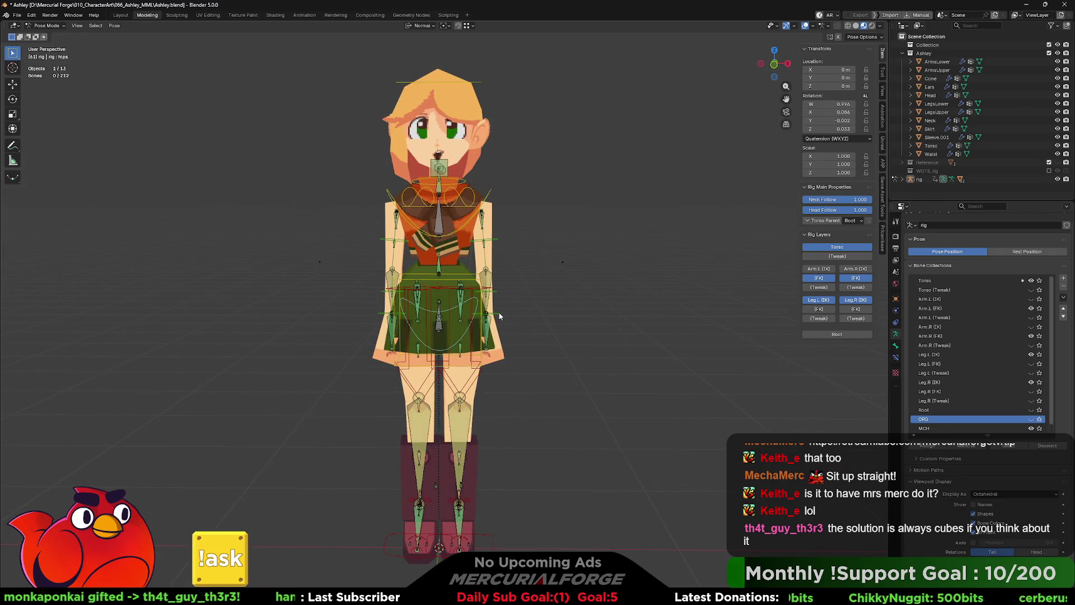
pyautogui.moveTo(497, 285)
pyautogui.mouseDown(button='middle')
pyautogui.moveTo(407, 288)
pyautogui.moveTo(492, 305)
pyautogui.mouseUp(button='middle')
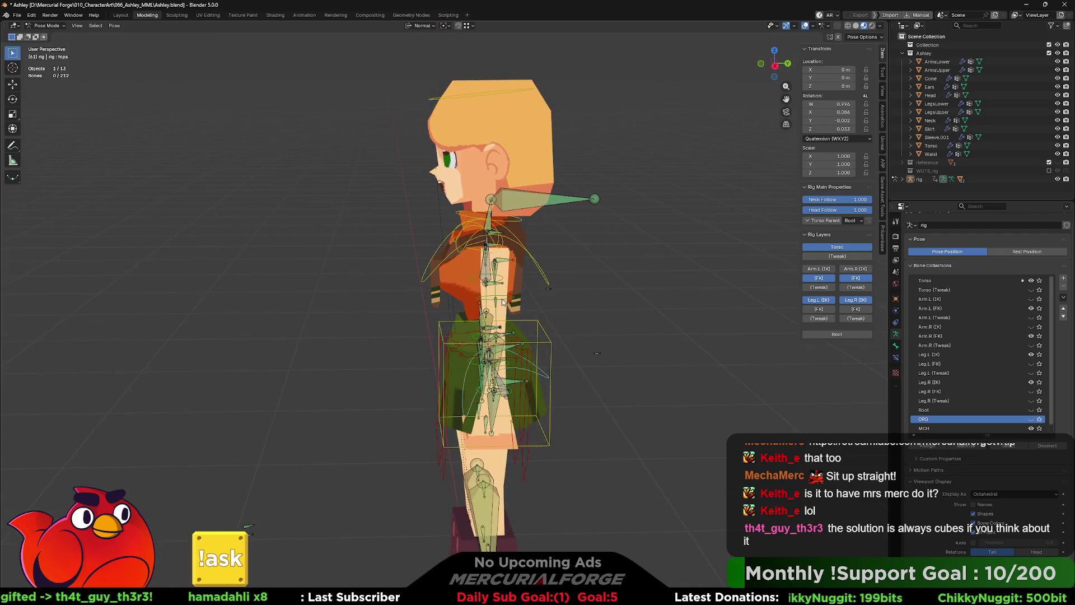
pyautogui.click(502, 302)
pyautogui.moveTo(502, 302); pyautogui.dragTo(512, 285, button='middle')
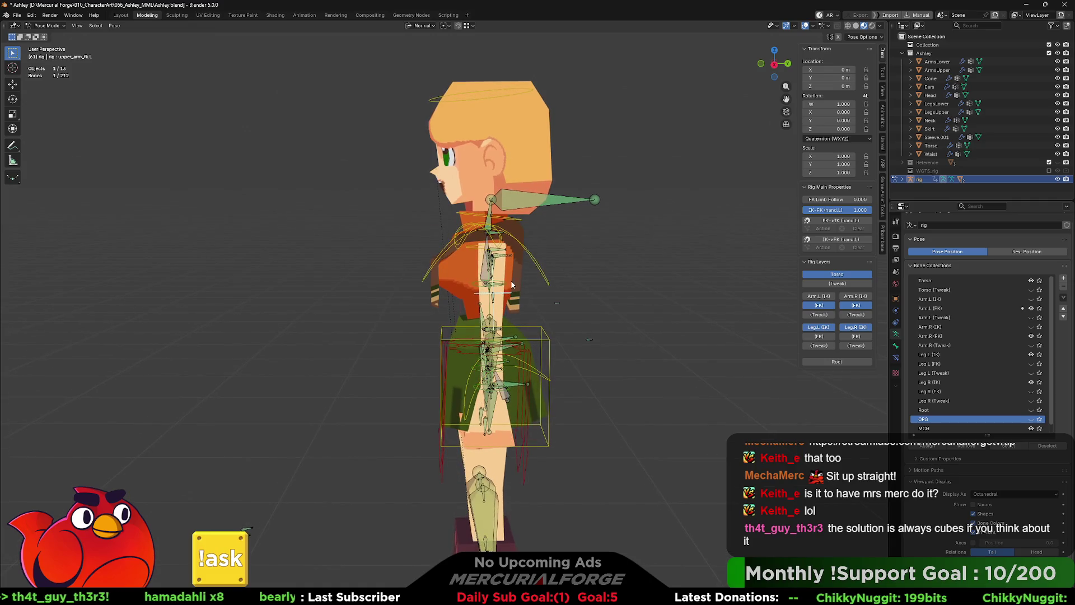
pyautogui.press('r')
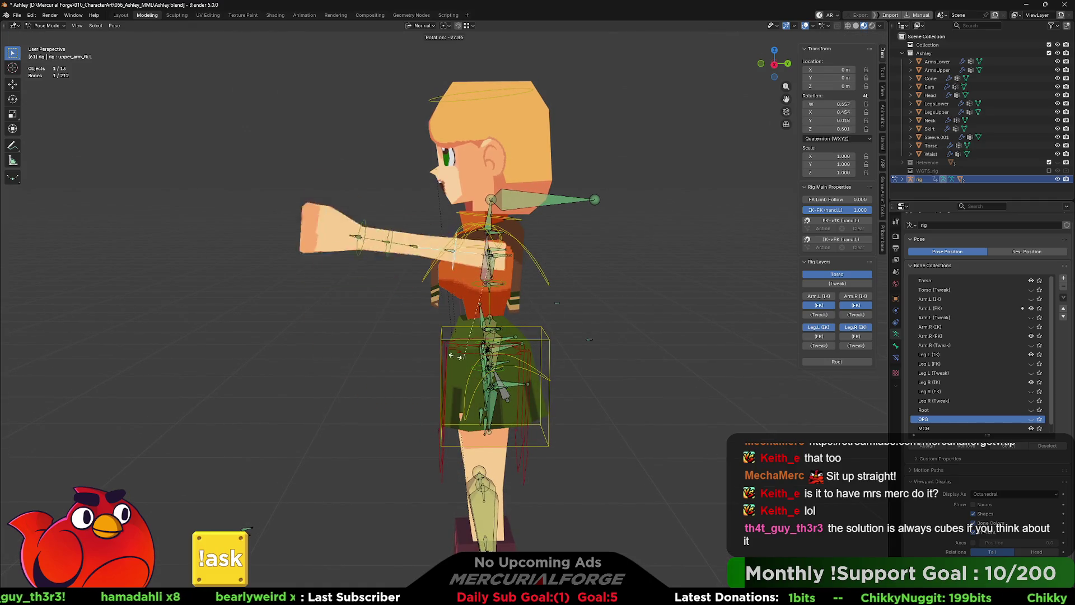
pyautogui.click(443, 261)
# Step: Test further arm rotations, raising the arm outward and beside the head
pyautogui.moveTo(442, 262); pyautogui.dragTo(546, 249, button='middle')
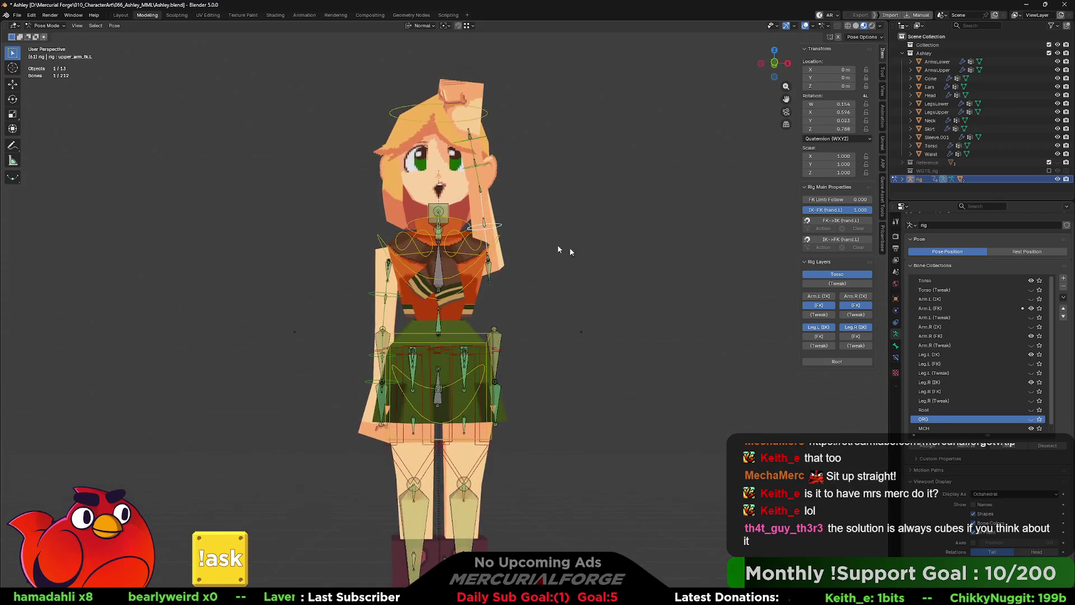
pyautogui.press('r')
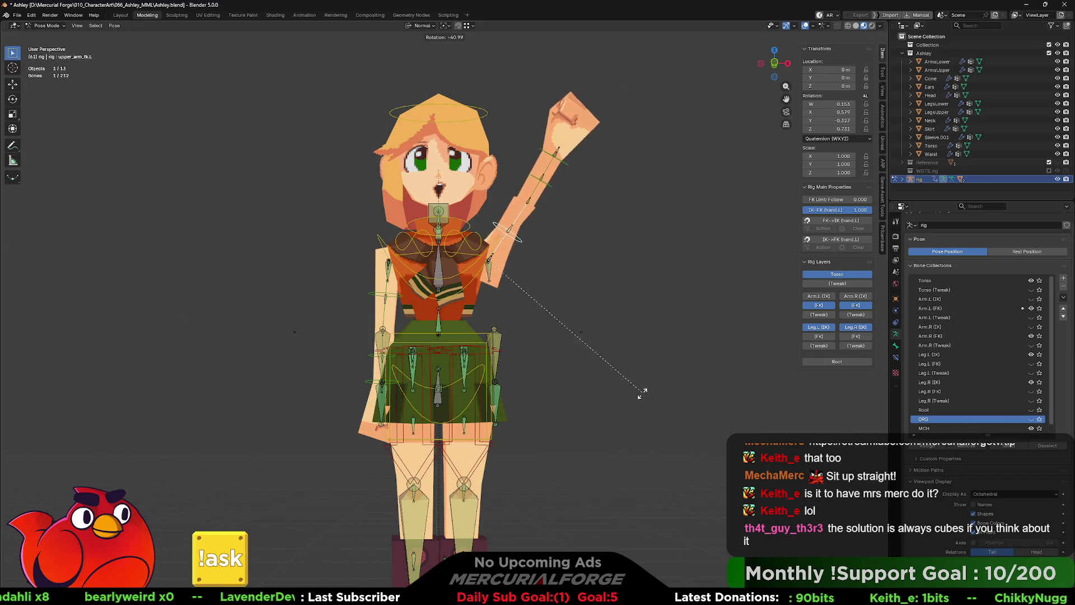
pyautogui.click(624, 413)
pyautogui.moveTo(624, 412)
pyautogui.mouseDown(button='middle')
pyautogui.moveTo(596, 291)
pyautogui.moveTo(476, 216)
pyautogui.mouseUp(button='middle')
pyautogui.scroll(3, 476, 217)
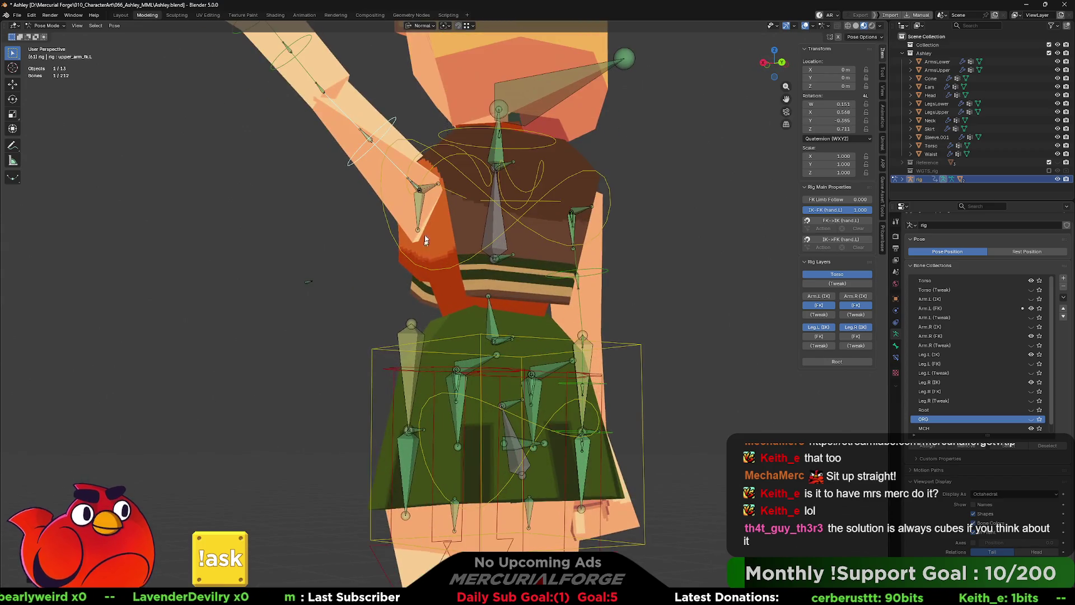
pyautogui.press('r')
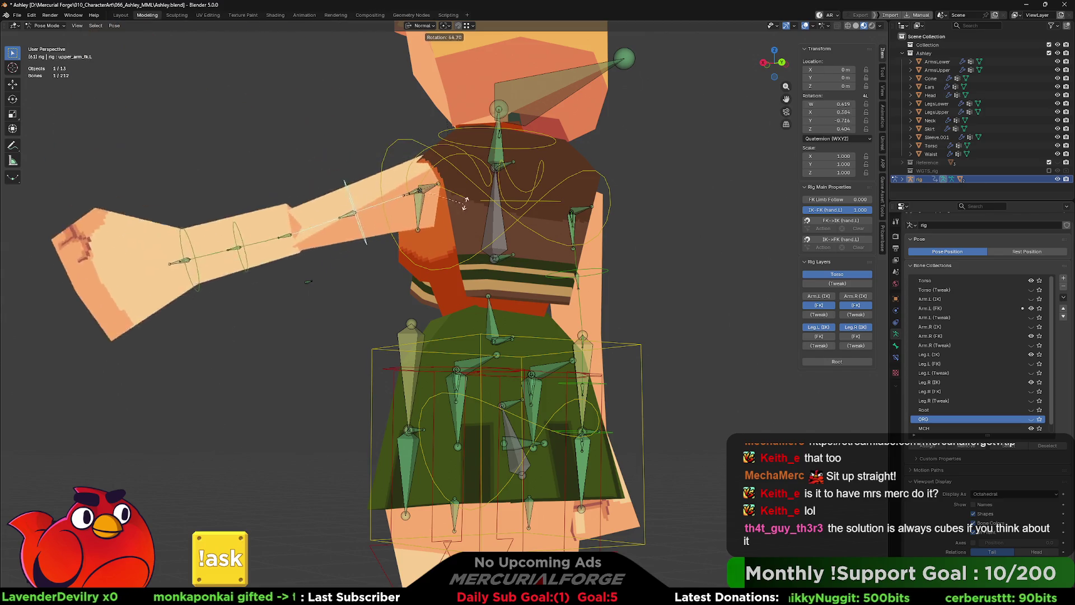
pyautogui.click(430, 241)
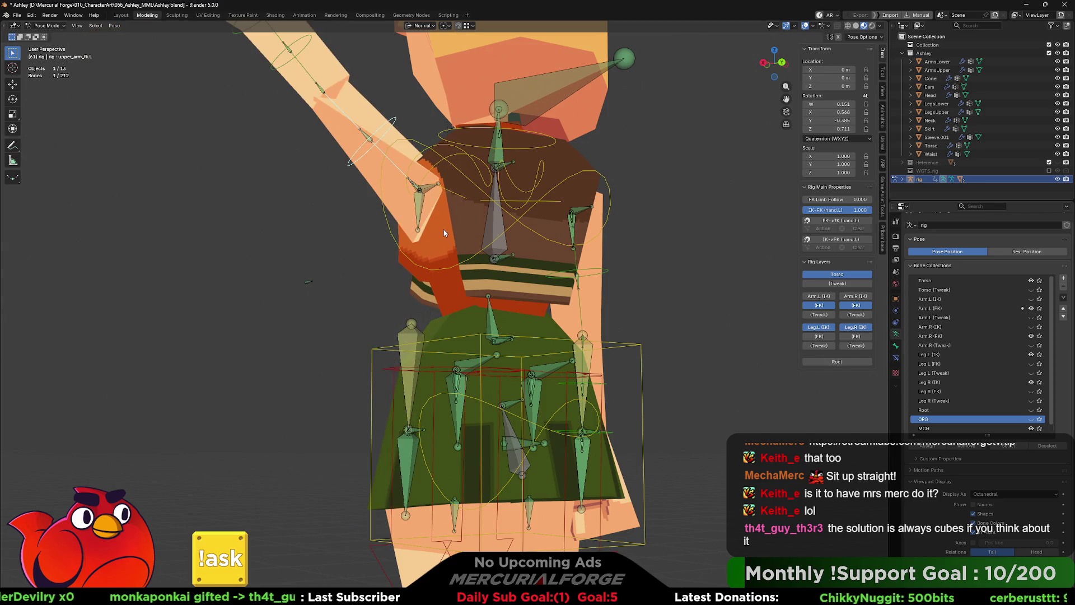
# Step: Clear the arm's rotation back to rest and return the rig to object mode
pyautogui.hotkey('alt', 'r')
pyautogui.moveTo(424, 246); pyautogui.dragTo(538, 293, button='middle')
pyautogui.press('Tab')
pyautogui.press('Tab')
pyautogui.hotkey('ctrl', 'Tab')
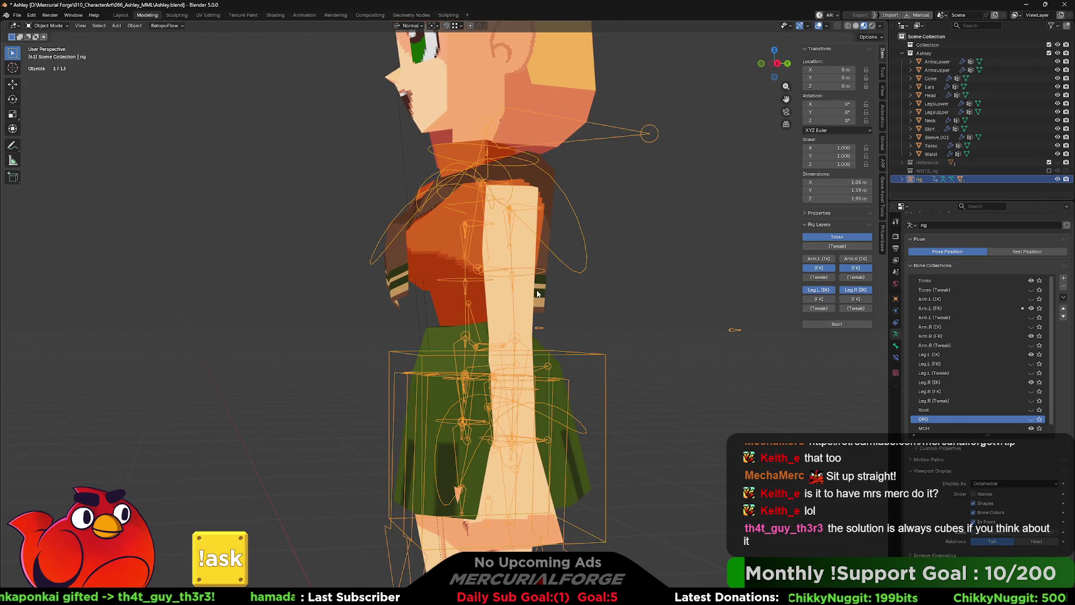
pyautogui.click(532, 293)
pyautogui.scroll(1, 531, 294)
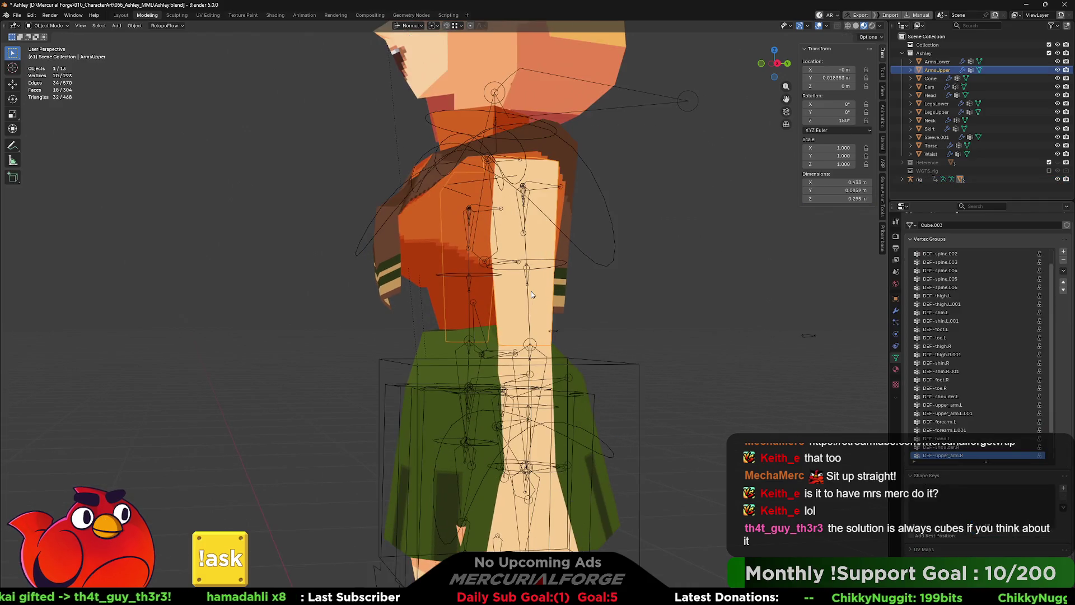
pyautogui.scroll(1, 504, 305)
pyautogui.hotkey('ctrl', 'Tab')
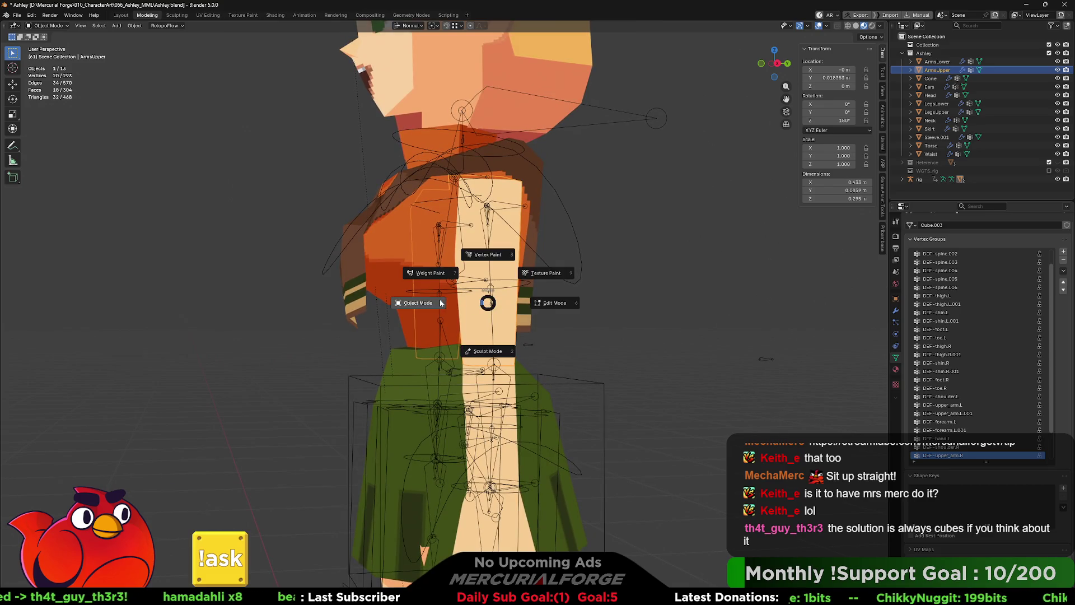
pyautogui.click(425, 268)
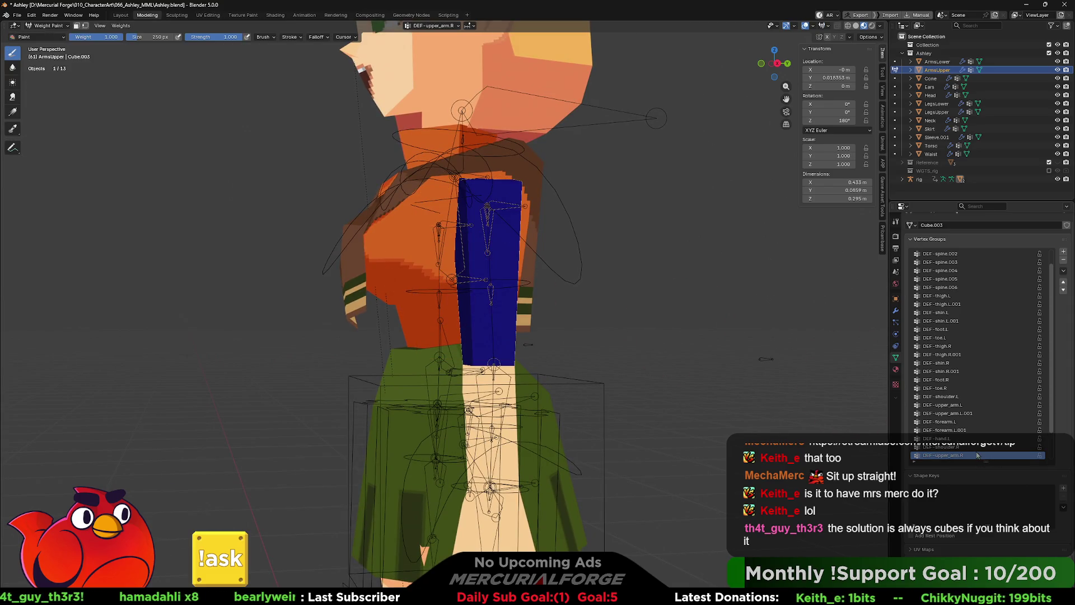
pyautogui.click(961, 405)
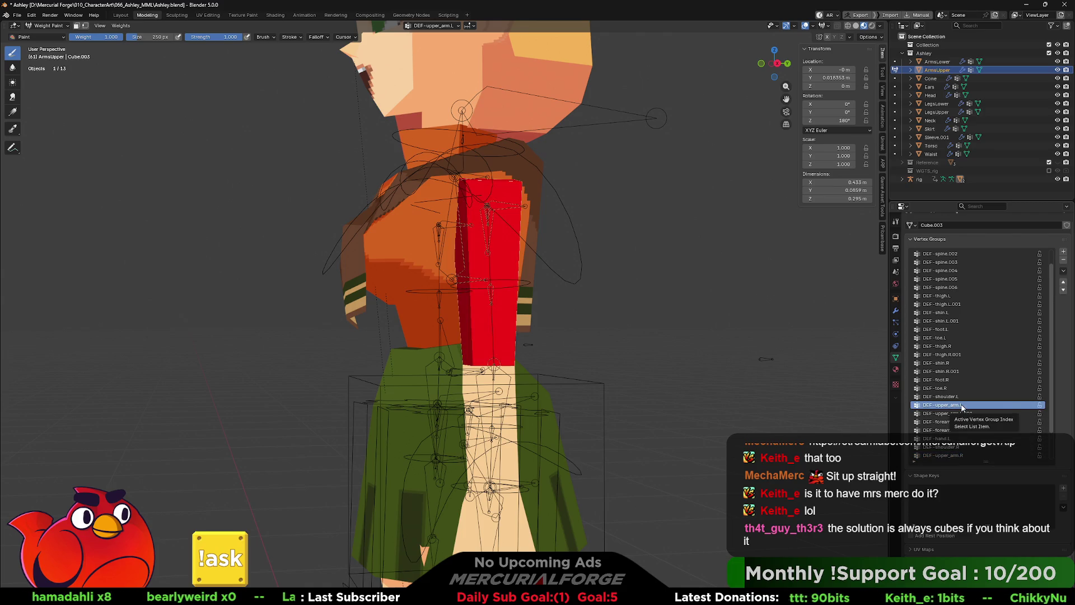
pyautogui.click(959, 396)
pyautogui.moveTo(588, 395); pyautogui.dragTo(882, 411, button='middle')
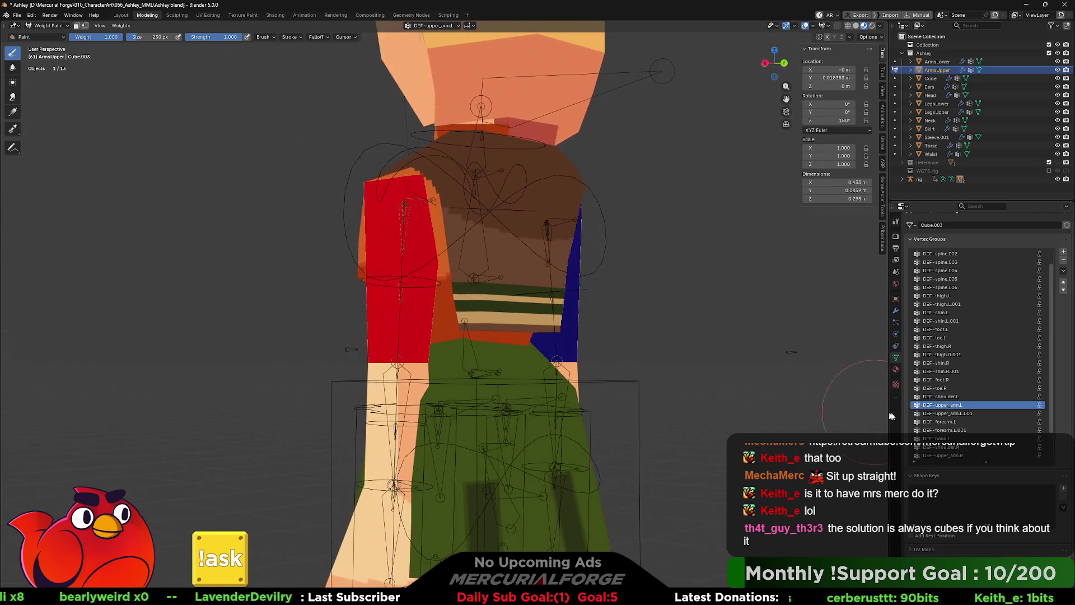
pyautogui.click(962, 422)
pyautogui.click(943, 430)
pyautogui.click(954, 405)
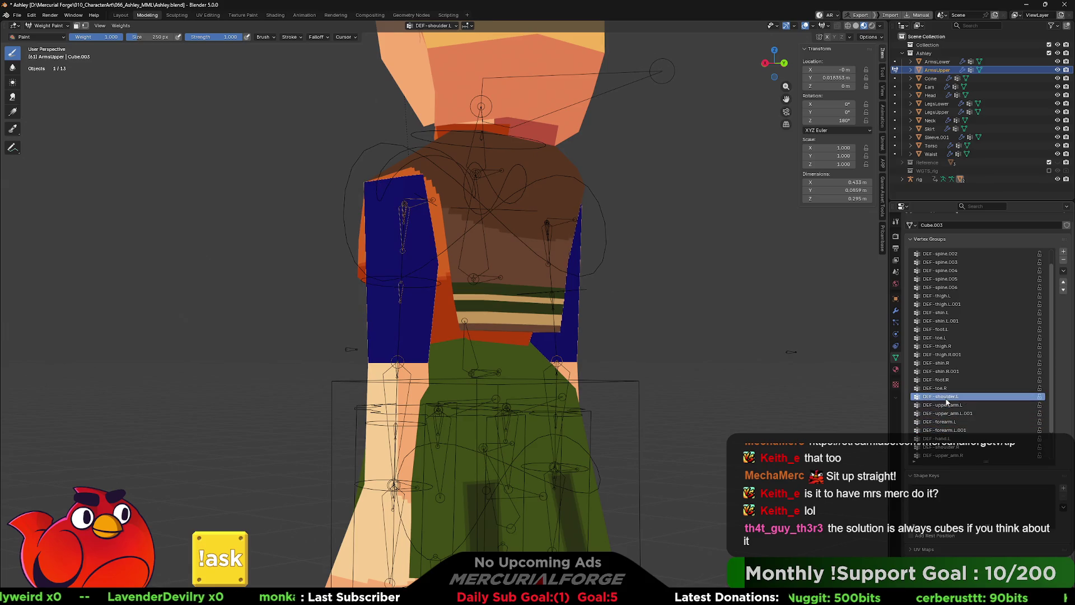
pyautogui.press('Tab')
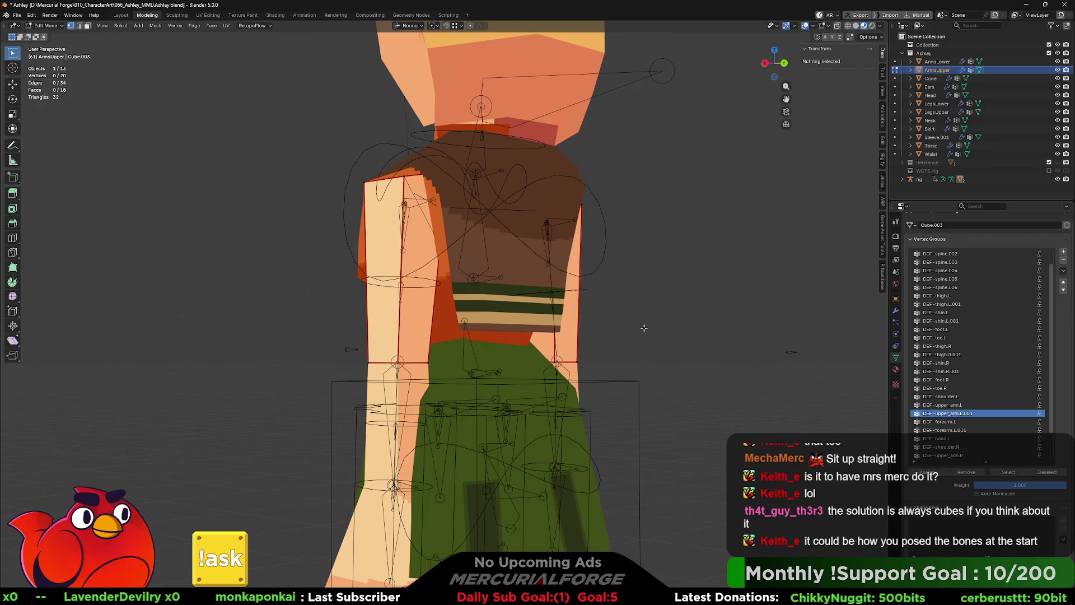
pyautogui.press('Tab')
pyautogui.press('Tab')
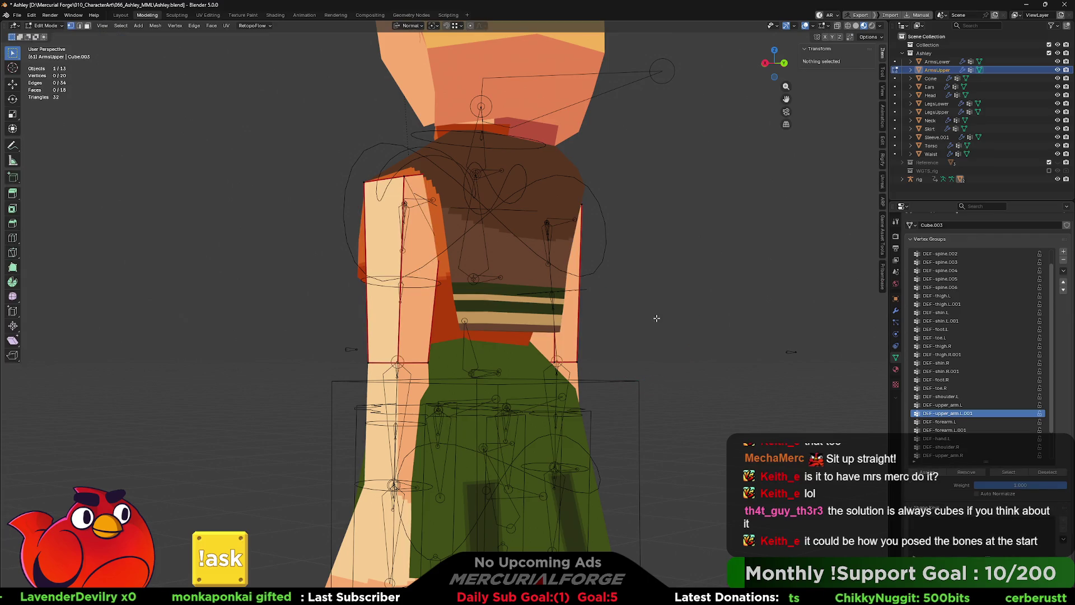
pyautogui.hotkey('ctrl', 'Tab')
pyautogui.click(664, 328)
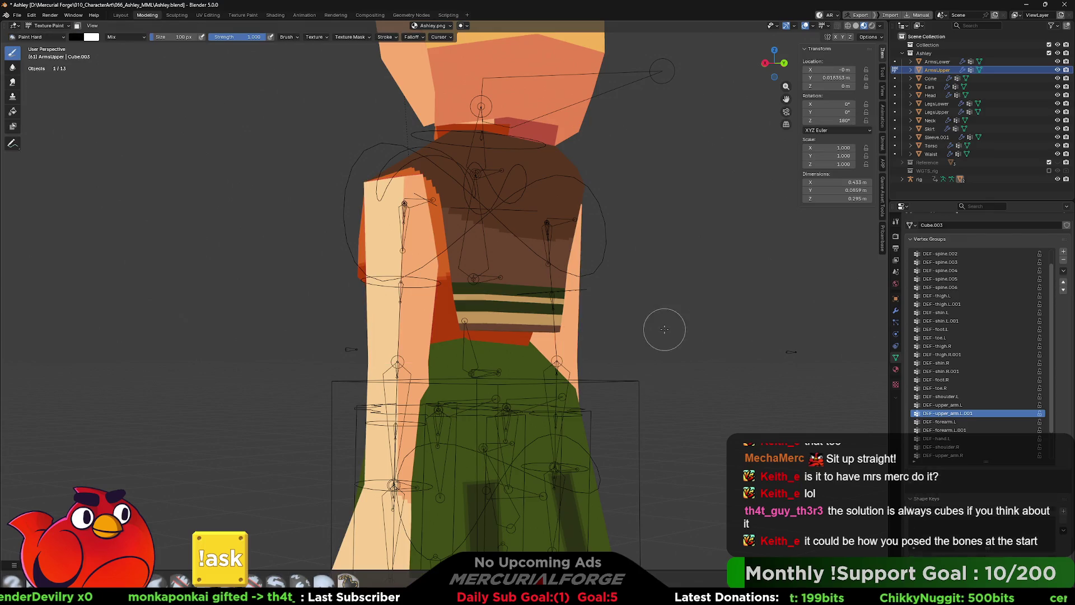
pyautogui.press('Tab')
pyautogui.hotkey('ctrl', 'Tab')
pyautogui.click(602, 239)
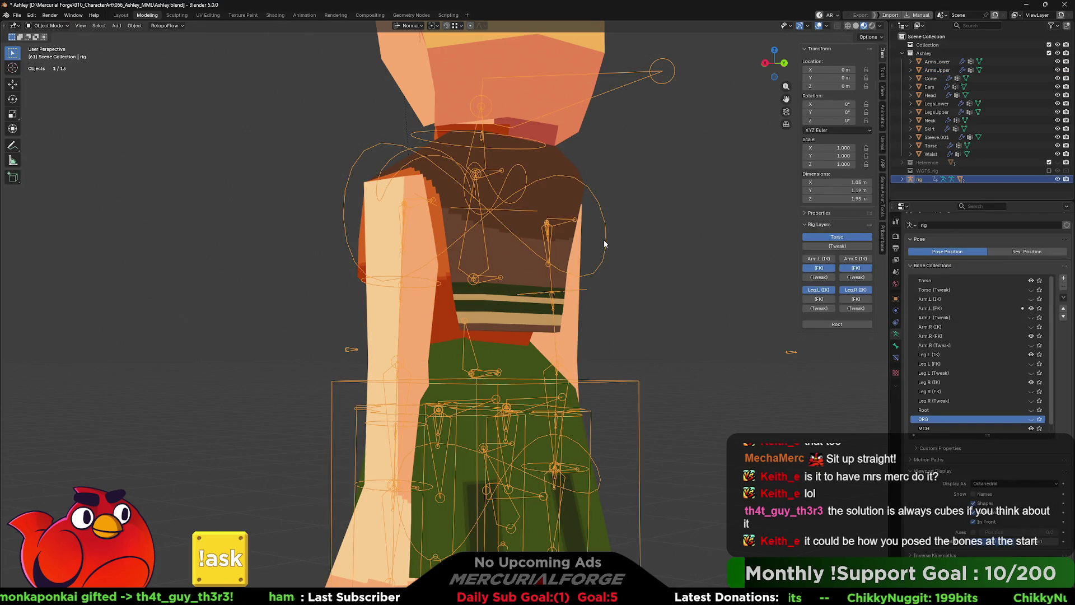
# Step: Enter Pose Mode and raise the left upper arm with a test rotation
pyautogui.hotkey('ctrl', 'Tab')
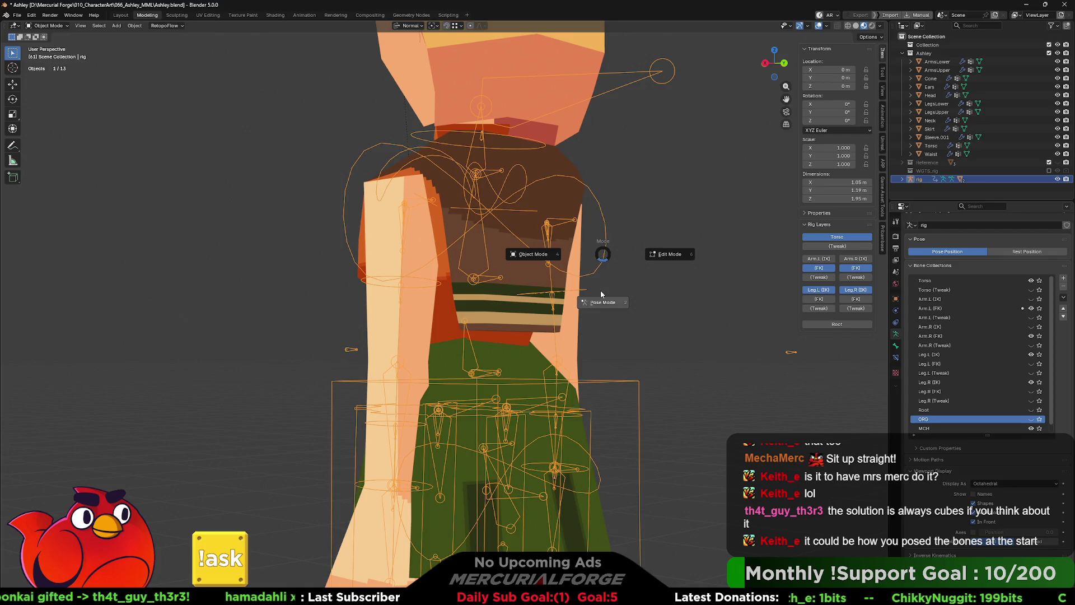
pyautogui.click(601, 290)
pyautogui.moveTo(562, 318)
pyautogui.mouseDown(button='middle')
pyautogui.moveTo(532, 325)
pyautogui.moveTo(514, 297)
pyautogui.mouseUp(button='middle')
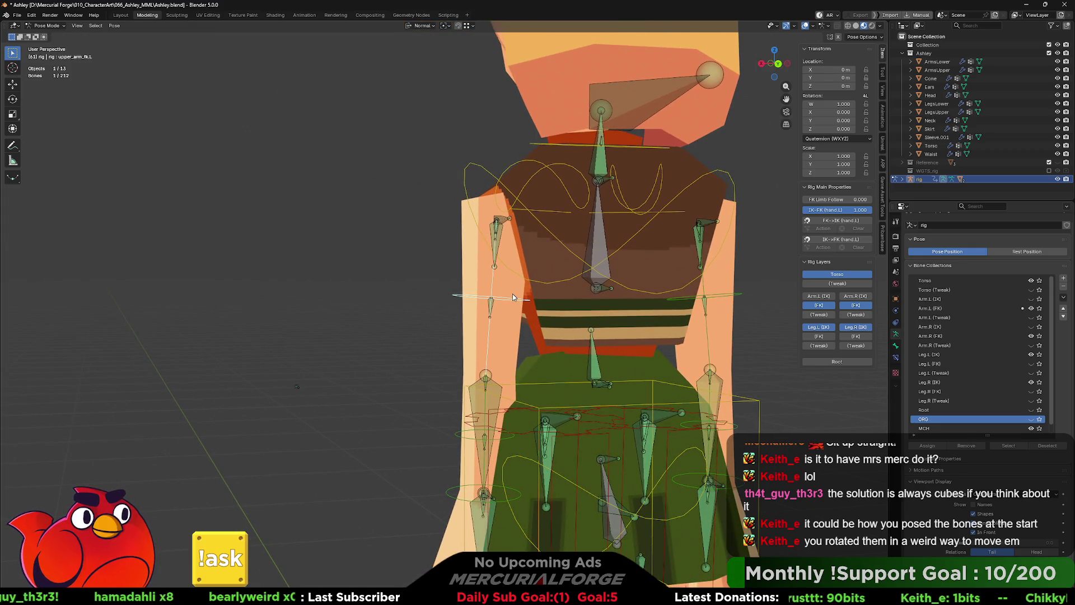
pyautogui.moveTo(513, 297); pyautogui.dragTo(544, 273, button='middle')
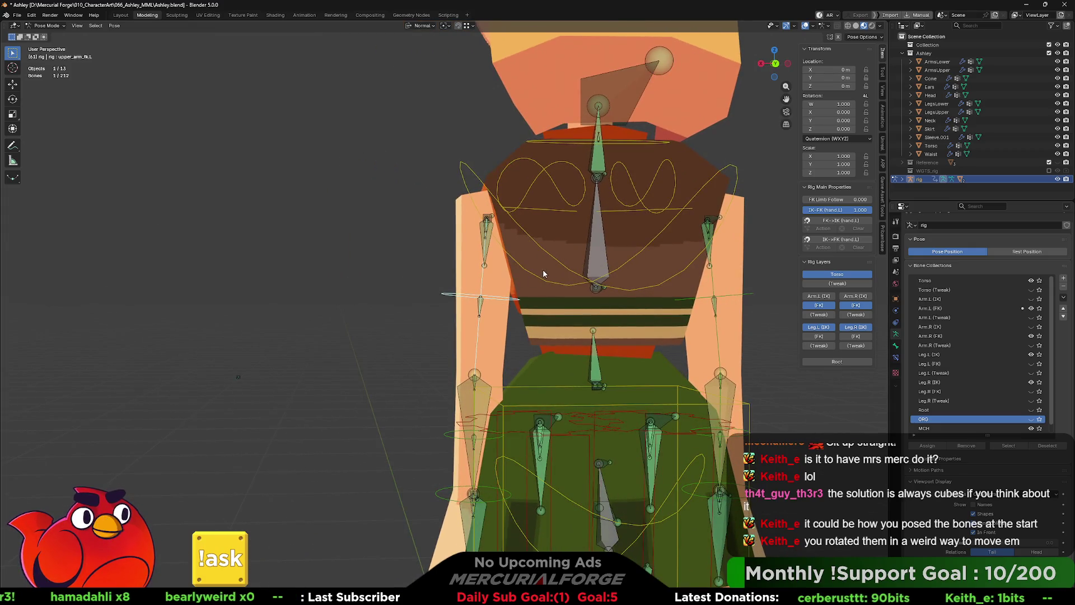
pyautogui.press('r')
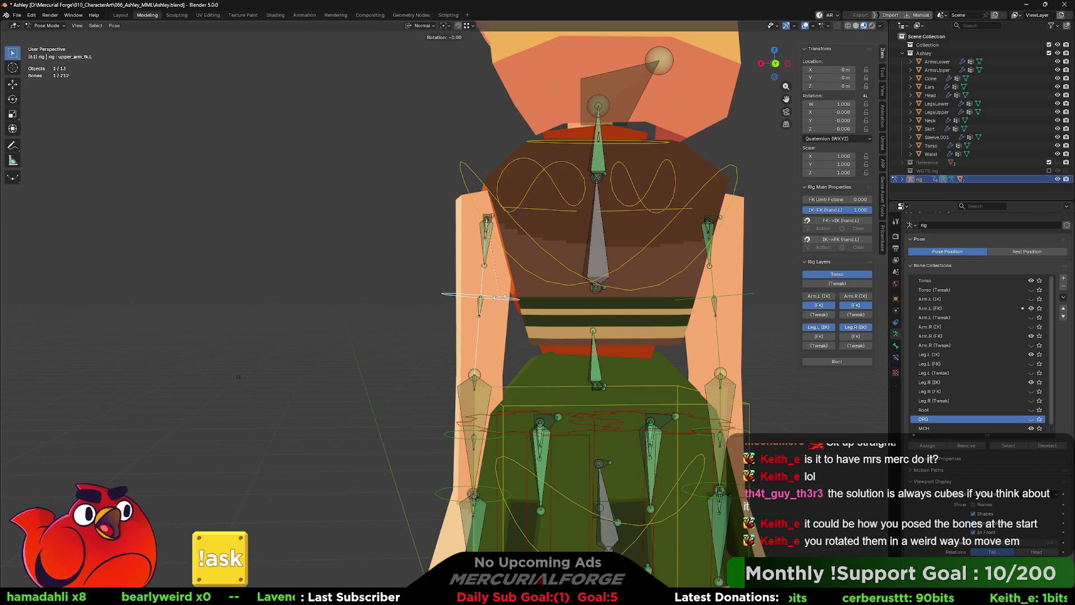
pyautogui.click(435, 169)
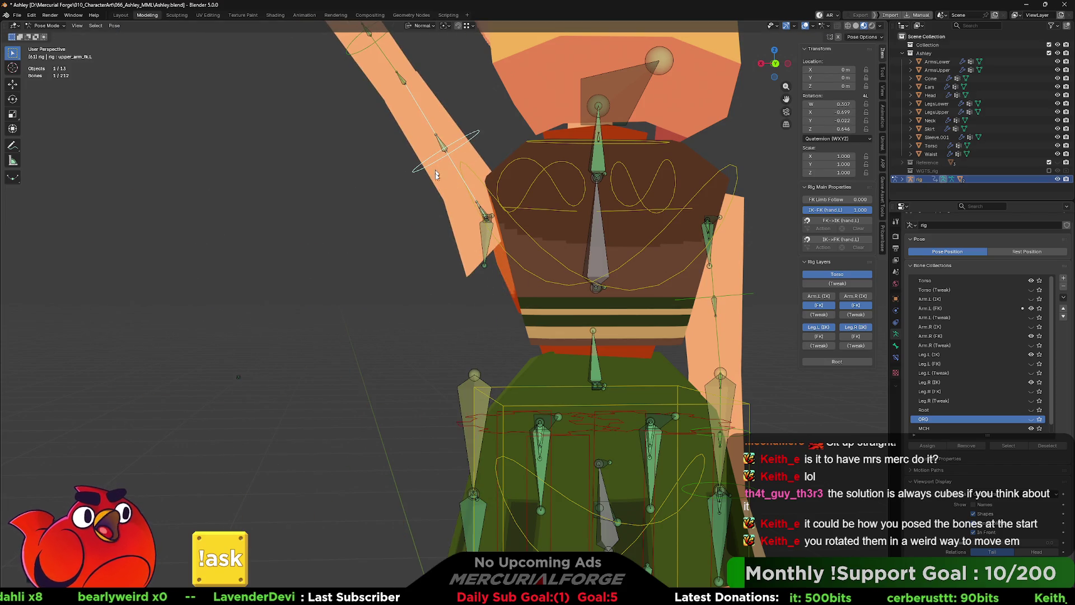
# Step: Twist the raised arm with a rotation locked to the bone's Y axis
pyautogui.moveTo(435, 201); pyautogui.dragTo(474, 198, button='middle')
pyautogui.press('r')
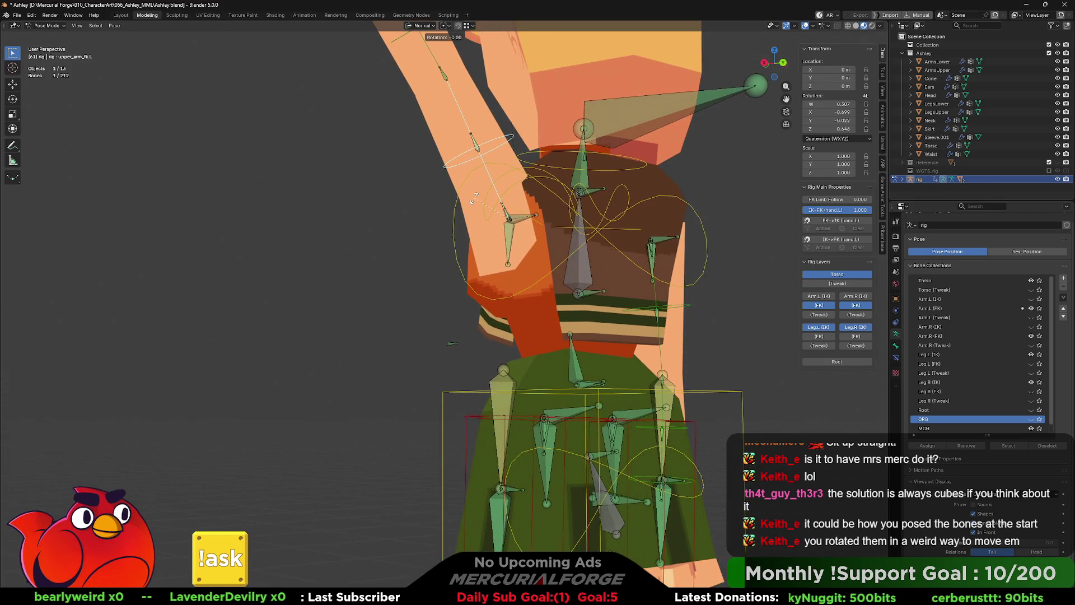
pyautogui.press('z')
pyautogui.press('x')
pyautogui.press('x')
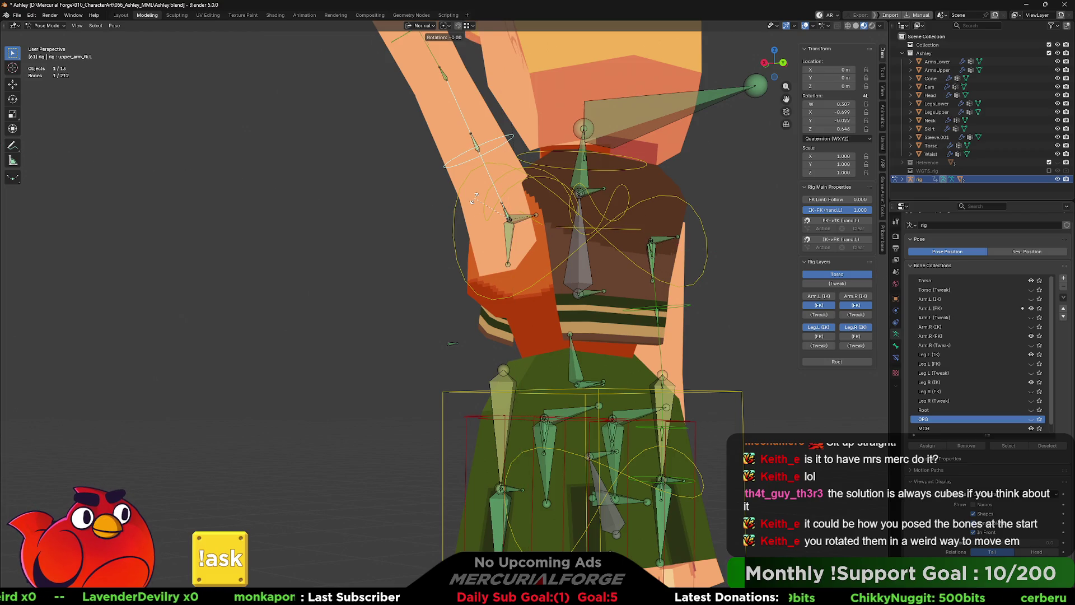
pyautogui.press('y')
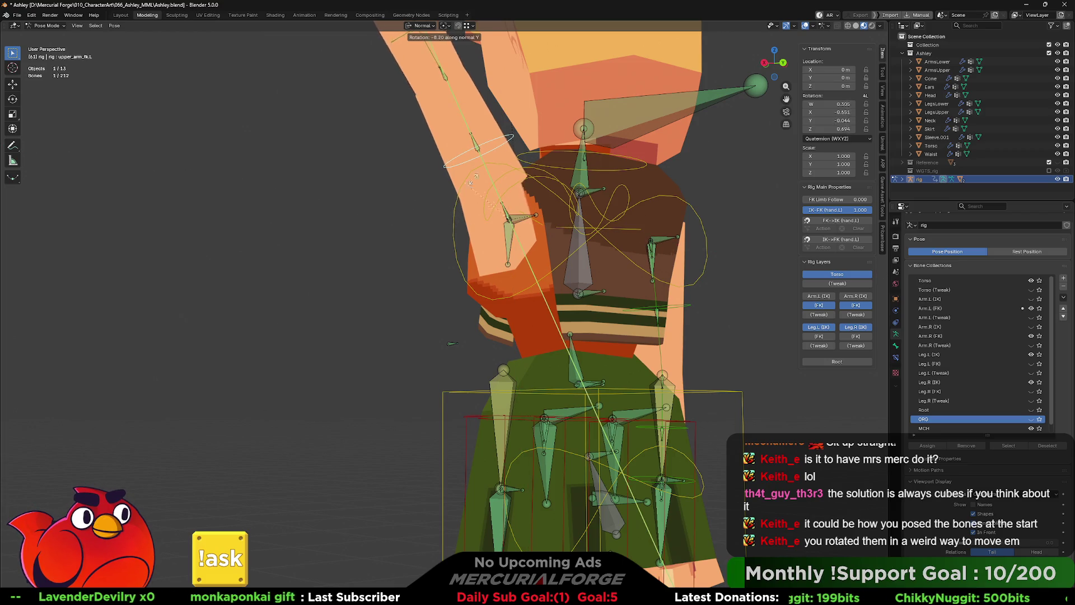
pyautogui.click(584, 128)
# Step: Reset the left arm's rotation back to its rest pose
pyautogui.moveTo(584, 128)
pyautogui.mouseDown(button='middle')
pyautogui.moveTo(518, 270)
pyautogui.moveTo(605, 253)
pyautogui.mouseUp(button='middle')
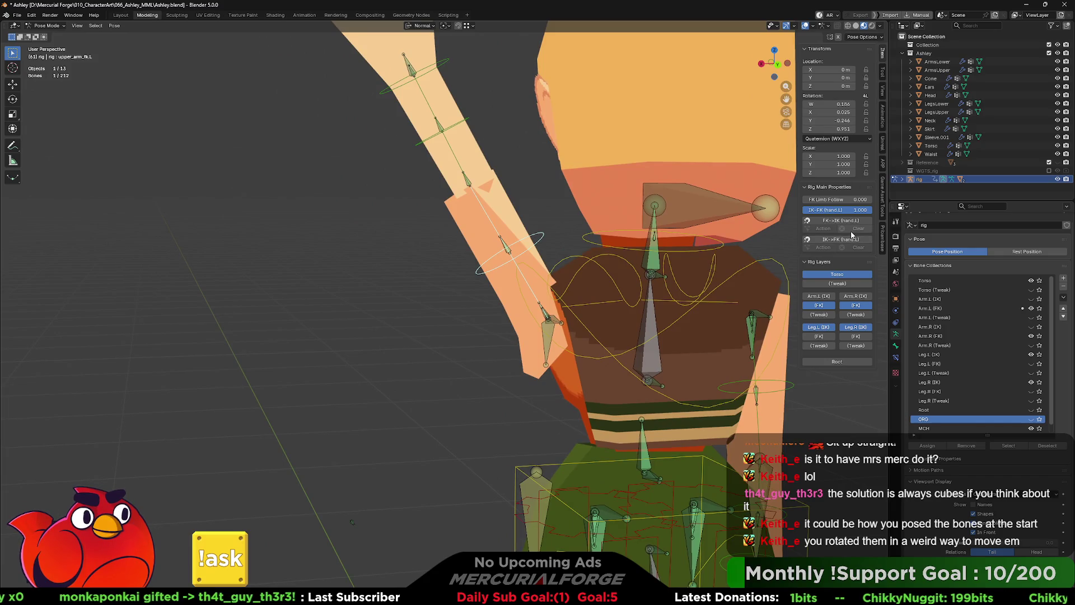
pyautogui.moveTo(819, 198)
pyautogui.mouseDown()
pyautogui.moveTo(858, 200)
pyautogui.moveTo(811, 199)
pyautogui.moveTo(806, 210)
pyautogui.moveTo(837, 215)
pyautogui.mouseUp()
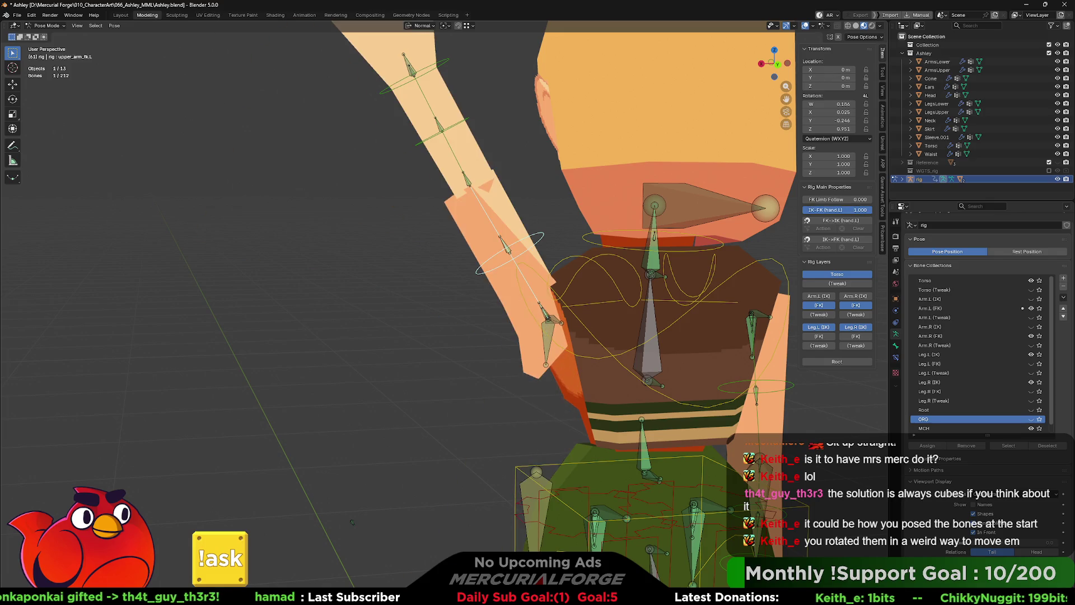
pyautogui.click(843, 222)
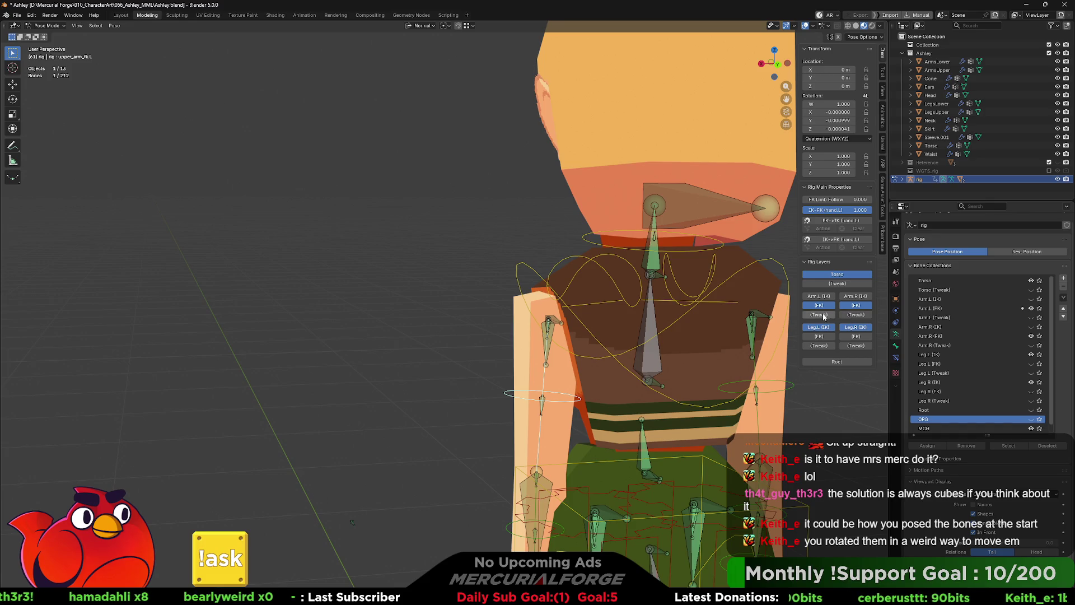
pyautogui.moveTo(589, 370); pyautogui.dragTo(574, 384, button='middle')
pyautogui.scroll(-3, 574, 384)
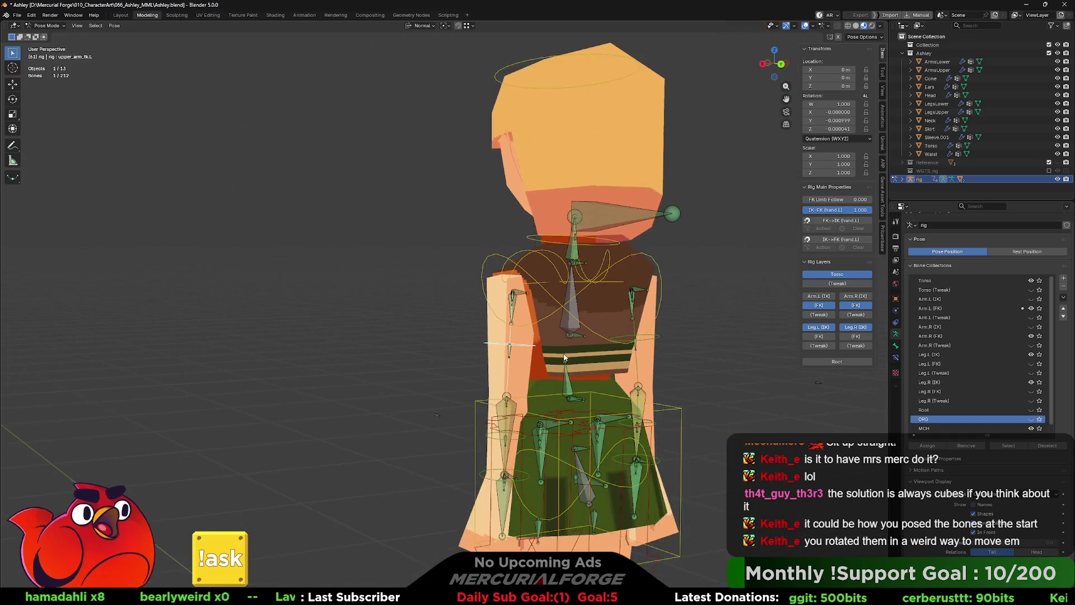
pyautogui.scroll(2, 634, 318)
pyautogui.scroll(1, 634, 327)
# Step: Rotate the left arm FK bone so the arm sticks straight out horizontally, then refine about its Y axis
pyautogui.moveTo(634, 327); pyautogui.dragTo(616, 315, button='middle')
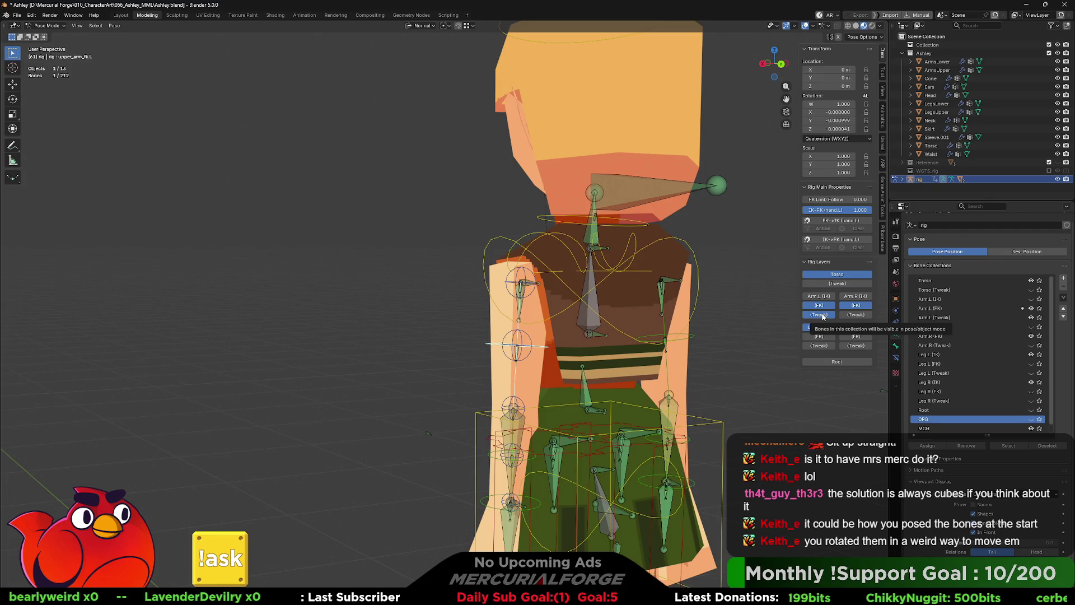
pyautogui.moveTo(638, 303)
pyautogui.mouseDown(button='middle')
pyautogui.moveTo(495, 317)
pyautogui.moveTo(537, 334)
pyautogui.mouseUp(button='middle')
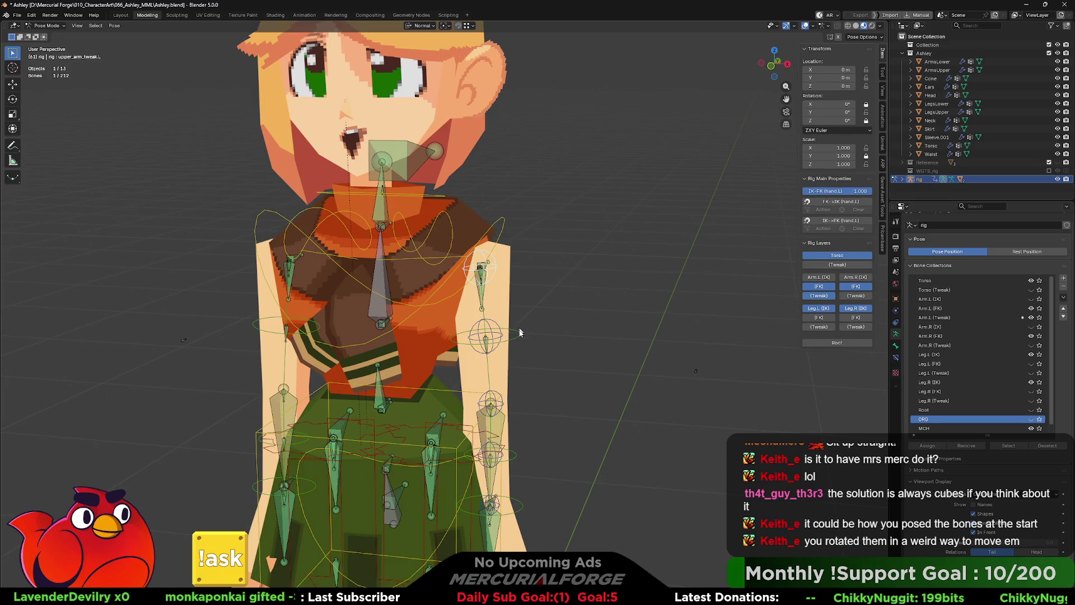
pyautogui.press('r')
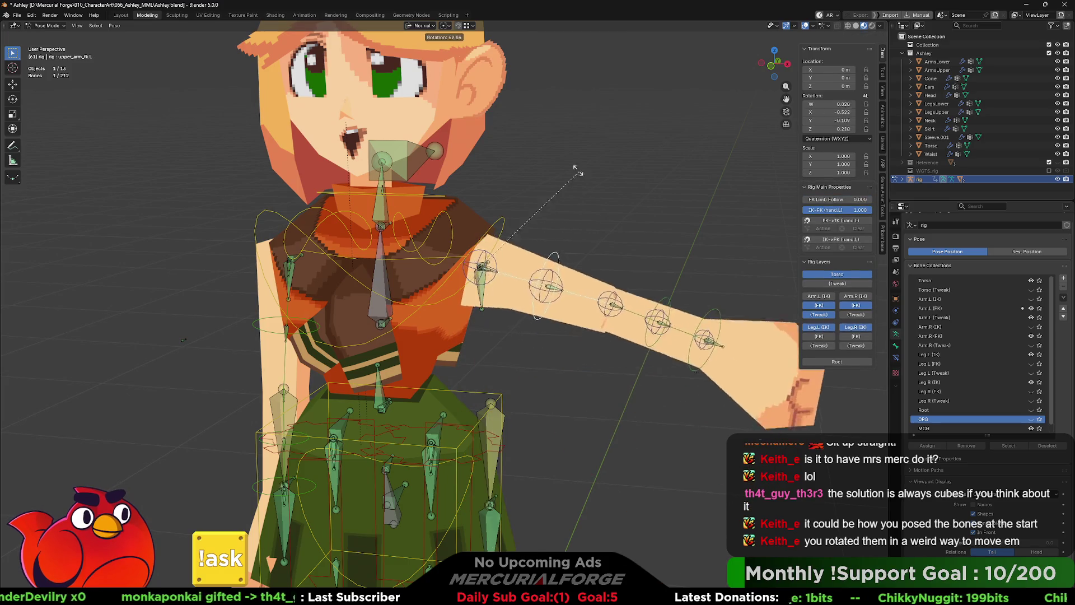
pyautogui.click(559, 142)
pyautogui.press('r')
pyautogui.press('y')
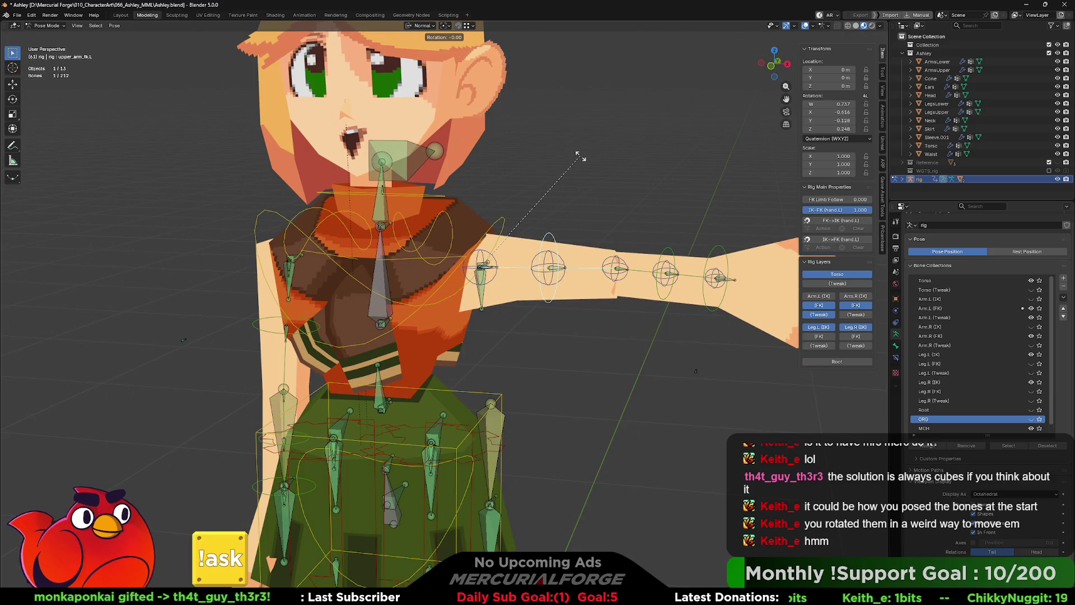
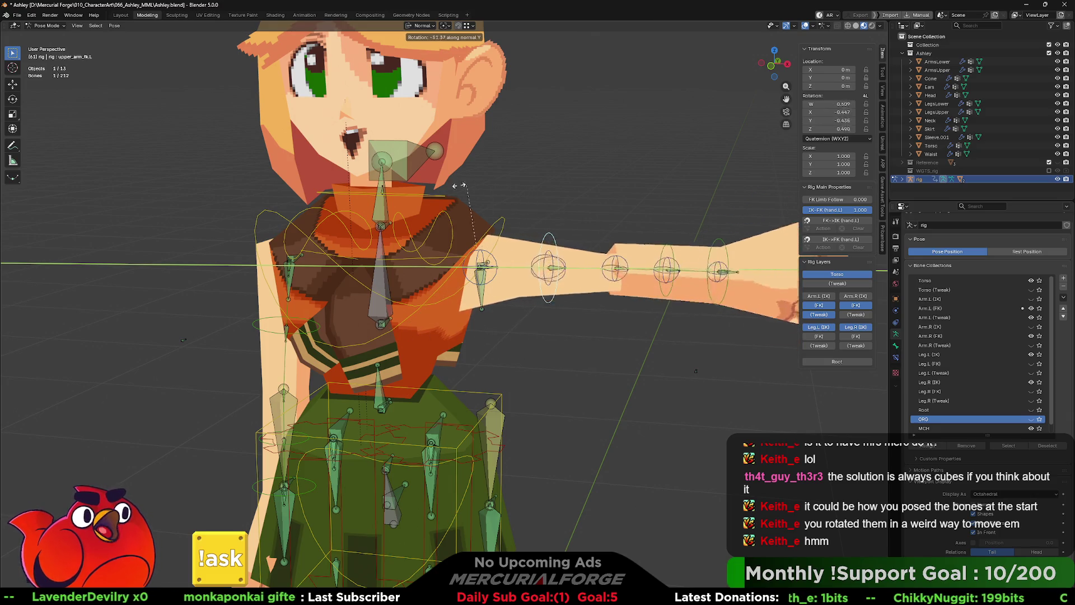
# Step: Cancel the pending rotation and trial-rotate the left shoulder bone without keeping it
pyautogui.rightClick(564, 180)
pyautogui.moveTo(586, 209)
pyautogui.mouseDown(button='middle')
pyautogui.moveTo(509, 260)
pyautogui.moveTo(518, 251)
pyautogui.mouseUp(button='middle')
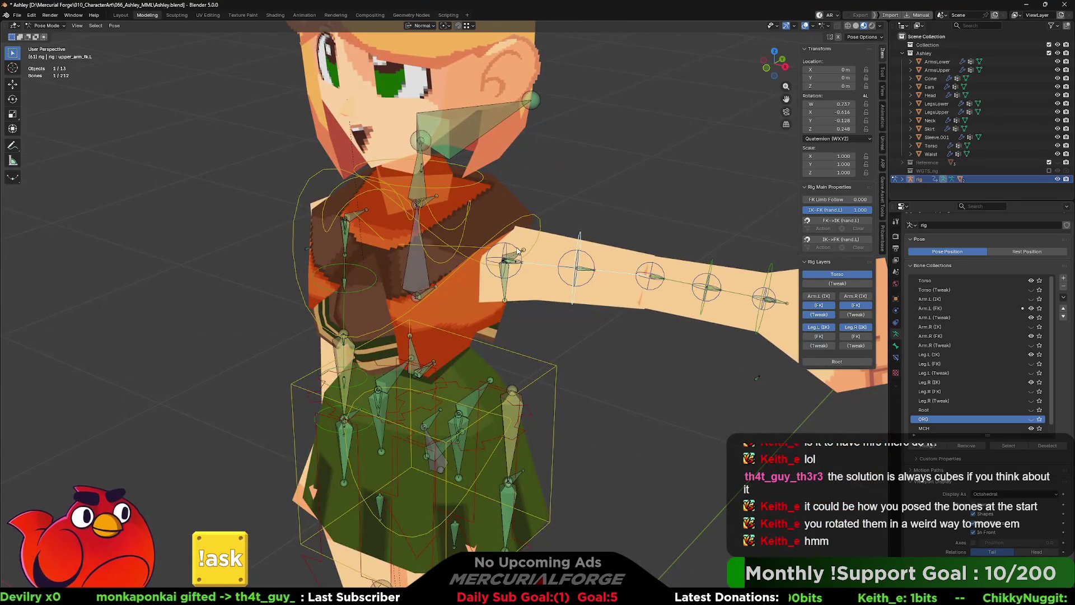
pyautogui.click(518, 250)
pyautogui.press('r')
pyautogui.rightClick(565, 257)
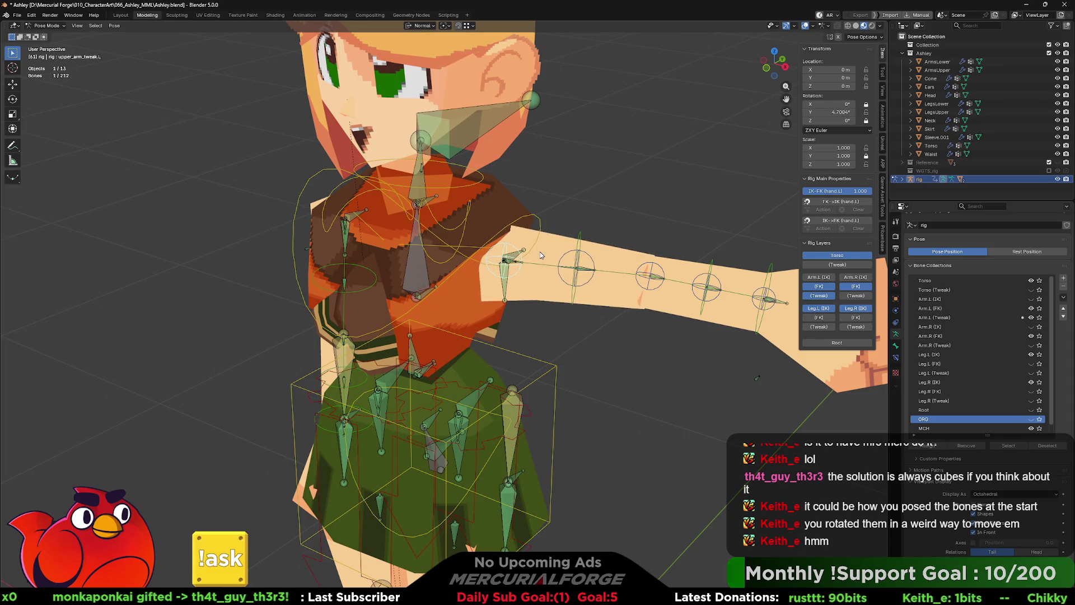
# Step: Rotate upper_arm_fk.L to a level pose and hide the Arm.L (Tweak) rig layer
pyautogui.click(571, 259)
pyautogui.press('r')
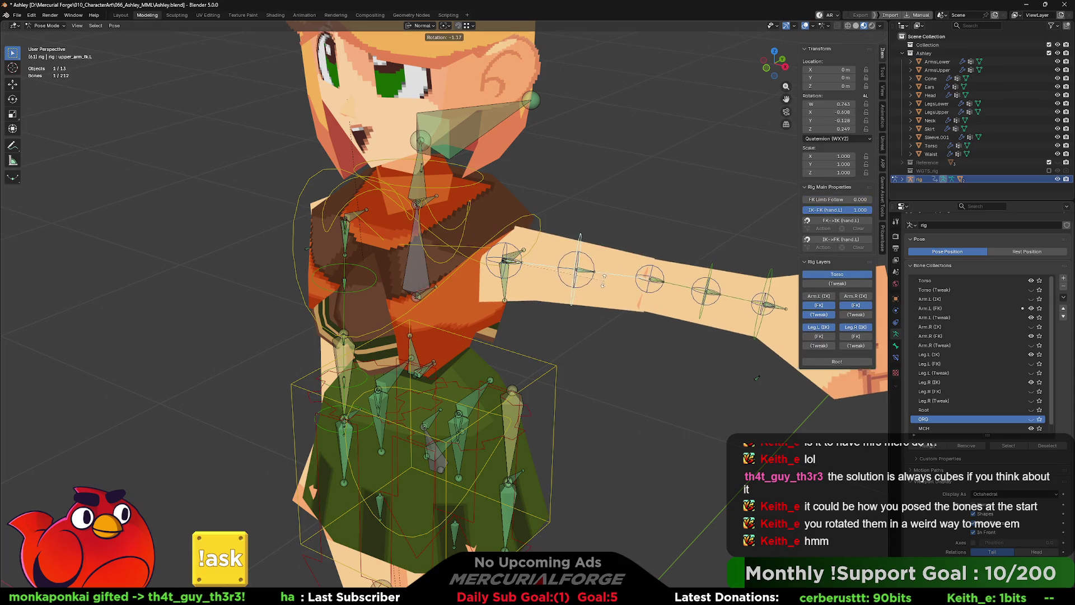
pyautogui.click(662, 307)
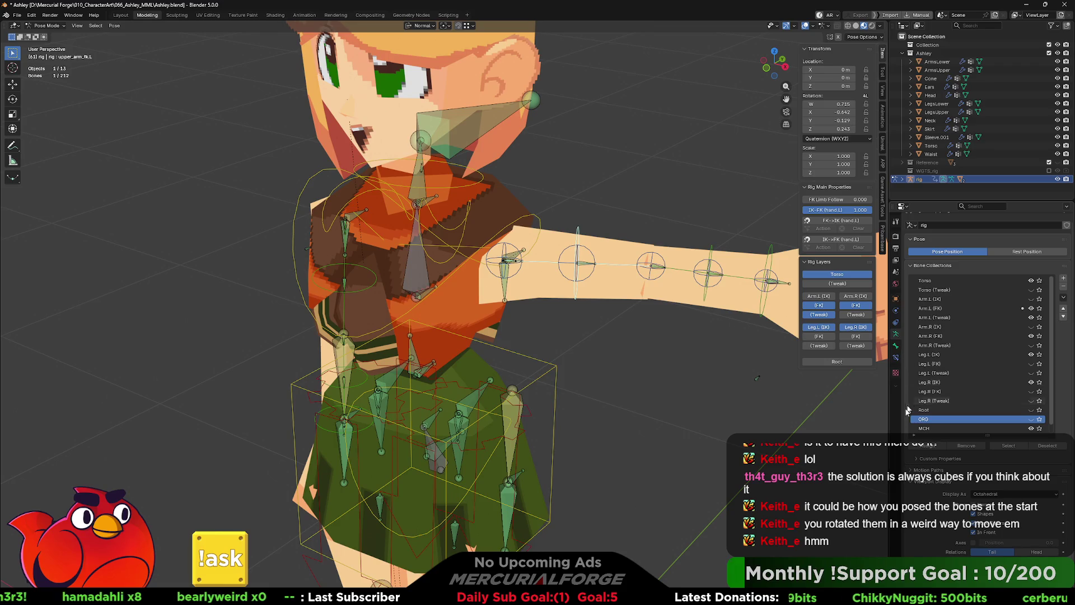
pyautogui.scroll(-1, 908, 459)
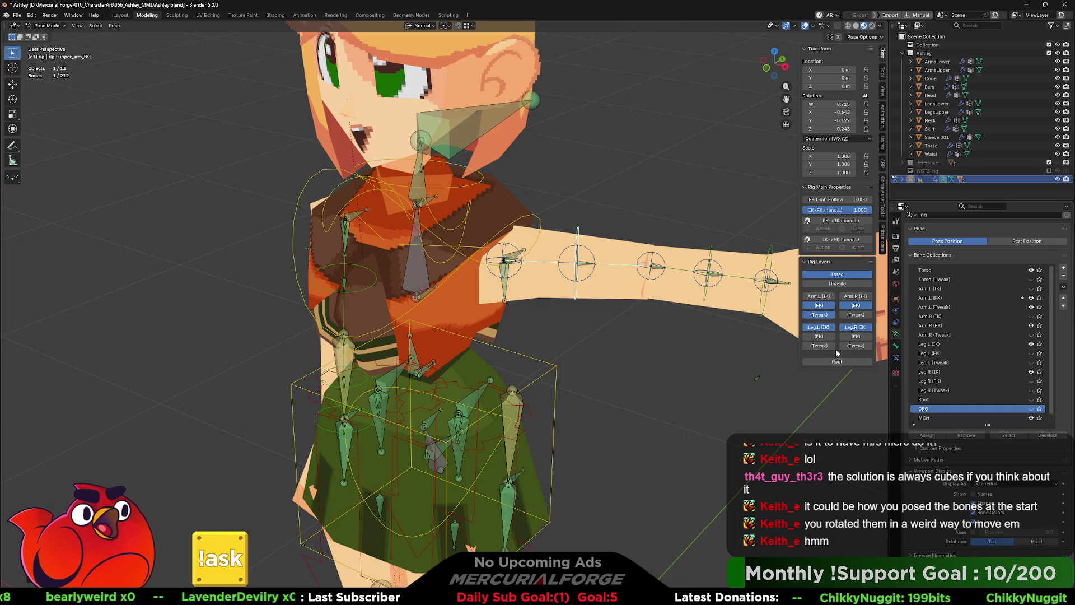
pyautogui.click(822, 313)
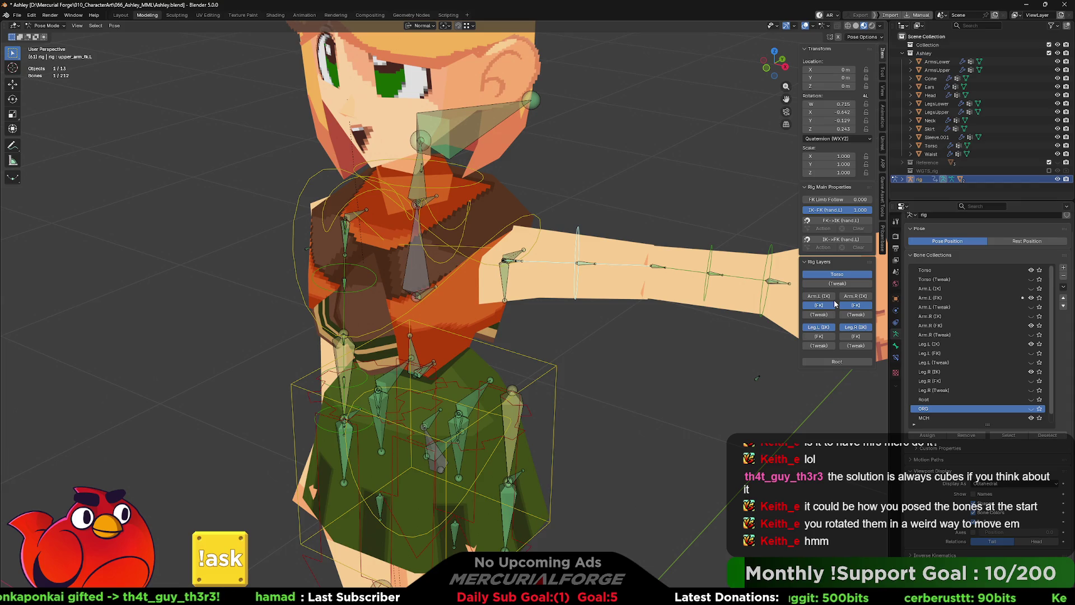
pyautogui.scroll(-3, 564, 362)
pyautogui.scroll(1, 557, 398)
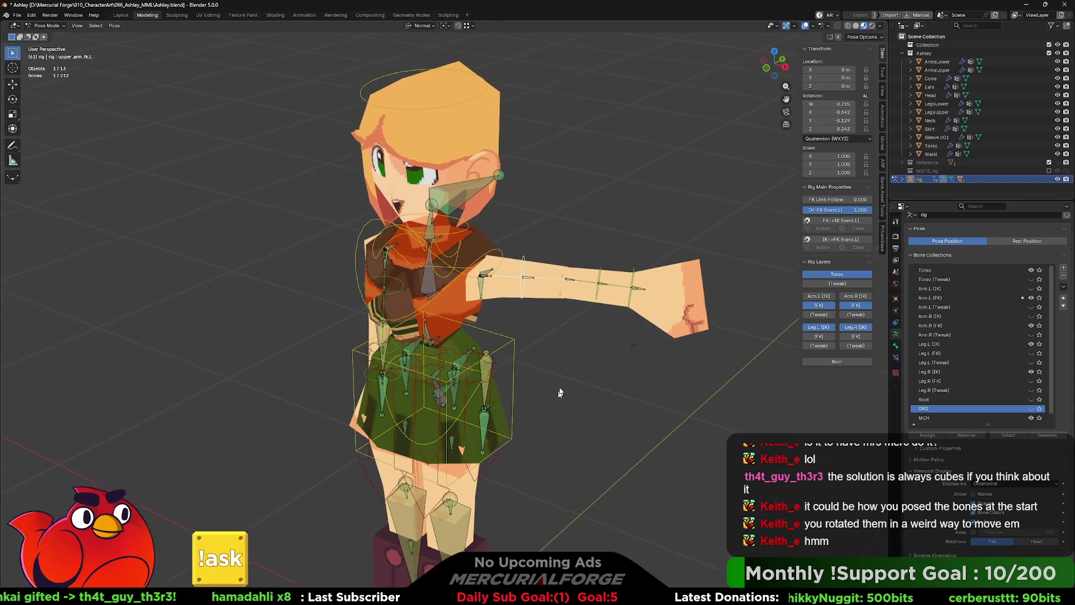
pyautogui.scroll(-1, 557, 398)
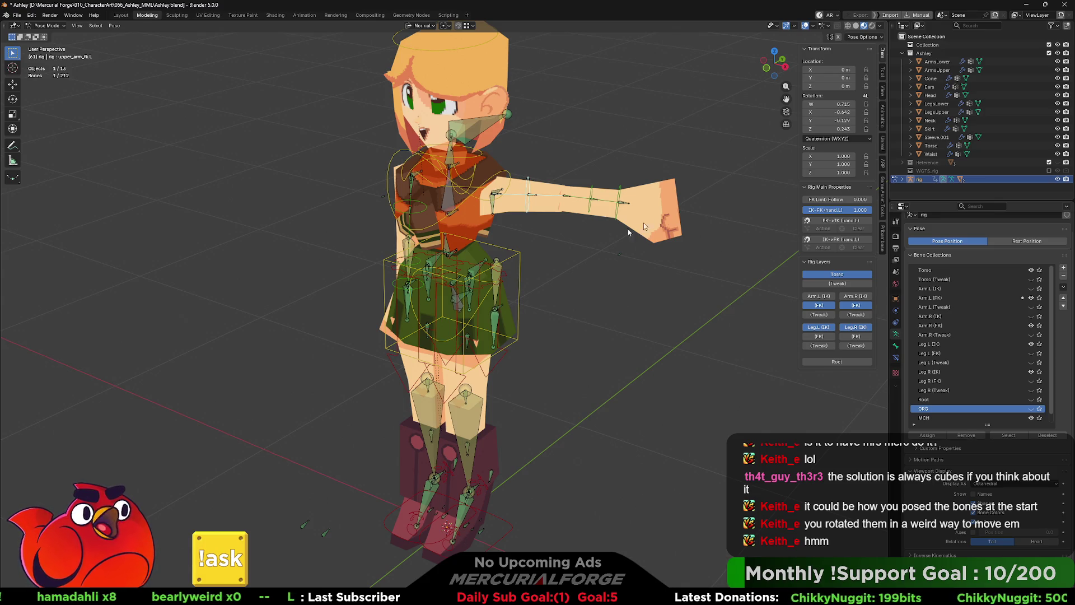
# Step: Face the character and show the ARP tab in the sidebar
pyautogui.moveTo(517, 289)
pyautogui.mouseDown(button='middle')
pyautogui.moveTo(570, 348)
pyautogui.moveTo(547, 350)
pyautogui.mouseUp(button='middle')
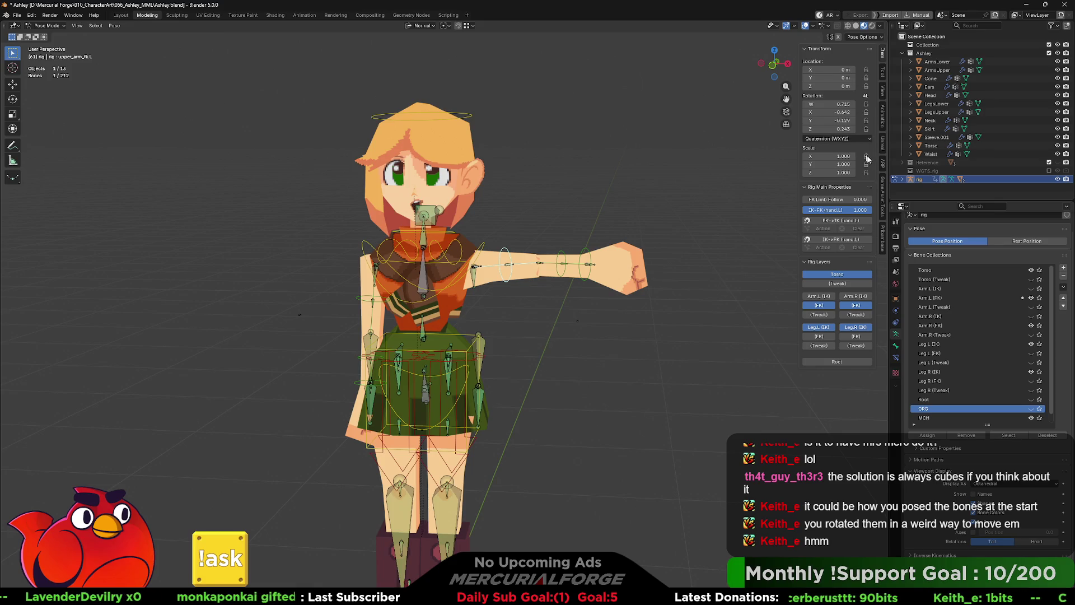
pyautogui.click(882, 165)
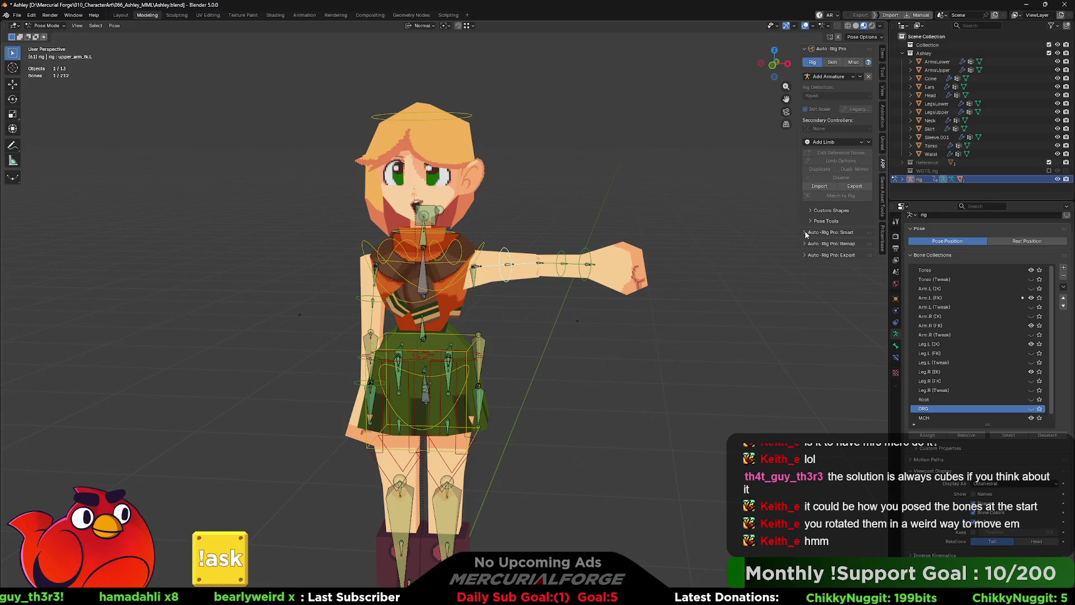
pyautogui.click(850, 77)
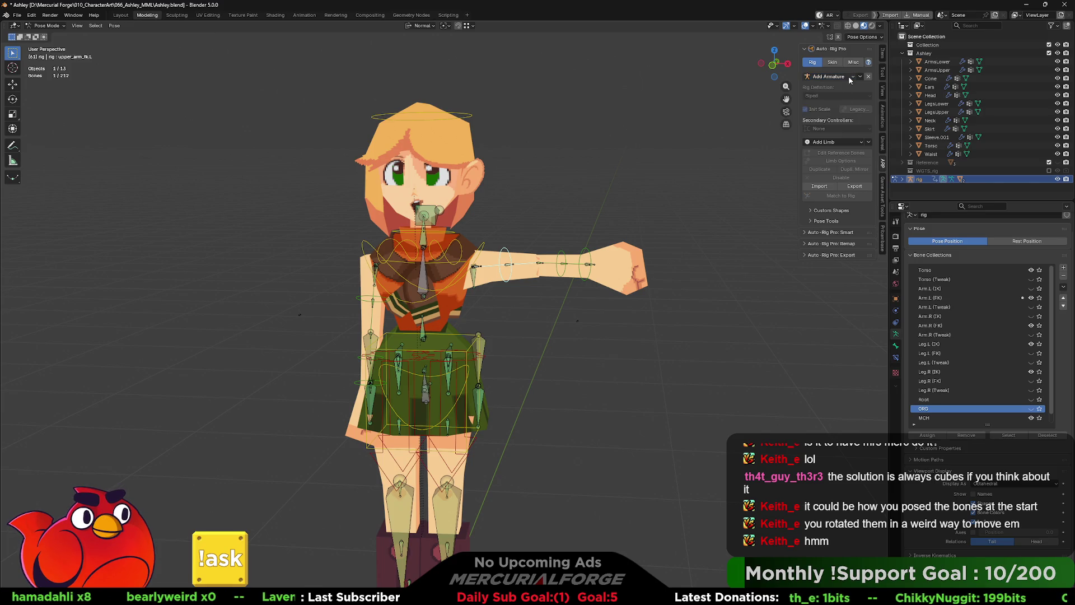
pyautogui.click(832, 63)
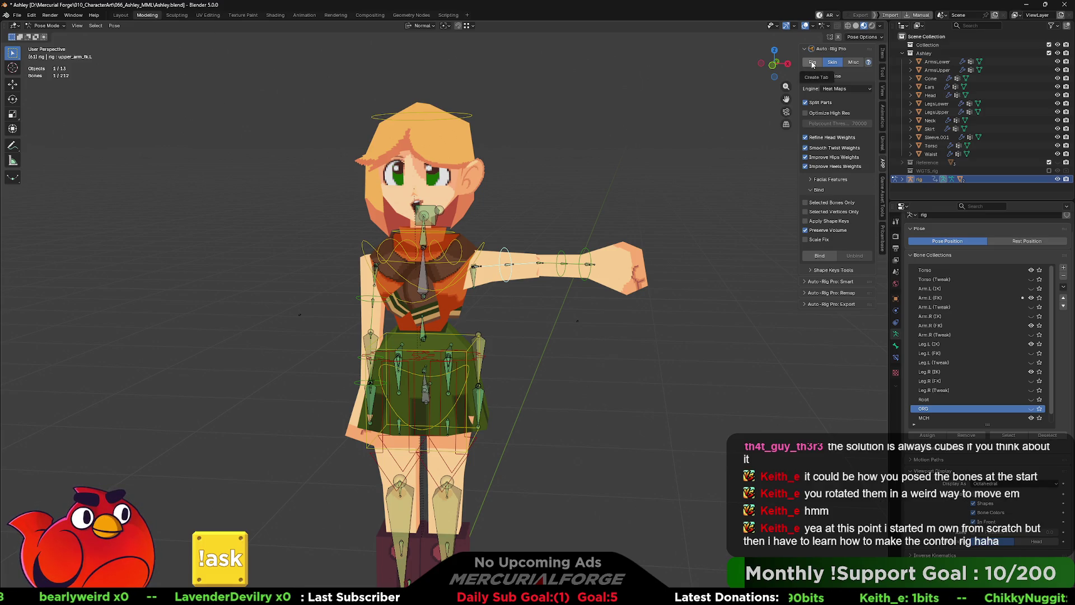
pyautogui.click(853, 62)
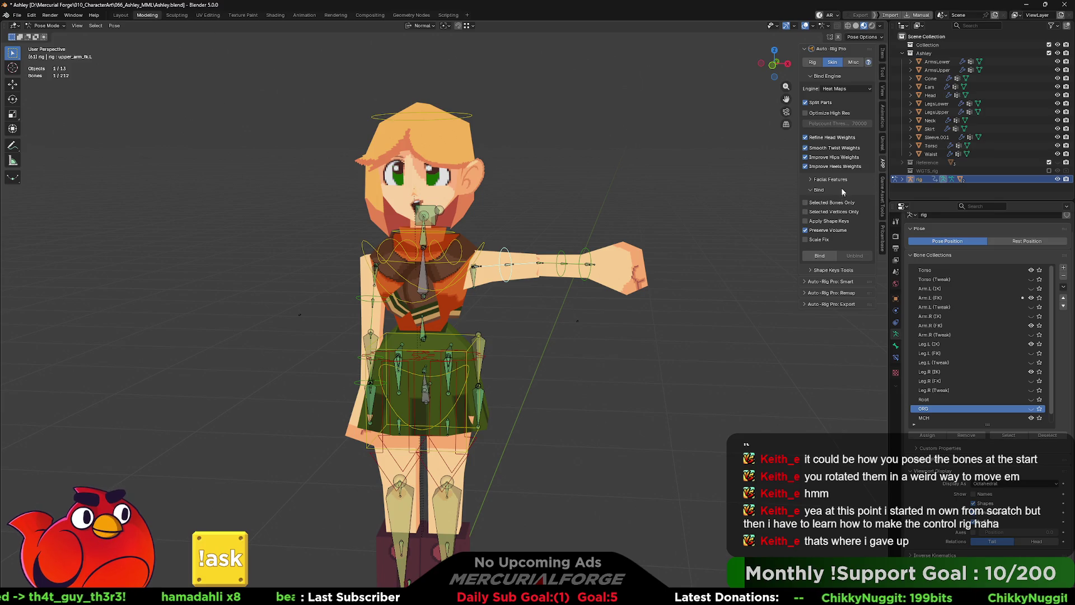
pyautogui.click(813, 63)
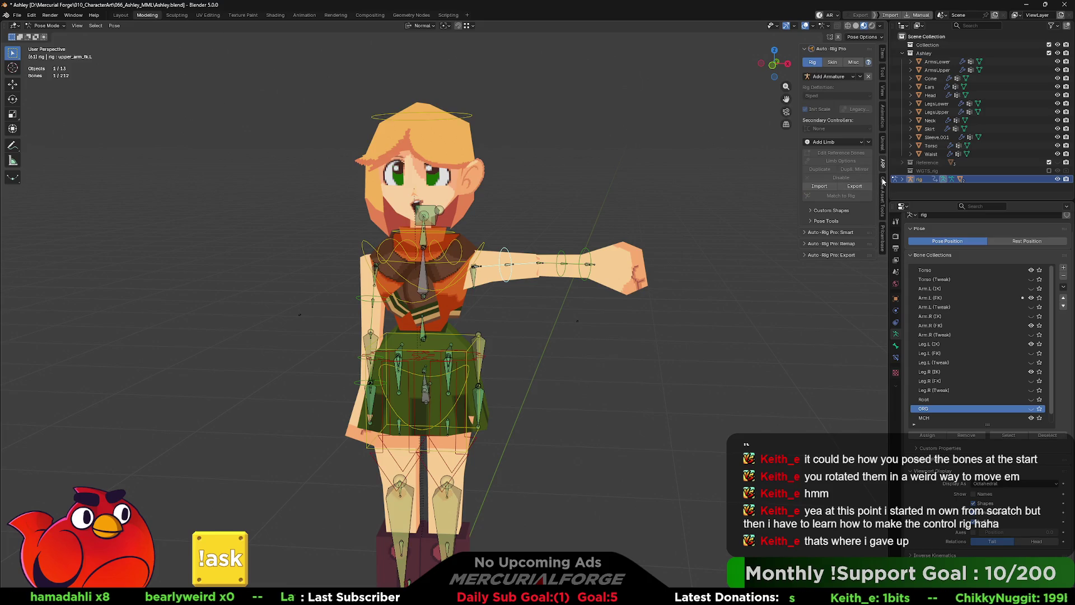
pyautogui.click(490, 245)
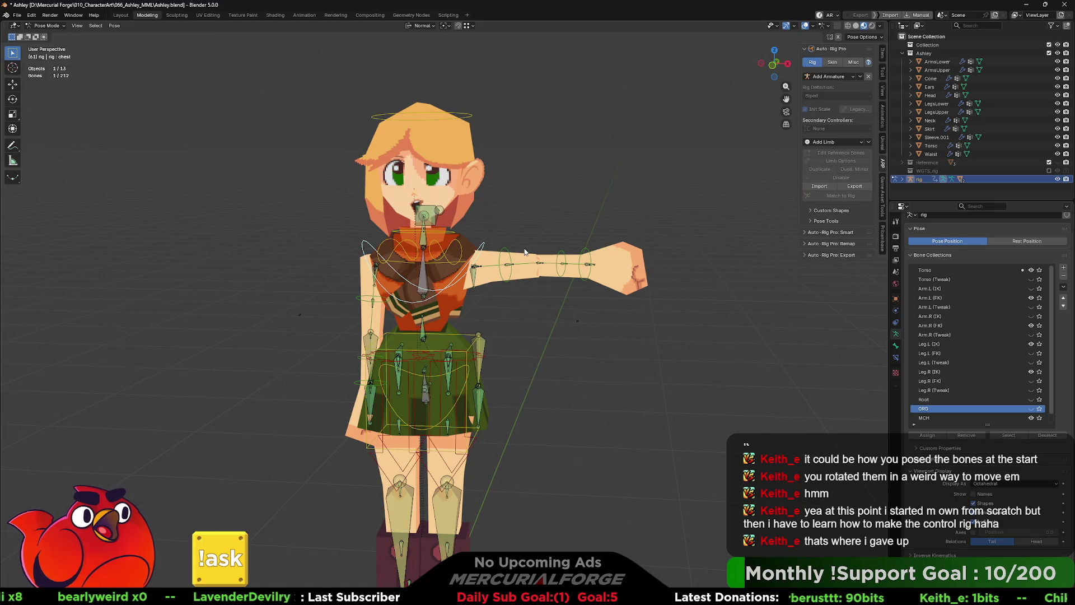
pyautogui.hotkey('alt', 'z')
pyautogui.hotkey('alt', 'z')
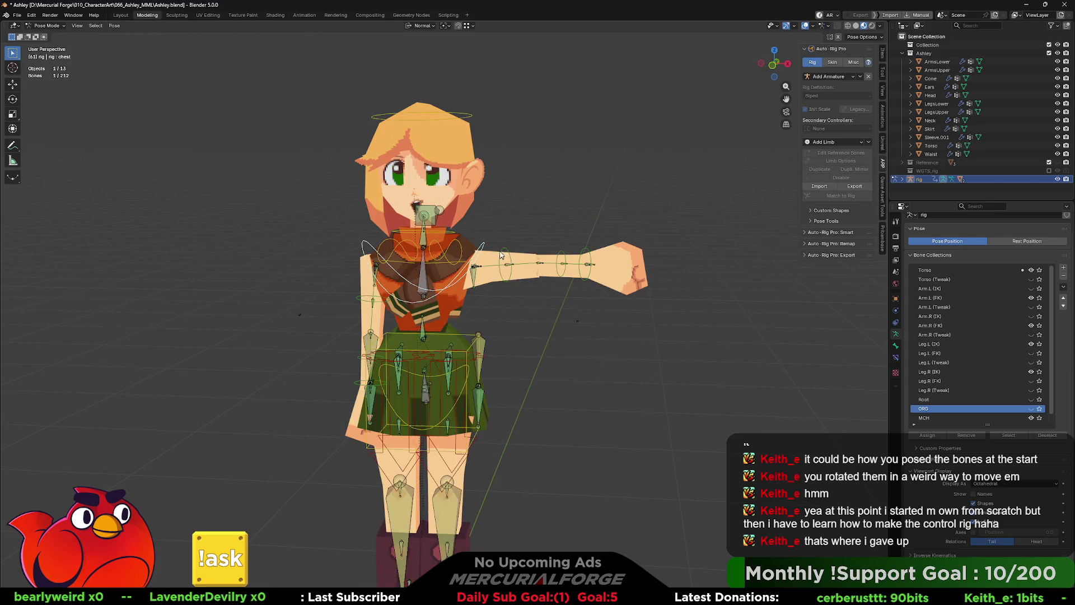
pyautogui.click(507, 251)
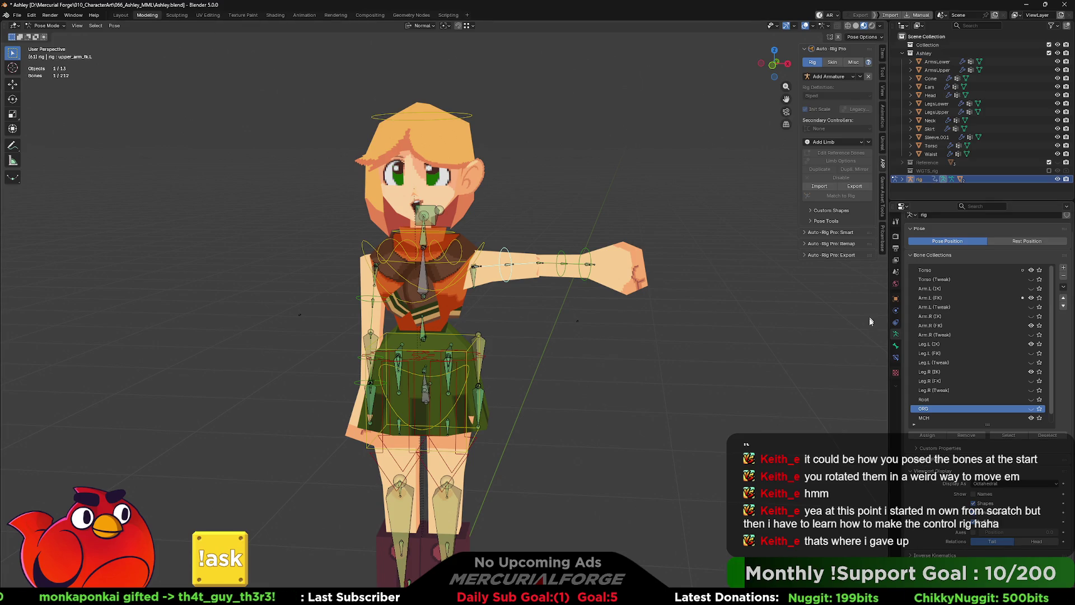
pyautogui.click(897, 346)
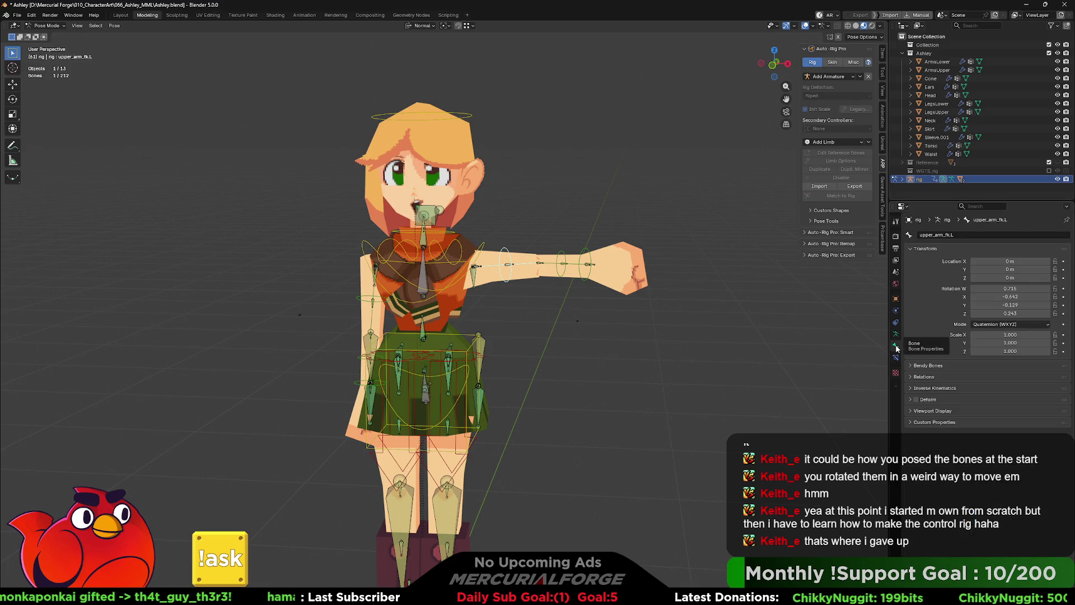
pyautogui.click(895, 333)
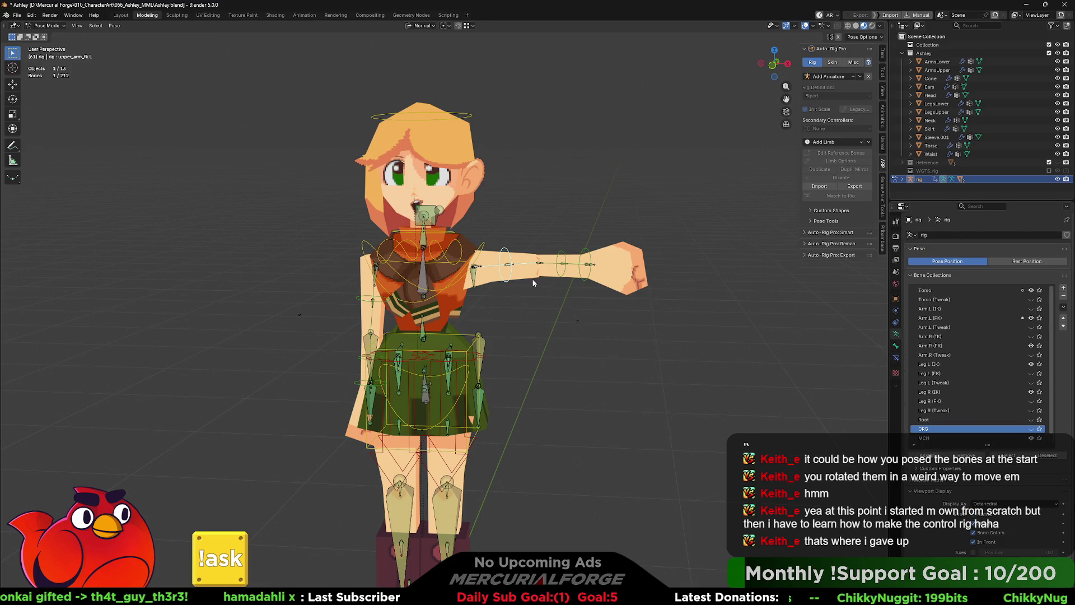
pyautogui.press('Tab')
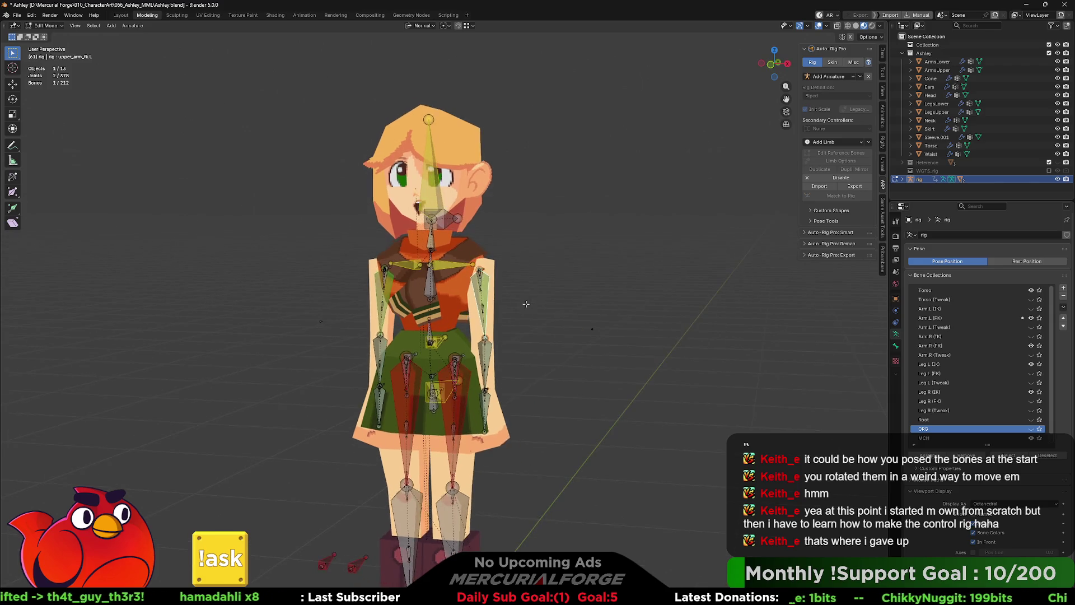
pyautogui.press('Tab')
pyautogui.moveTo(522, 294)
pyautogui.mouseDown(button='middle')
pyautogui.moveTo(535, 281)
pyautogui.moveTo(540, 297)
pyautogui.mouseUp(button='middle')
pyautogui.moveTo(470, 277)
pyautogui.mouseDown(button='middle')
pyautogui.moveTo(356, 278)
pyautogui.moveTo(553, 281)
pyautogui.moveTo(578, 249)
pyautogui.mouseUp(button='middle')
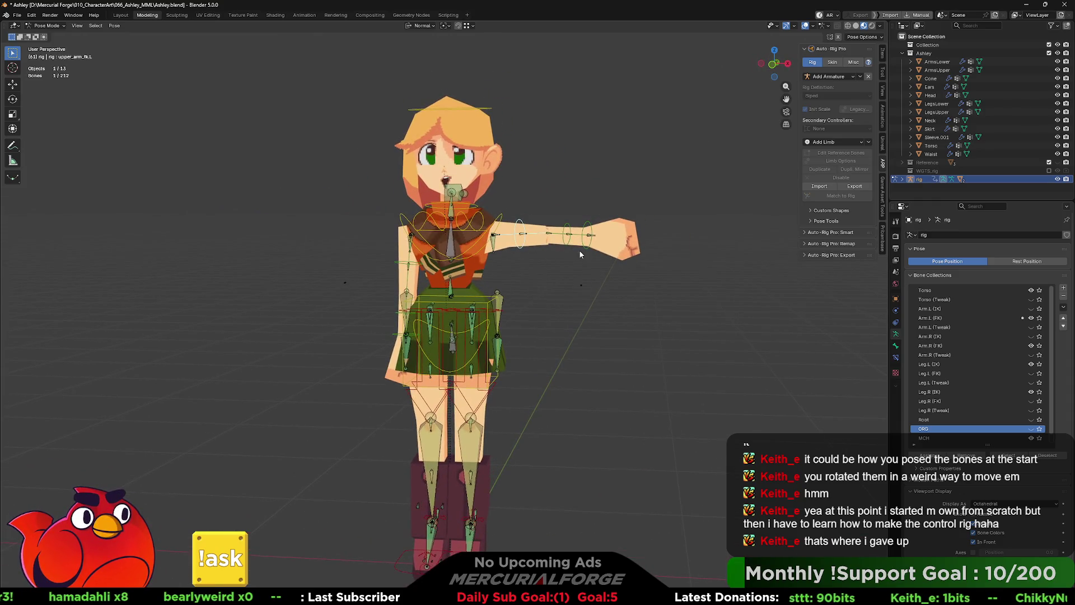
pyautogui.press('r')
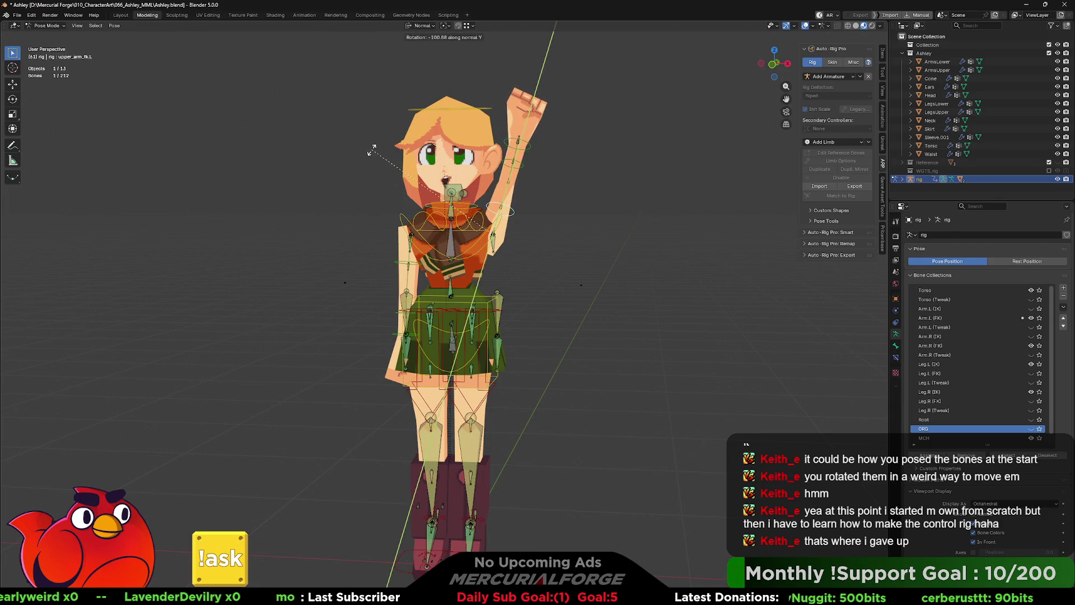
# Step: Raise the left arm overhead via upper arm and shoulder rotations, then undo the change
pyautogui.press('r')
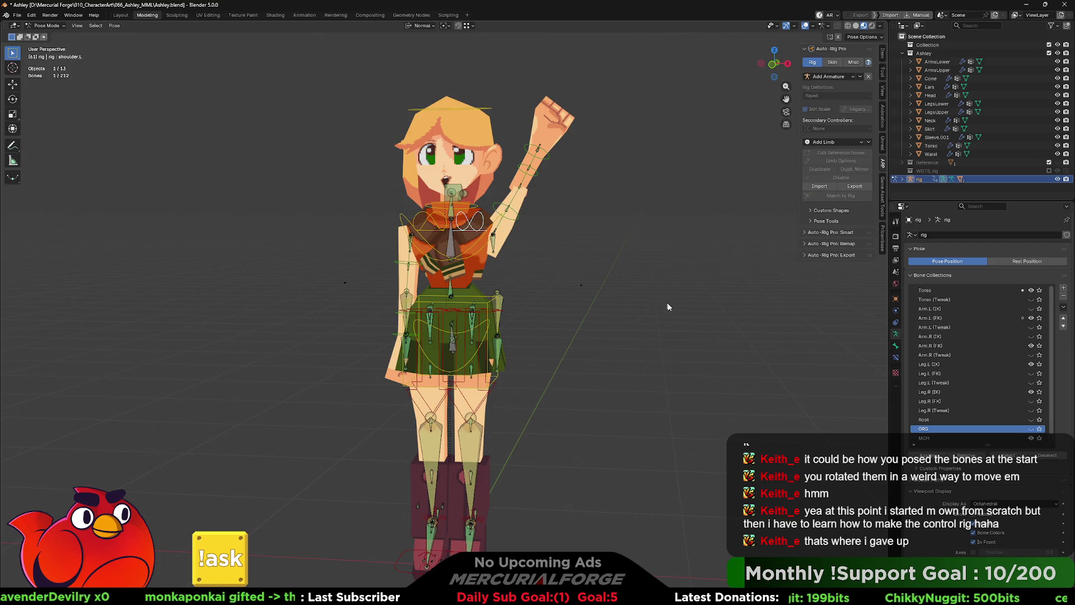
pyautogui.press('r')
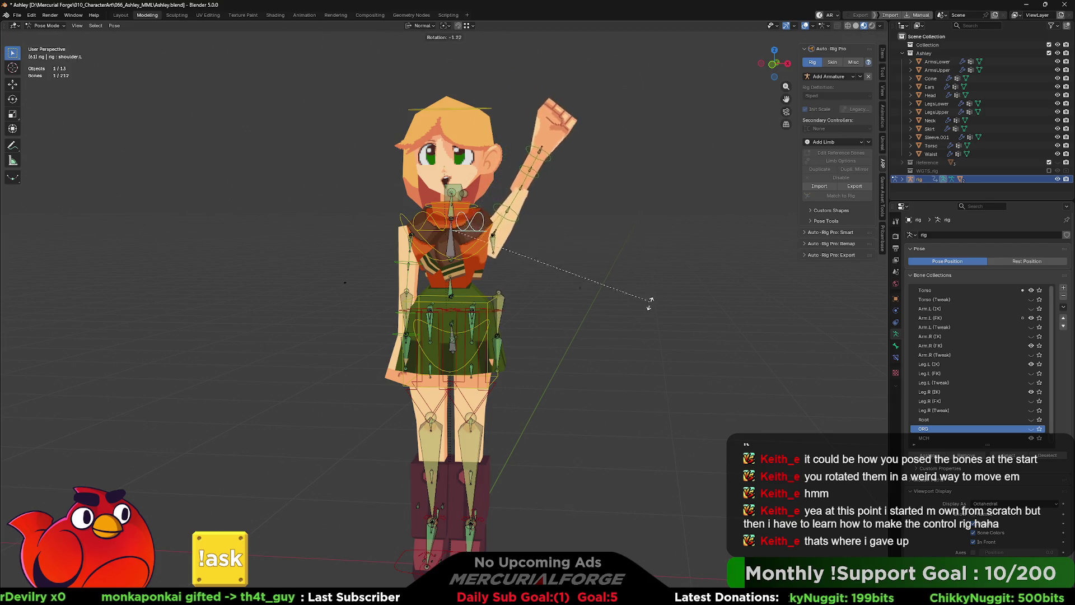
pyautogui.click(535, 166)
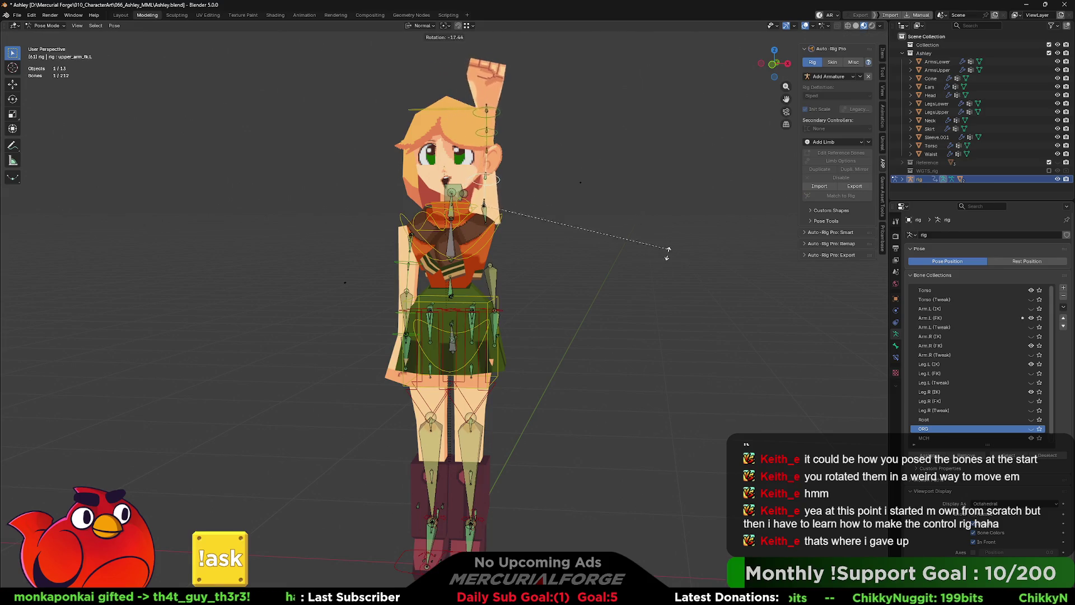
pyautogui.click(467, 204)
pyautogui.press('r')
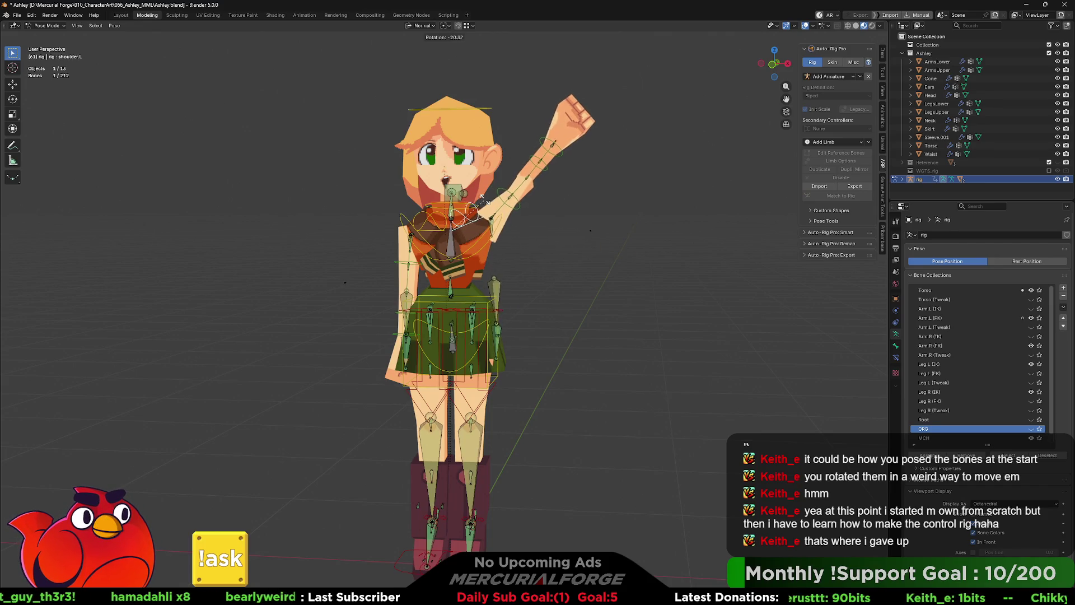
pyautogui.click(607, 294)
pyautogui.hotkey('ctrl', 'z')
pyautogui.hotkey('ctrl', 'z')
pyautogui.hotkey('ctrl', 'z')
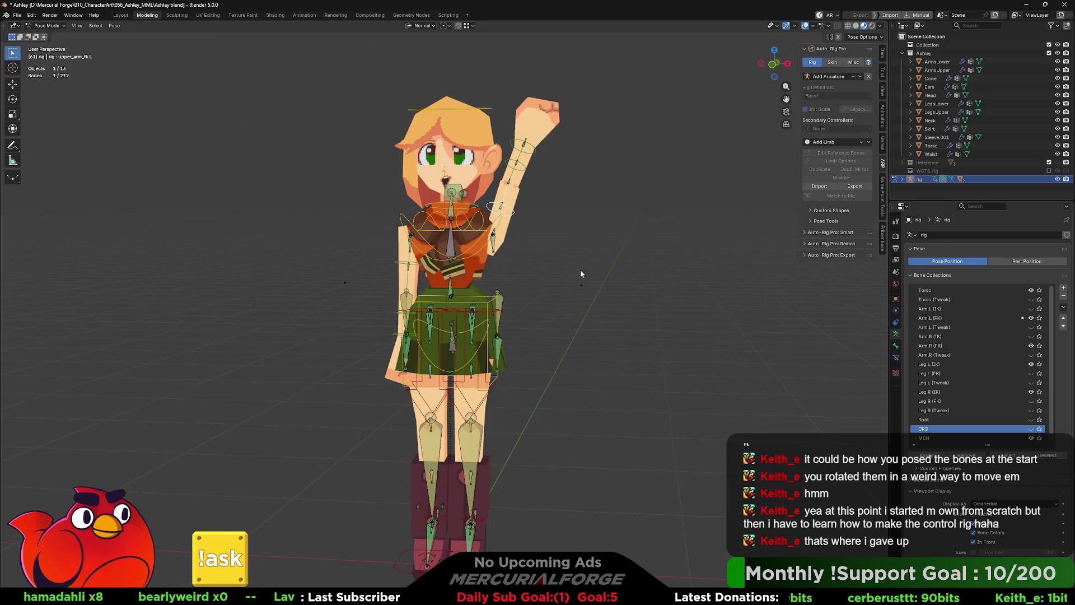
# Step: Briefly view the armature in Edit Mode, then return to Object Mode
pyautogui.press('Tab')
pyautogui.moveTo(564, 250)
pyautogui.mouseDown(button='middle')
pyautogui.moveTo(561, 314)
pyautogui.moveTo(537, 336)
pyautogui.mouseUp(button='middle')
pyautogui.press('Tab')
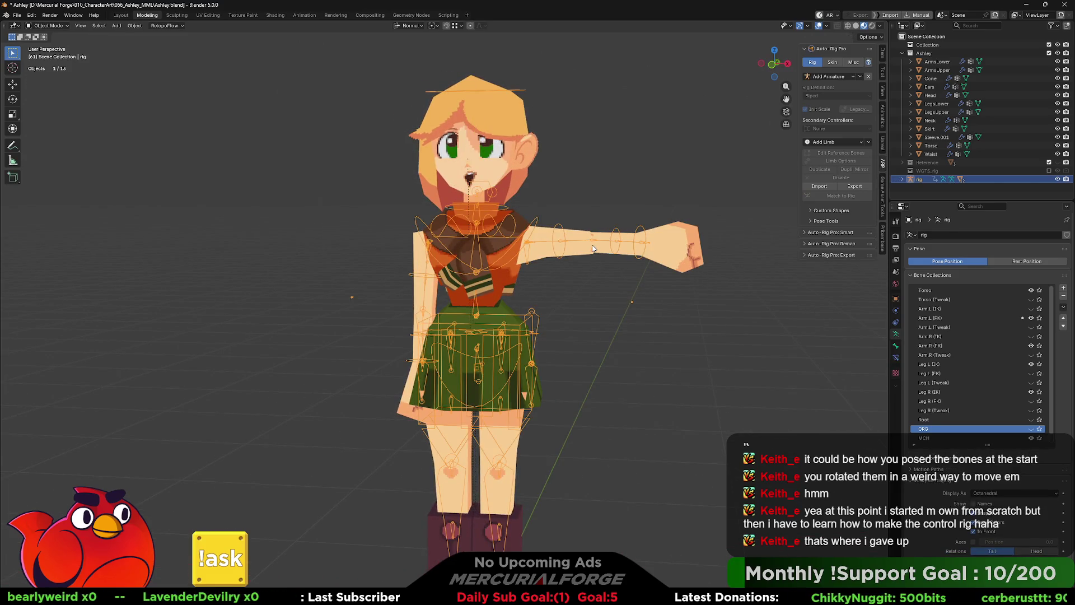
# Step: Enter Pose Mode and clear the raised arm's rotation with Alt+R
pyautogui.press('Tab')
pyautogui.hotkey('ctrl', 'Tab')
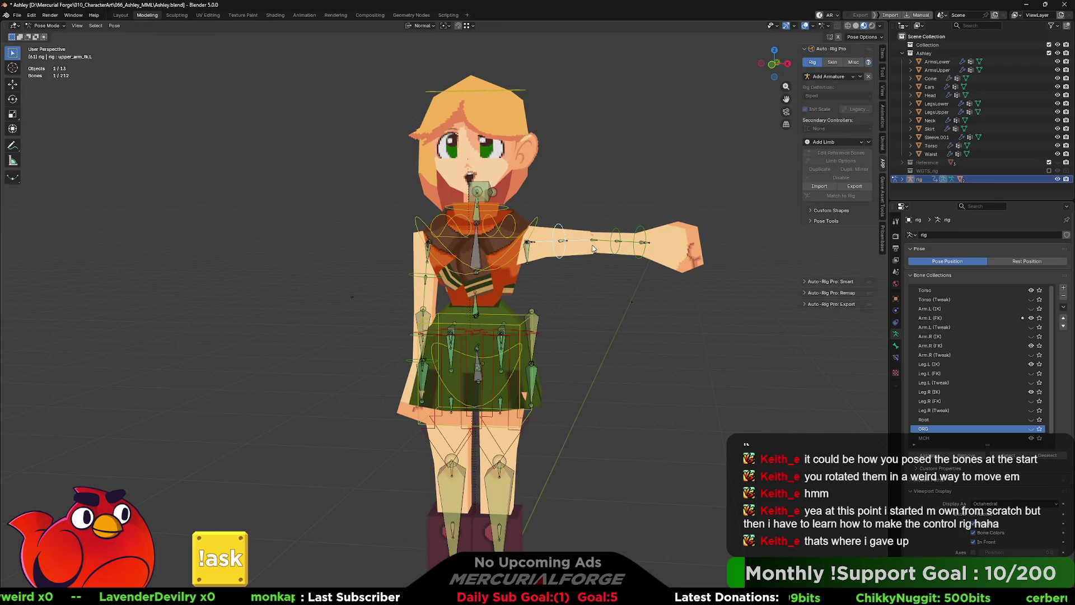
pyautogui.hotkey('alt', 'r')
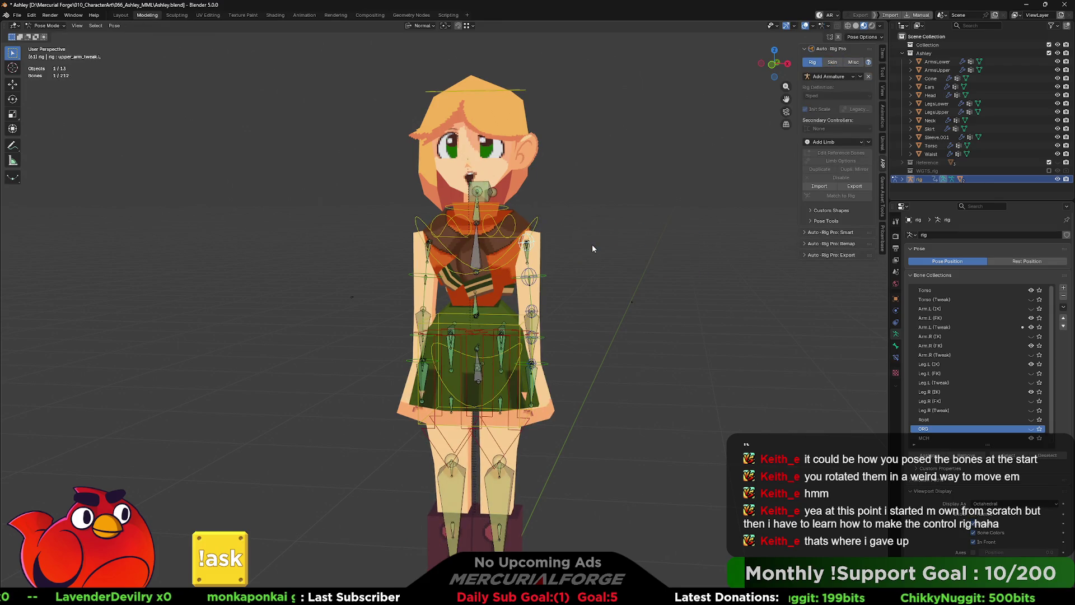
# Step: Select the chest controller from front view and begin rotating it
pyautogui.moveTo(568, 280); pyautogui.dragTo(560, 234, button='middle')
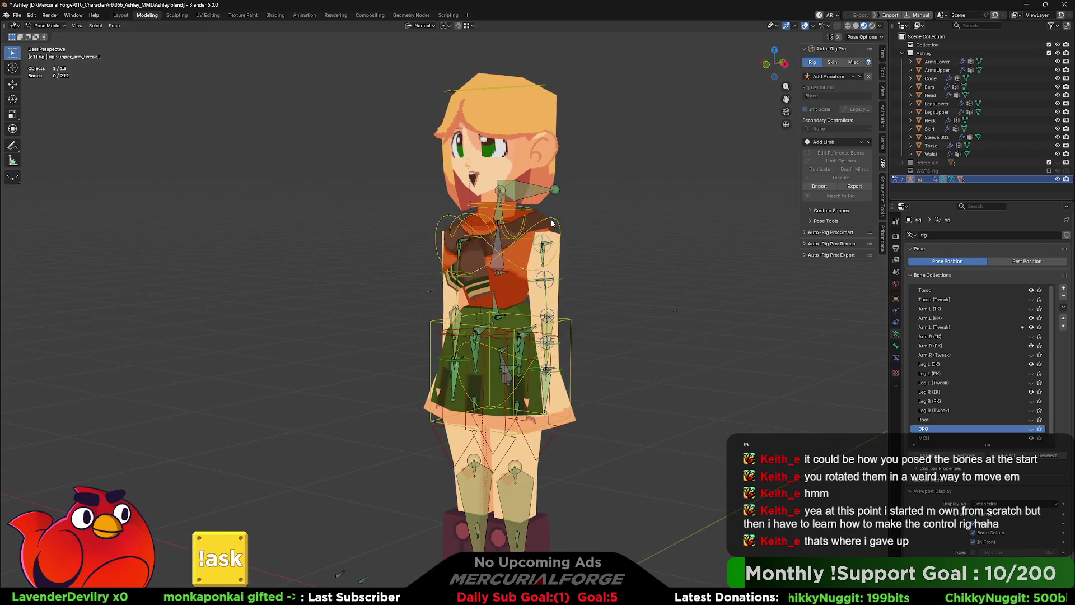
pyautogui.click(551, 223)
pyautogui.press('KP_1')
pyautogui.press('r')
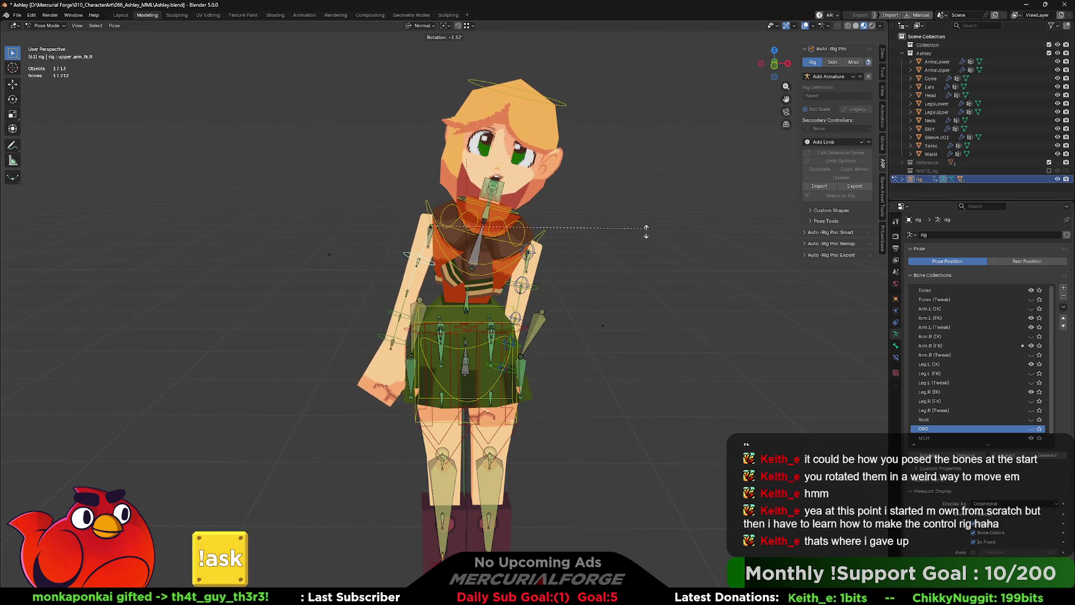
# Step: Raise the right upper arm, swing the forearm toward the hip and set the head upright
pyautogui.click(449, 340)
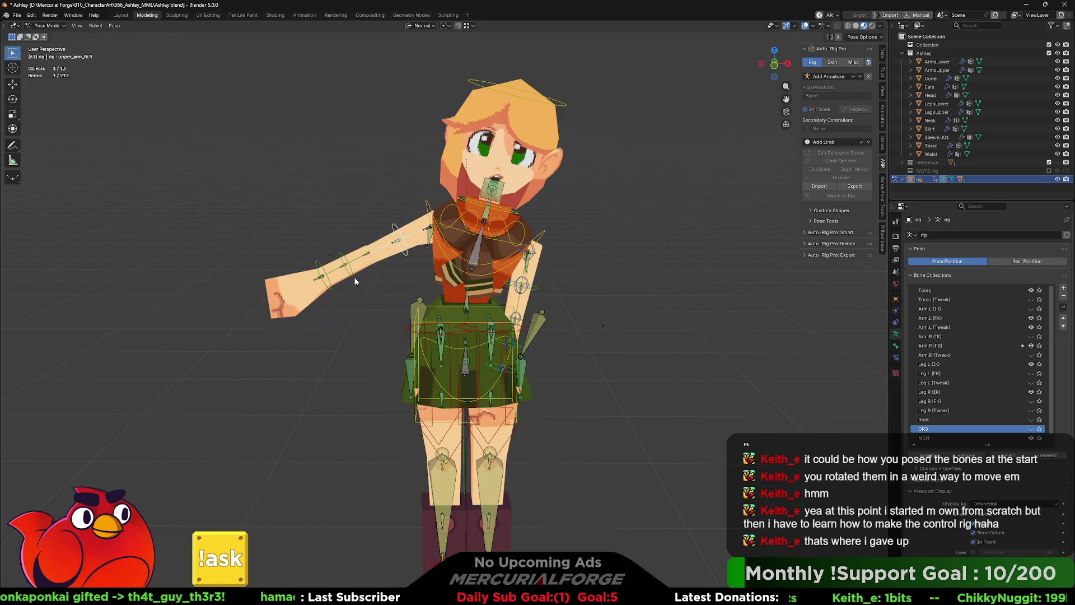
pyautogui.press('r')
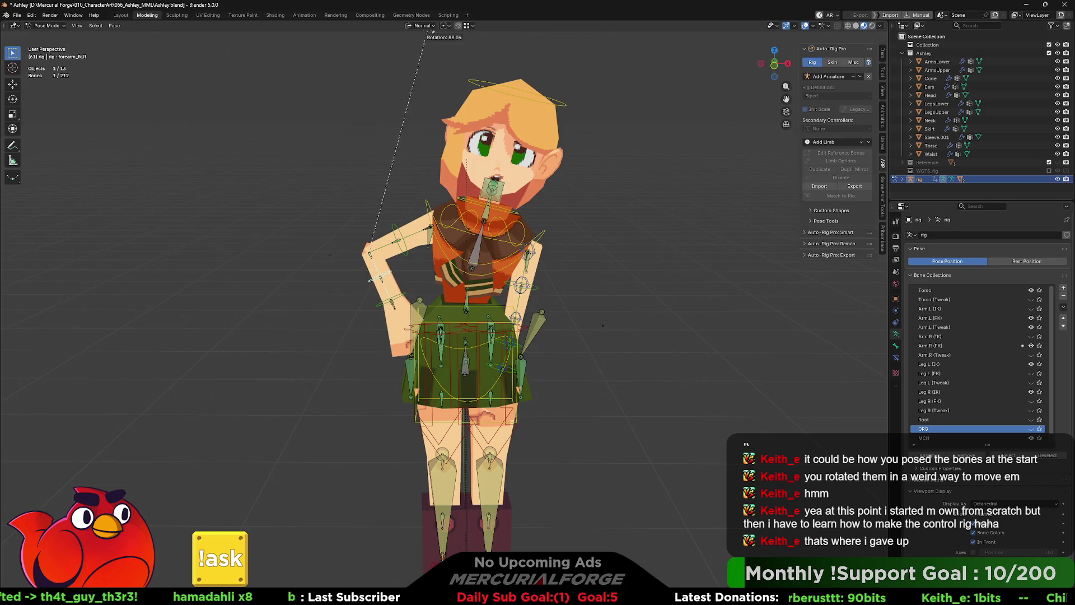
pyautogui.moveTo(572, 294); pyautogui.dragTo(562, 292, button='middle')
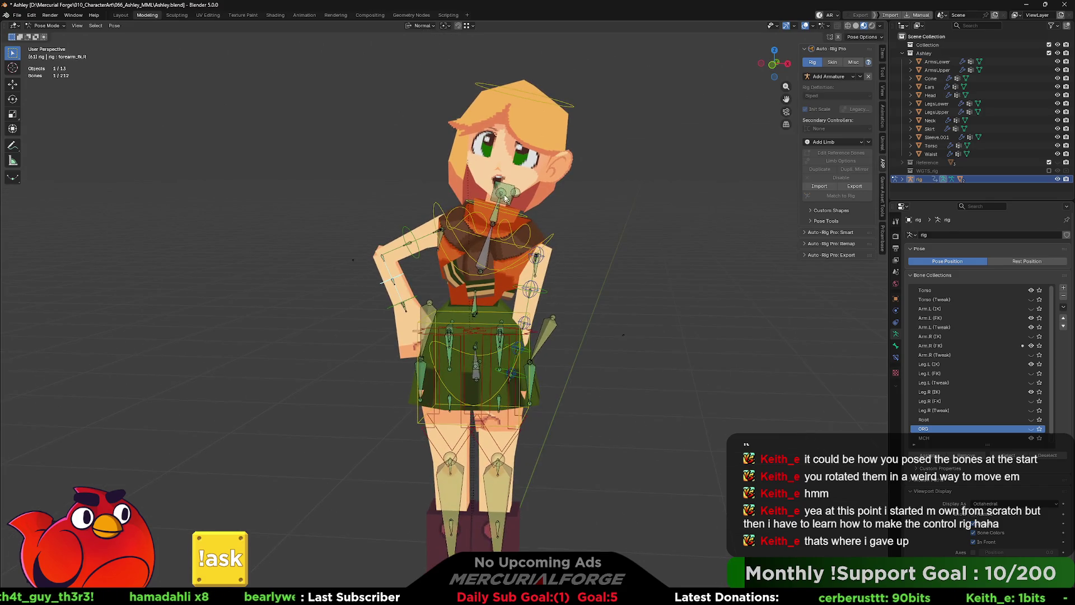
pyautogui.press('r')
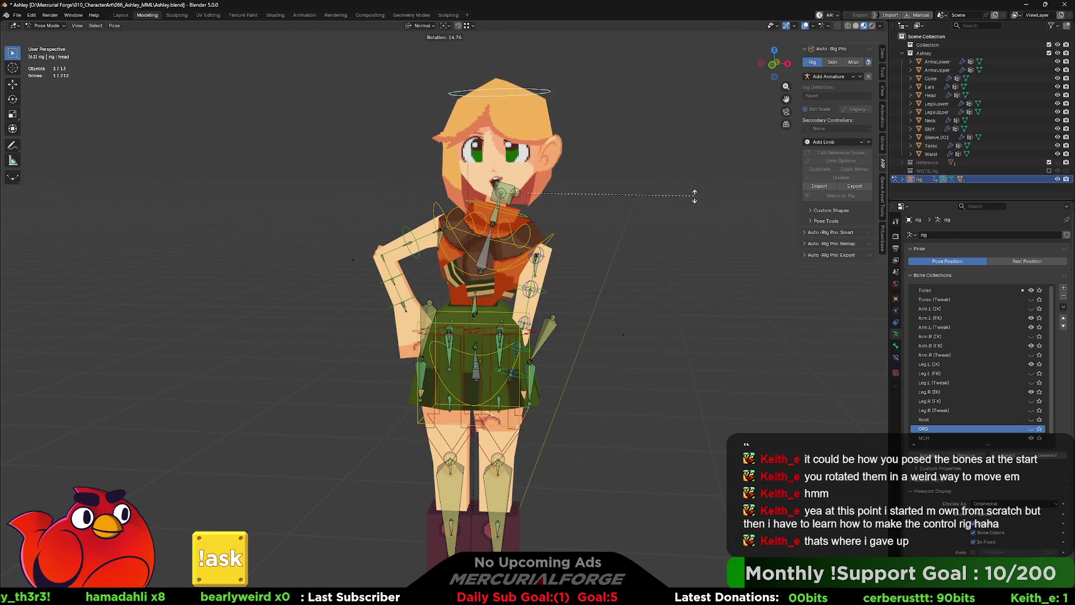
pyautogui.click(697, 182)
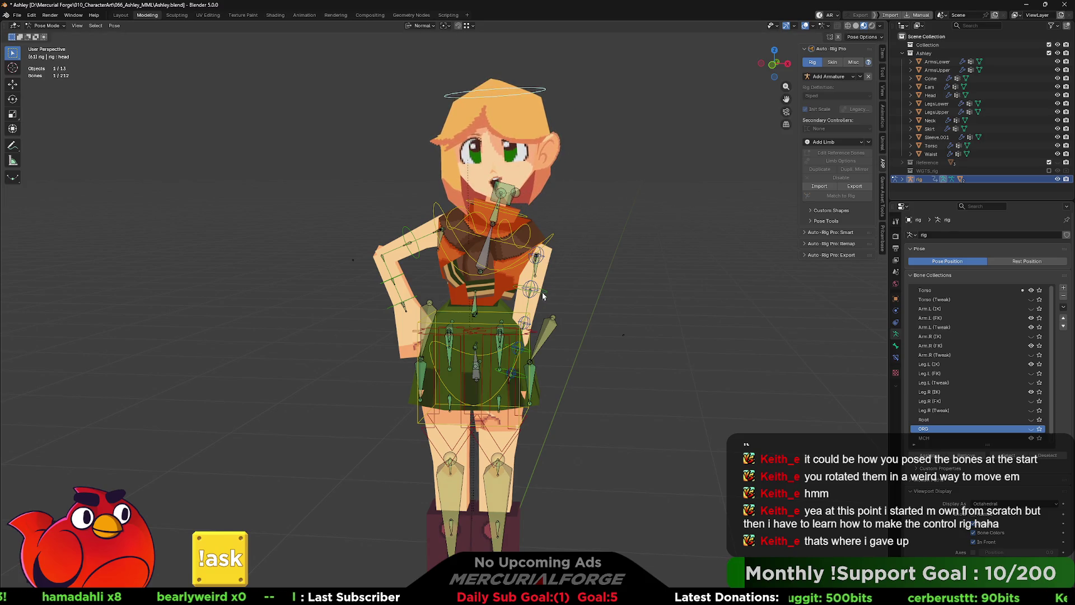
# Step: Rotate the arm downward from front and side, then try a hip tilt and undo it
pyautogui.press('r')
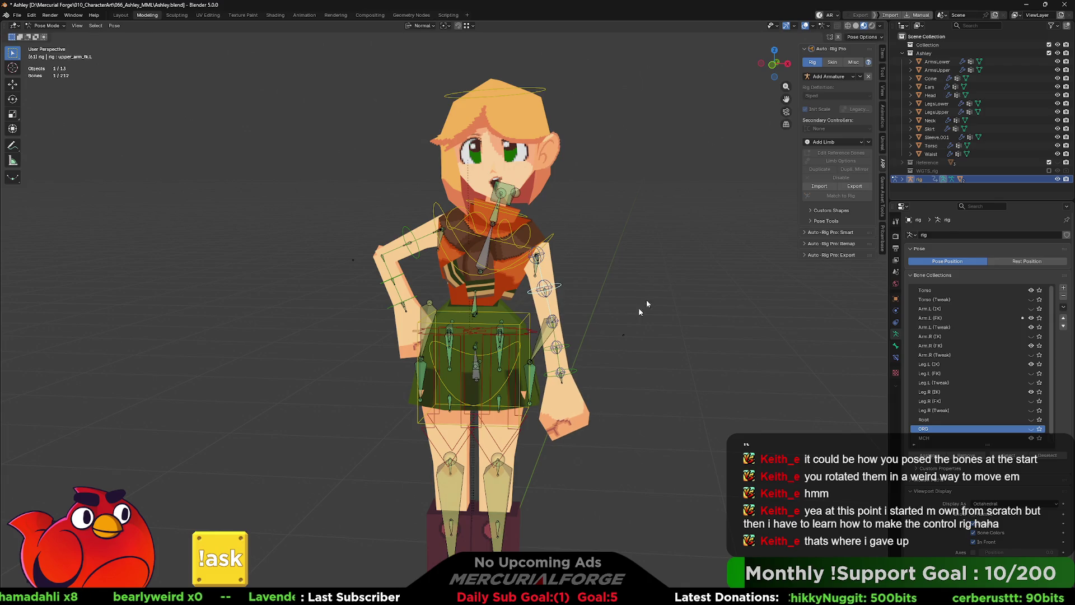
pyautogui.moveTo(603, 364); pyautogui.dragTo(767, 349, button='middle')
pyautogui.press('r')
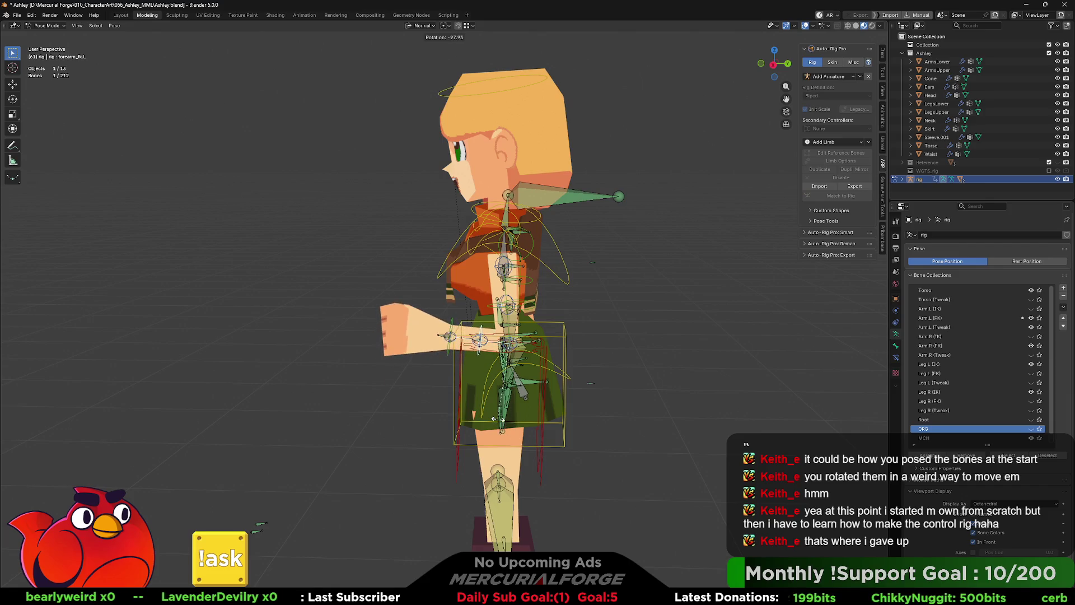
pyautogui.moveTo(501, 431); pyautogui.dragTo(582, 420, button='middle')
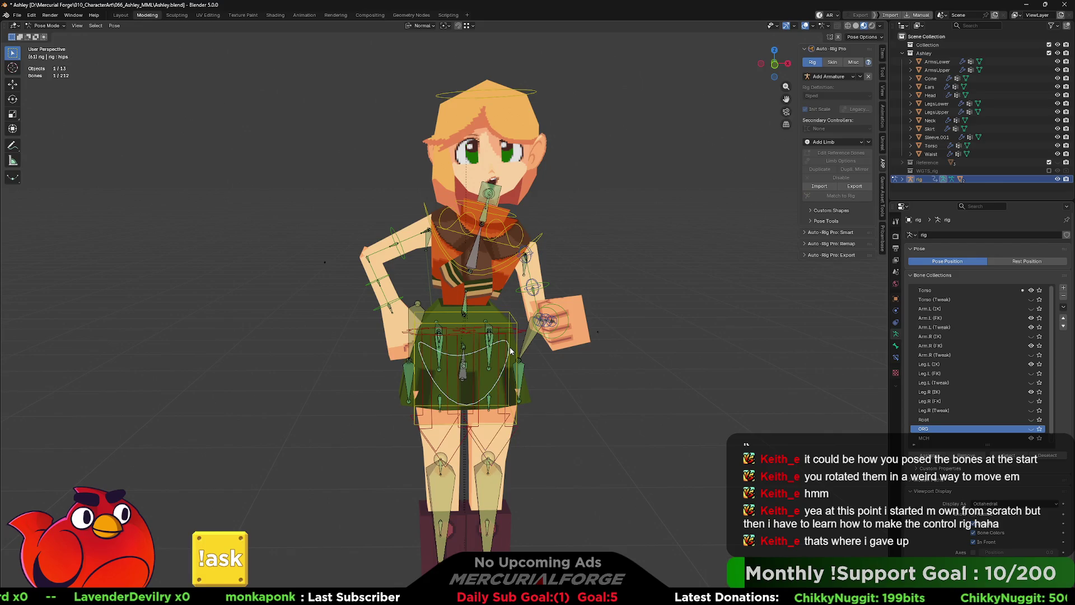
pyautogui.press('r')
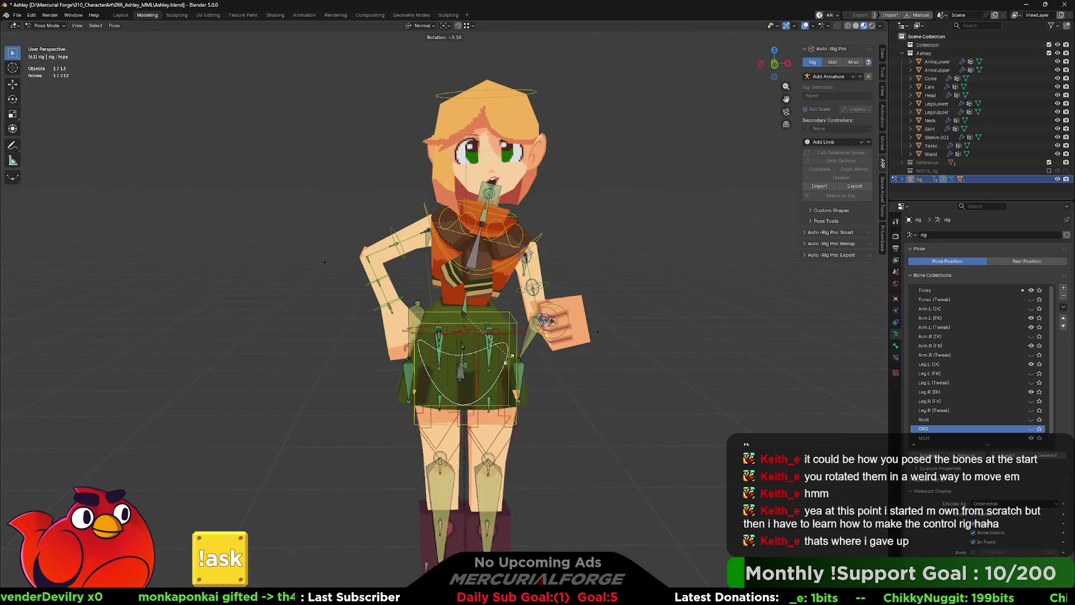
pyautogui.hotkey('ctrl', 'z')
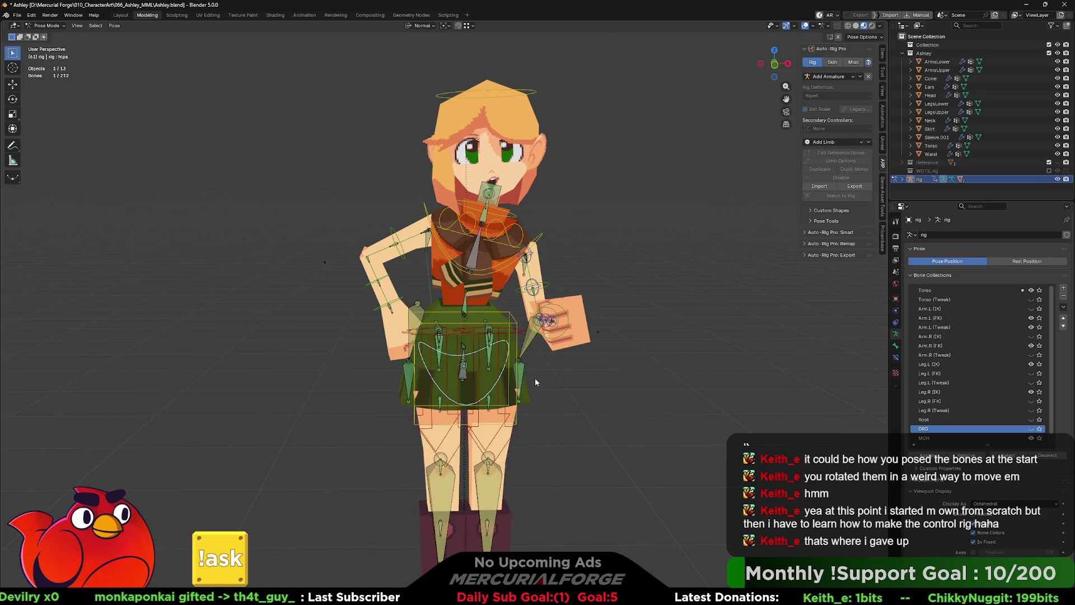
pyautogui.scroll(2, 530, 336)
pyautogui.moveTo(537, 334)
pyautogui.mouseDown(button='middle')
pyautogui.moveTo(533, 307)
pyautogui.moveTo(533, 336)
pyautogui.mouseUp(button='middle')
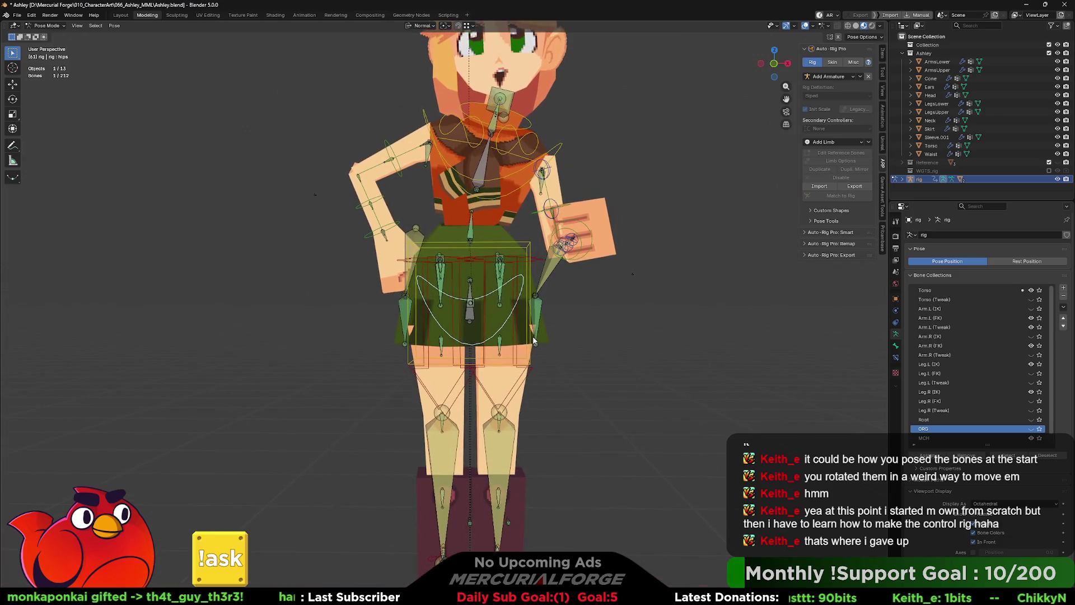
# Step: Twist the hip bone, checking from behind and the side, with a Z-axis constrained rotation
pyautogui.press('r')
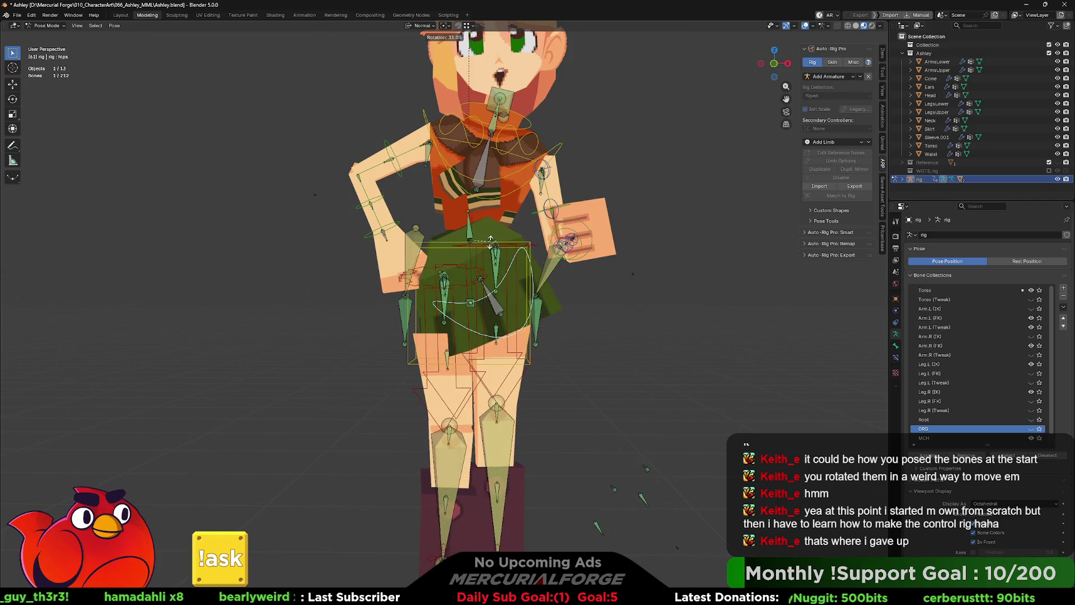
pyautogui.moveTo(485, 239)
pyautogui.mouseDown(button='middle')
pyautogui.moveTo(274, 220)
pyautogui.moveTo(543, 243)
pyautogui.moveTo(499, 292)
pyautogui.moveTo(715, 205)
pyautogui.mouseUp(button='middle')
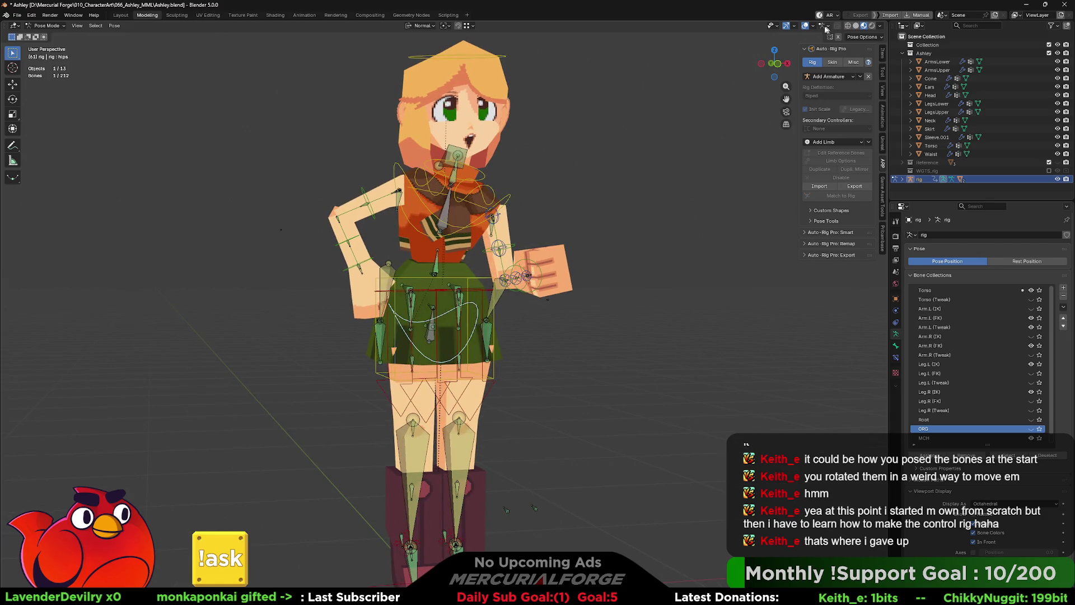
pyautogui.moveTo(728, 57); pyautogui.dragTo(532, 252, button='middle')
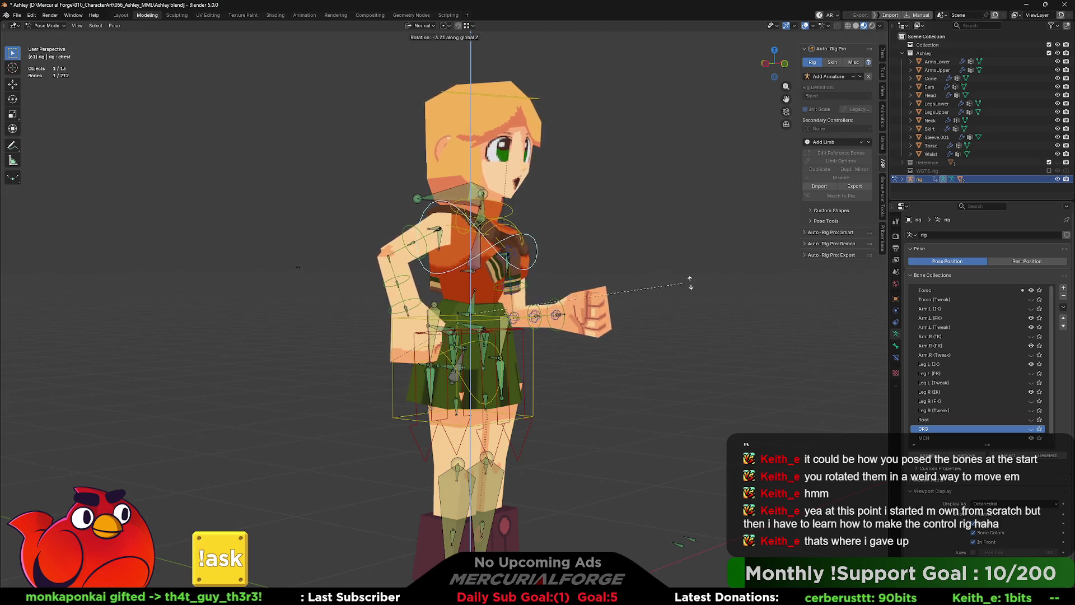
pyautogui.click(711, 366)
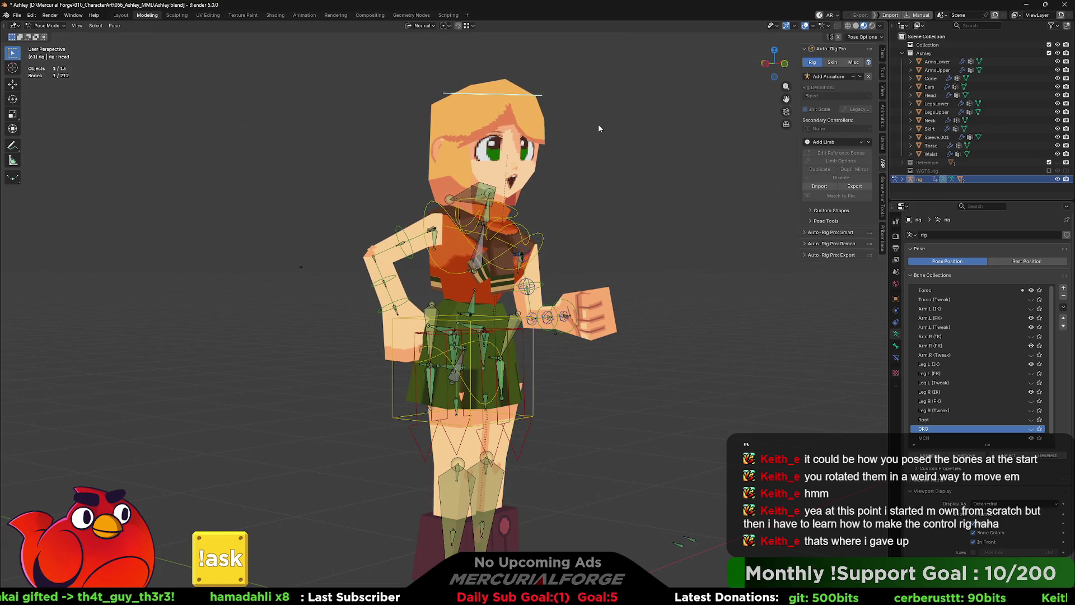
pyautogui.press('r')
pyautogui.press('z')
pyautogui.press('z')
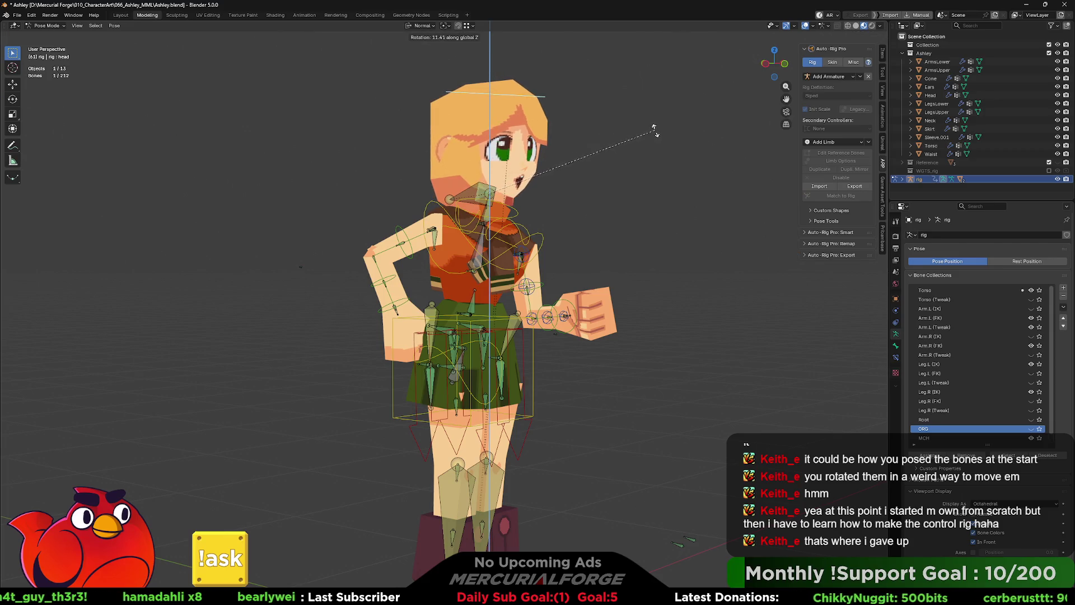
pyautogui.moveTo(586, 311)
pyautogui.mouseDown(button='middle')
pyautogui.moveTo(555, 394)
pyautogui.moveTo(586, 270)
pyautogui.mouseUp(button='middle')
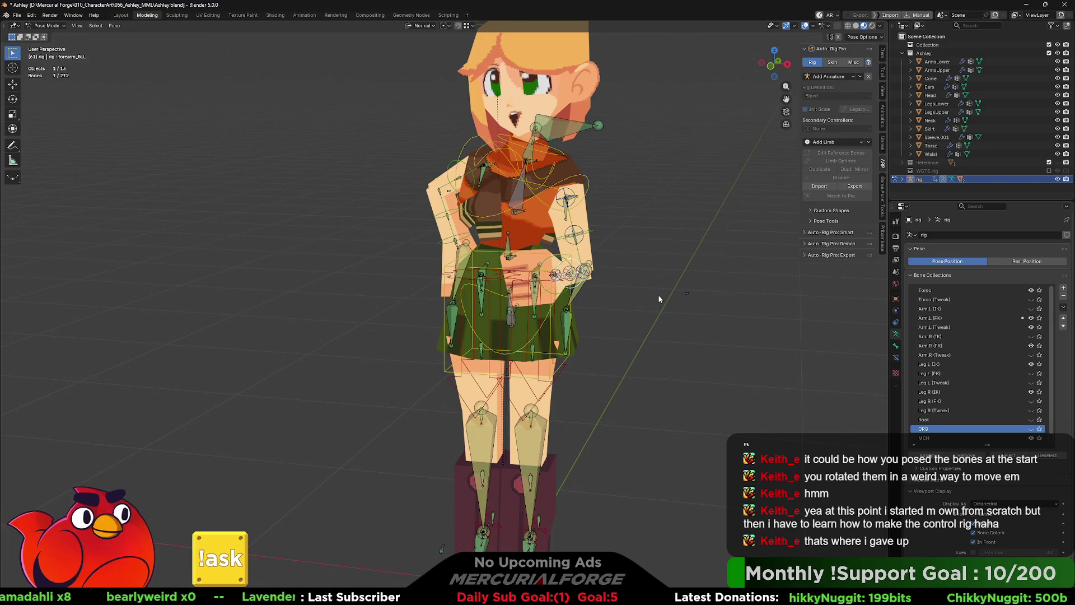
# Step: Trackball-rotate the arm bone and bend the raised forearm up toward the chest
pyautogui.press('r')
pyautogui.press('r')
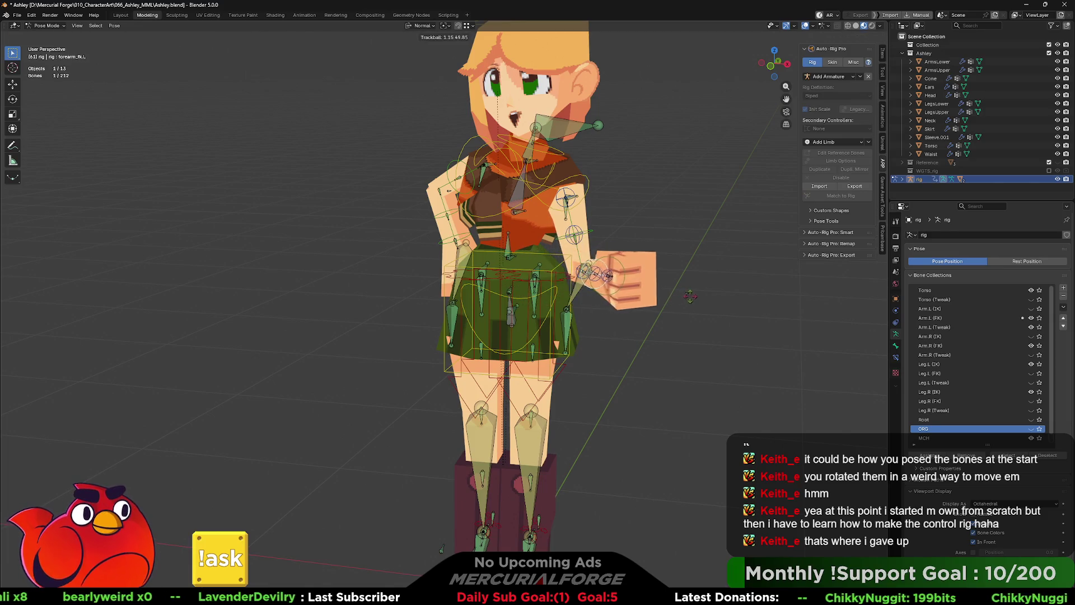
pyautogui.moveTo(647, 342)
pyautogui.mouseDown(button='middle')
pyautogui.moveTo(591, 344)
pyautogui.moveTo(599, 330)
pyautogui.moveTo(661, 321)
pyautogui.mouseUp(button='middle')
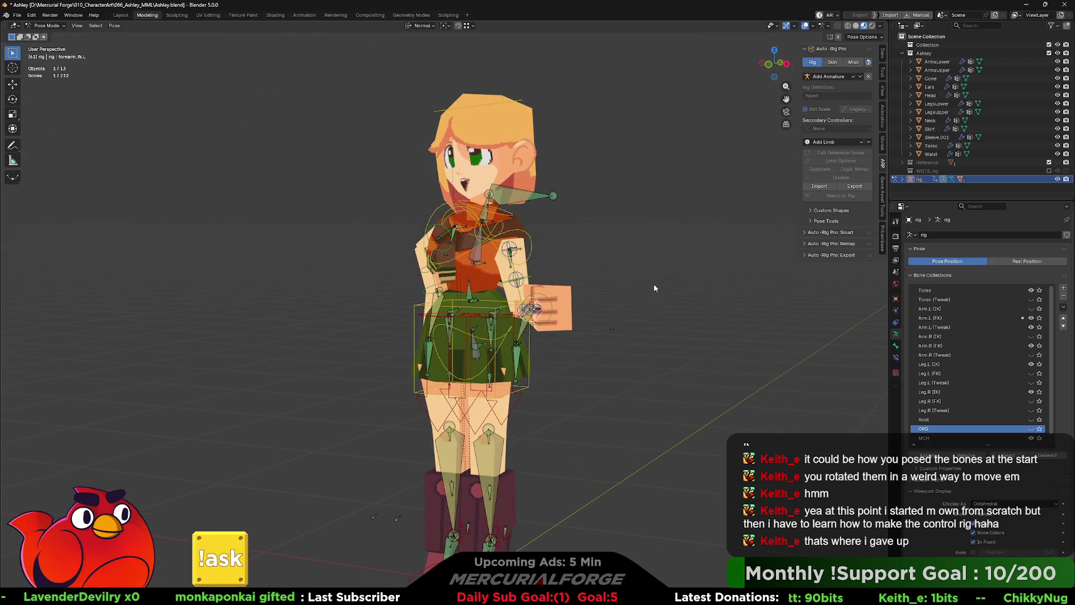
pyautogui.press('r')
pyautogui.moveTo(521, 238)
pyautogui.mouseDown(button='middle')
pyautogui.moveTo(538, 260)
pyautogui.moveTo(496, 267)
pyautogui.mouseUp(button='middle')
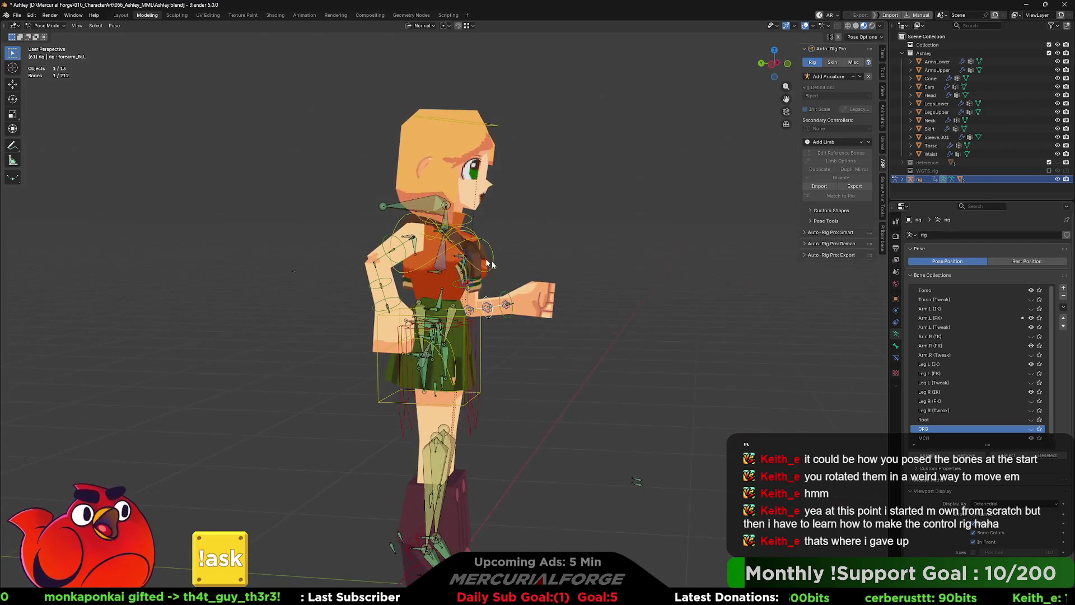
# Step: Add small rotations to the chest and head controls, then look down at the feet
pyautogui.click(490, 252)
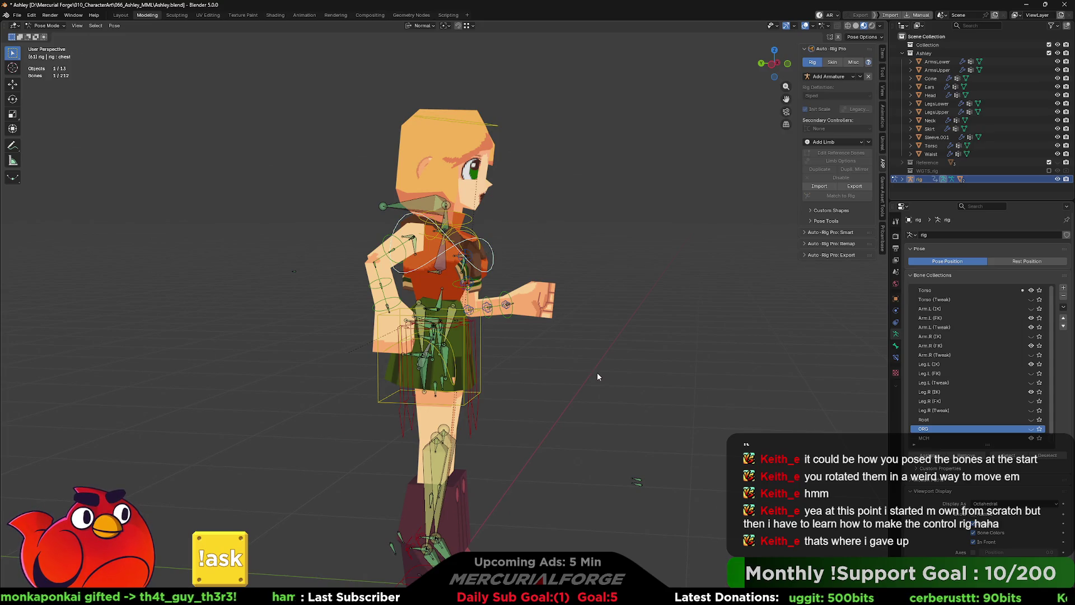
pyautogui.moveTo(597, 372); pyautogui.dragTo(610, 374, button='middle')
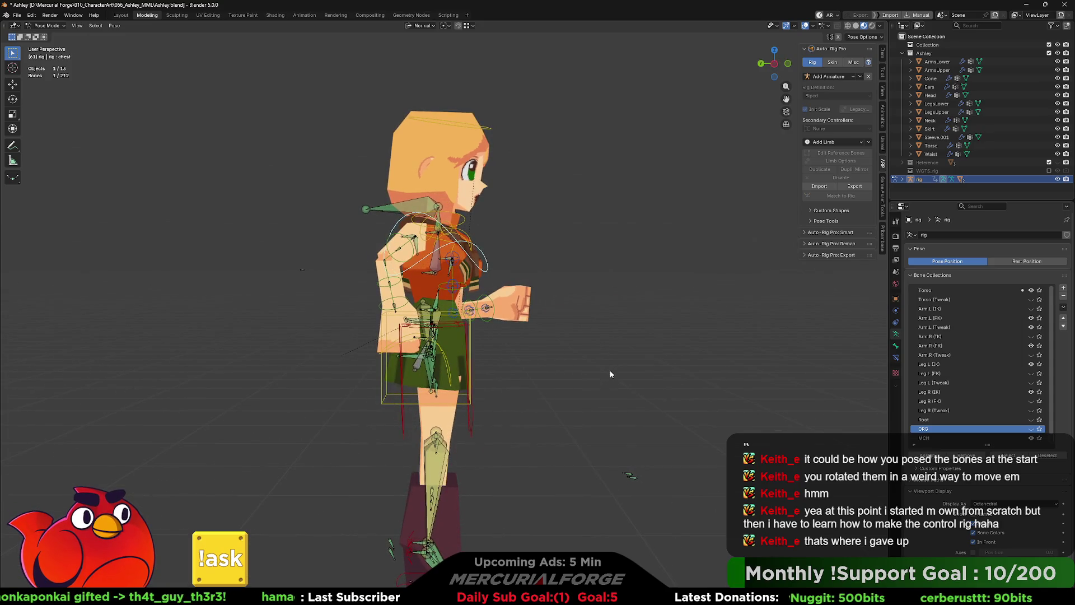
pyautogui.click(601, 329)
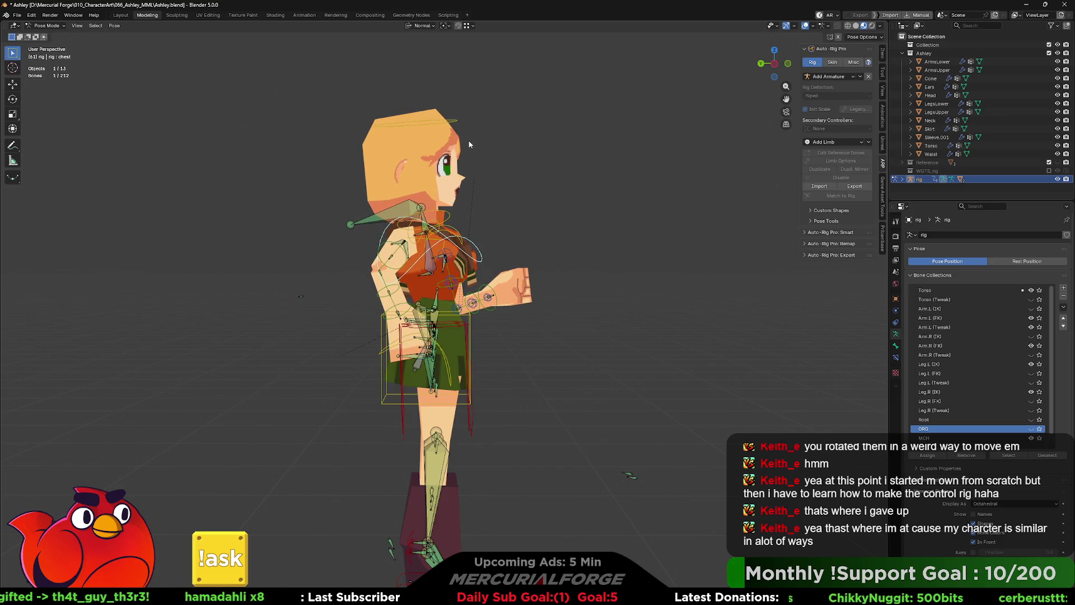
pyautogui.click(595, 195)
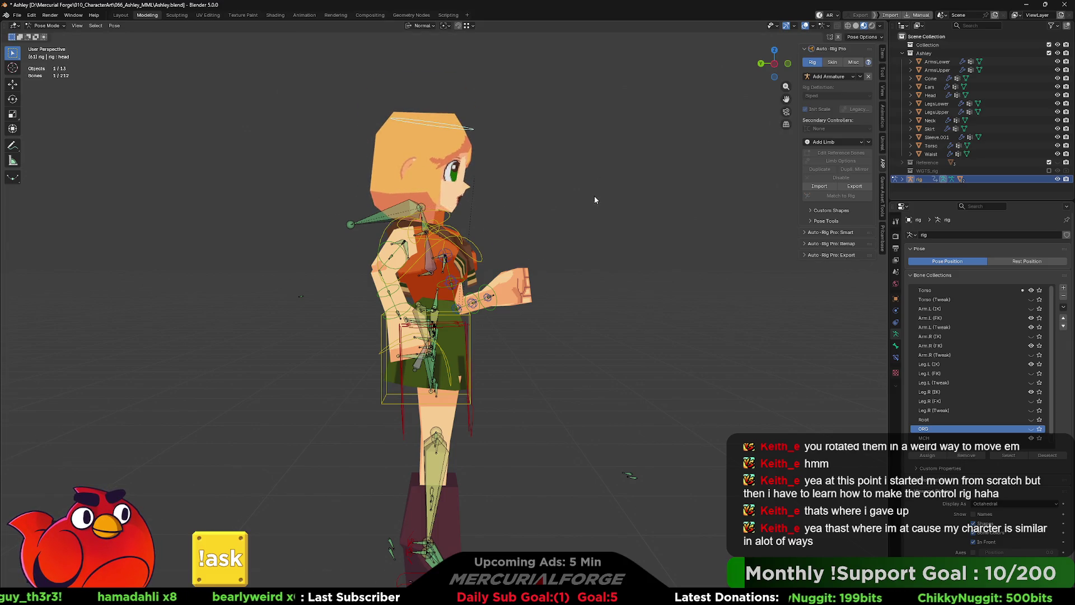
pyautogui.scroll(3, 587, 219)
pyautogui.moveTo(580, 278)
pyautogui.mouseDown(button='middle')
pyautogui.moveTo(519, 321)
pyautogui.moveTo(505, 301)
pyautogui.mouseUp(button='middle')
pyautogui.scroll(-2, 505, 301)
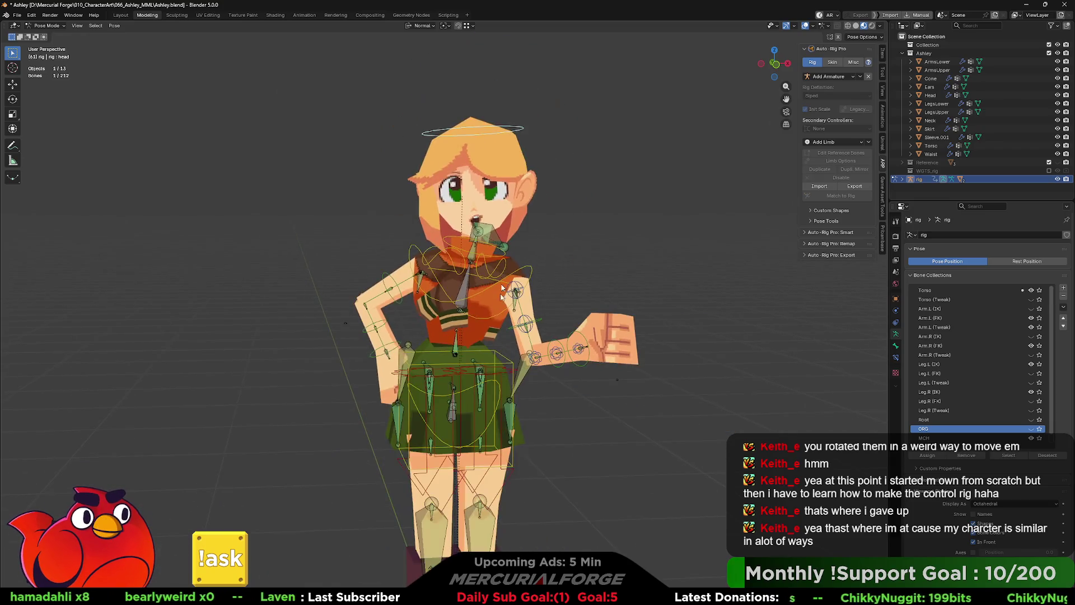
pyautogui.keyDown('shift'); pyautogui.scroll(-1, 504, 323); pyautogui.keyUp('shift')
pyautogui.keyDown('shift'); pyautogui.scroll(-1, 505, 336); pyautogui.keyUp('shift')
pyautogui.keyDown('shift'); pyautogui.scroll(-1, 506, 353); pyautogui.keyUp('shift')
pyautogui.moveTo(507, 358); pyautogui.dragTo(523, 408, button='middle')
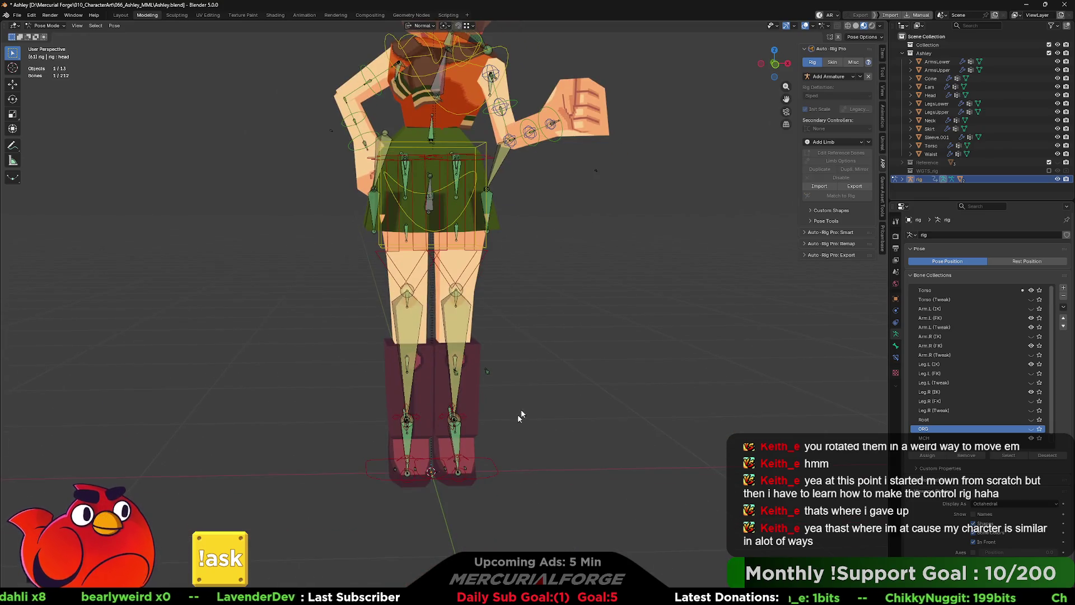
# Step: Move the left foot IK control with X excluded and recenter the view
pyautogui.click(530, 464)
pyautogui.press('g')
pyautogui.hotkey('shift', 'x')
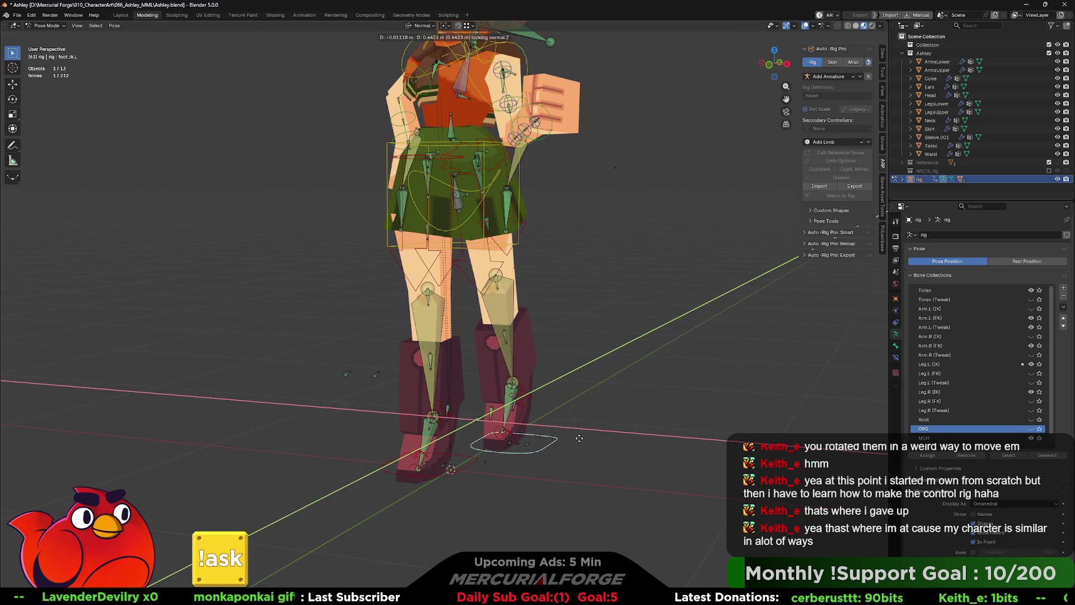
pyautogui.click(580, 438)
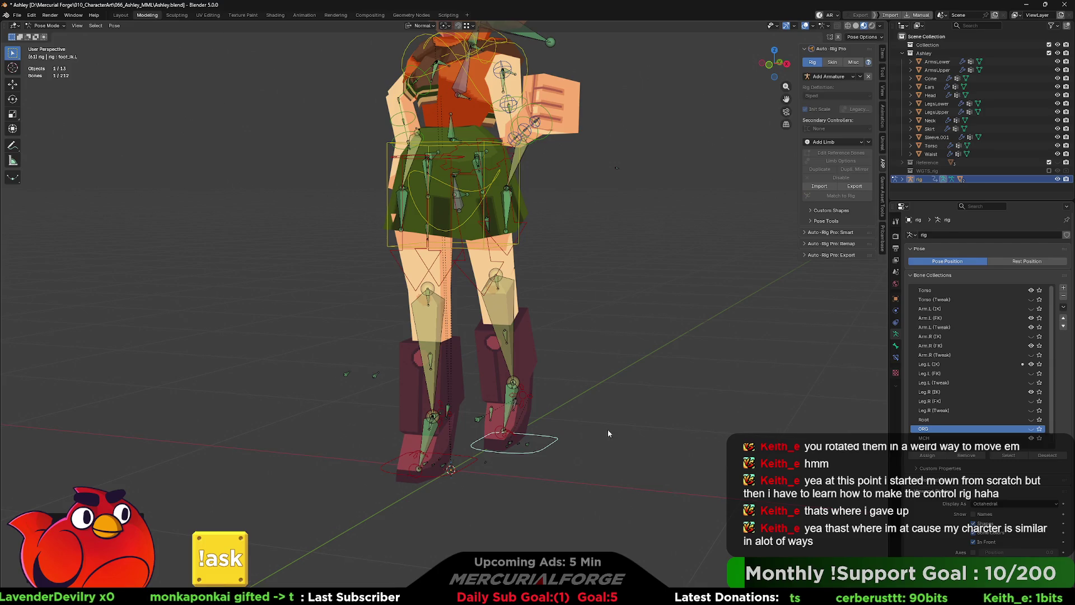
pyautogui.moveTo(609, 434); pyautogui.dragTo(549, 430, button='middle')
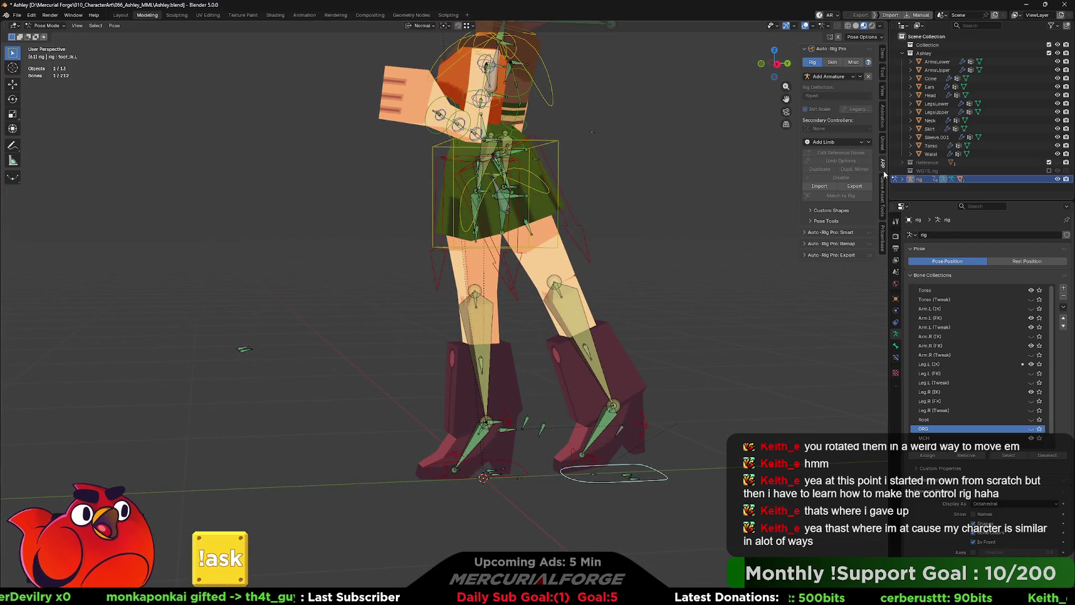
pyautogui.keyDown('shift'); pyautogui.moveTo(698, 388); pyautogui.dragTo(577, 401, button='middle'); pyautogui.keyUp('shift')
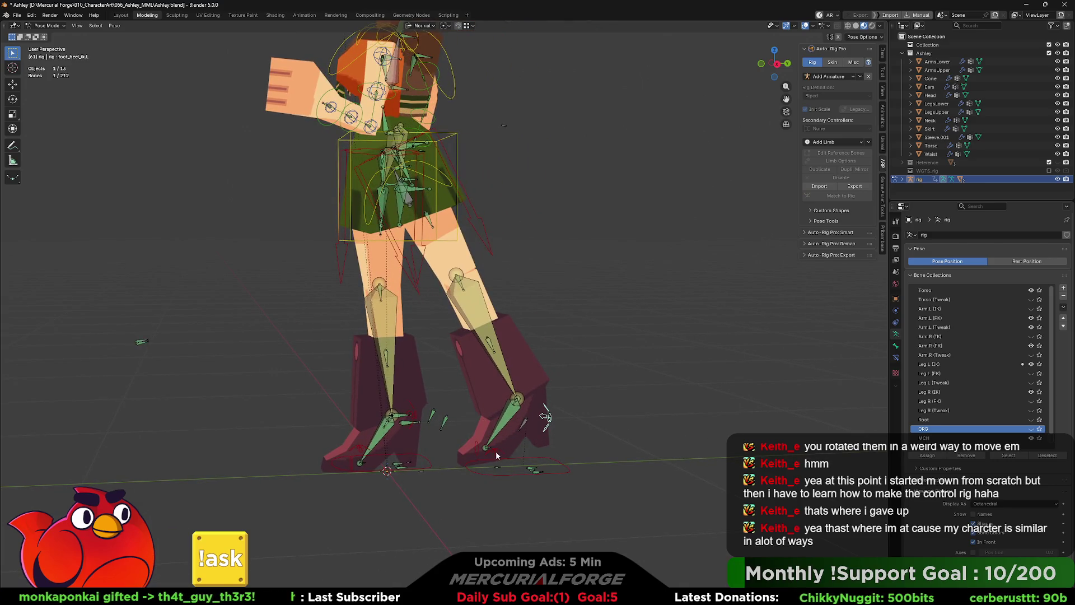
# Step: Reposition and rotate the right foot IK control, then undo the rotation
pyautogui.press('g')
pyautogui.click(602, 380)
pyautogui.press('r')
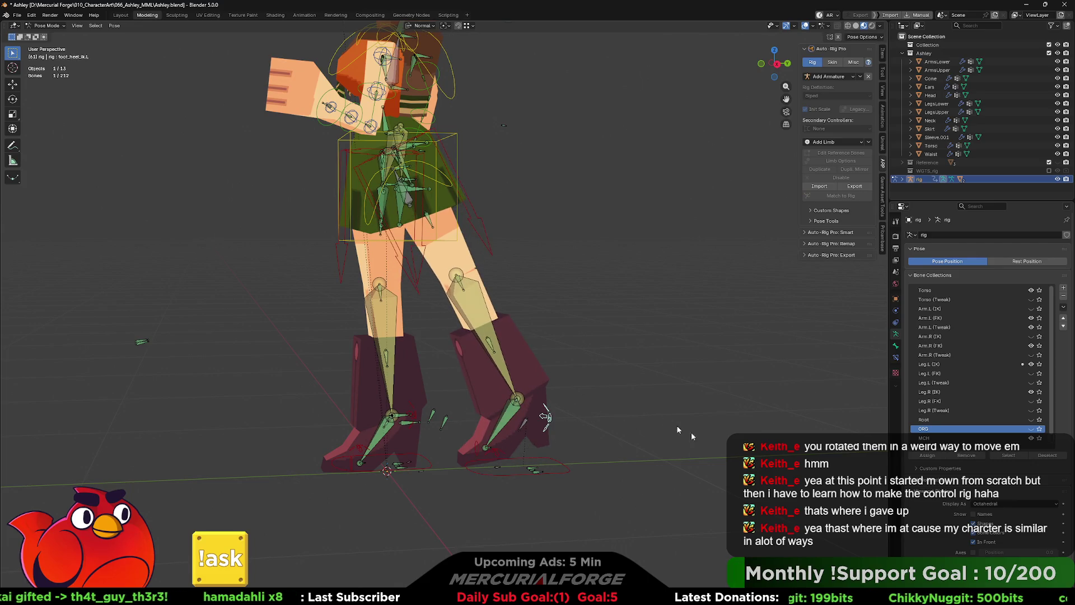
pyautogui.press('r')
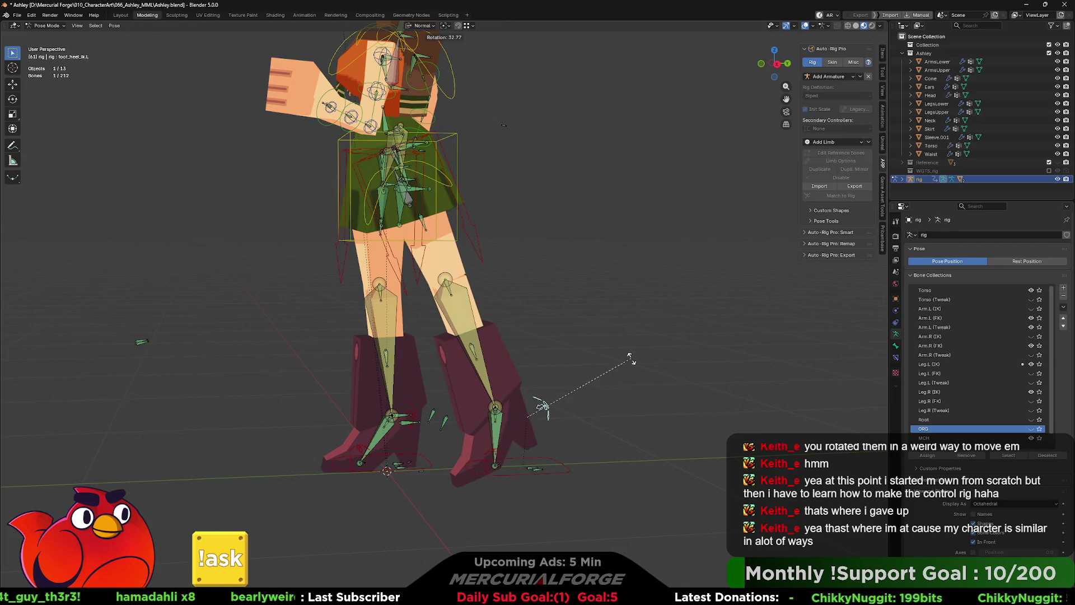
pyautogui.moveTo(562, 465); pyautogui.dragTo(563, 467, button='middle')
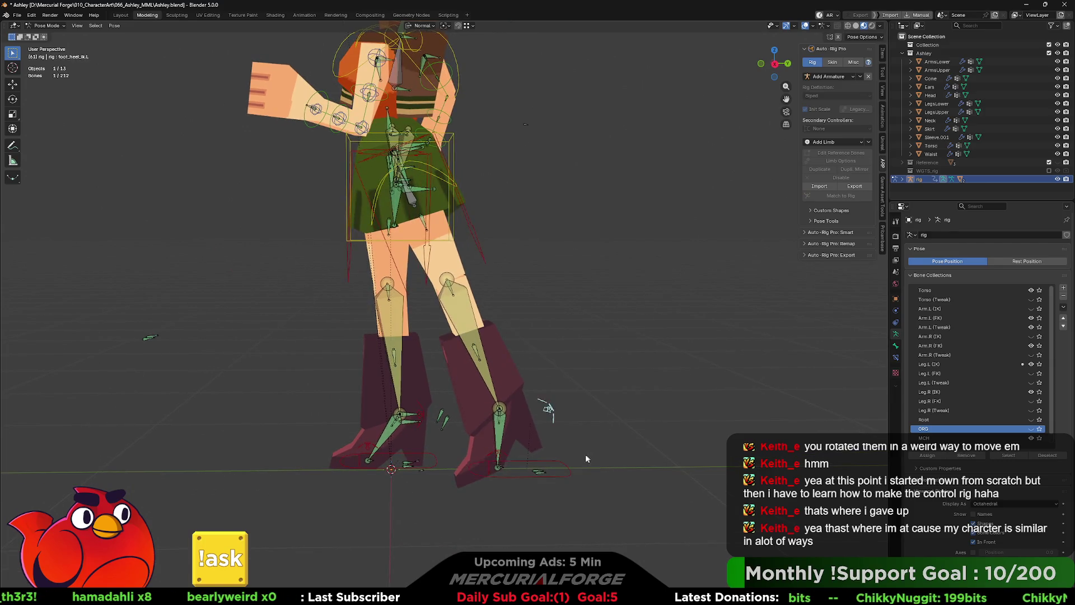
pyautogui.click(564, 466)
pyautogui.press('r')
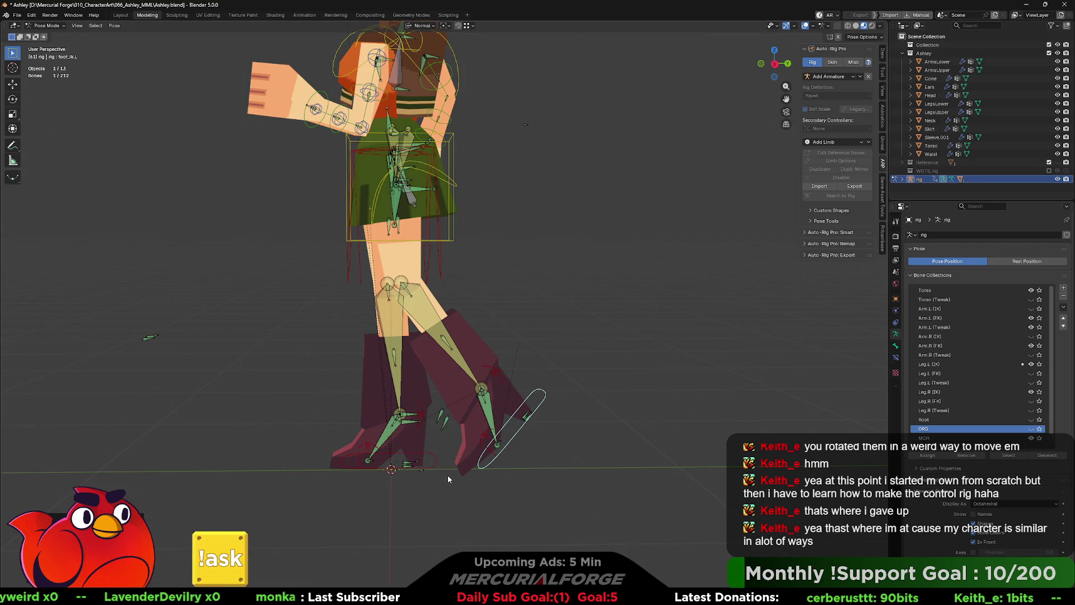
pyautogui.hotkey('ctrl', 'z')
pyautogui.moveTo(448, 475); pyautogui.dragTo(535, 476, button='middle')
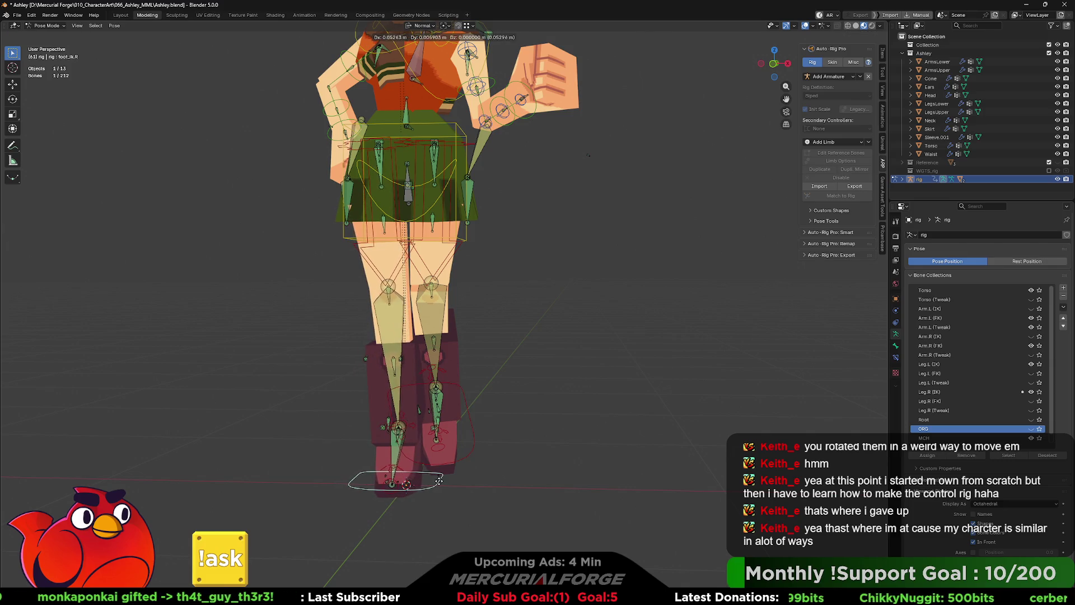
# Step: Hide the viewport overlays and face the character from the front
pyautogui.click(808, 28)
pyautogui.moveTo(548, 252)
pyautogui.mouseDown(button='middle')
pyautogui.moveTo(571, 252)
pyautogui.moveTo(586, 394)
pyautogui.moveTo(530, 372)
pyautogui.moveTo(465, 374)
pyautogui.moveTo(573, 374)
pyautogui.mouseUp(button='middle')
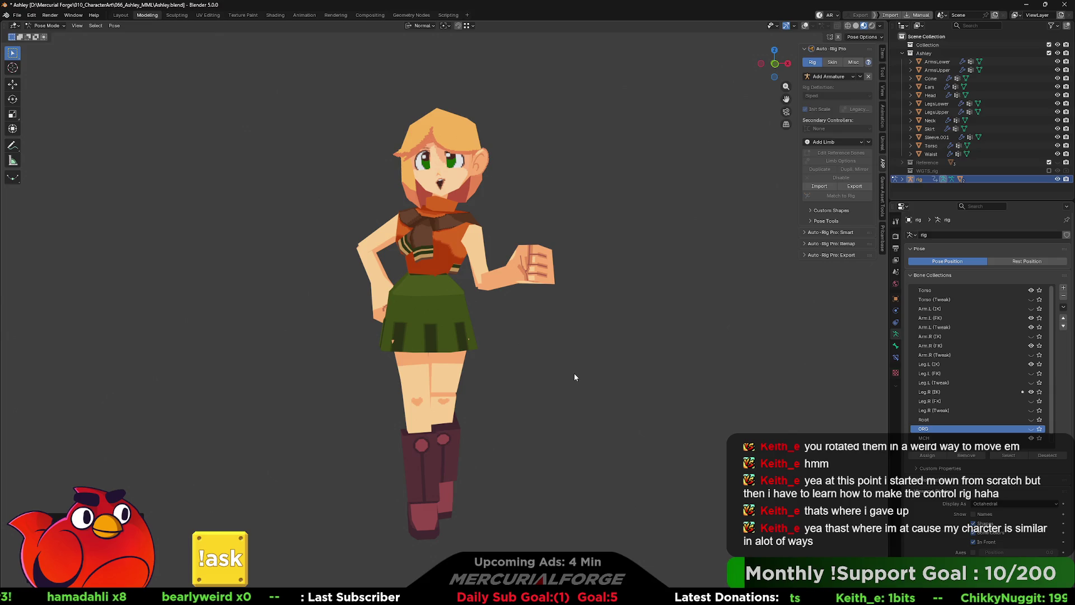
# Step: Orbit all around the posed character to inspect her from the side, back, front and above
pyautogui.moveTo(574, 374)
pyautogui.mouseDown(button='middle')
pyautogui.moveTo(611, 342)
pyautogui.moveTo(714, 348)
pyautogui.moveTo(638, 343)
pyautogui.mouseUp(button='middle')
pyautogui.scroll(2, 572, 259)
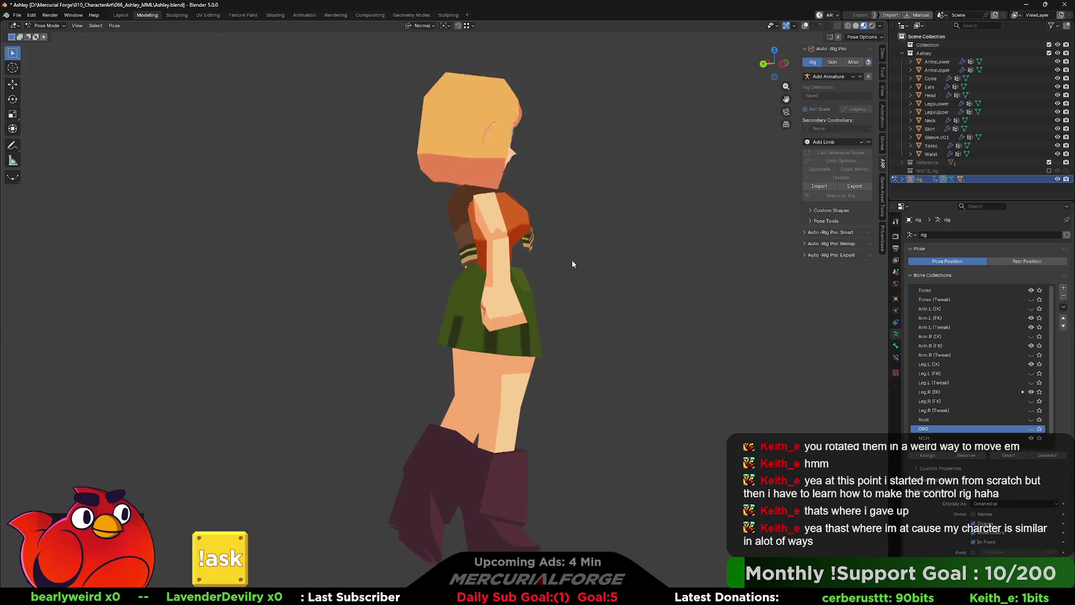
pyautogui.scroll(4, 518, 158)
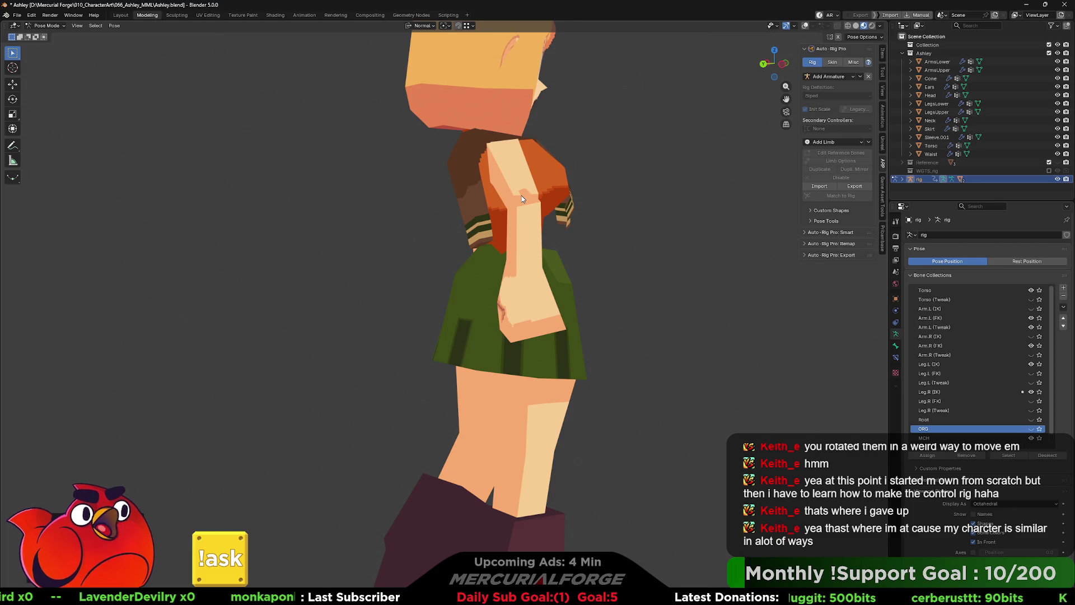
pyautogui.moveTo(427, 322)
pyautogui.mouseDown(button='middle')
pyautogui.moveTo(579, 326)
pyautogui.moveTo(542, 314)
pyautogui.moveTo(454, 370)
pyautogui.mouseUp(button='middle')
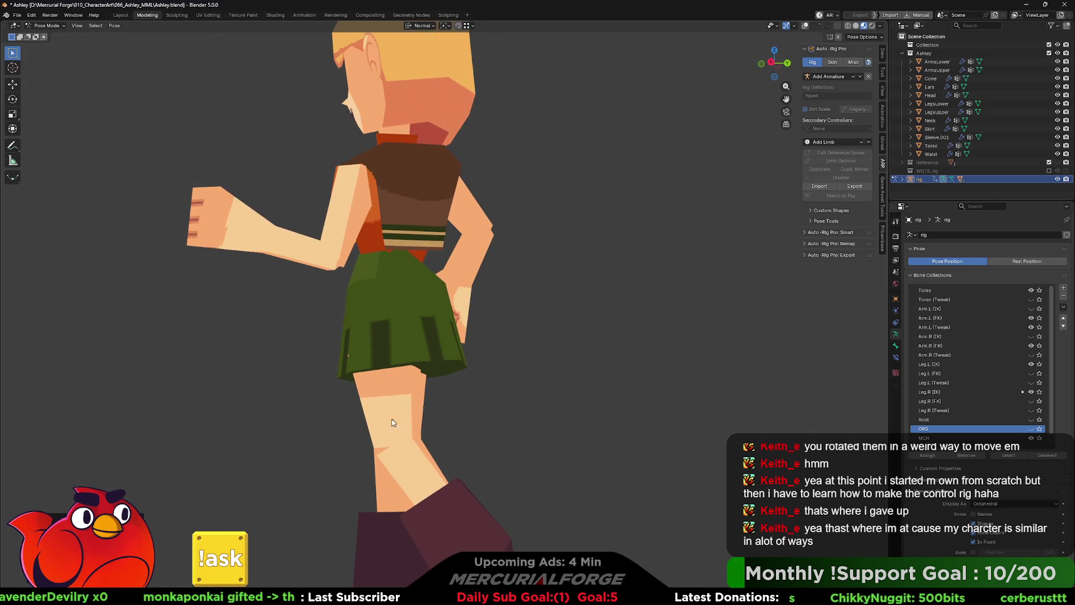
pyautogui.moveTo(393, 423); pyautogui.dragTo(403, 459, button='middle')
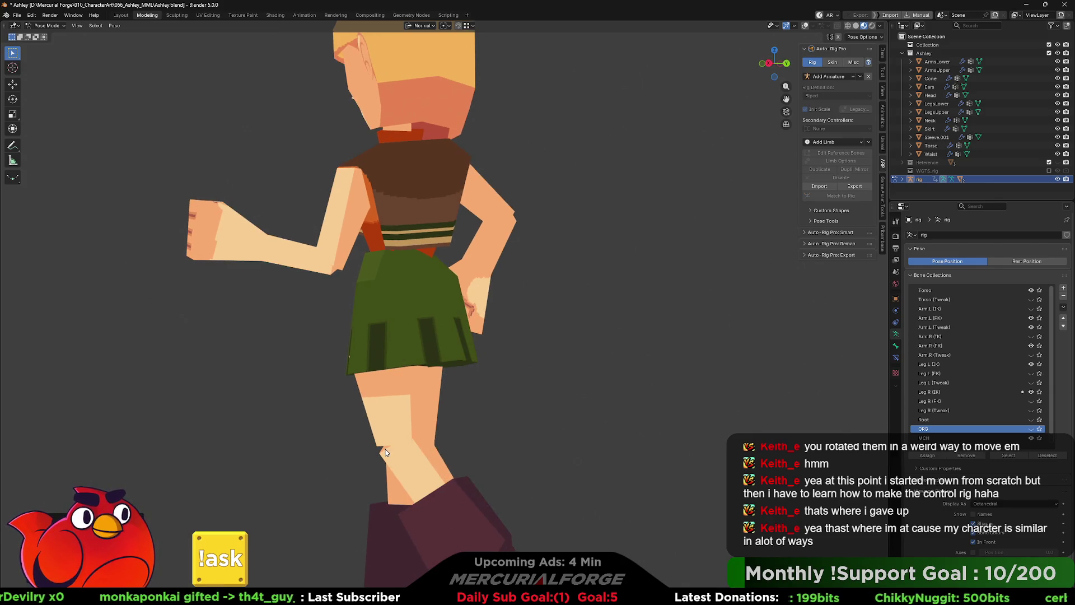
pyautogui.moveTo(332, 256)
pyautogui.mouseDown(button='middle')
pyautogui.moveTo(535, 270)
pyautogui.moveTo(424, 277)
pyautogui.mouseUp(button='middle')
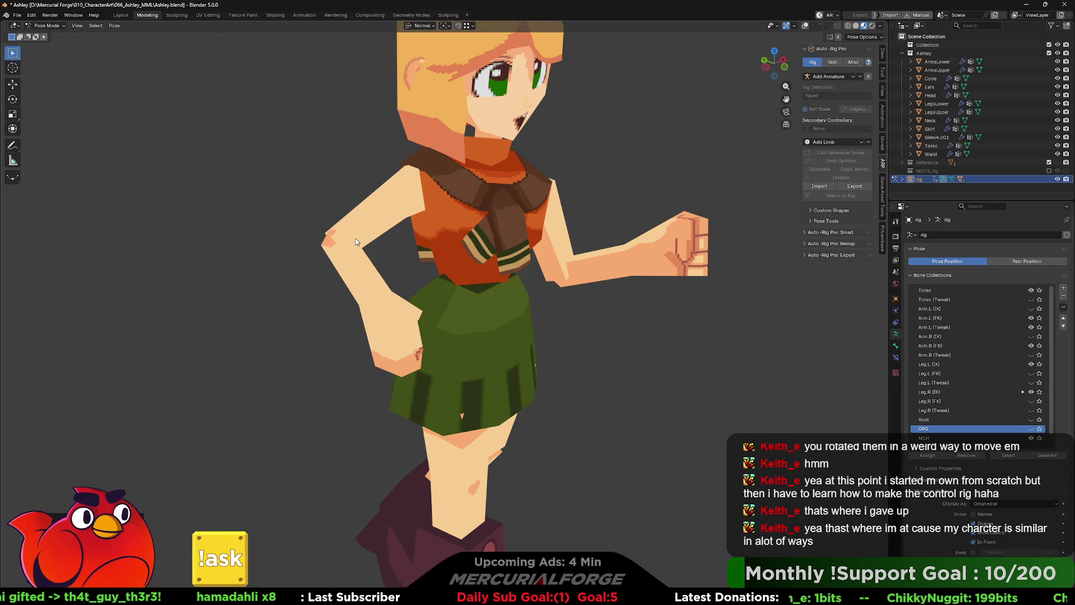
pyautogui.moveTo(340, 258); pyautogui.dragTo(484, 278, button='middle')
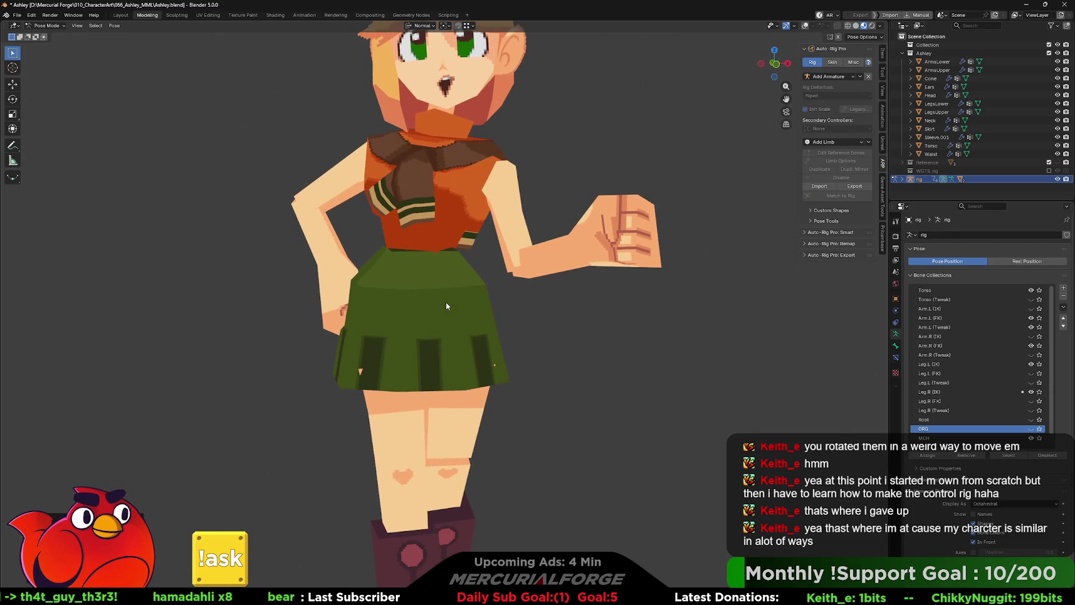
pyautogui.scroll(-2, 463, 295)
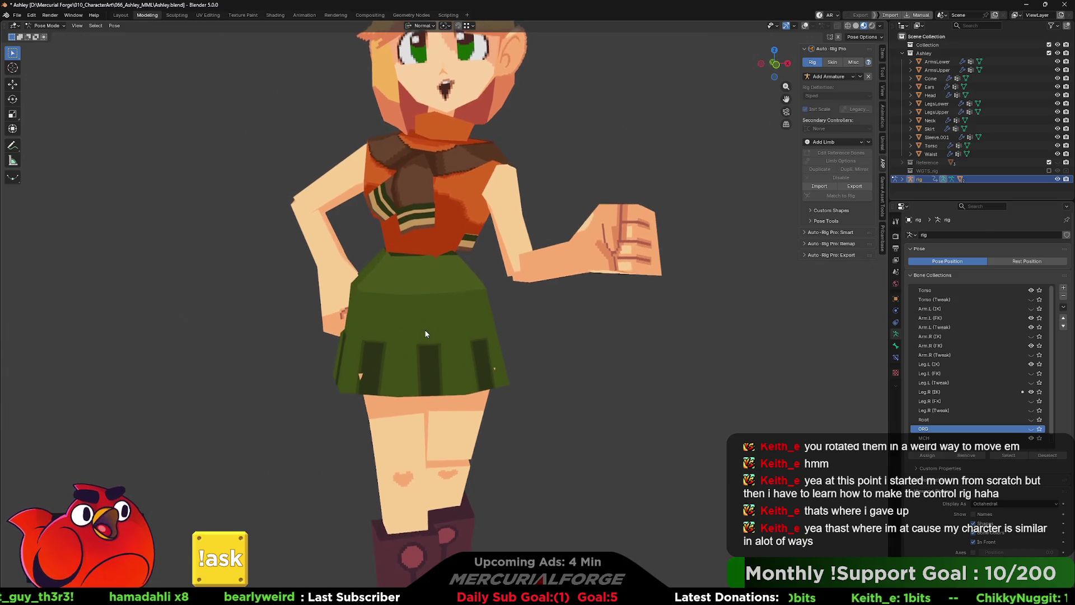
pyautogui.moveTo(424, 328); pyautogui.dragTo(418, 327, button='middle')
pyautogui.scroll(-1, 419, 322)
pyautogui.scroll(-1, 419, 319)
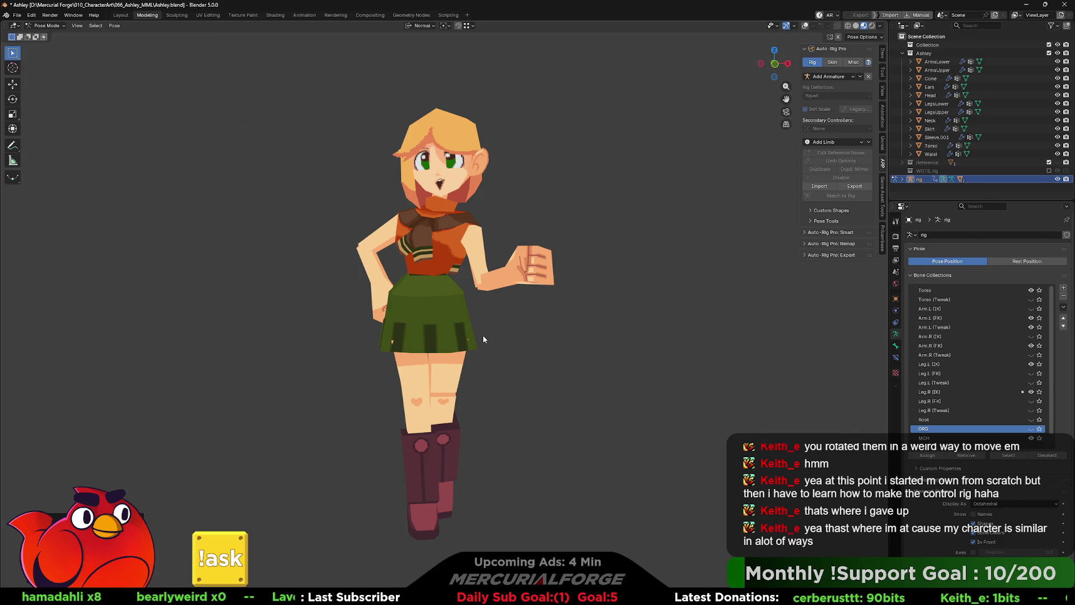
pyautogui.moveTo(496, 218)
pyautogui.mouseDown(button='middle')
pyautogui.moveTo(486, 217)
pyautogui.moveTo(637, 158)
pyautogui.mouseUp(button='middle')
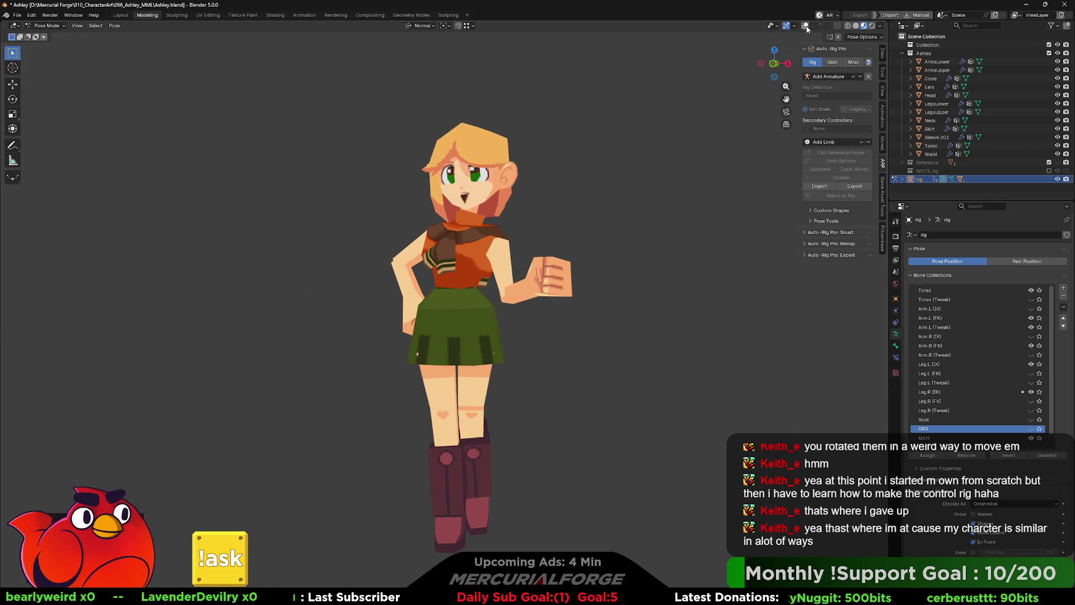
pyautogui.moveTo(583, 232)
pyautogui.mouseDown(button='middle')
pyautogui.moveTo(703, 232)
pyautogui.moveTo(317, 228)
pyautogui.moveTo(613, 237)
pyautogui.mouseUp(button='middle')
# Step: Compare against the rest pose in Edit Mode, return to posing and show overlays again
pyautogui.press('Tab')
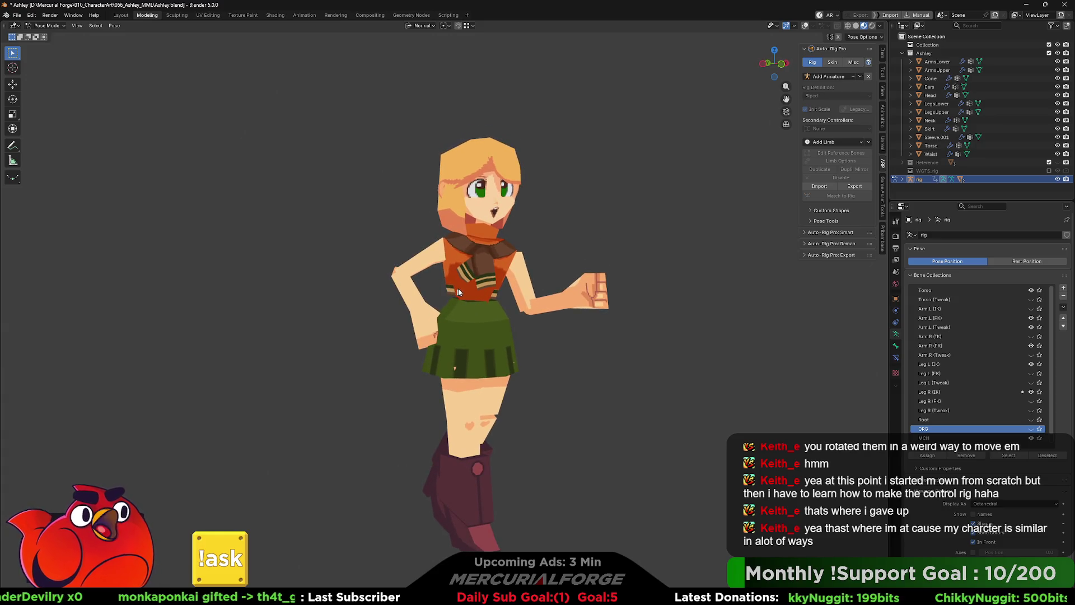
pyautogui.press('Tab')
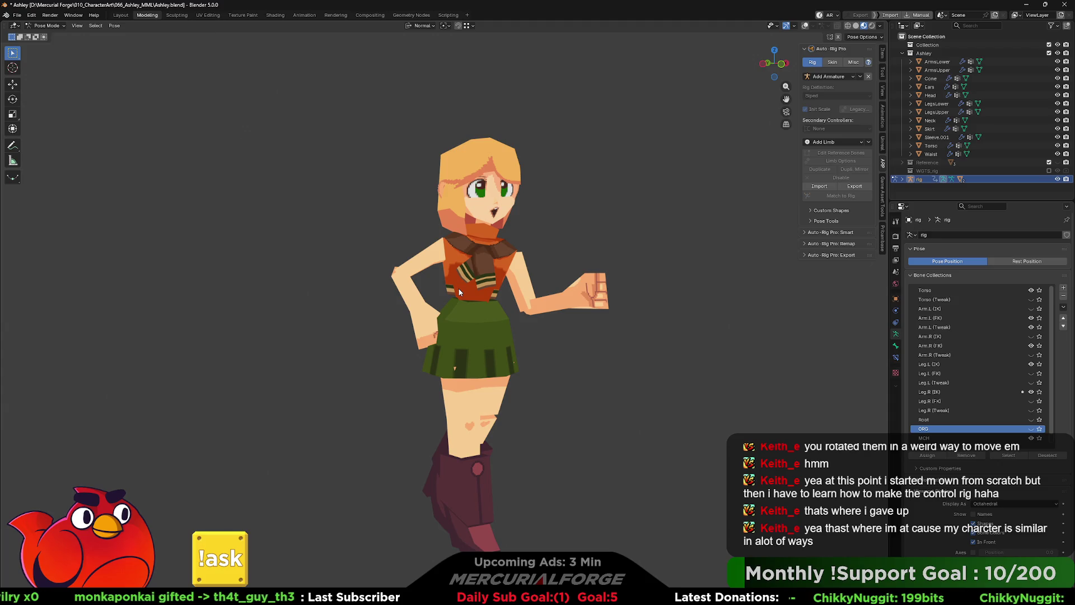
pyautogui.click(804, 26)
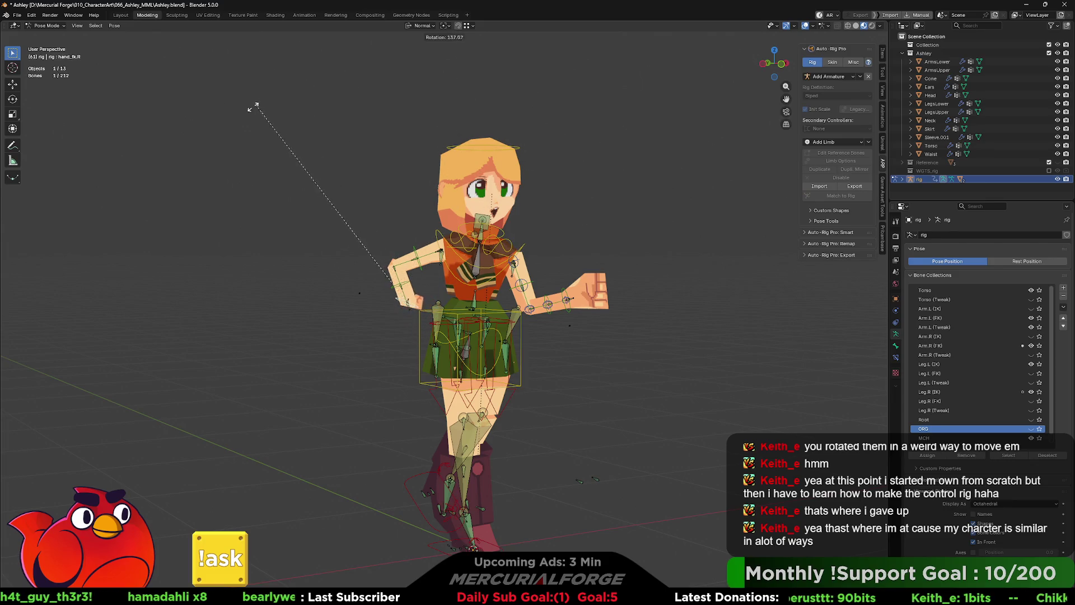
# Step: Confirm the right hand's rotation and orbit between front and back views of the torso
pyautogui.click(284, 133)
pyautogui.scroll(2, 474, 366)
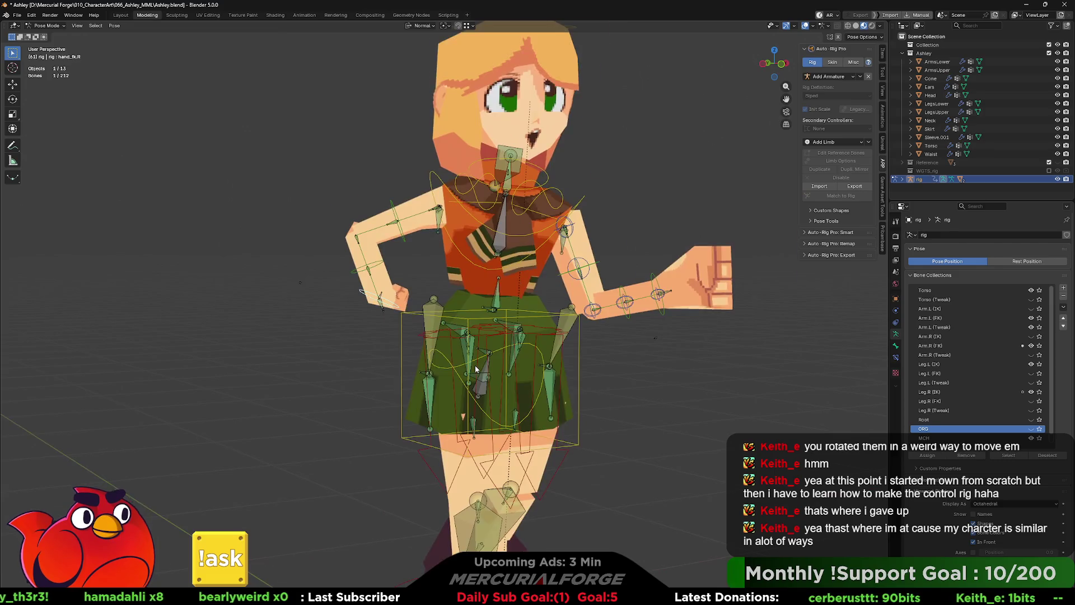
pyautogui.scroll(2, 428, 303)
pyautogui.scroll(2, 473, 307)
pyautogui.moveTo(473, 306)
pyautogui.mouseDown(button='middle')
pyautogui.moveTo(493, 278)
pyautogui.moveTo(507, 279)
pyautogui.moveTo(494, 292)
pyautogui.mouseUp(button='middle')
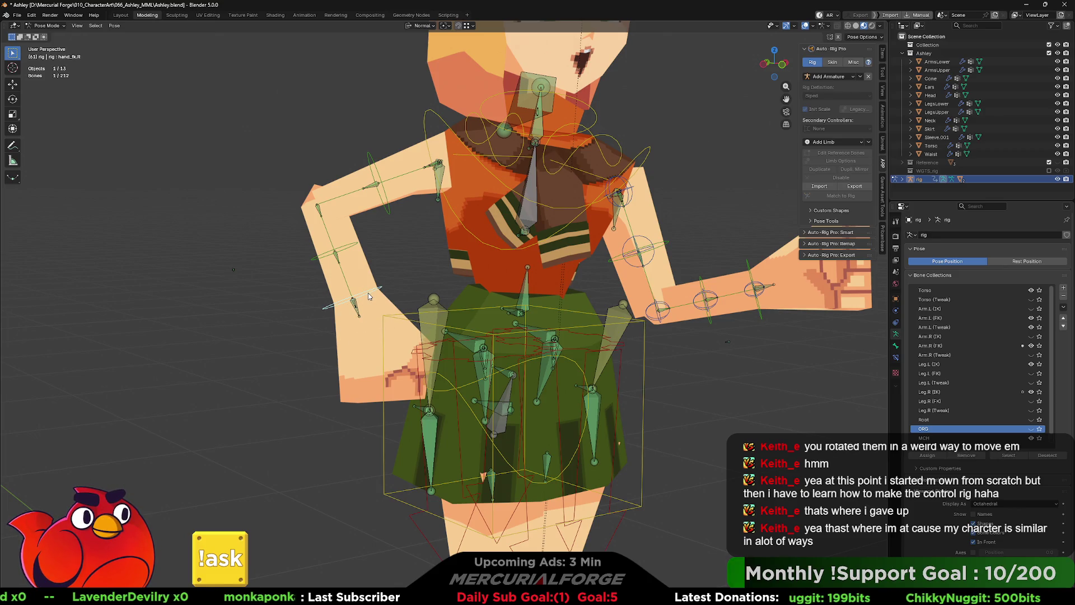
pyautogui.moveTo(368, 293)
pyautogui.mouseDown(button='middle')
pyautogui.moveTo(530, 314)
pyautogui.moveTo(395, 315)
pyautogui.mouseUp(button='middle')
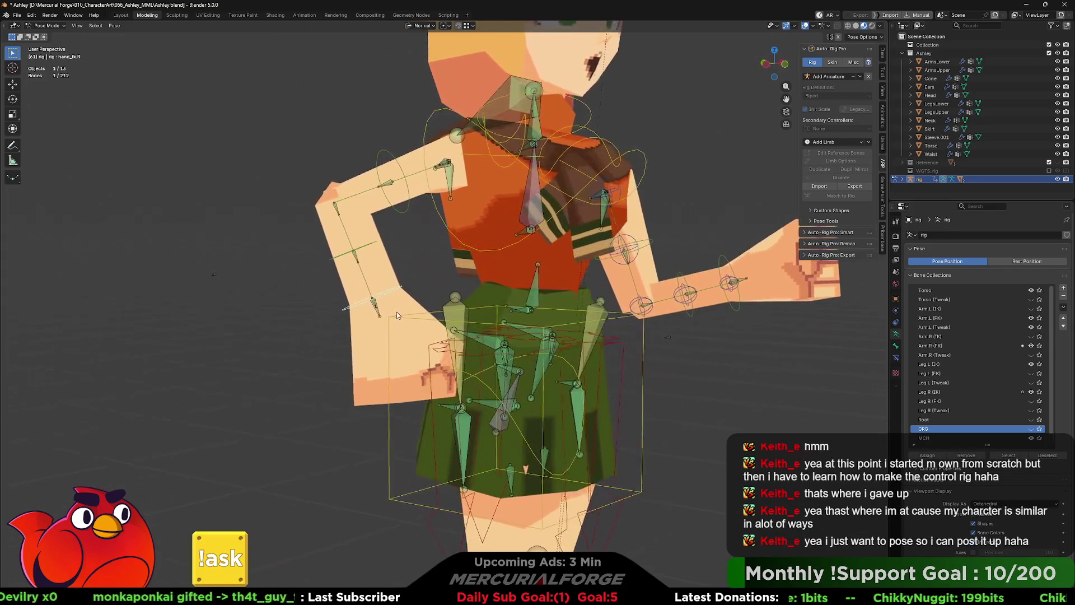
pyautogui.moveTo(395, 311)
pyautogui.mouseDown(button='middle')
pyautogui.moveTo(207, 314)
pyautogui.moveTo(345, 311)
pyautogui.mouseUp(button='middle')
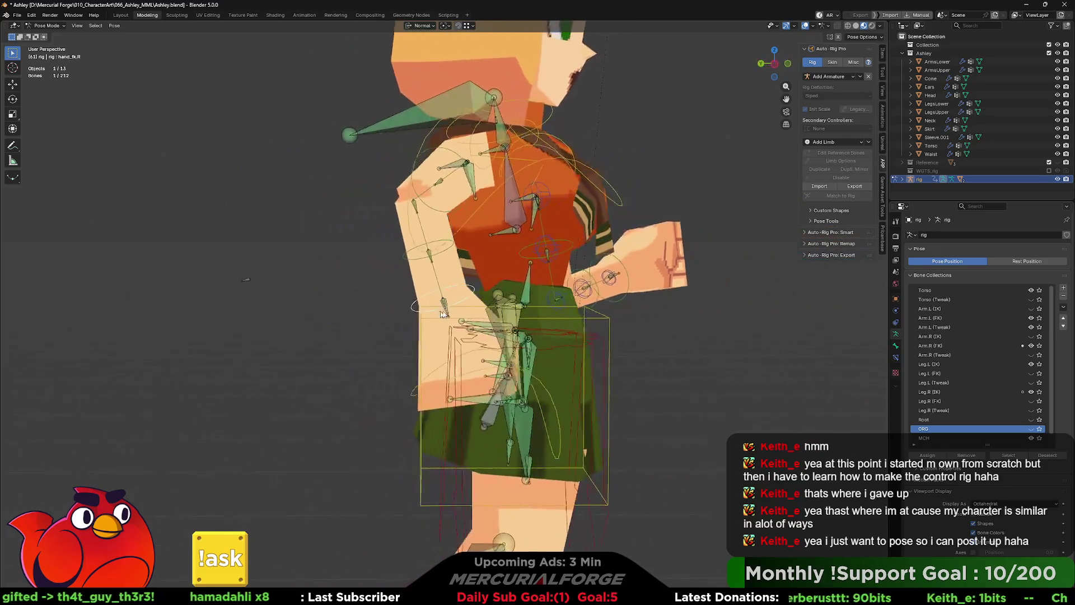
pyautogui.moveTo(346, 312)
pyautogui.mouseDown(button='middle')
pyautogui.moveTo(587, 318)
pyautogui.moveTo(424, 330)
pyautogui.mouseUp(button='middle')
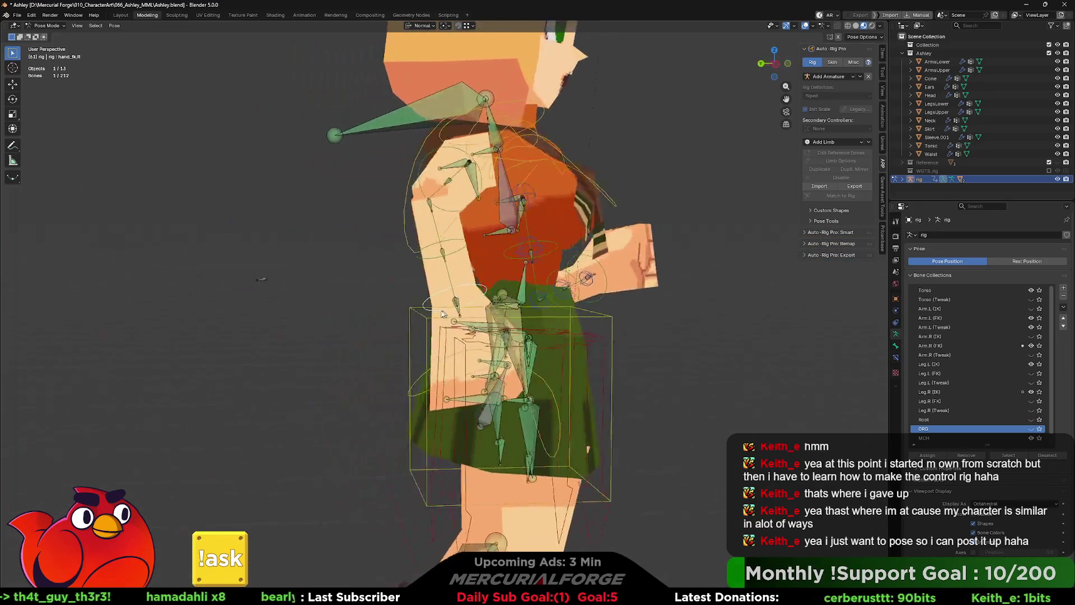
pyautogui.scroll(-1, 1035, 416)
# Step: Hide the MCH bone collection, nudge the head, and rotate and move the hips control
pyautogui.click(1031, 428)
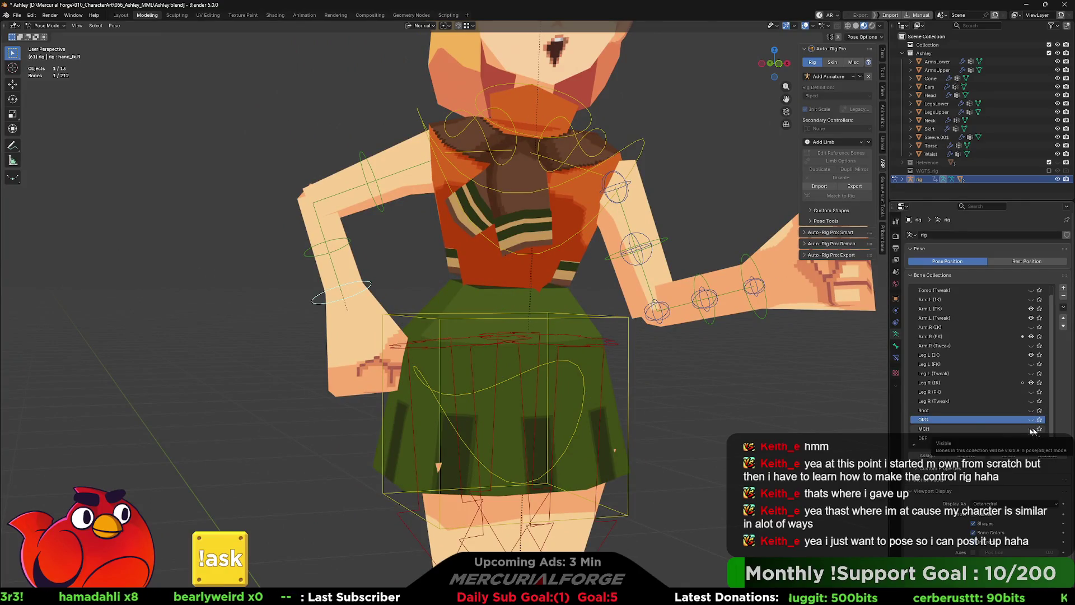
pyautogui.scroll(-4, 711, 400)
pyautogui.scroll(-1, 712, 400)
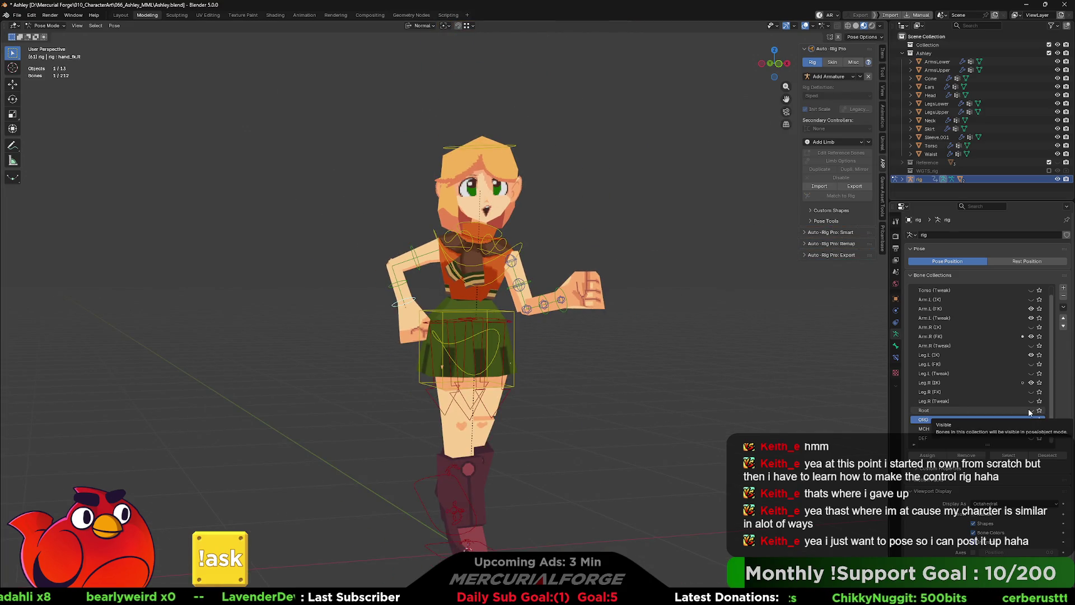
pyautogui.moveTo(560, 376); pyautogui.dragTo(545, 375, button='middle')
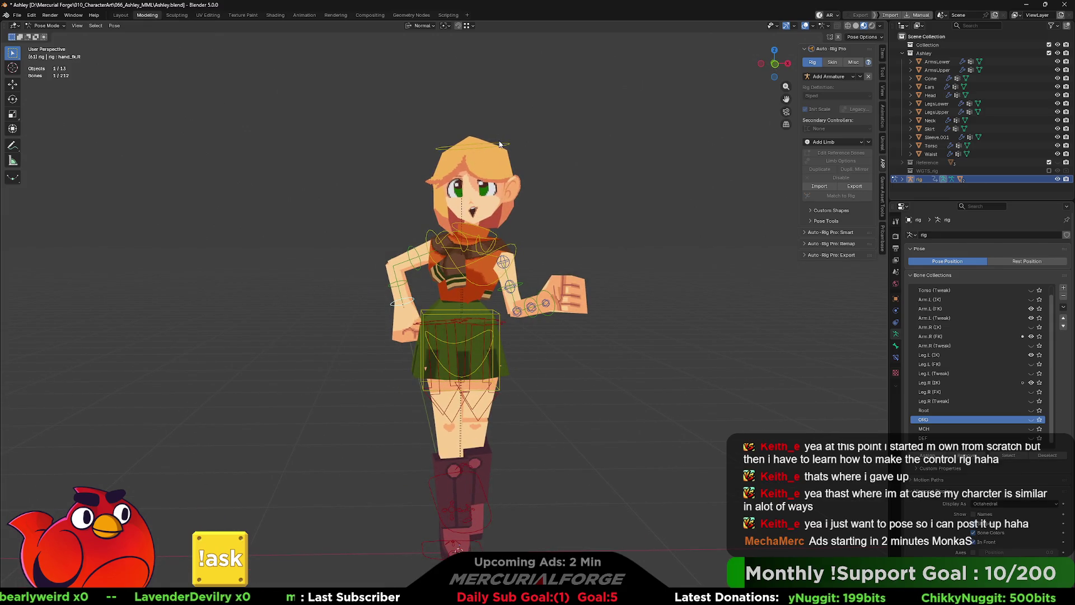
pyautogui.press('r')
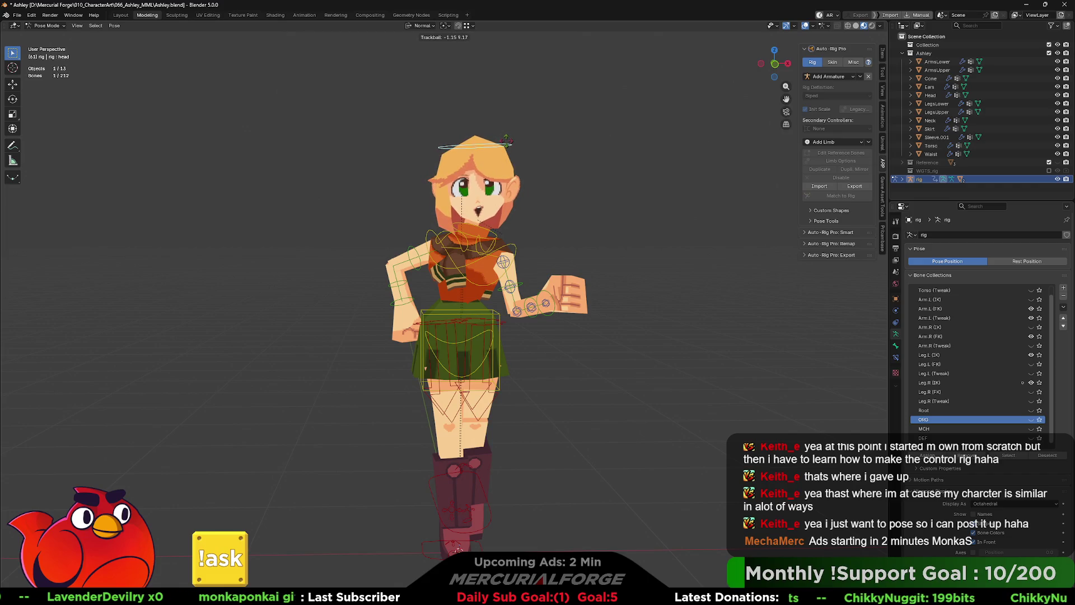
pyautogui.click(491, 336)
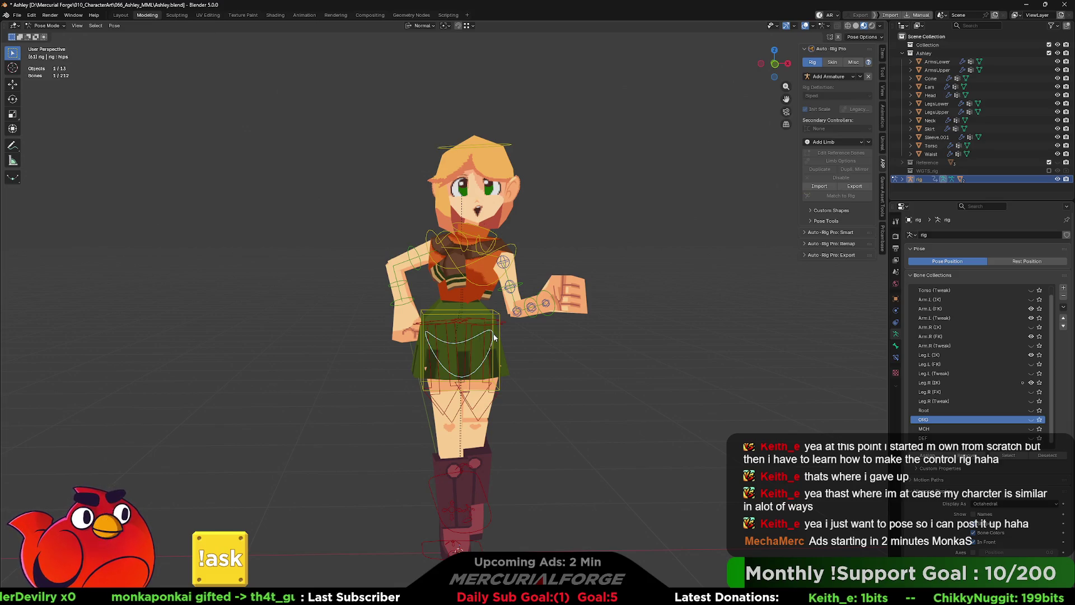
pyautogui.press('r')
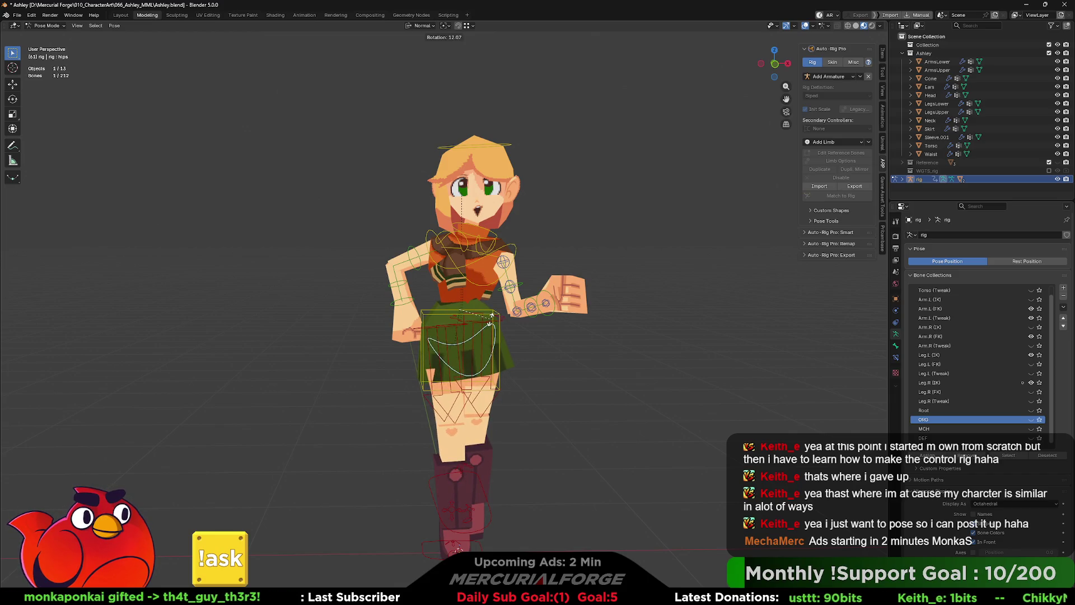
pyautogui.press('g')
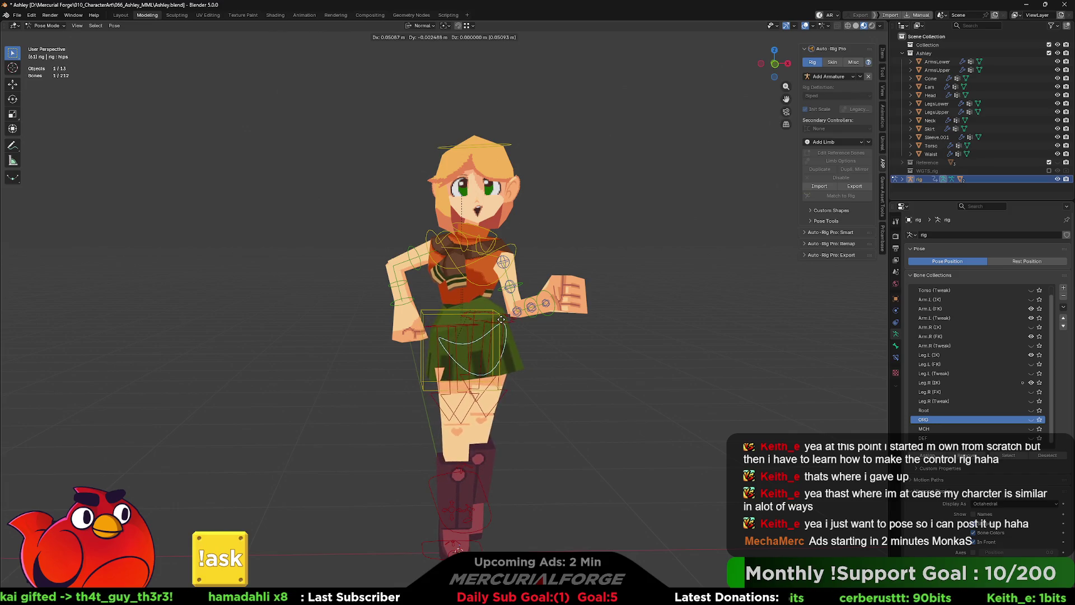
pyautogui.click(502, 249)
pyautogui.press('r')
# Step: Tilt the chest and turn the head slightly, checking from behind and above
pyautogui.click(538, 246)
pyautogui.press('r')
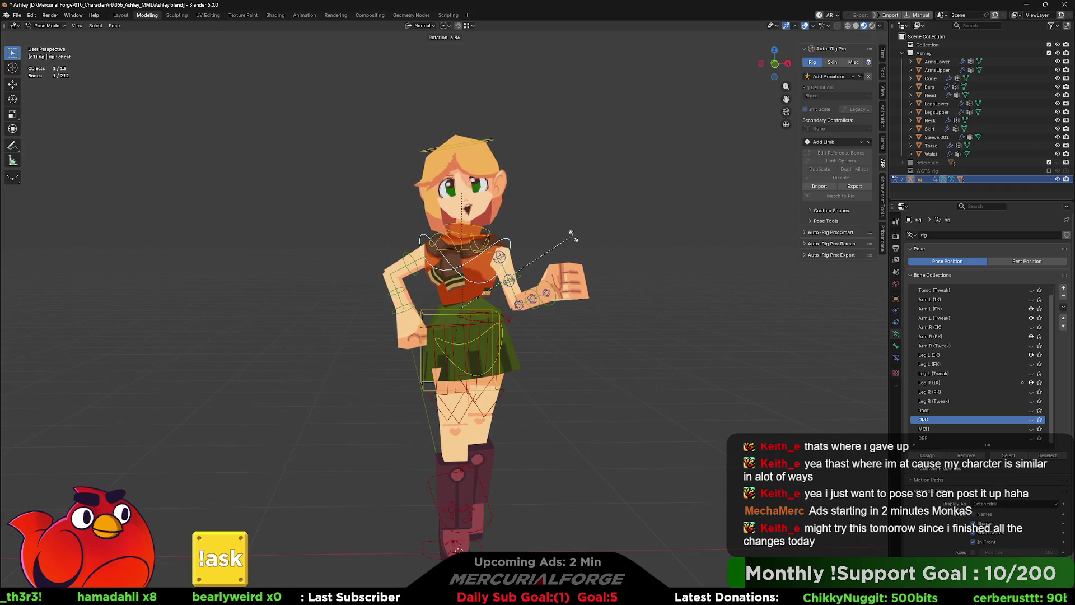
pyautogui.click(493, 139)
pyautogui.press('r')
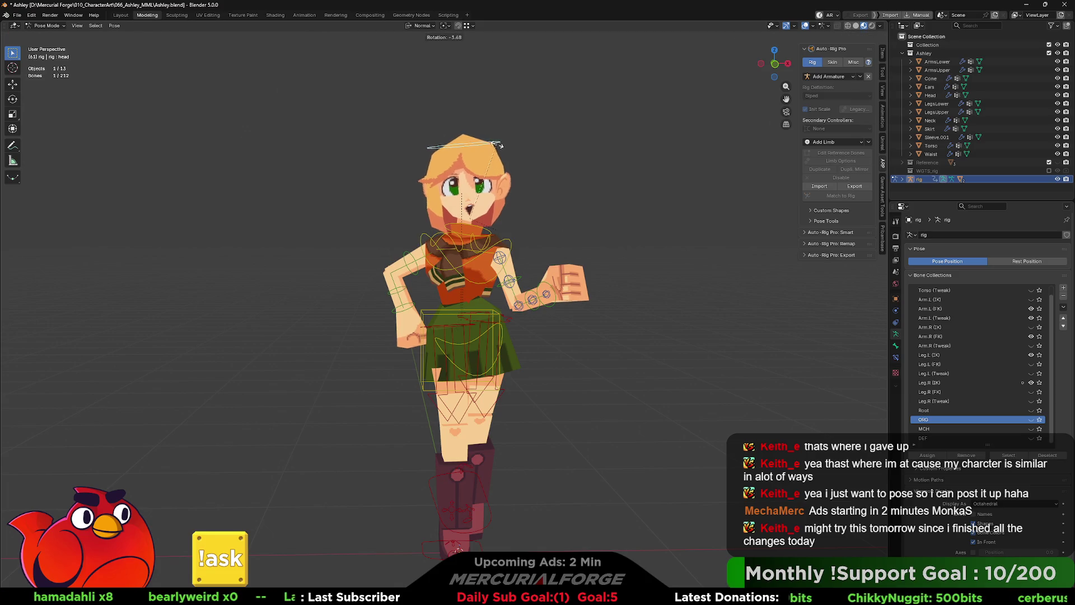
pyautogui.moveTo(567, 201)
pyautogui.mouseDown(button='middle')
pyautogui.moveTo(406, 206)
pyautogui.moveTo(569, 206)
pyautogui.mouseUp(button='middle')
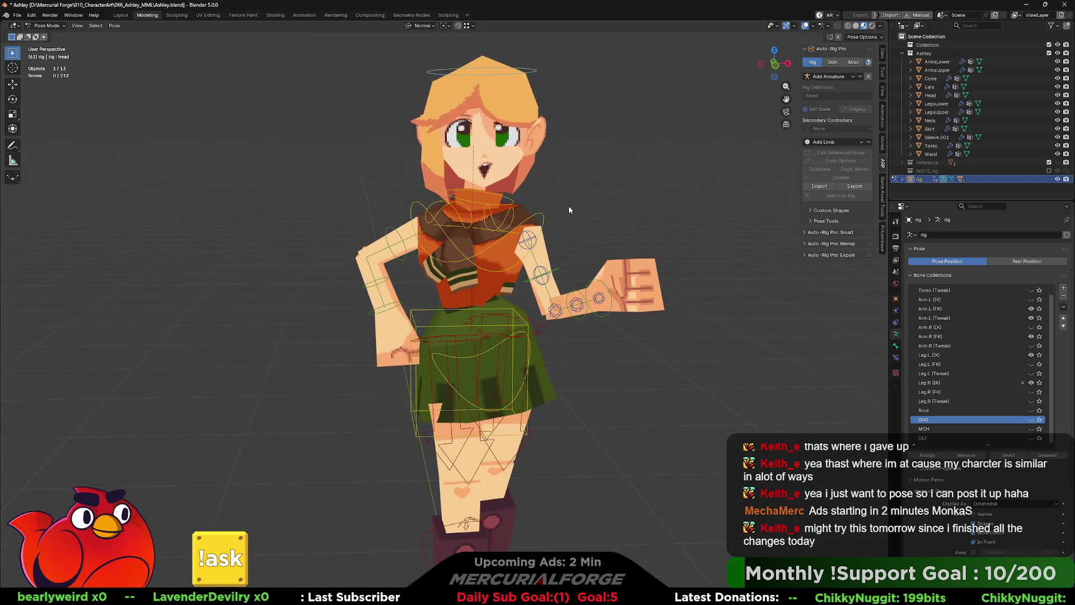
pyautogui.moveTo(541, 240)
pyautogui.mouseDown(button='middle')
pyautogui.moveTo(502, 267)
pyautogui.moveTo(305, 257)
pyautogui.moveTo(514, 261)
pyautogui.mouseUp(button='middle')
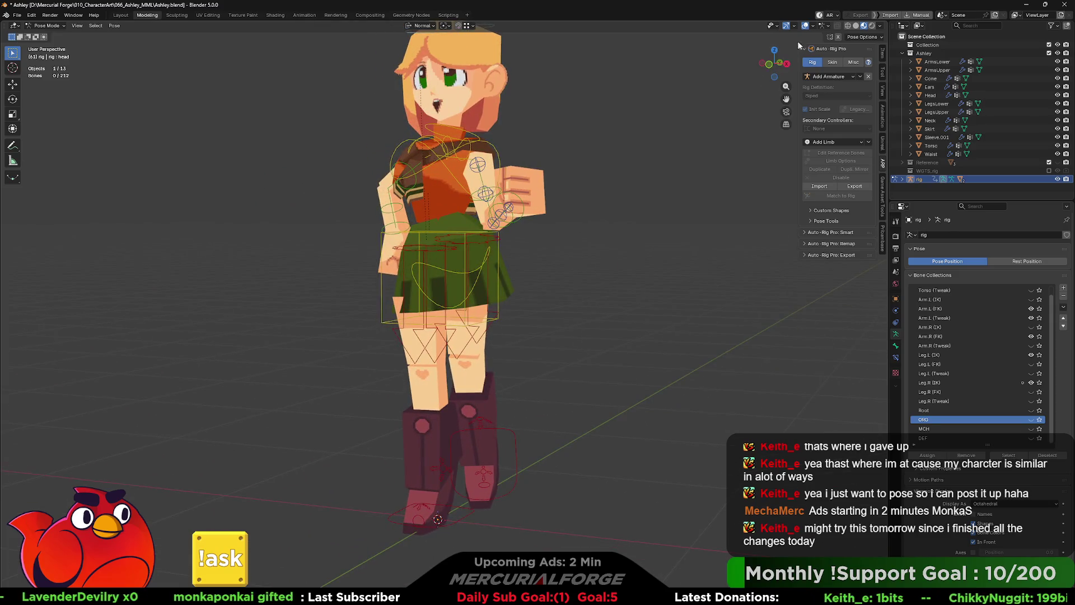
pyautogui.moveTo(598, 218); pyautogui.dragTo(626, 248, button='middle')
pyautogui.scroll(2, 640, 261)
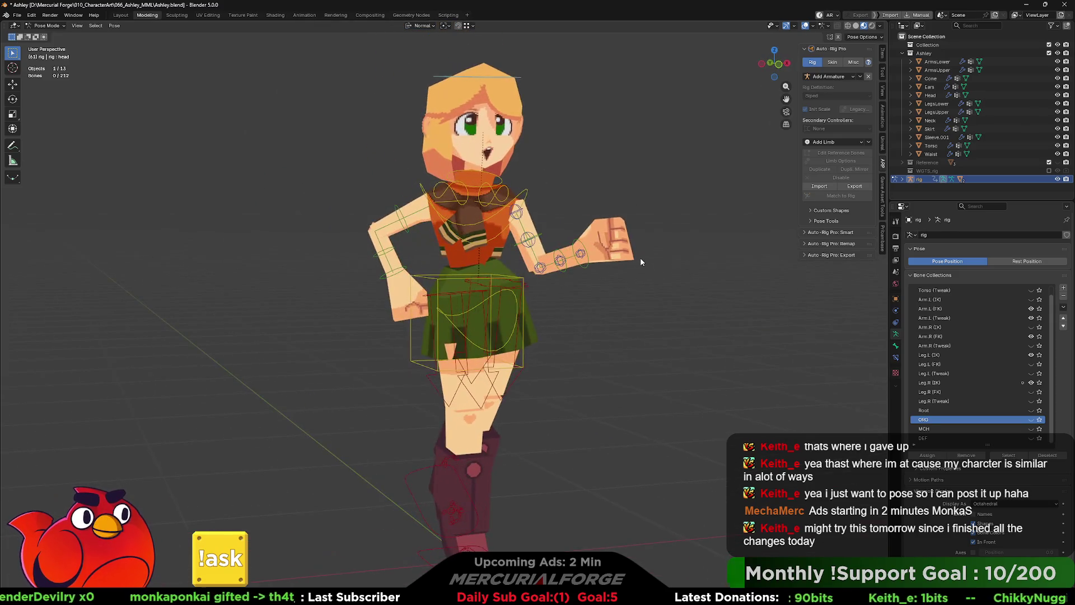
# Step: Turn off viewport overlays and orbit around to inspect the bare posed model
pyautogui.click(804, 25)
pyautogui.moveTo(575, 302); pyautogui.dragTo(777, 302, button='middle')
pyautogui.moveTo(604, 319); pyautogui.dragTo(676, 321, button='middle')
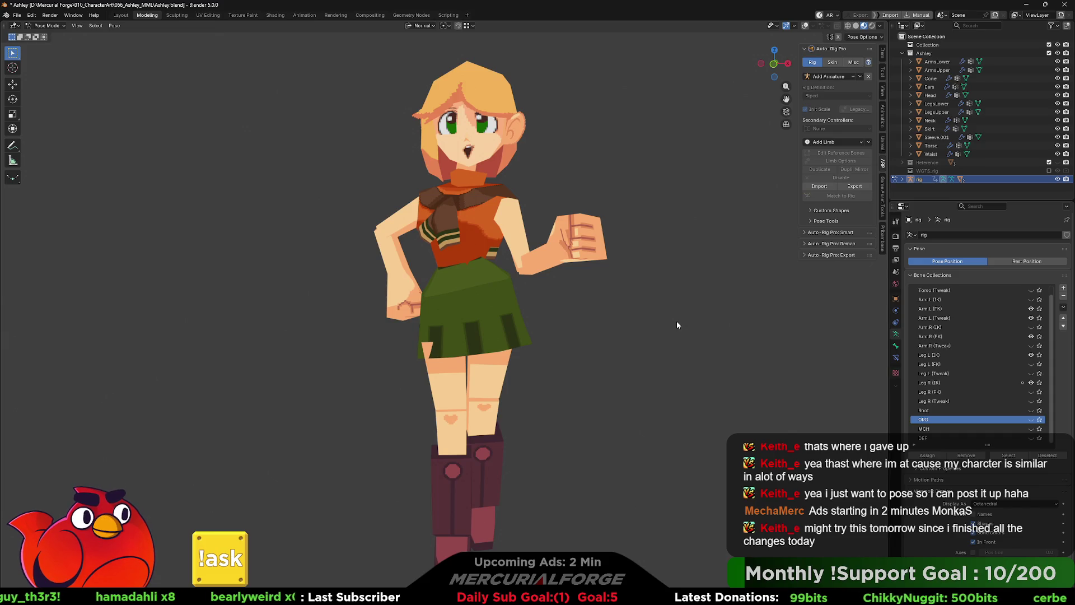
pyautogui.moveTo(593, 305)
pyautogui.mouseDown(button='middle')
pyautogui.moveTo(627, 305)
pyautogui.moveTo(574, 323)
pyautogui.moveTo(679, 320)
pyautogui.moveTo(449, 315)
pyautogui.moveTo(587, 320)
pyautogui.moveTo(547, 347)
pyautogui.moveTo(654, 345)
pyautogui.moveTo(416, 343)
pyautogui.moveTo(537, 348)
pyautogui.mouseUp(button='middle')
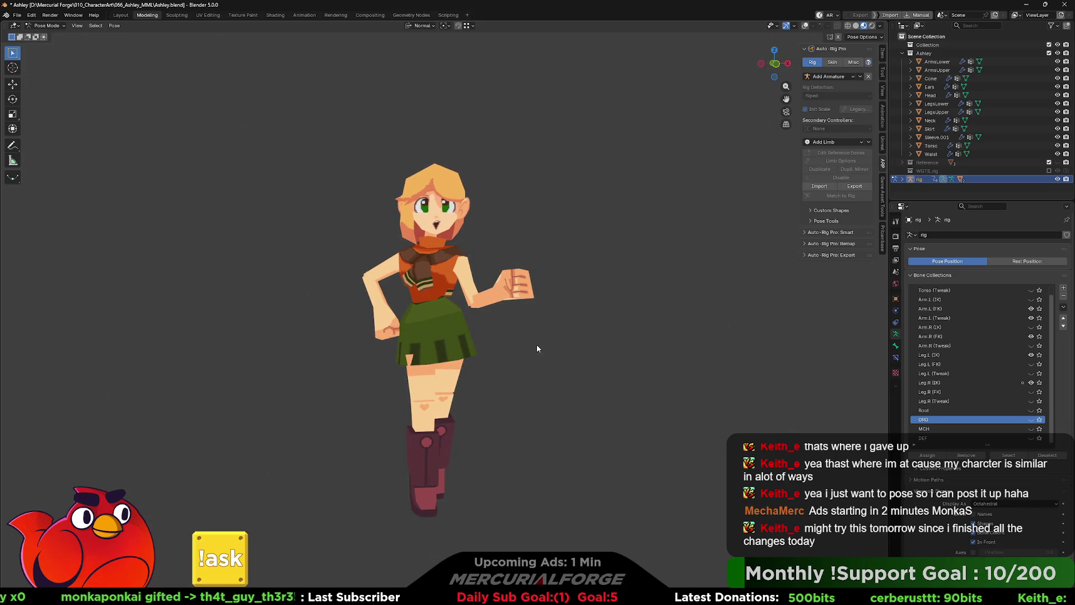
pyautogui.moveTo(537, 346)
pyautogui.mouseDown(button='middle')
pyautogui.moveTo(732, 349)
pyautogui.moveTo(528, 345)
pyautogui.moveTo(668, 350)
pyautogui.moveTo(543, 349)
pyautogui.moveTo(570, 337)
pyautogui.mouseUp(button='middle')
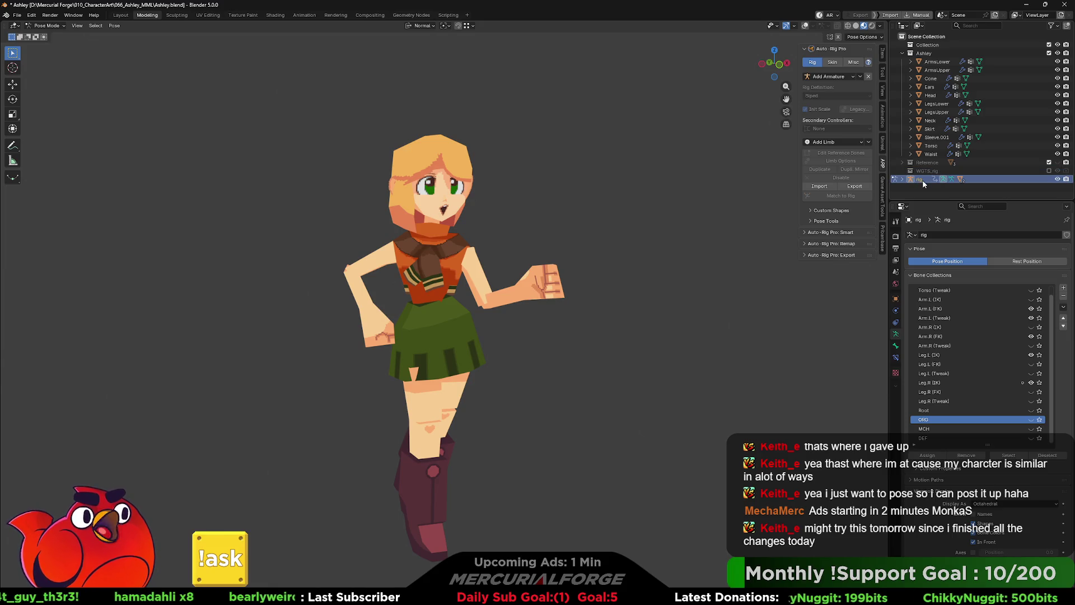
pyautogui.press('Delete')
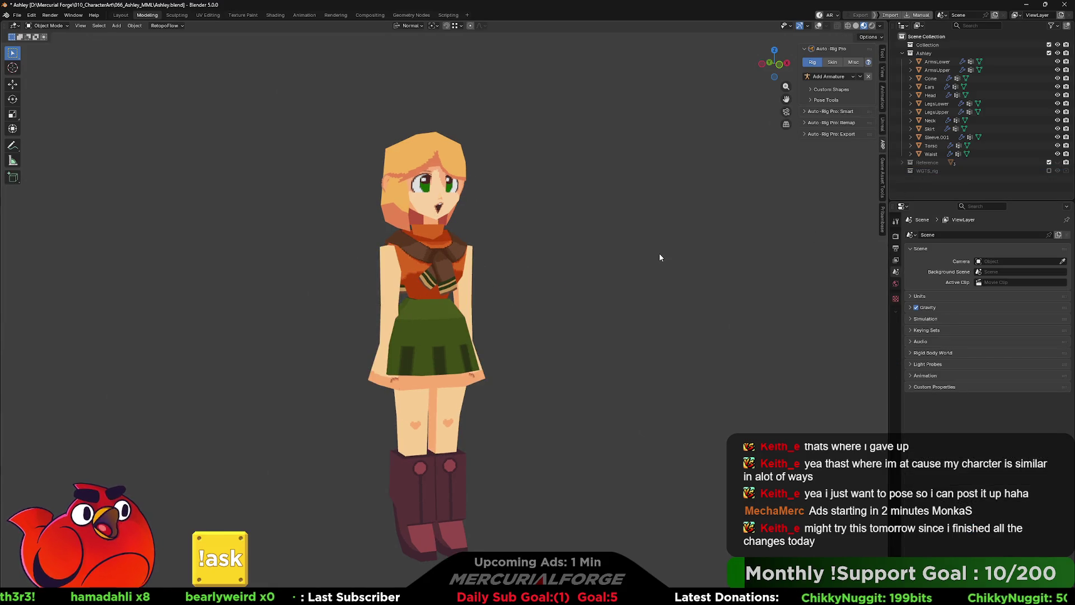
pyautogui.hotkey('ctrl', 'z')
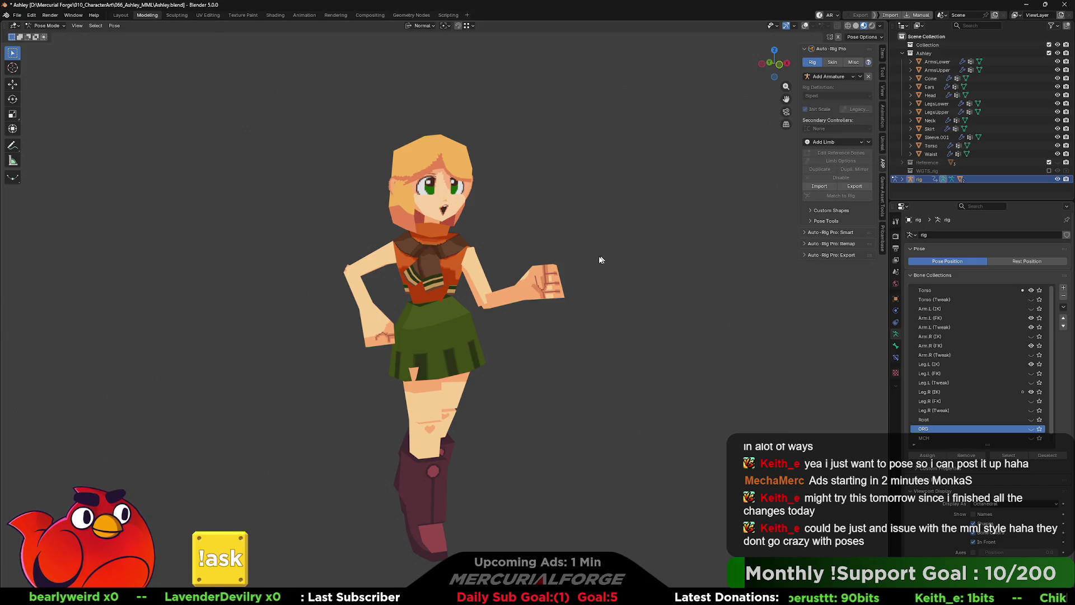
pyautogui.moveTo(591, 261)
pyautogui.mouseDown(button='middle')
pyautogui.moveTo(346, 268)
pyautogui.moveTo(586, 263)
pyautogui.moveTo(485, 299)
pyautogui.mouseUp(button='middle')
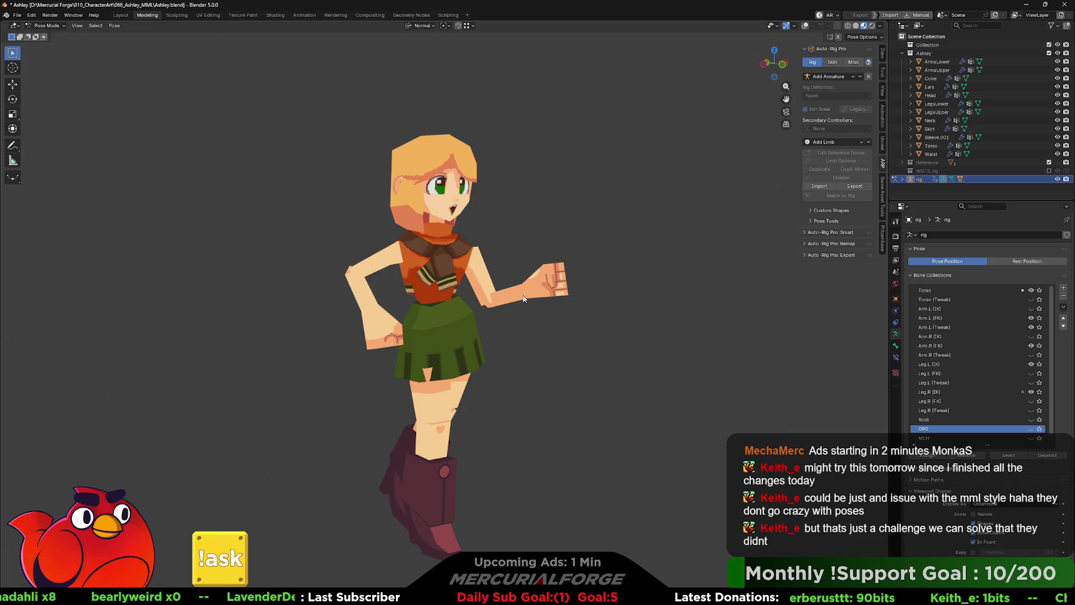
pyautogui.moveTo(524, 298); pyautogui.dragTo(497, 298, button='middle')
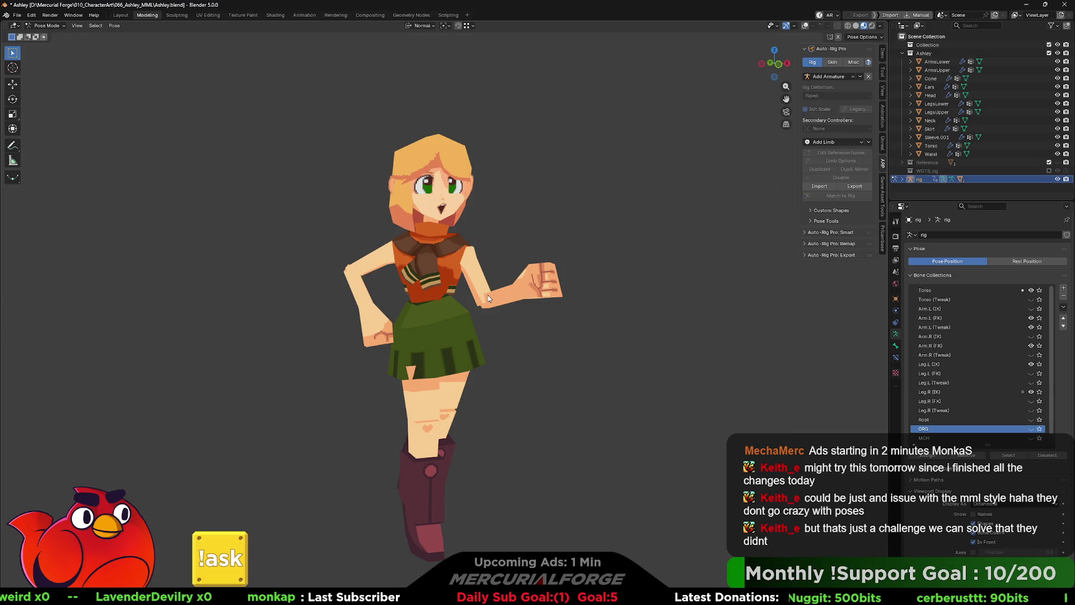
pyautogui.scroll(1, 488, 294)
pyautogui.scroll(3, 423, 302)
pyautogui.scroll(3, 393, 220)
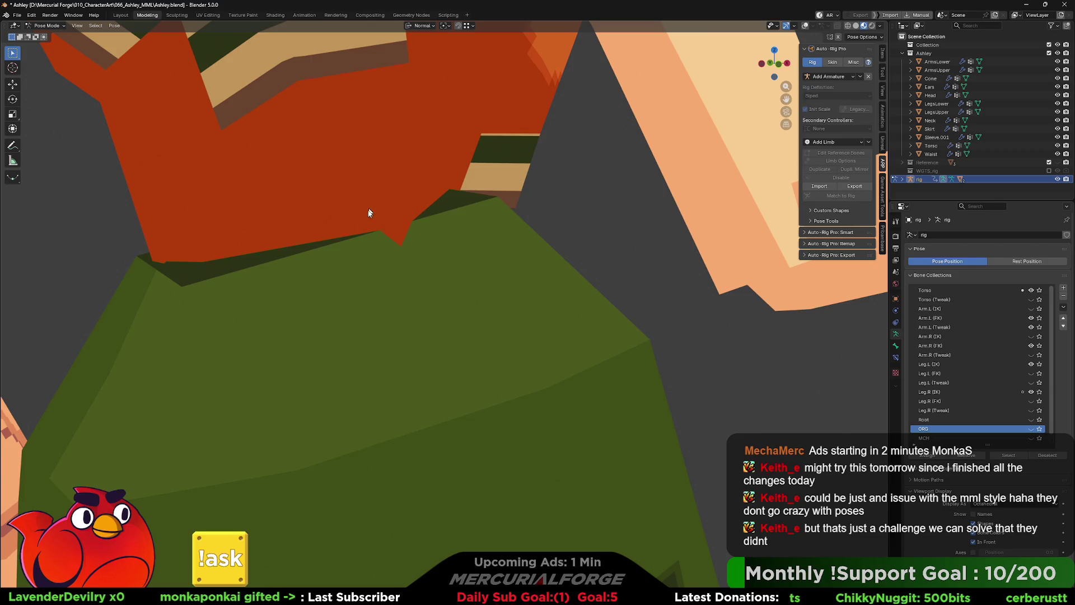
pyautogui.scroll(-4, 399, 258)
pyautogui.scroll(2, 423, 262)
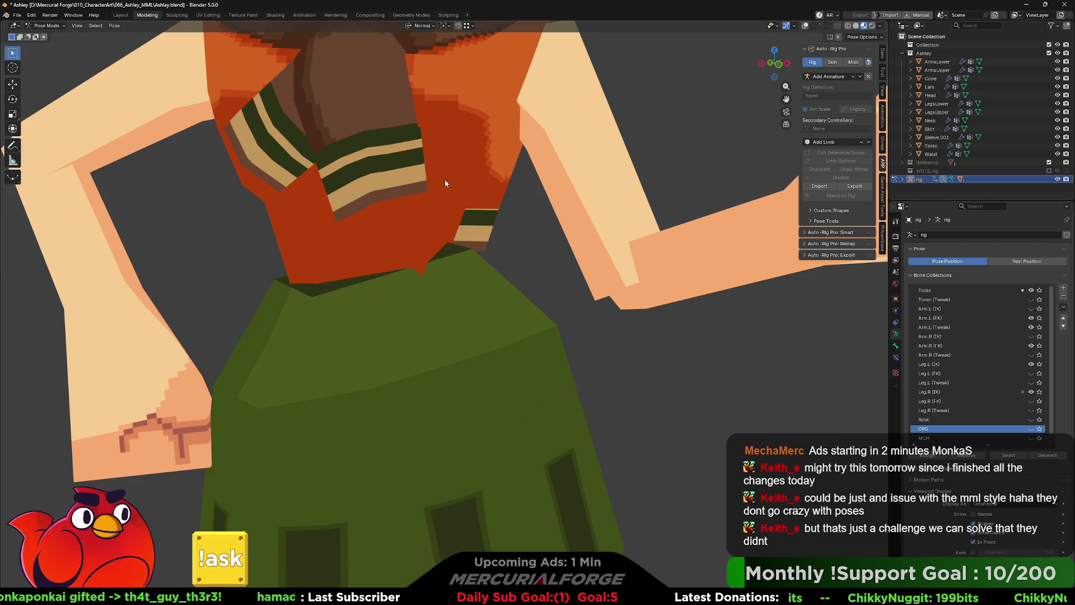
pyautogui.scroll(-4, 399, 257)
pyautogui.scroll(-2, 452, 294)
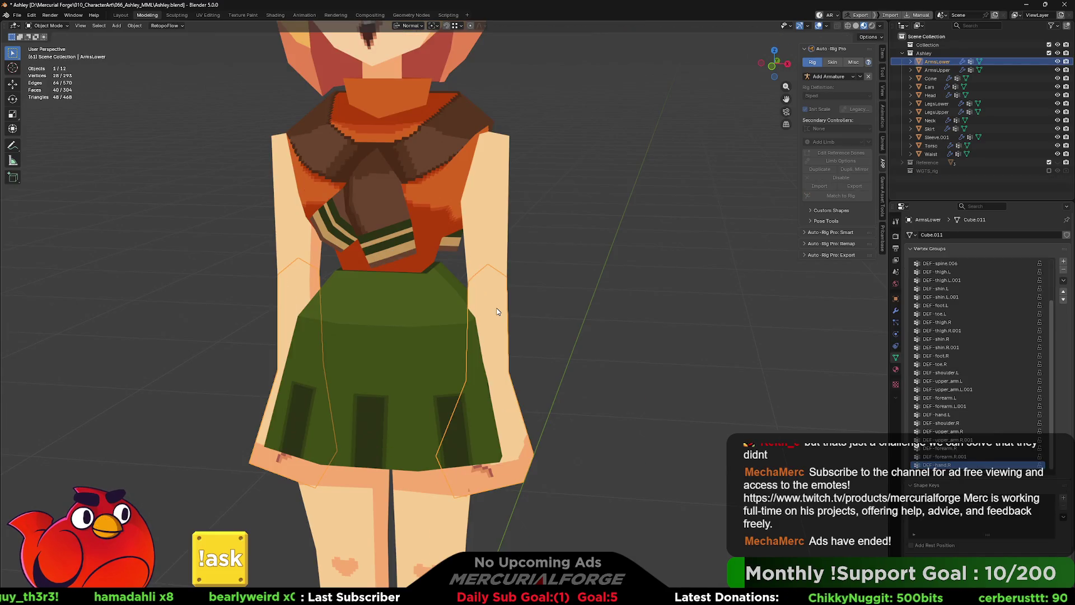
# Step: Isolate the ArmsLower mesh in Local View
pyautogui.press('KP_Divide')
# Step: In Edit Mode, dissolve the pointed tip vertices of the ArmsLower pieces
pyautogui.moveTo(598, 179); pyautogui.dragTo(564, 282, button='middle')
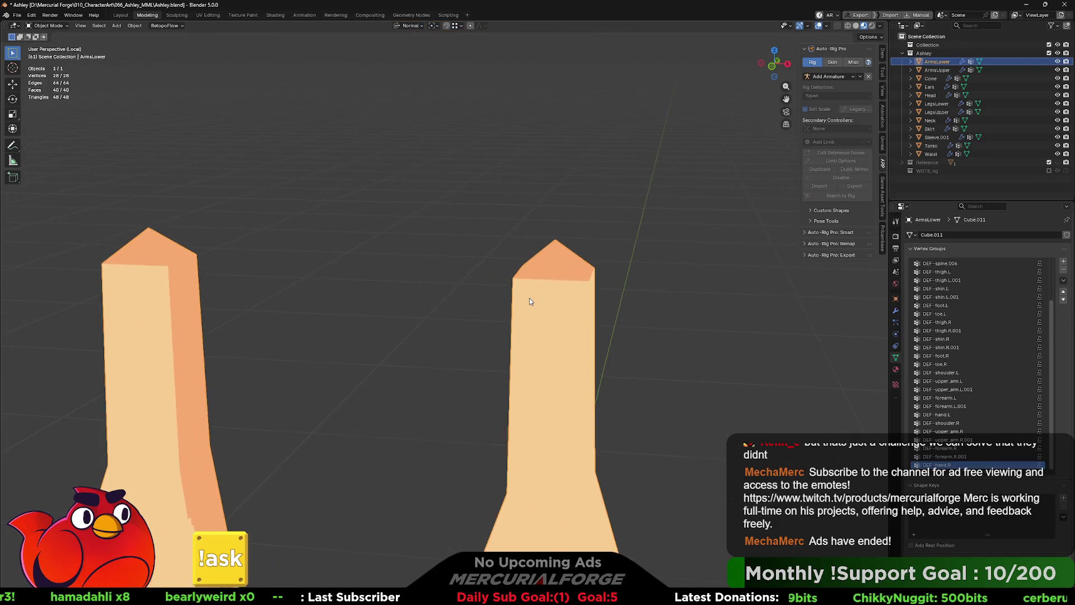
pyautogui.press('Tab')
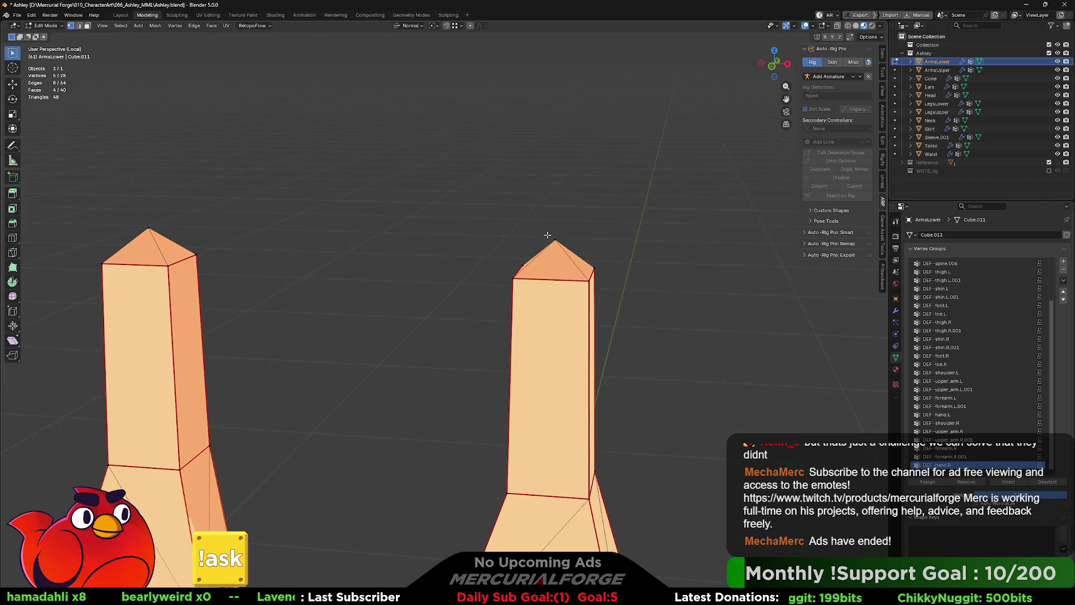
pyautogui.click(555, 240)
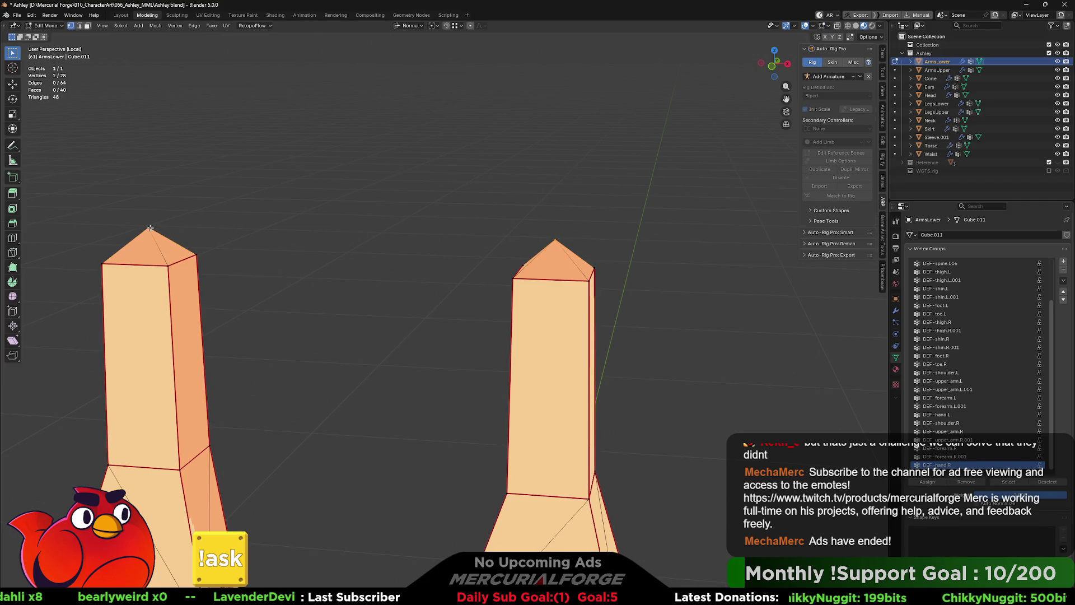
pyautogui.press('x')
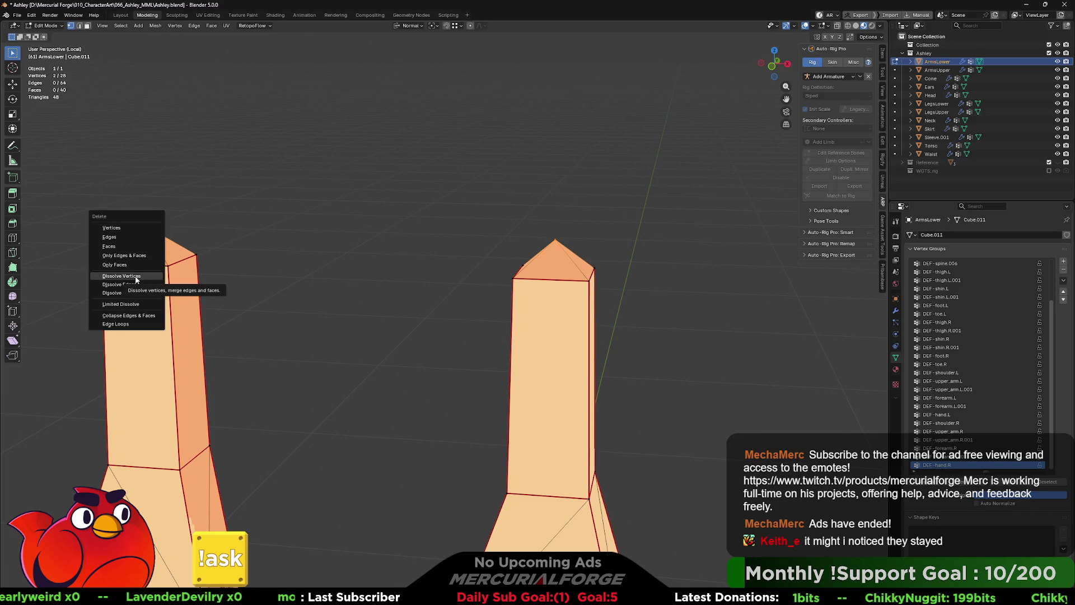
pyautogui.click(135, 278)
pyautogui.scroll(-3, 392, 278)
# Step: Inspect both arm pieces and select the horizontal edge loop at the joint, expanding the selection
pyautogui.moveTo(540, 409)
pyautogui.keyDown('shift'); pyautogui.mouseDown(button='middle')
pyautogui.moveTo(540, 292)
pyautogui.moveTo(387, 280)
pyautogui.moveTo(603, 275)
pyautogui.moveTo(585, 281)
pyautogui.mouseUp(button='middle'); pyautogui.keyUp('shift')
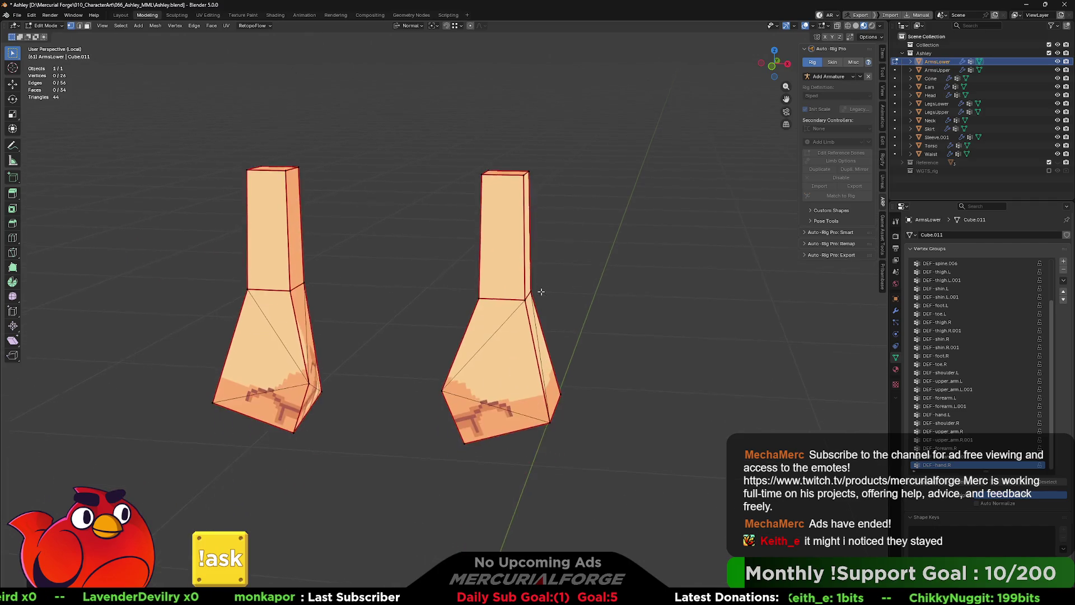
pyautogui.scroll(4, 541, 291)
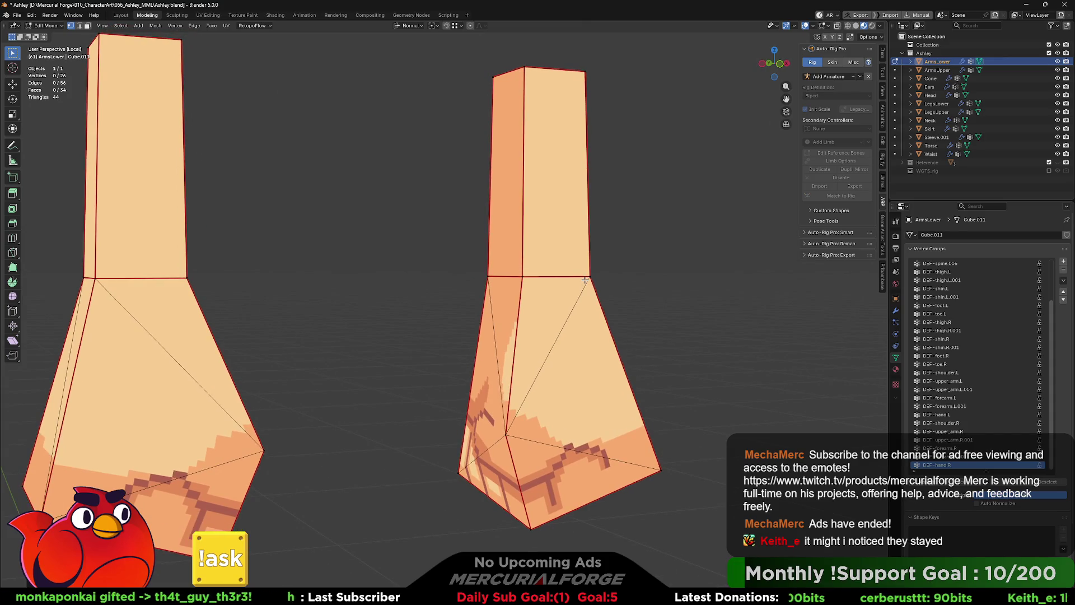
pyautogui.moveTo(566, 282)
pyautogui.mouseDown(button='middle')
pyautogui.moveTo(532, 288)
pyautogui.moveTo(562, 260)
pyautogui.moveTo(684, 263)
pyautogui.moveTo(511, 301)
pyautogui.moveTo(657, 290)
pyautogui.moveTo(453, 290)
pyautogui.mouseUp(button='middle')
pyautogui.scroll(-3, 511, 302)
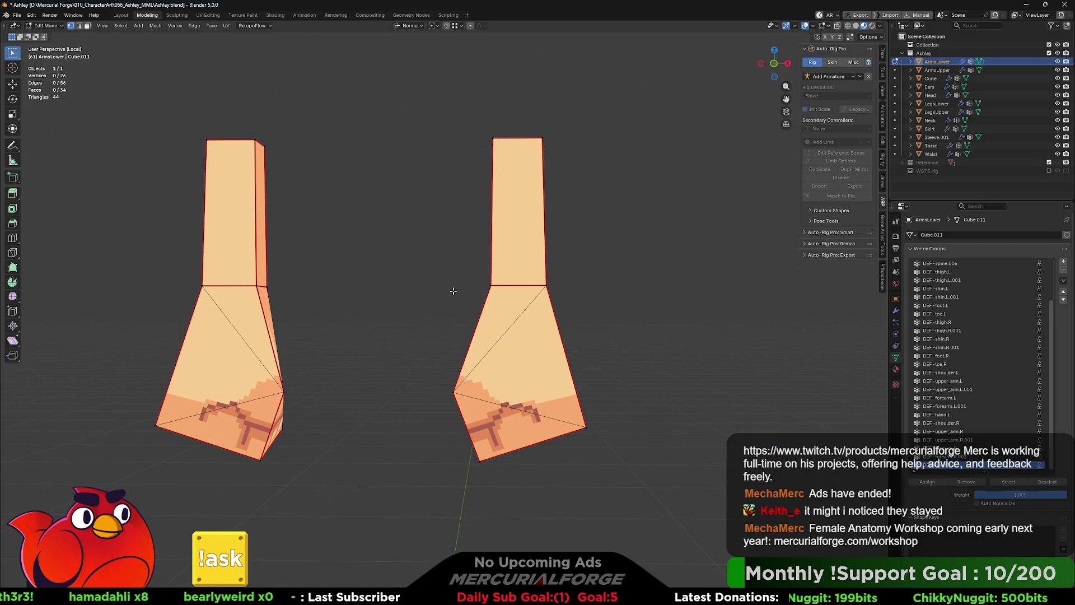
pyautogui.moveTo(455, 289); pyautogui.dragTo(745, 292, button='middle')
pyautogui.scroll(2, 468, 298)
pyautogui.scroll(3, 470, 300)
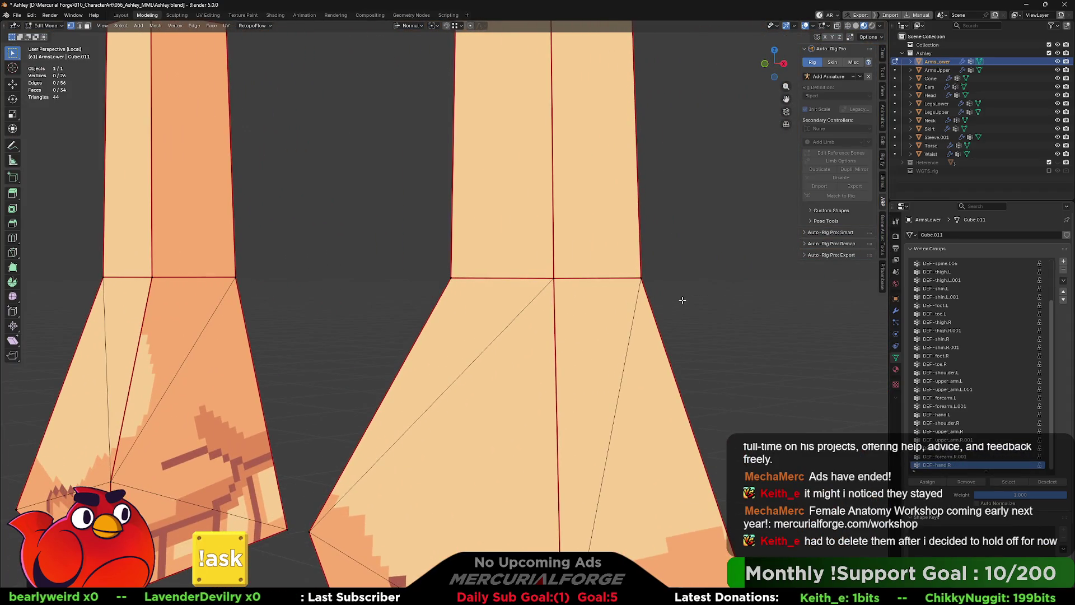
pyautogui.moveTo(626, 282)
pyautogui.keyDown('shift'); pyautogui.mouseDown(button='middle')
pyautogui.moveTo(606, 300)
pyautogui.moveTo(604, 233)
pyautogui.moveTo(623, 182)
pyautogui.mouseUp(button='middle'); pyautogui.keyUp('shift')
pyautogui.scroll(3, 607, 299)
pyautogui.scroll(2, 605, 298)
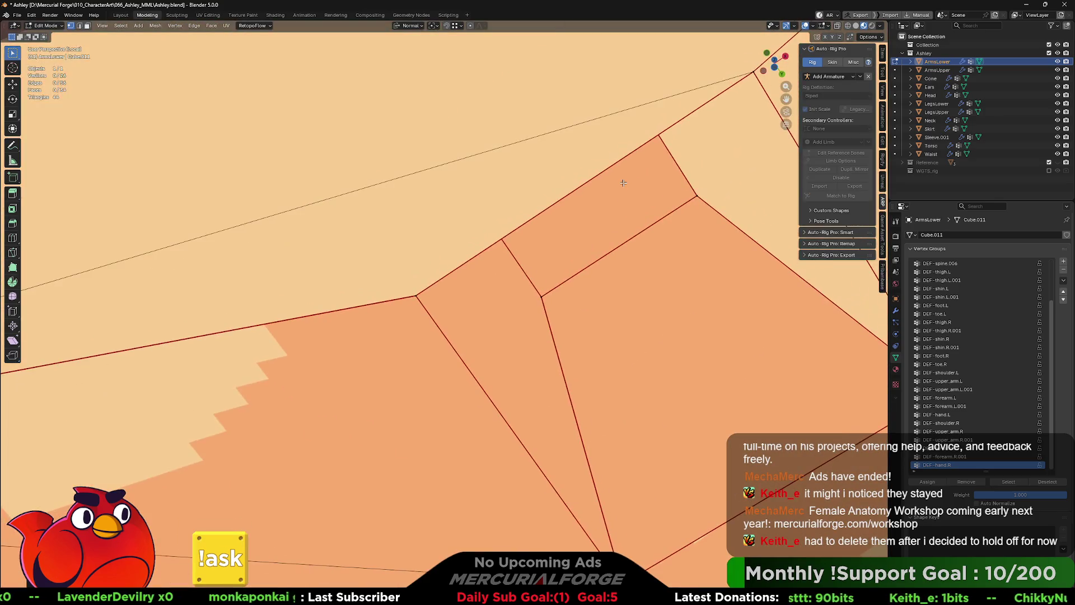
pyautogui.scroll(-3, 619, 240)
pyautogui.scroll(-1, 524, 247)
pyautogui.moveTo(505, 230); pyautogui.dragTo(529, 291, button='middle')
pyautogui.scroll(-3, 529, 291)
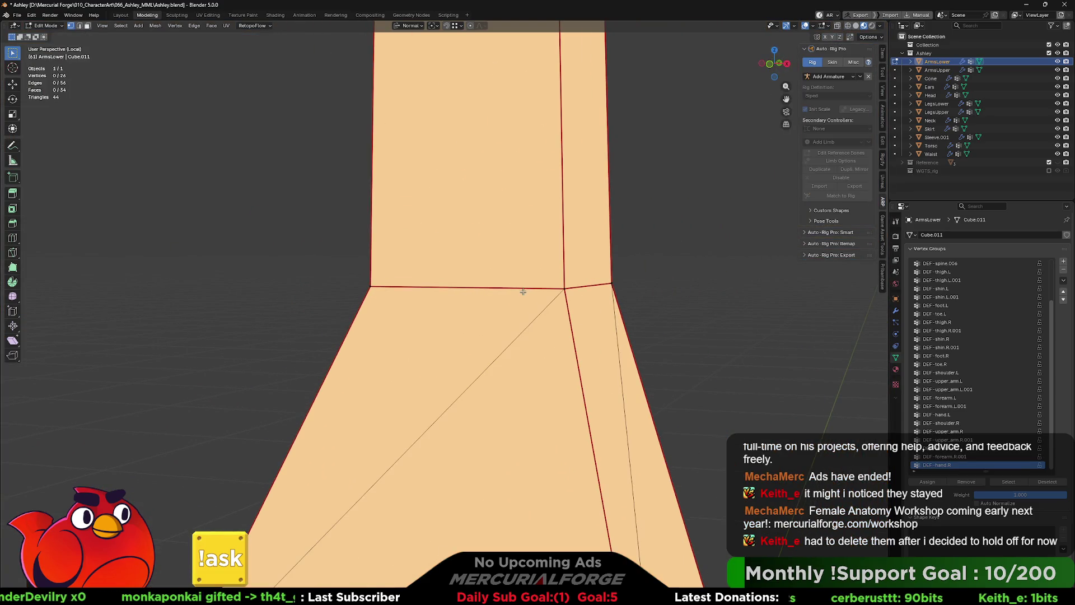
pyautogui.keyDown('alt'); pyautogui.click(483, 286); pyautogui.keyUp('alt')
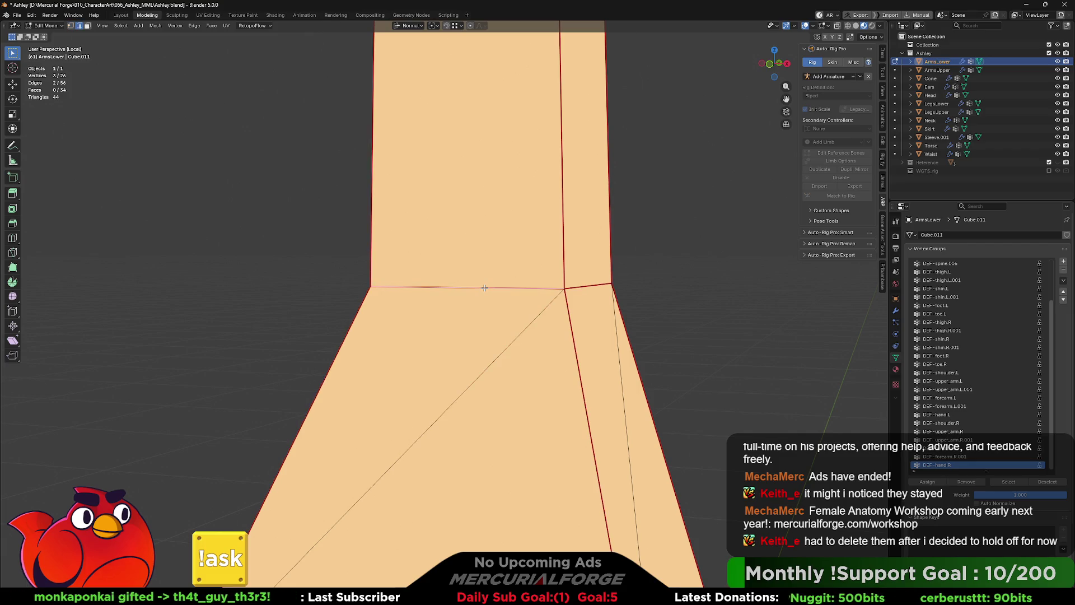
pyautogui.press('ctrl+KP_Add')
# Step: Check the edge operations menu, then grab-move the selected edge loop slightly
pyautogui.moveTo(486, 287)
pyautogui.mouseDown(button='middle')
pyautogui.moveTo(365, 292)
pyautogui.moveTo(389, 284)
pyautogui.moveTo(437, 298)
pyautogui.mouseUp(button='middle')
pyautogui.rightClick(437, 298)
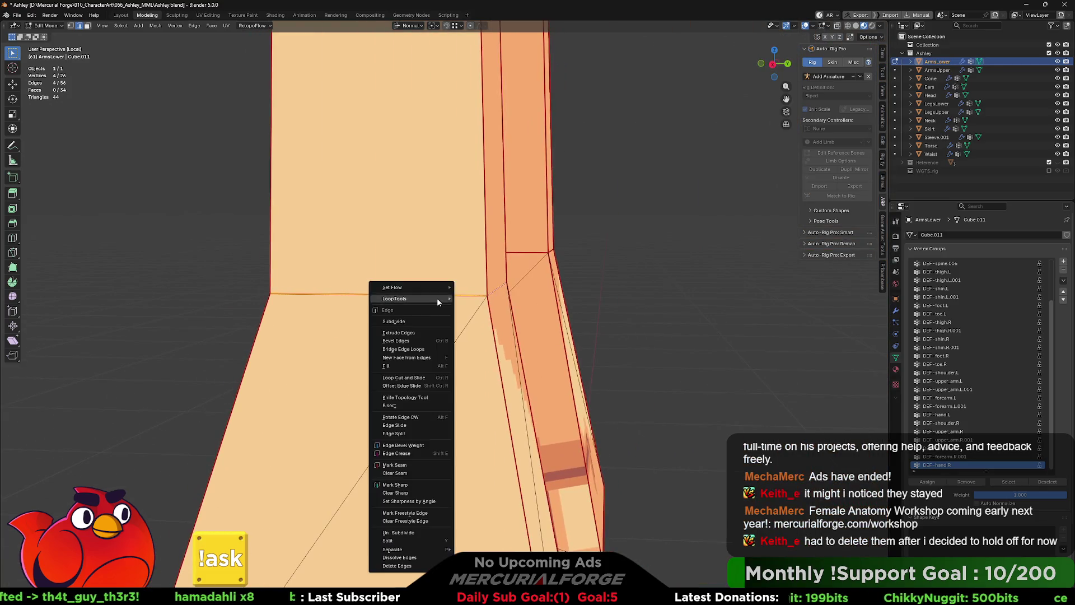
pyautogui.click(418, 538)
pyautogui.moveTo(422, 298); pyautogui.dragTo(478, 330, button='middle')
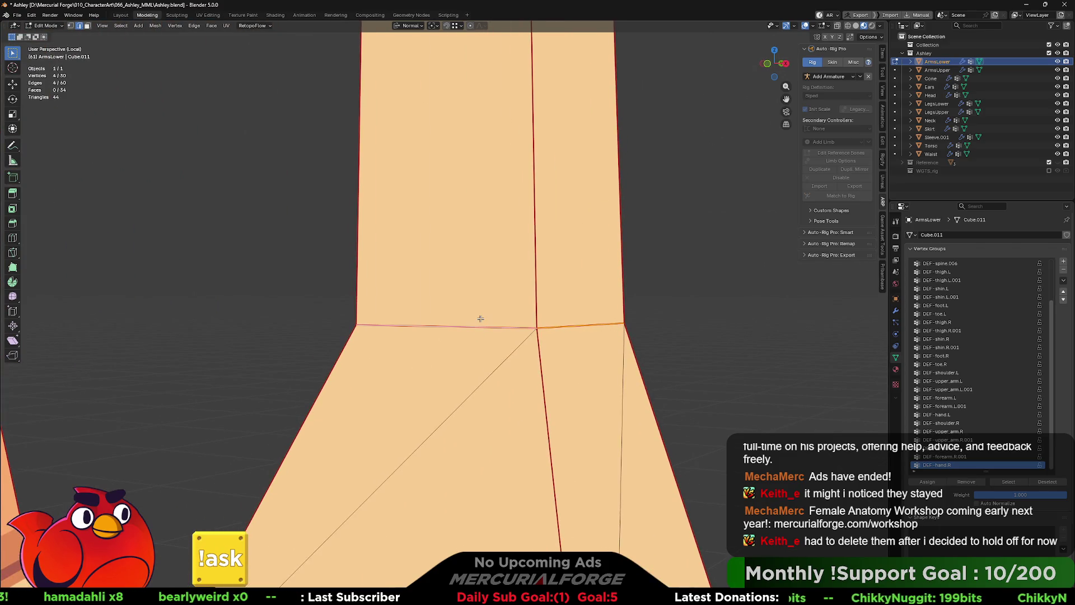
pyautogui.press('g')
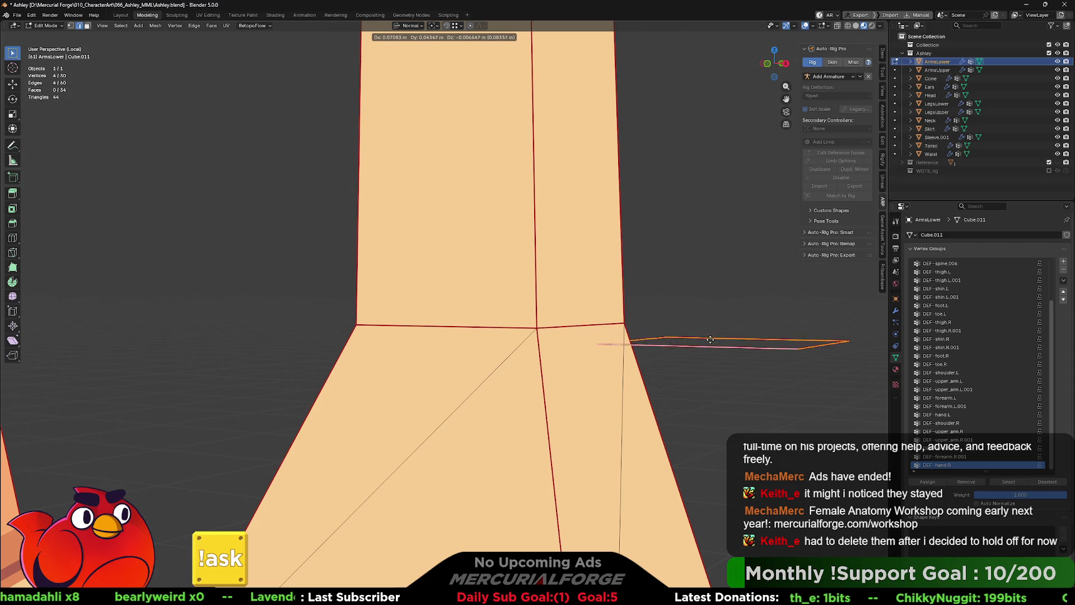
pyautogui.click(710, 339)
# Step: Select the left horizontal edge and look at the Merge options without applying any
pyautogui.moveTo(710, 339)
pyautogui.mouseDown(button='middle')
pyautogui.moveTo(606, 375)
pyautogui.moveTo(577, 365)
pyautogui.mouseUp(button='middle')
pyautogui.click(424, 370)
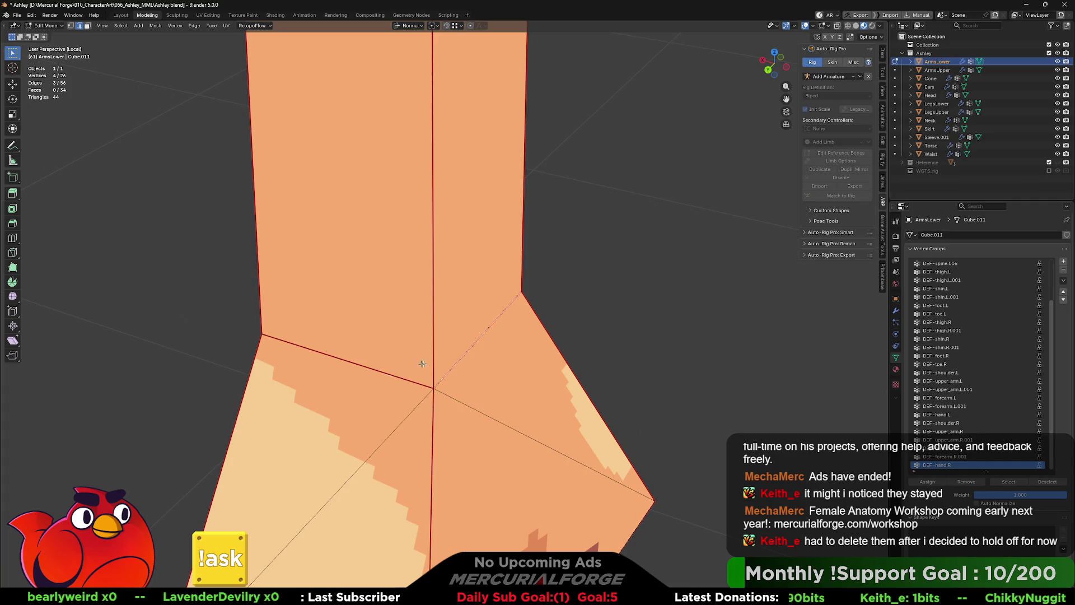
pyautogui.moveTo(415, 361); pyautogui.dragTo(495, 358, button='middle')
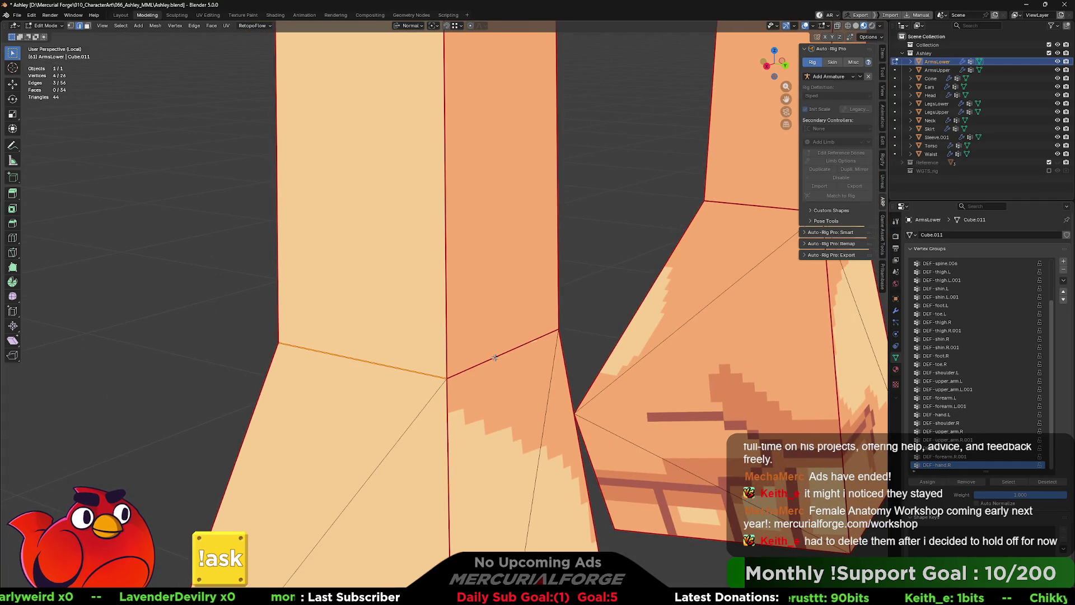
pyautogui.scroll(-2, 494, 358)
pyautogui.scroll(-2, 495, 358)
pyautogui.scroll(-1, 417, 243)
pyautogui.moveTo(444, 245)
pyautogui.mouseDown(button='middle')
pyautogui.moveTo(523, 235)
pyautogui.moveTo(501, 199)
pyautogui.mouseUp(button='middle')
pyautogui.scroll(-1, 472, 207)
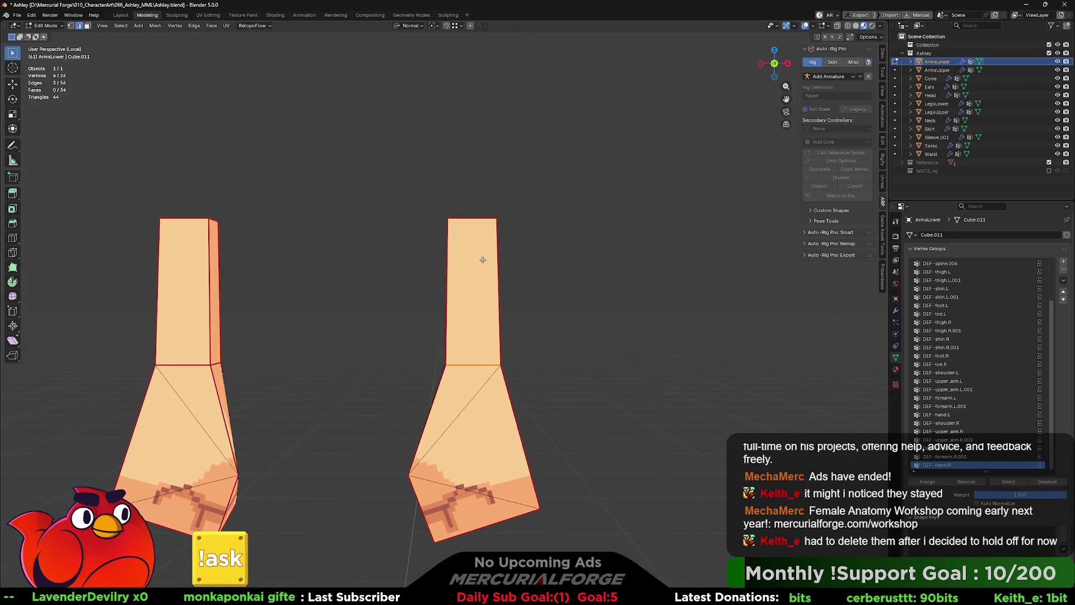
pyautogui.scroll(-2, 496, 227)
pyautogui.press('m')
pyautogui.press('Escape')
pyautogui.moveTo(502, 160)
pyautogui.mouseDown(button='middle')
pyautogui.moveTo(434, 268)
pyautogui.moveTo(492, 271)
pyautogui.mouseUp(button='middle')
pyautogui.press('m')
pyautogui.press('Escape')
pyautogui.moveTo(397, 329); pyautogui.dragTo(389, 319, button='middle')
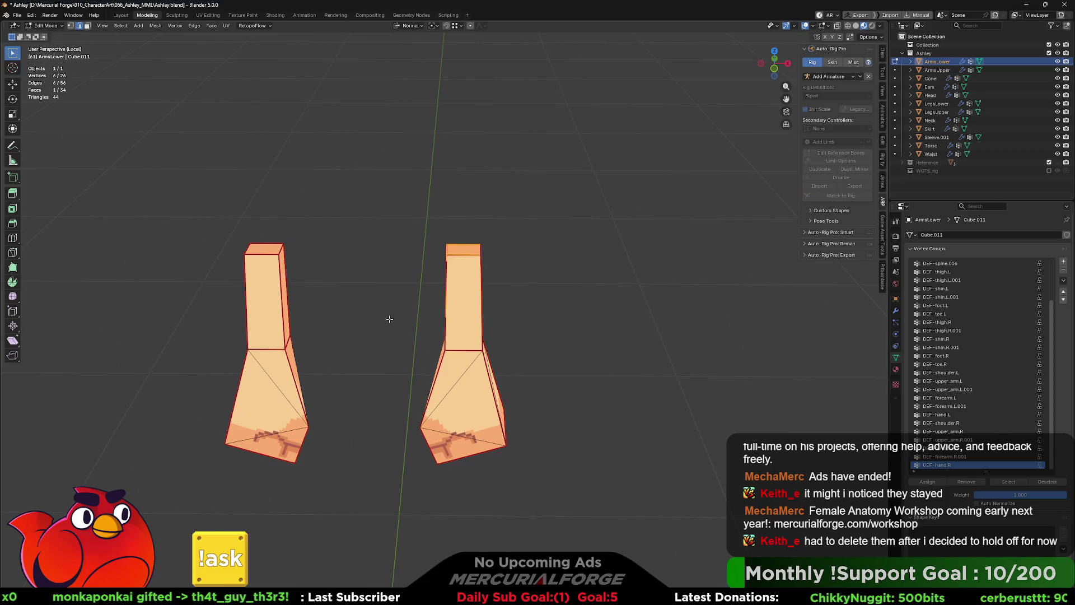
# Step: Box-select the upper block faces of both lower-arm meshes
pyautogui.keyDown('shift'); pyautogui.moveTo(518, 204); pyautogui.dragTo(396, 323); pyautogui.keyUp('shift')
pyautogui.keyDown('shift'); pyautogui.moveTo(320, 208); pyautogui.dragTo(201, 287); pyautogui.keyUp('shift')
pyautogui.moveTo(202, 288); pyautogui.dragTo(504, 277, button='middle')
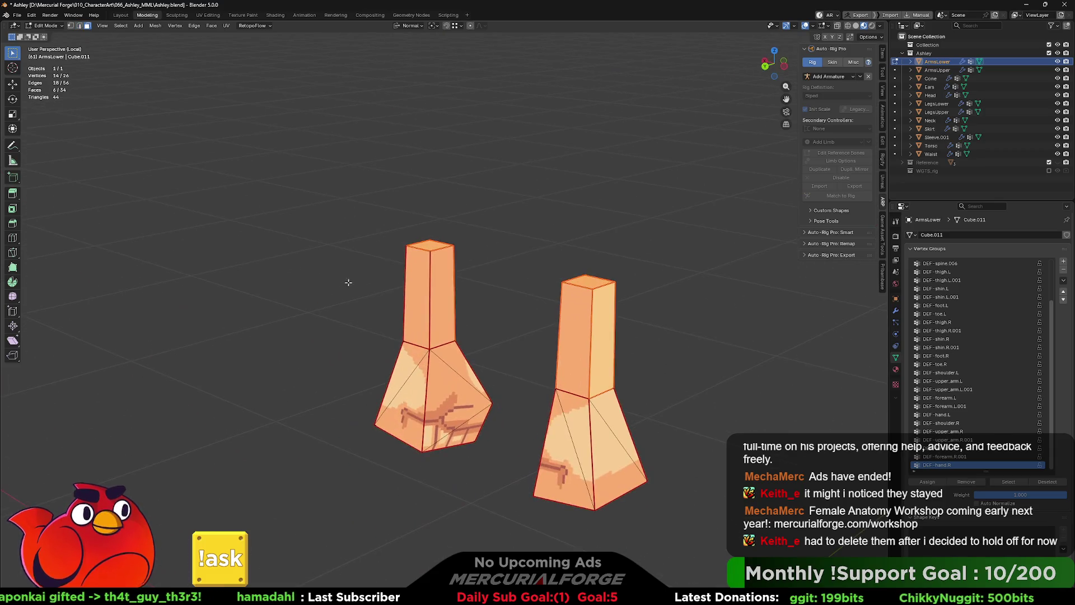
pyautogui.moveTo(626, 253)
pyautogui.keyDown('shift'); pyautogui.mouseDown()
pyautogui.moveTo(570, 328)
pyautogui.moveTo(513, 341)
pyautogui.mouseUp(); pyautogui.keyUp('shift')
pyautogui.moveTo(514, 341); pyautogui.dragTo(497, 317, button='middle')
pyautogui.keyDown('shift'); pyautogui.moveTo(502, 223); pyautogui.dragTo(430, 300); pyautogui.keyUp('shift')
pyautogui.moveTo(430, 300); pyautogui.dragTo(626, 301, button='middle')
pyautogui.scroll(1, 627, 301)
pyautogui.scroll(1, 555, 305)
# Step: Separate the selected blocks by Selection into ArmsLower.001 and inspect it alone in Local View
pyautogui.press('p')
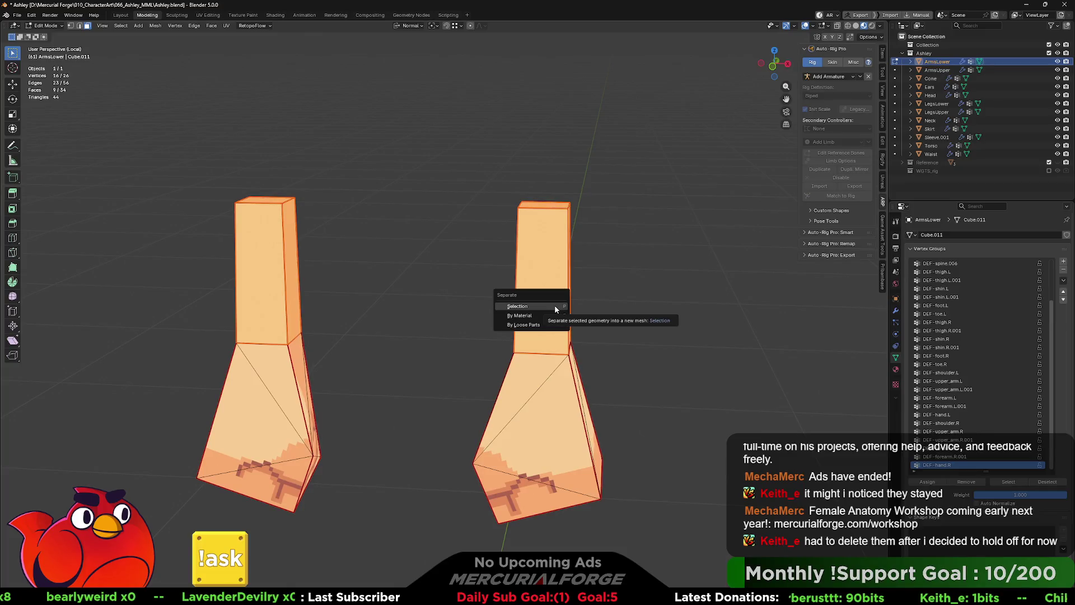
pyautogui.click(554, 304)
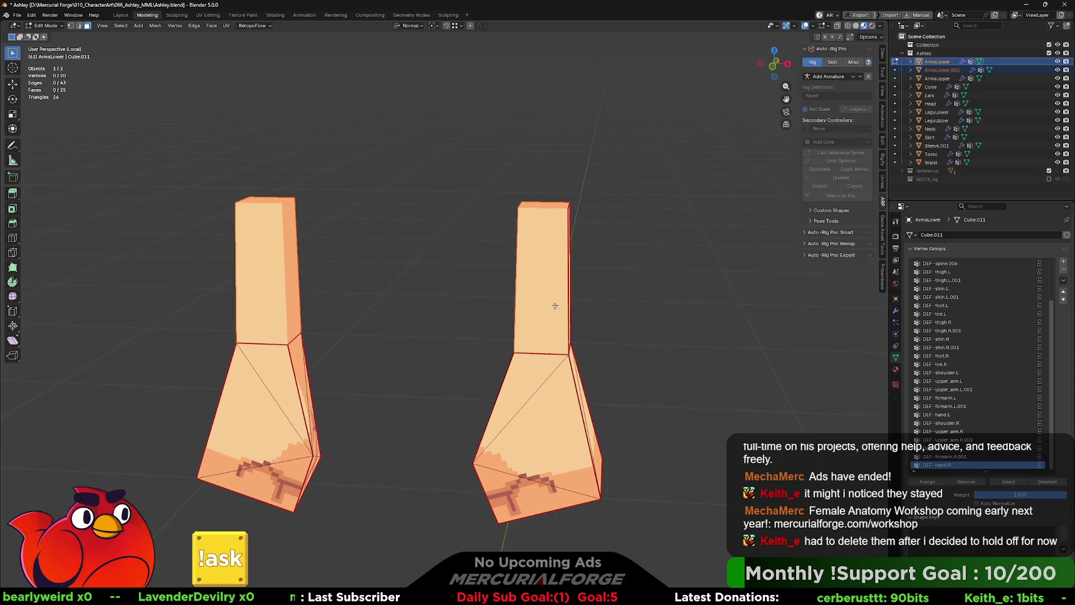
pyautogui.press('Tab')
pyautogui.click(544, 289)
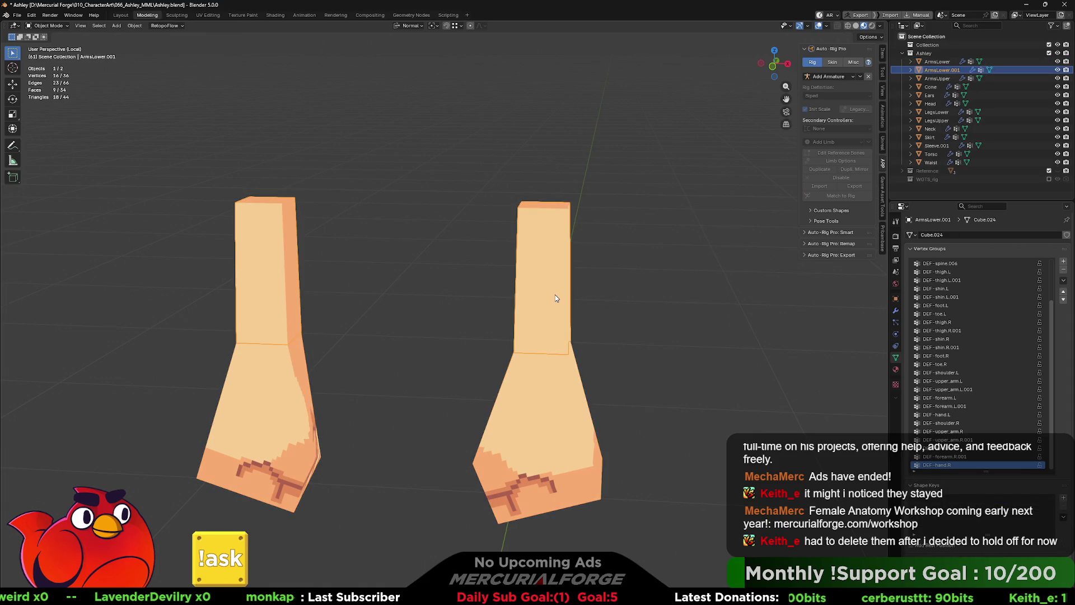
pyautogui.press('KP_Divide')
pyautogui.press('KP_Divide')
pyautogui.moveTo(541, 312); pyautogui.dragTo(622, 314, button='middle')
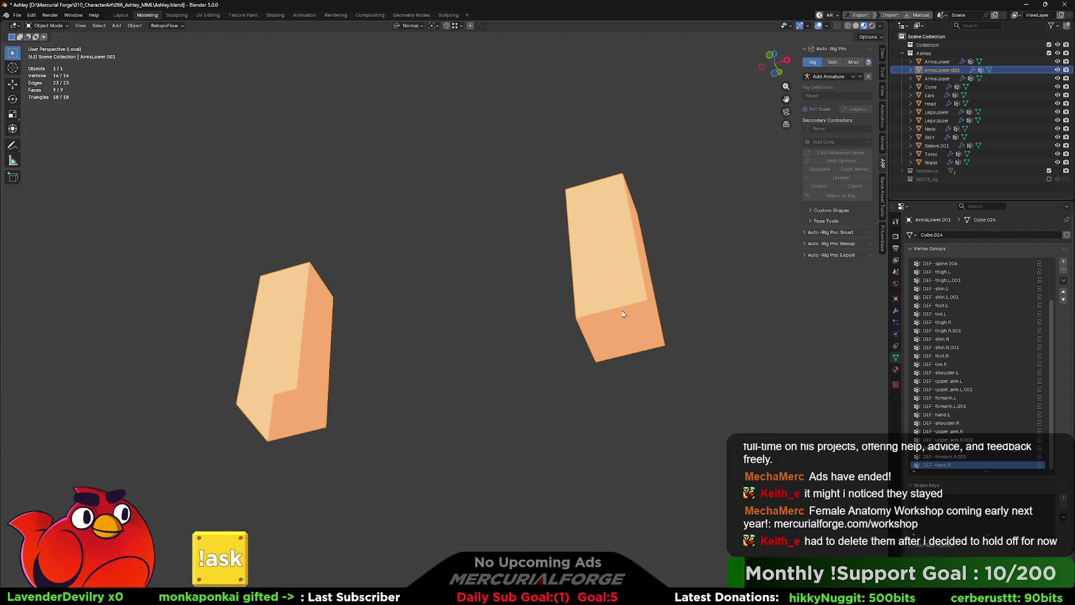
pyautogui.moveTo(602, 312)
pyautogui.mouseDown(button='middle')
pyautogui.moveTo(446, 327)
pyautogui.moveTo(462, 311)
pyautogui.mouseUp(button='middle')
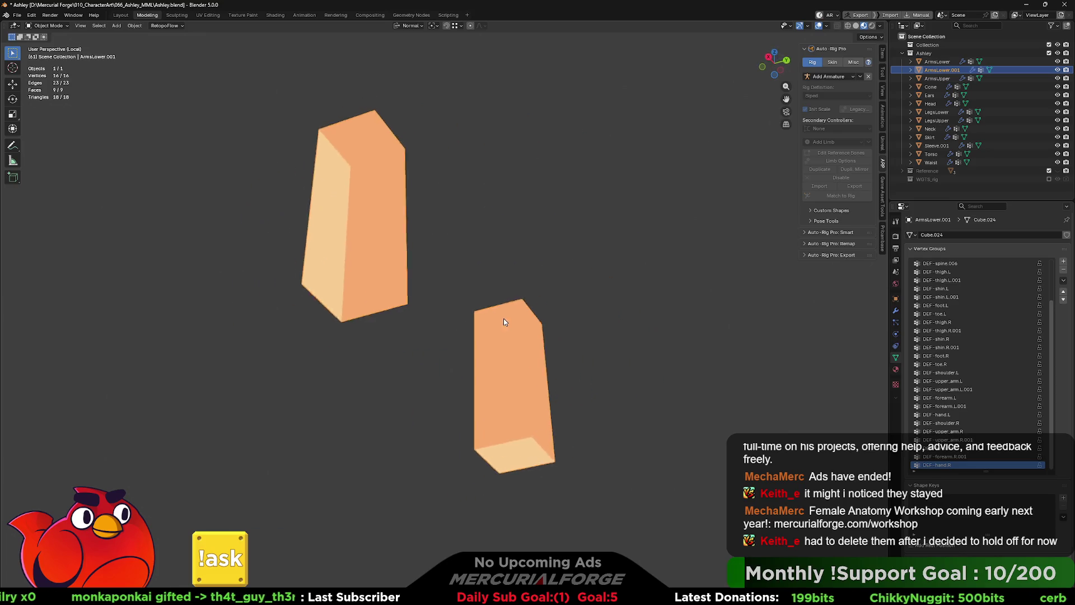
pyautogui.press('KP_Divide')
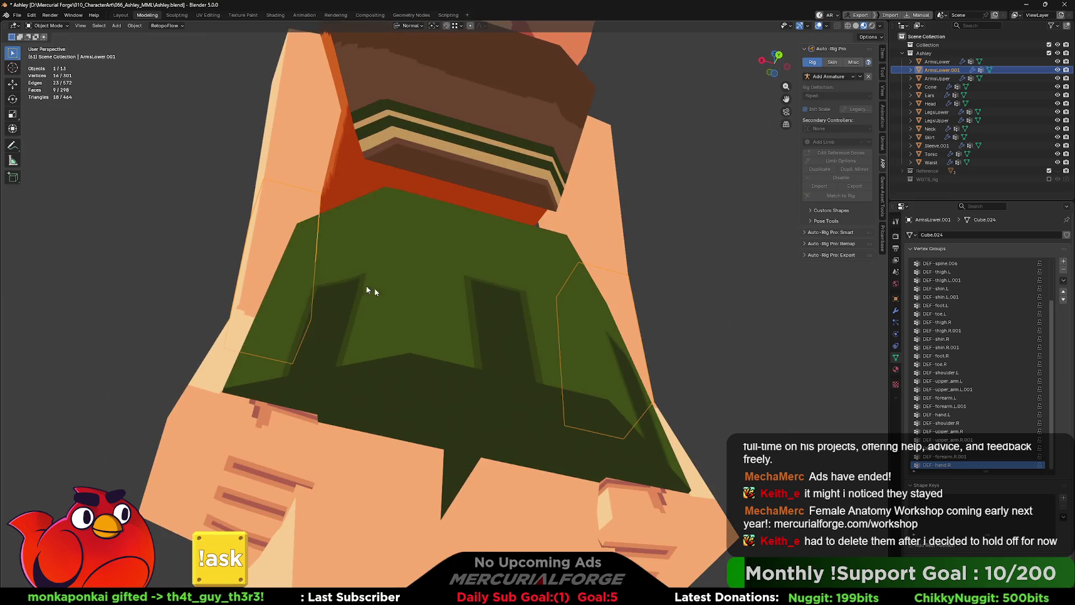
# Step: Back in ArmsLower's Edit Mode, undo the split and add one more face to the selection
pyautogui.click(286, 230)
pyautogui.press('Tab')
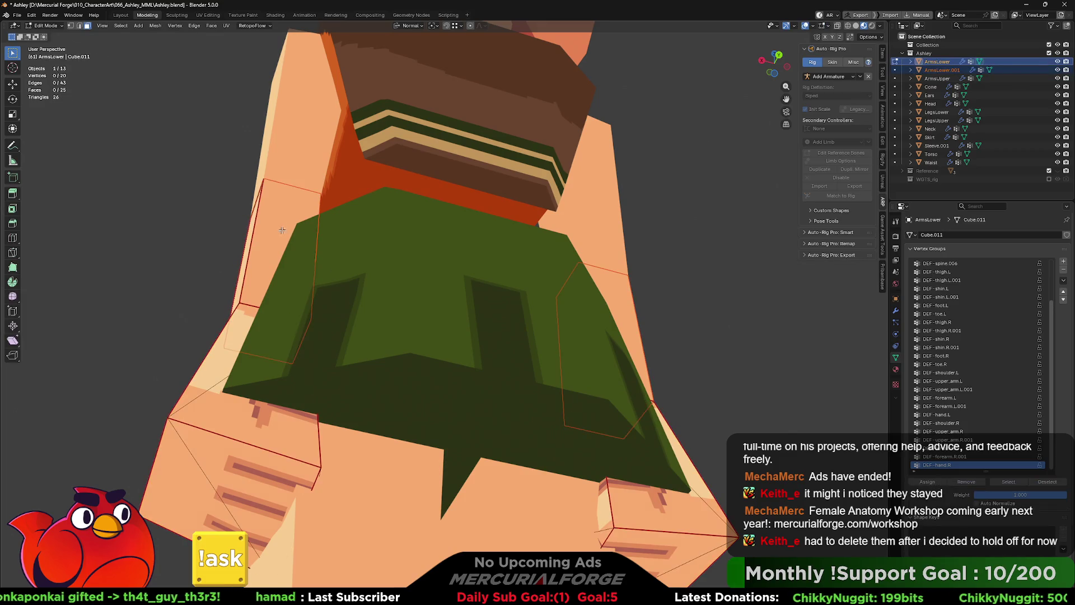
pyautogui.press('ctrl+KP_7')
pyautogui.moveTo(392, 238); pyautogui.dragTo(555, 287, button='middle')
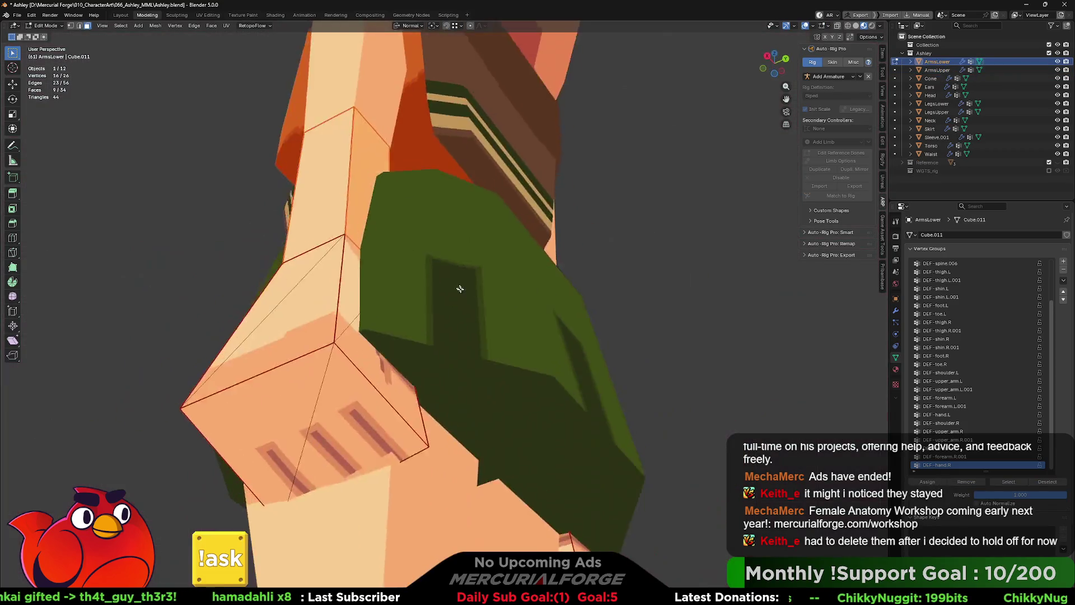
pyautogui.keyDown('shift'); pyautogui.click(565, 295); pyautogui.keyUp('shift')
pyautogui.moveTo(565, 295)
pyautogui.mouseDown(button='middle')
pyautogui.moveTo(873, 305)
pyautogui.moveTo(3, 324)
pyautogui.mouseUp(button='middle')
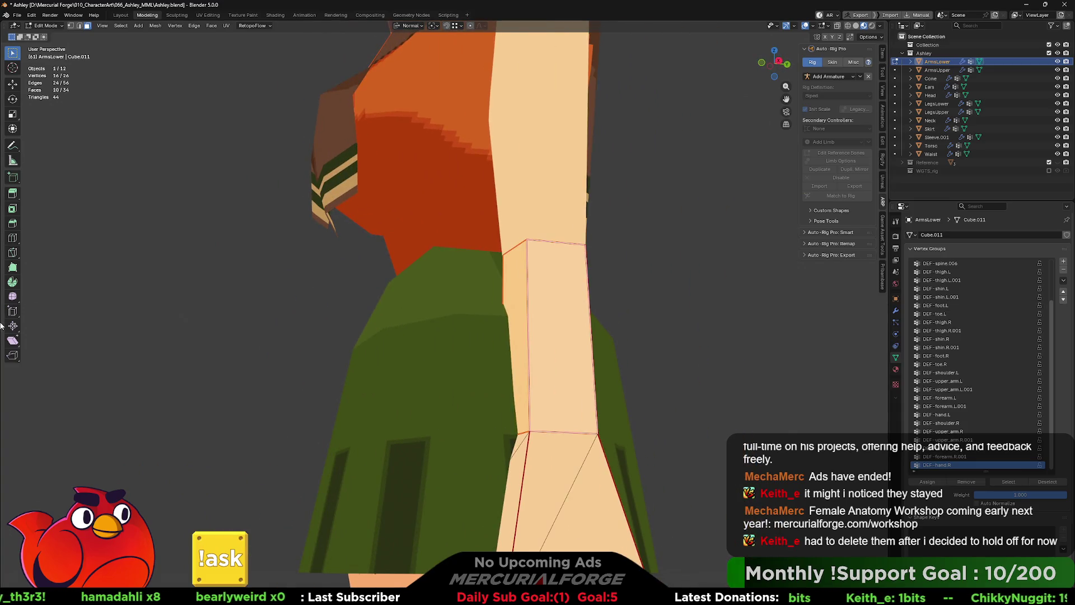
# Step: Separate the selection again into ArmsLower.001 and isolate it in Local View
pyautogui.press('p')
pyautogui.click(299, 282)
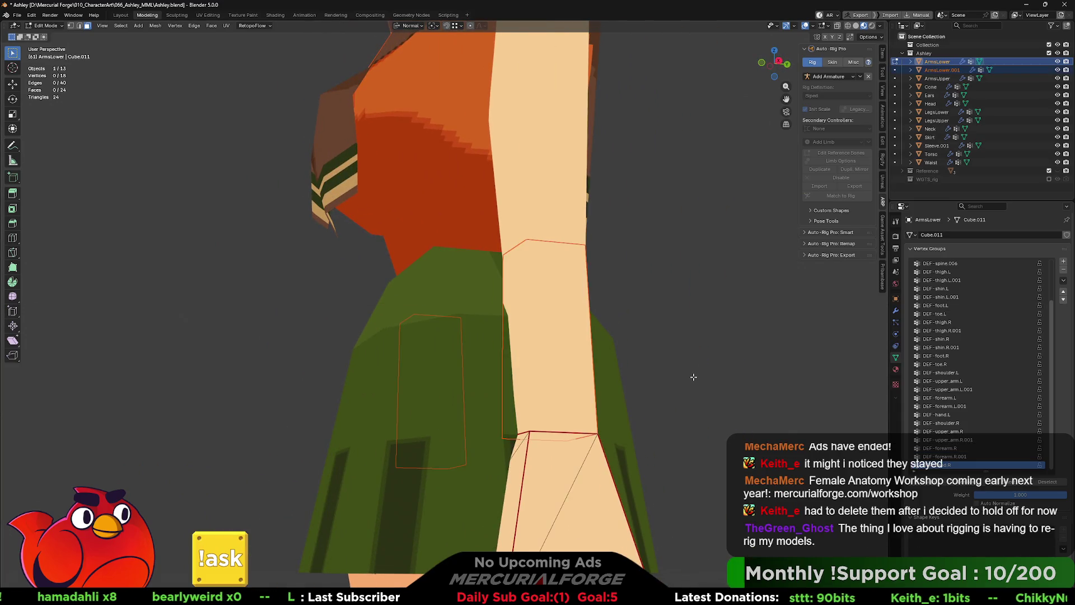
pyautogui.press('Tab')
pyautogui.click(574, 356)
pyautogui.press('KP_Divide')
pyautogui.press('KP_Divide')
pyautogui.press('KP_Divide')
pyautogui.scroll(2, 541, 345)
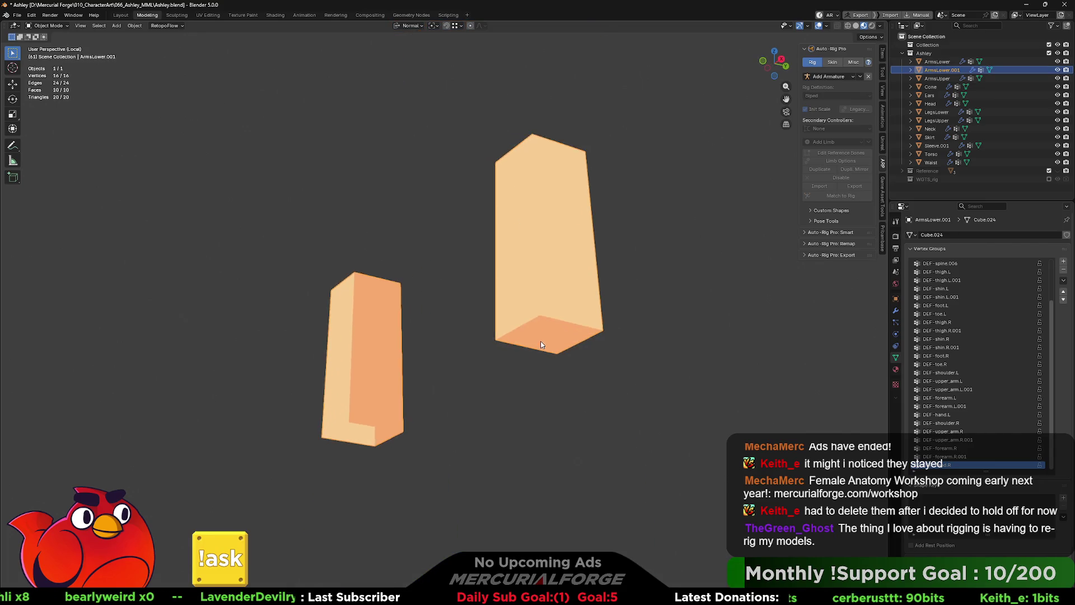
# Step: Fill the open bottoms of both ArmsLower.001 boxes with faces
pyautogui.moveTo(541, 344); pyautogui.dragTo(561, 323, button='middle')
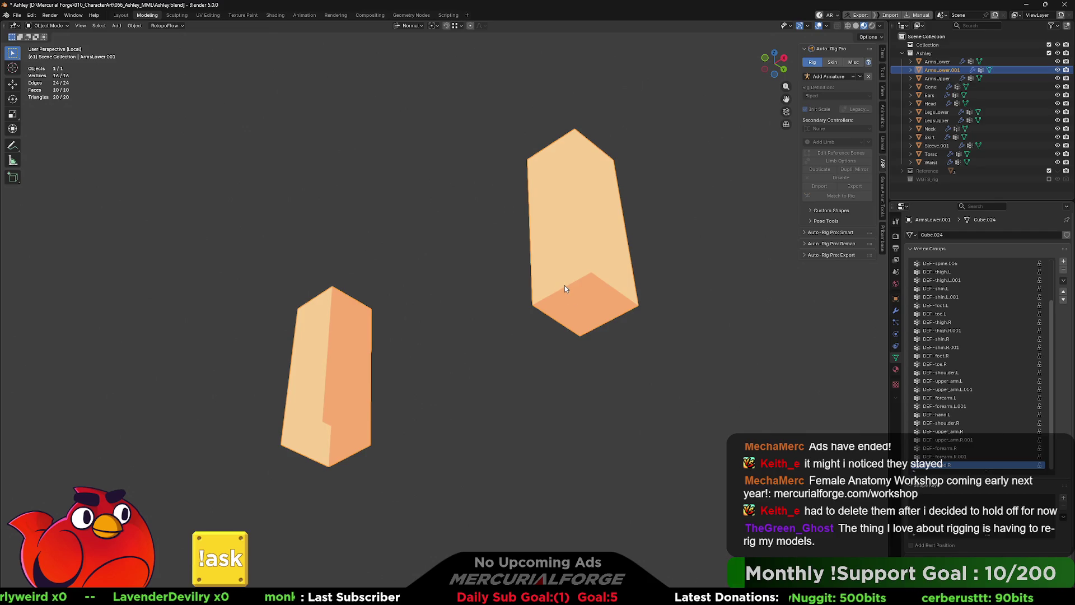
pyautogui.press('Tab')
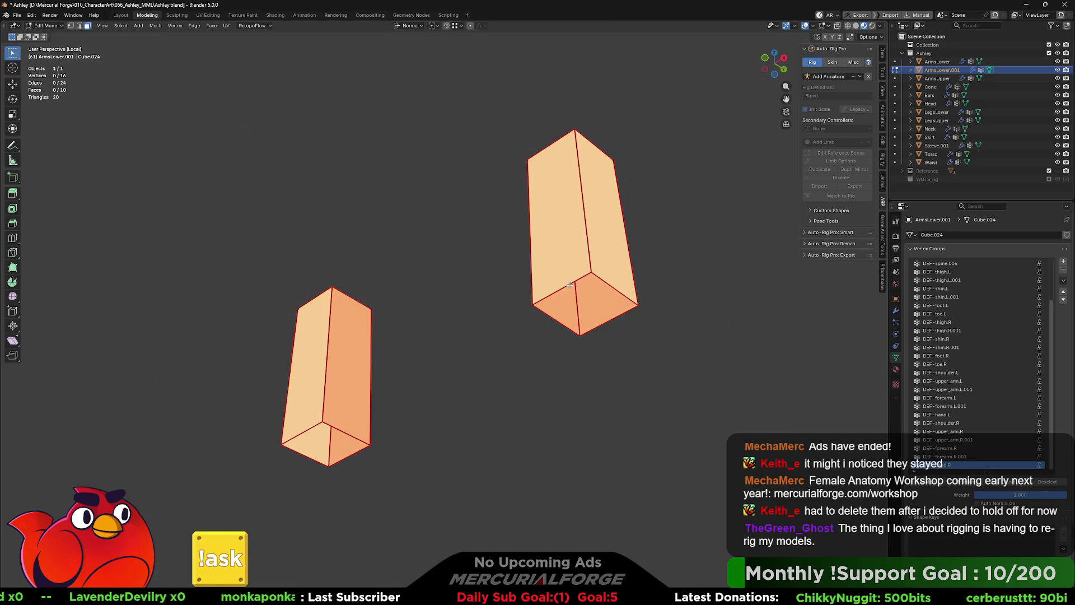
pyautogui.hotkey('ctrl', 'z')
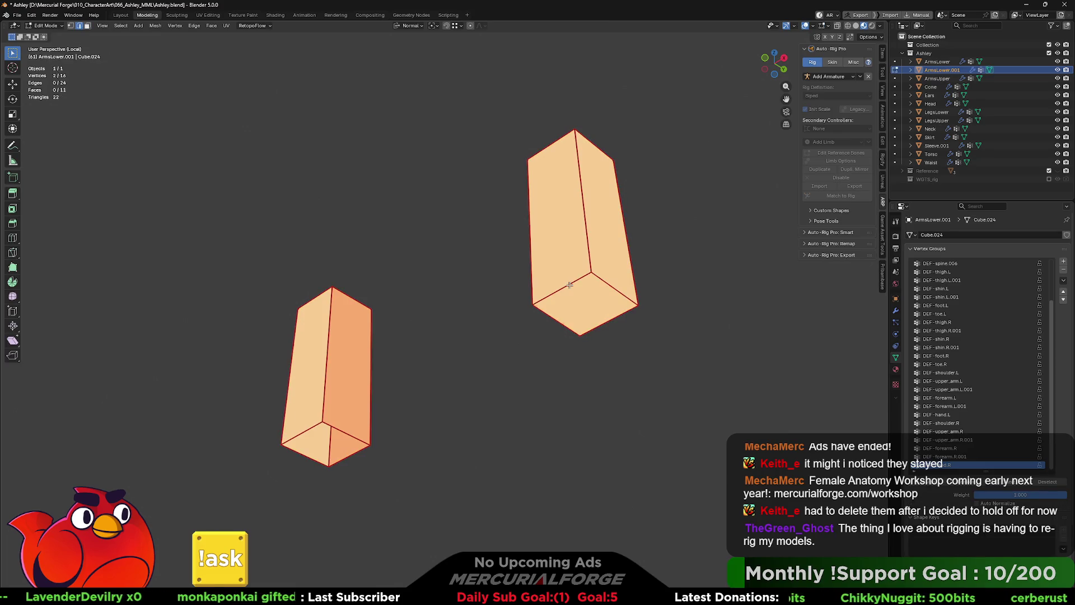
pyautogui.hotkey('ctrl', 'z')
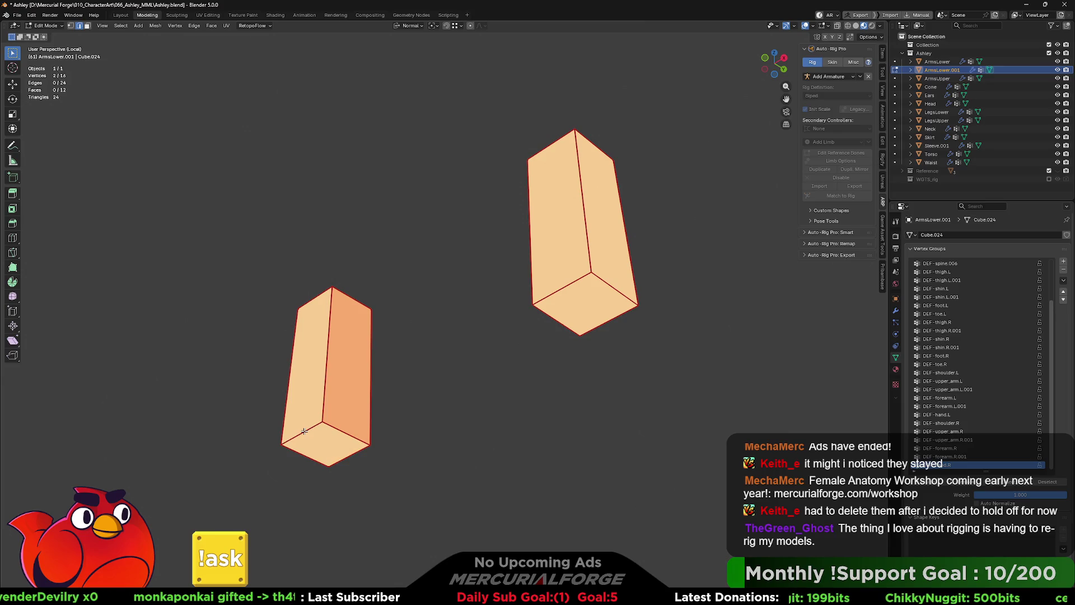
pyautogui.press('Tab')
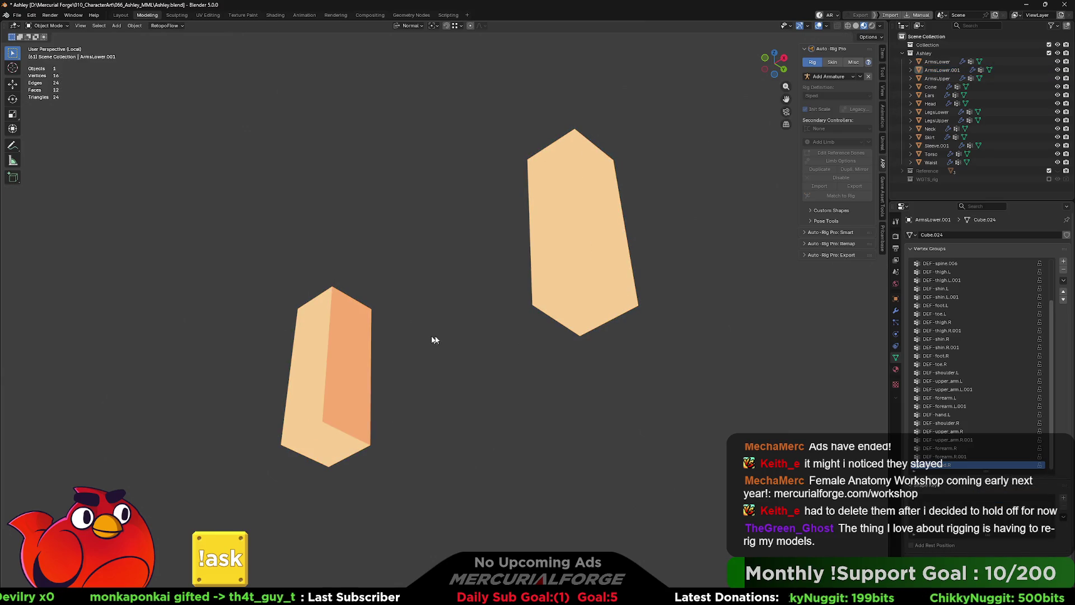
# Step: Switch to the ArmsLower mesh in Local View and fill its open top with a face
pyautogui.moveTo(490, 321)
pyautogui.mouseDown(button='middle')
pyautogui.moveTo(512, 366)
pyautogui.moveTo(544, 318)
pyautogui.mouseUp(button='middle')
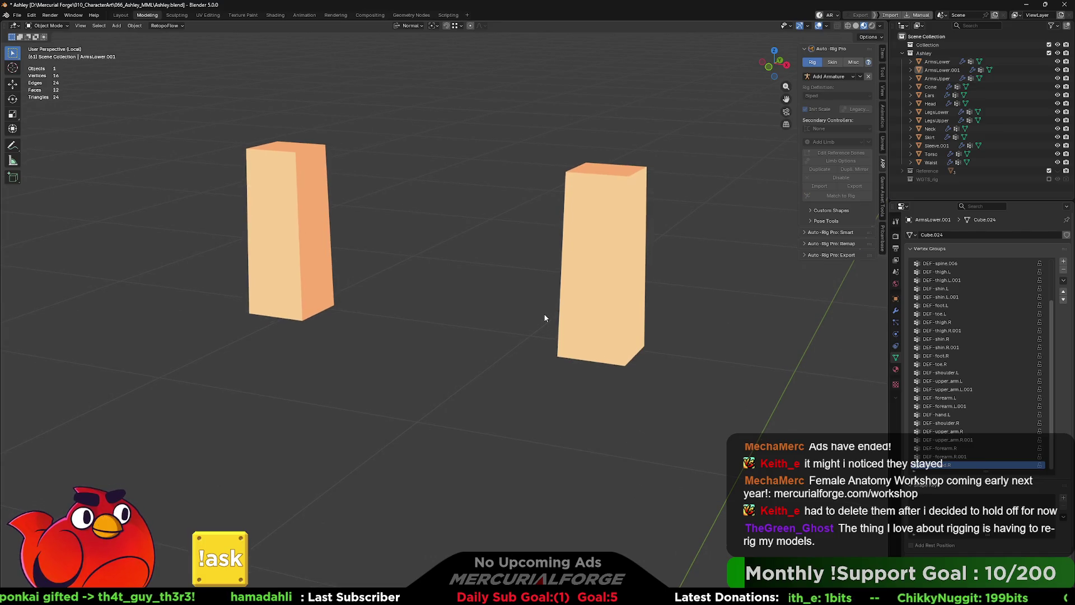
pyautogui.click(590, 325)
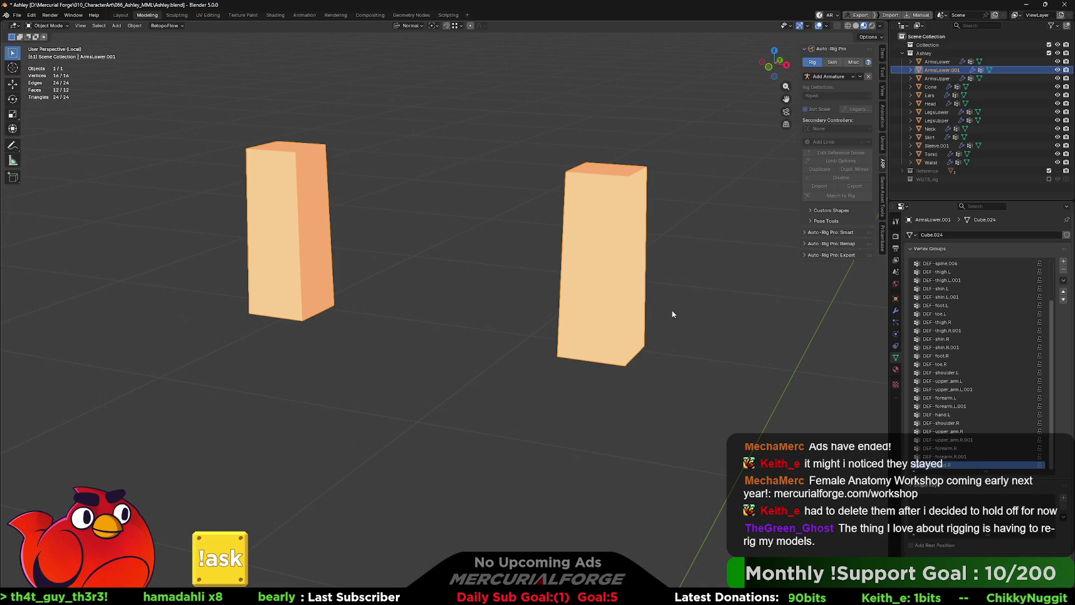
pyautogui.press('KP_Divide')
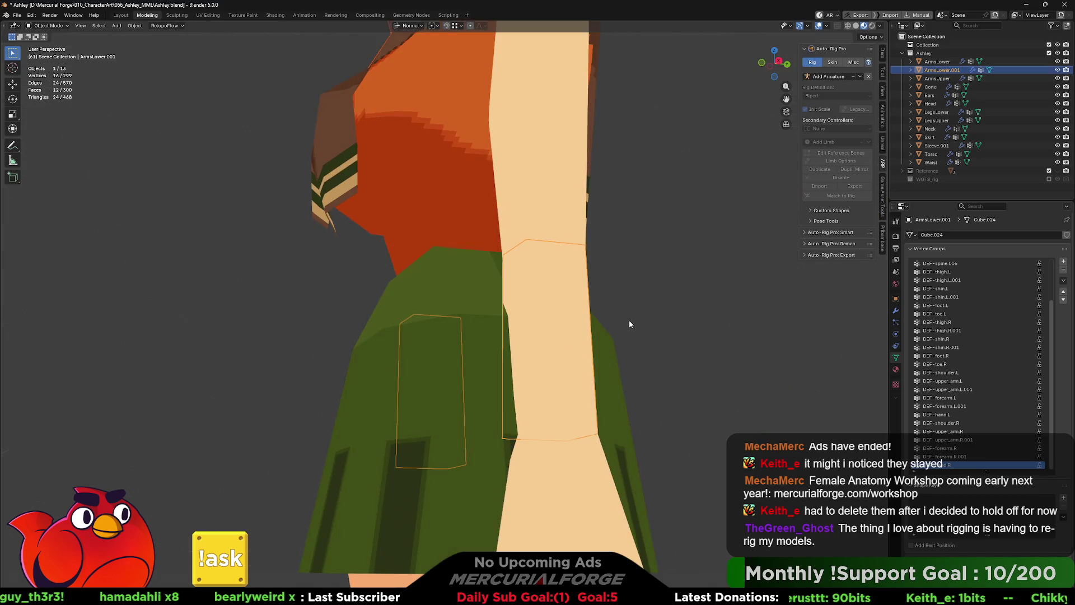
pyautogui.click(608, 463)
pyautogui.press('KP_Divide')
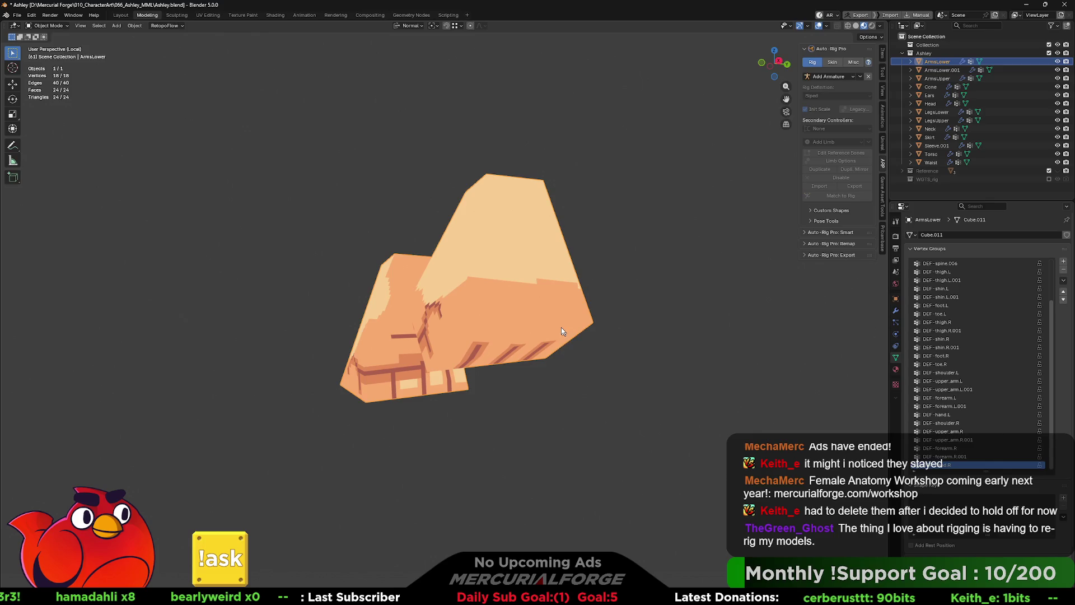
pyautogui.moveTo(538, 303)
pyautogui.mouseDown(button='middle')
pyautogui.moveTo(547, 353)
pyautogui.moveTo(568, 353)
pyautogui.moveTo(570, 381)
pyautogui.moveTo(575, 362)
pyautogui.mouseUp(button='middle')
pyautogui.press('Tab')
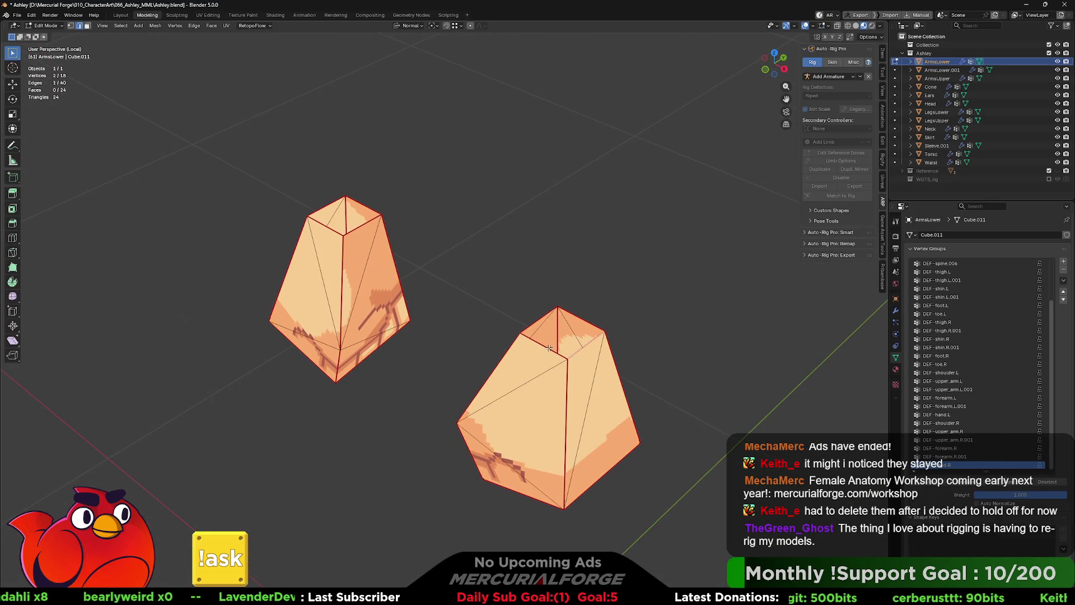
pyautogui.press('f')
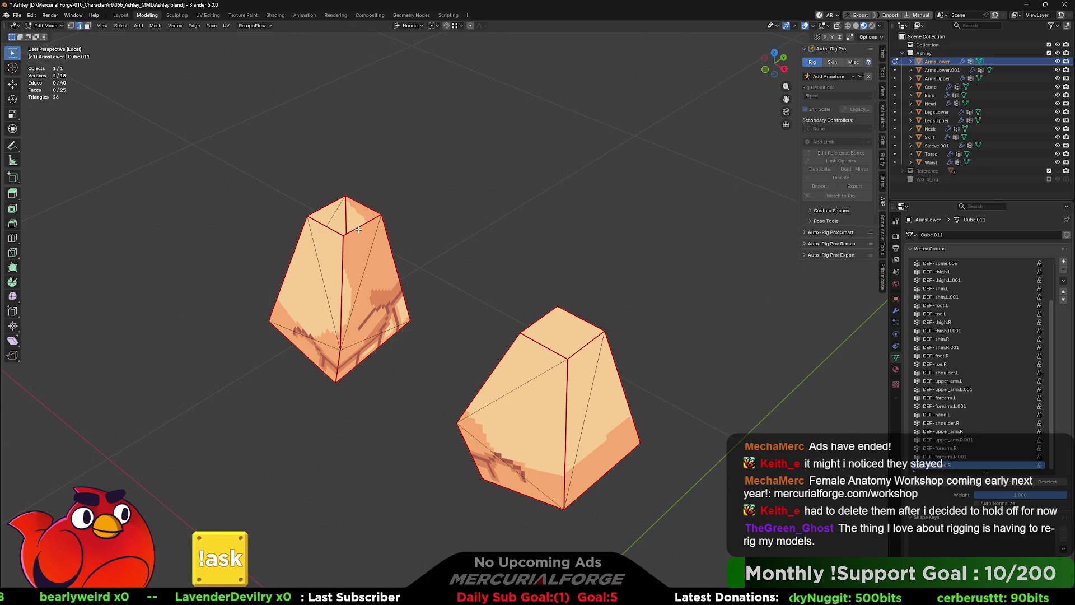
pyautogui.press('Tab')
# Step: Return to the full character seen from behind and select the lower-arm objects in the Outliner
pyautogui.moveTo(456, 224)
pyautogui.mouseDown(button='middle')
pyautogui.moveTo(622, 260)
pyautogui.moveTo(724, 262)
pyautogui.mouseUp(button='middle')
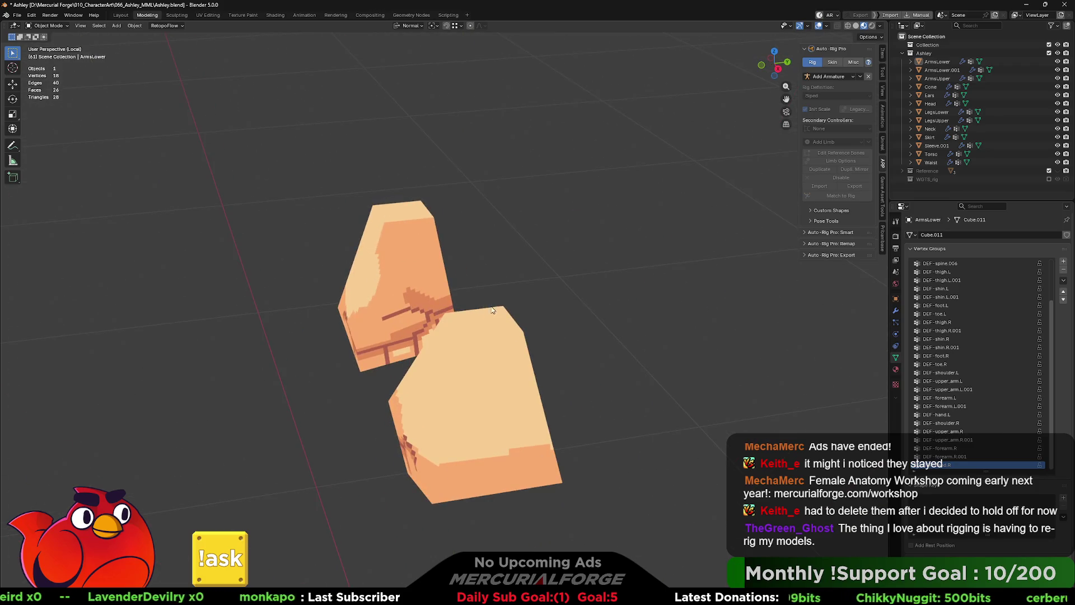
pyautogui.moveTo(493, 311); pyautogui.dragTo(568, 294, button='middle')
pyautogui.press('KP_Divide')
pyautogui.moveTo(552, 373)
pyautogui.mouseDown(button='middle')
pyautogui.moveTo(621, 402)
pyautogui.moveTo(552, 360)
pyautogui.moveTo(579, 366)
pyautogui.mouseUp(button='middle')
pyautogui.scroll(-2, 621, 402)
pyautogui.click(552, 360)
pyautogui.click(934, 70)
pyautogui.doubleClick(936, 62)
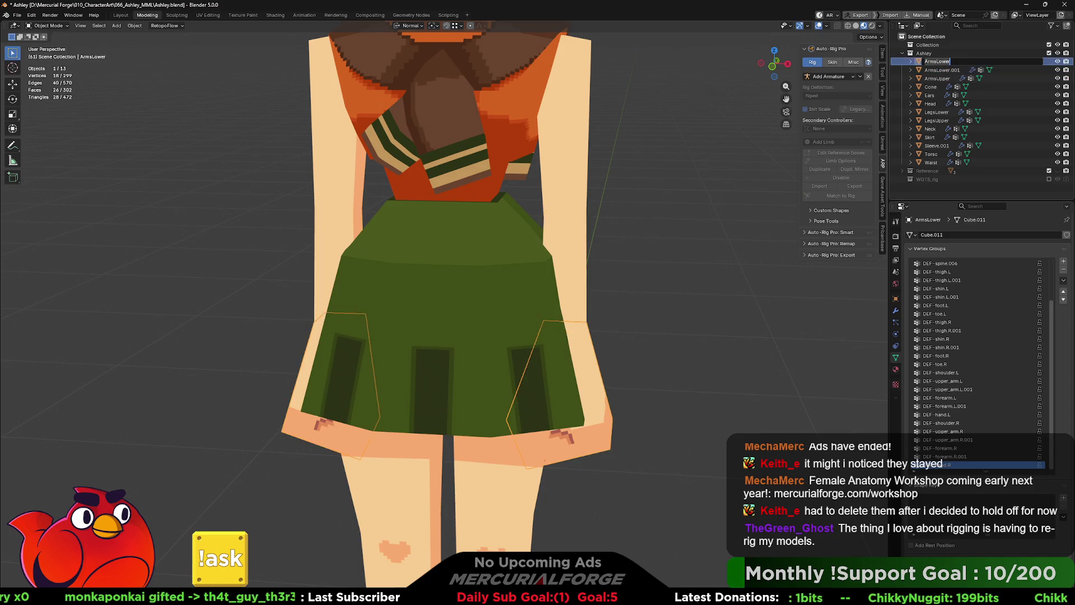
pyautogui.write('Hand')
# Step: Rename the hand object to Hands and ArmsLower.001 to ArmsLower in the Outliner
pyautogui.press('Return')
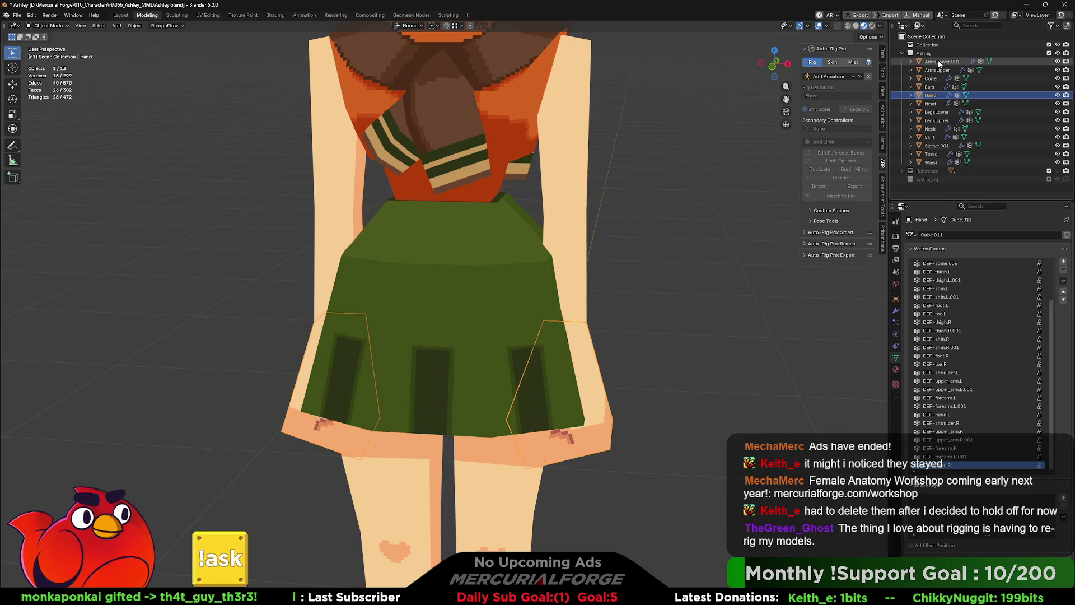
pyautogui.doubleClick(931, 95)
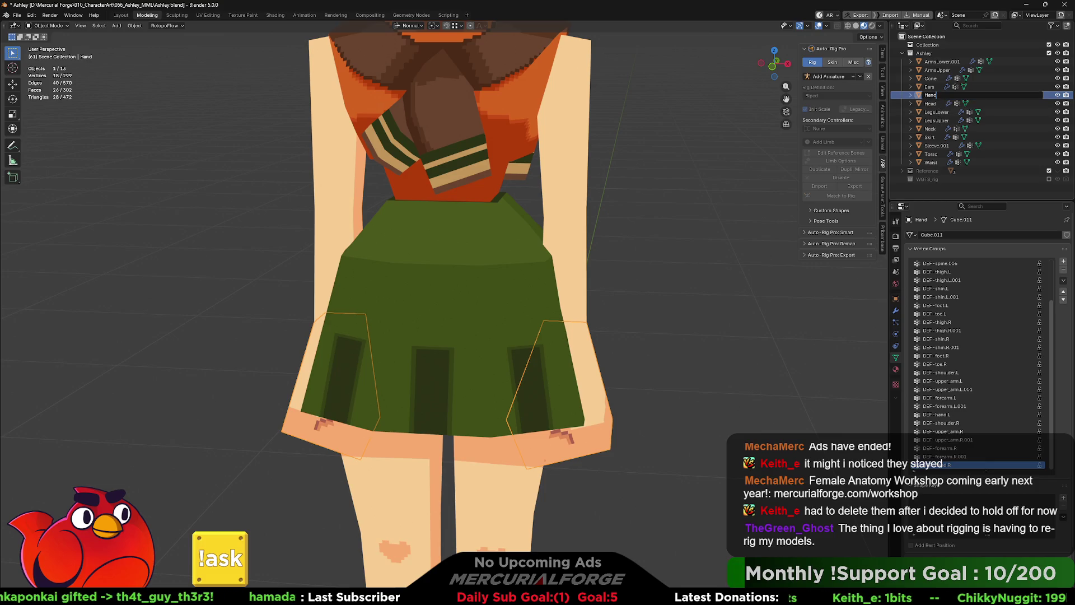
pyautogui.press('Return')
pyautogui.doubleClick(939, 61)
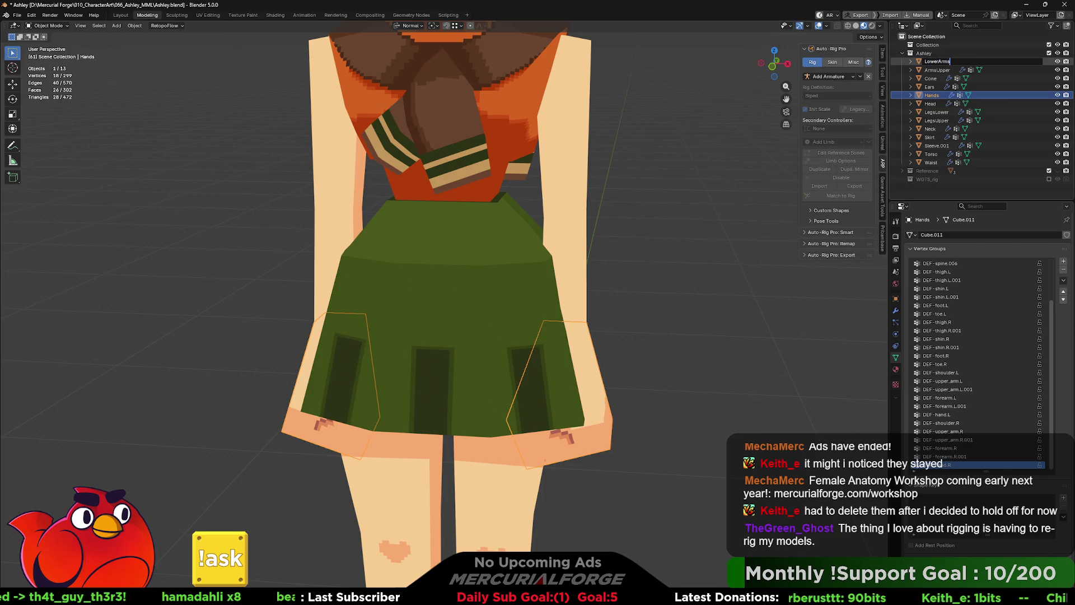
pyautogui.press('BackSpace')
pyautogui.press('BackSpace')
pyautogui.press('BackSpace')
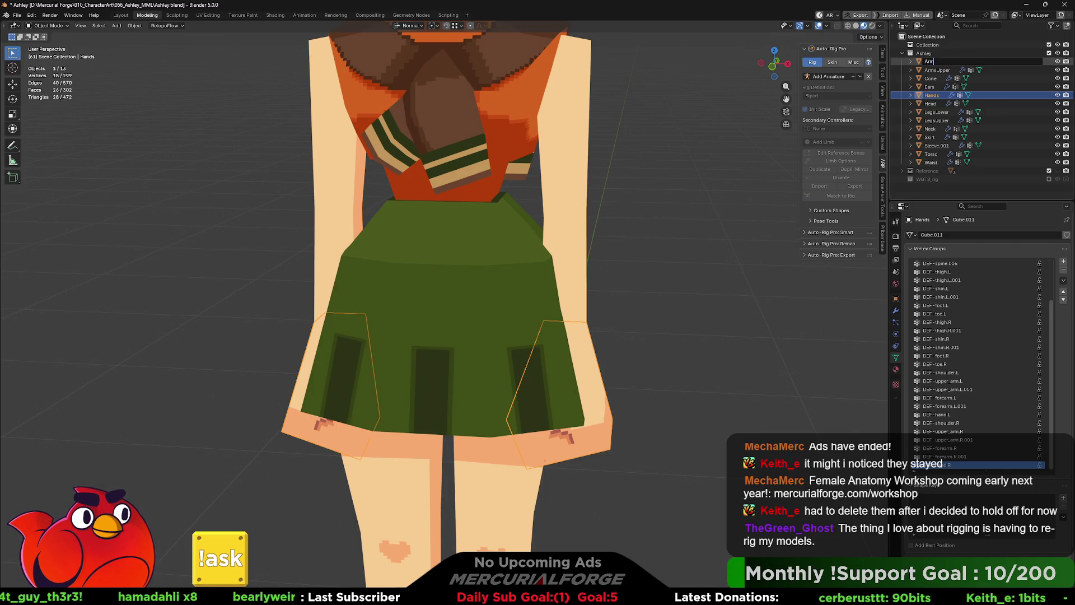
pyautogui.press('Return')
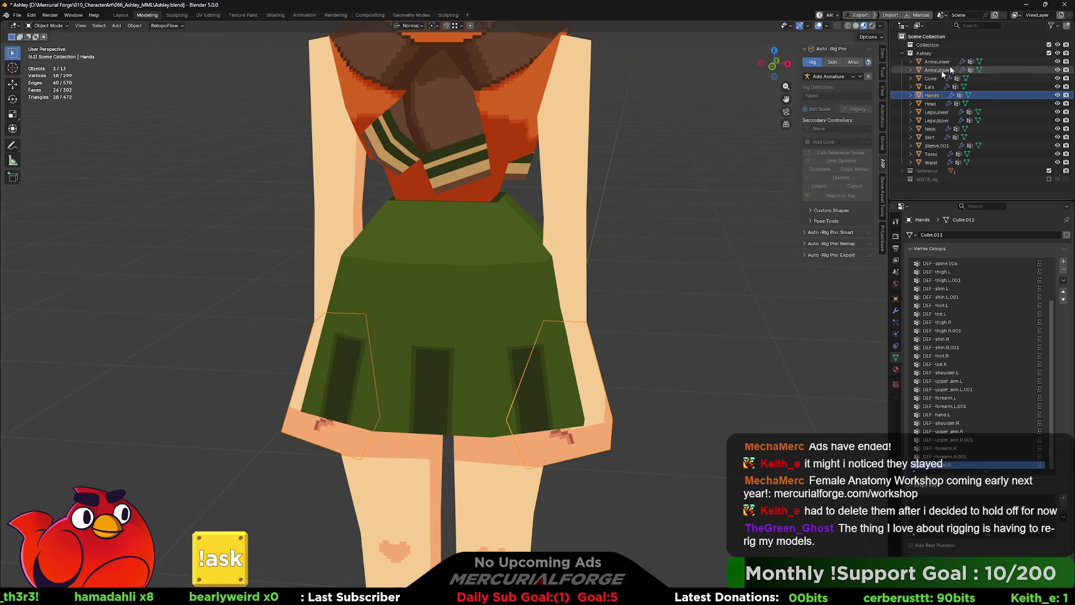
# Step: Select and frame all objects, review the character from back and side, then deselect everything
pyautogui.press('a')
pyautogui.press('KP_Decimal')
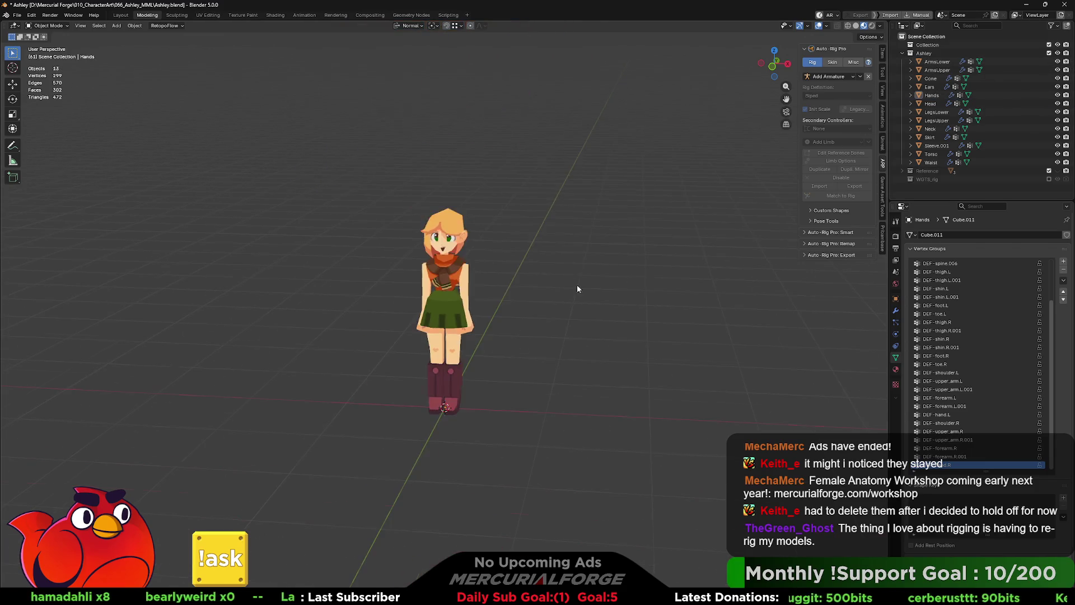
pyautogui.scroll(-2, 403, 413)
pyautogui.scroll(2, 542, 334)
pyautogui.scroll(2, 552, 349)
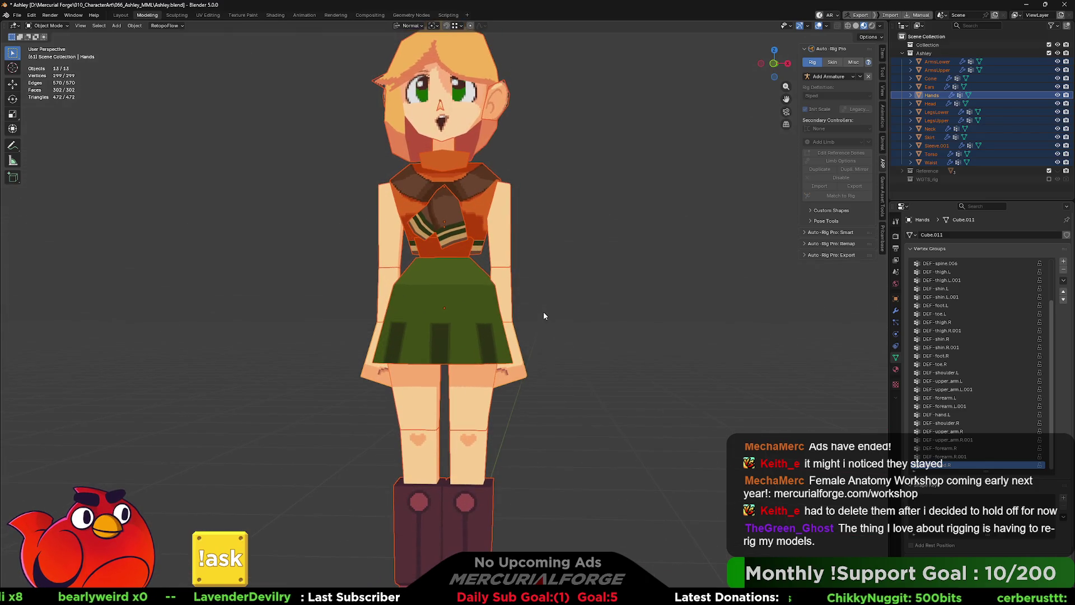
pyautogui.scroll(2, 543, 311)
pyautogui.moveTo(545, 312); pyautogui.dragTo(377, 316, button='middle')
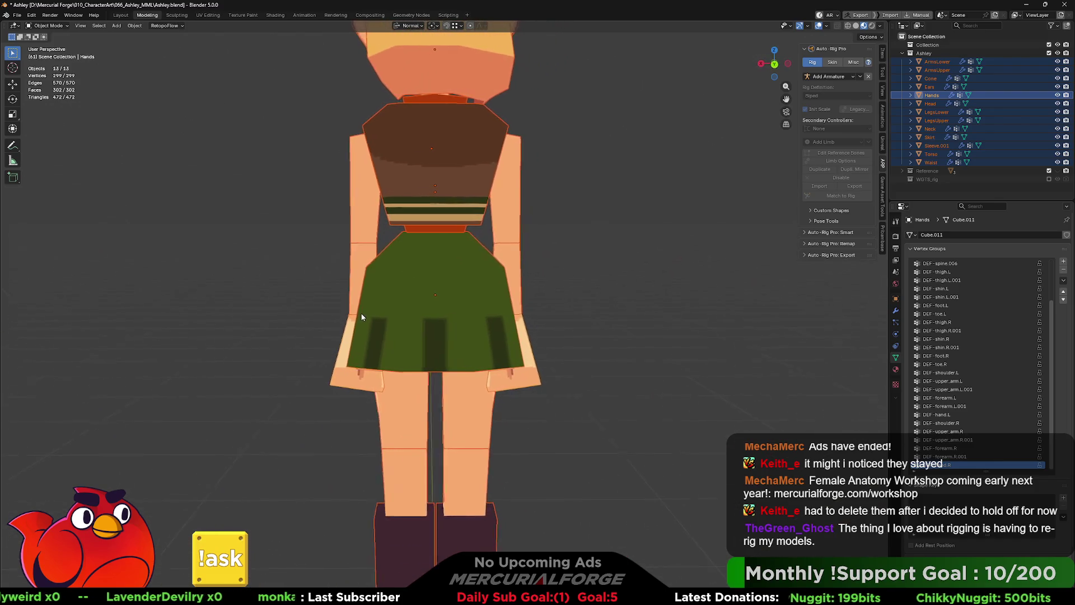
pyautogui.moveTo(361, 312); pyautogui.dragTo(543, 315, button='middle')
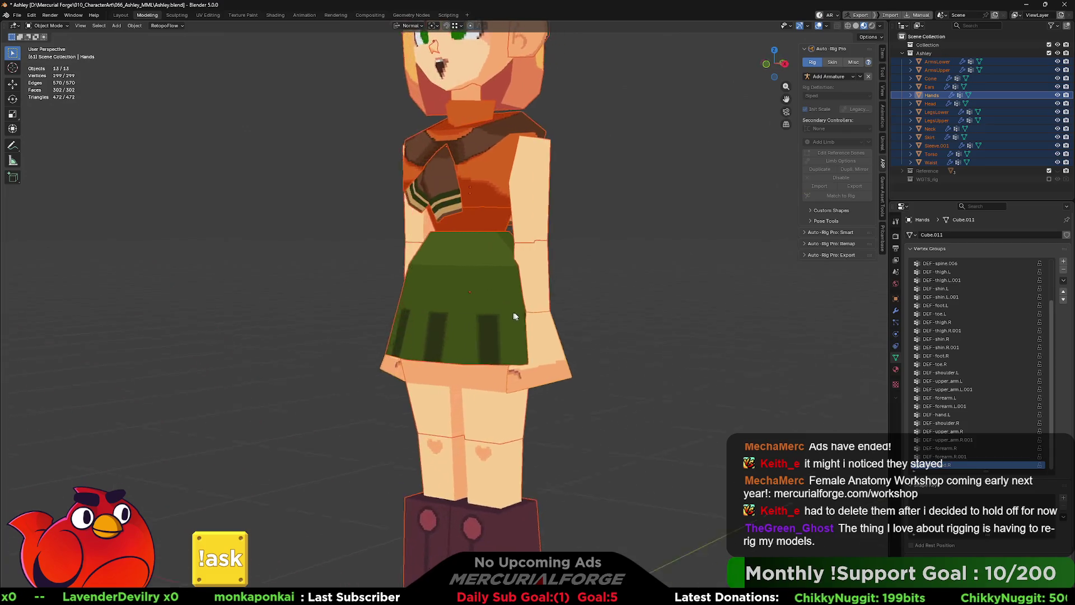
pyautogui.scroll(-2, 543, 315)
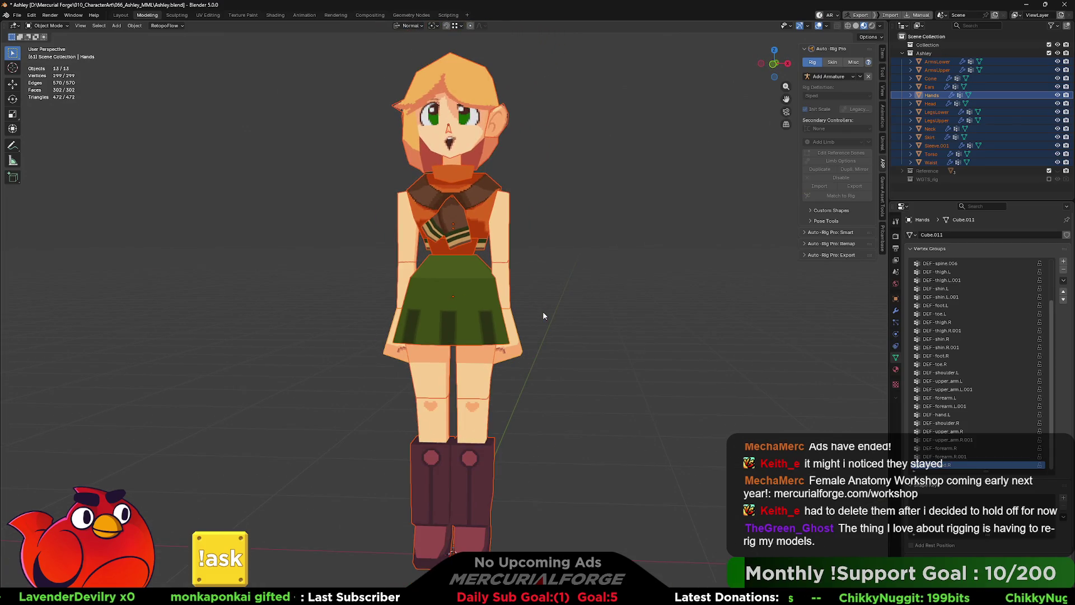
pyautogui.click(543, 315)
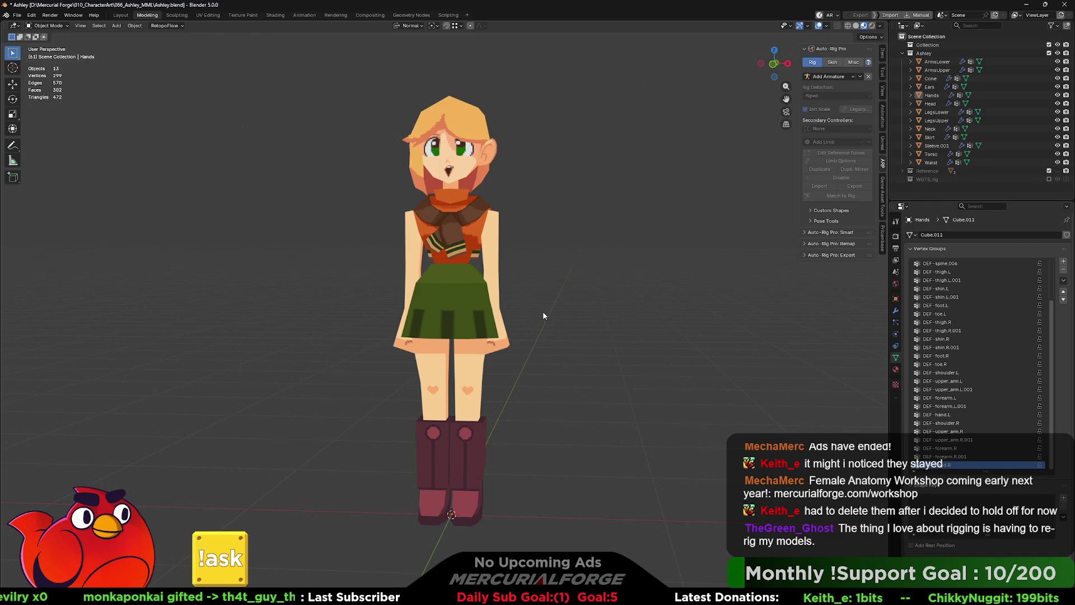
pyautogui.hotkey('shift', 'a')
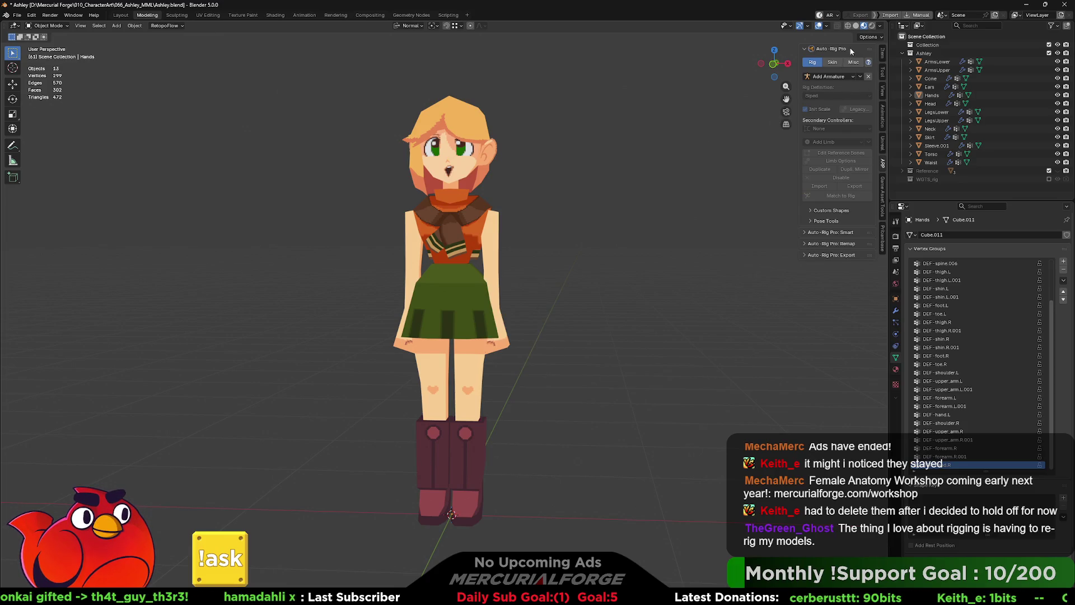
# Step: Add Auto-Rig Pro's Human armature preset around the character and glance at the Skin options
pyautogui.click(832, 78)
pyautogui.click(826, 88)
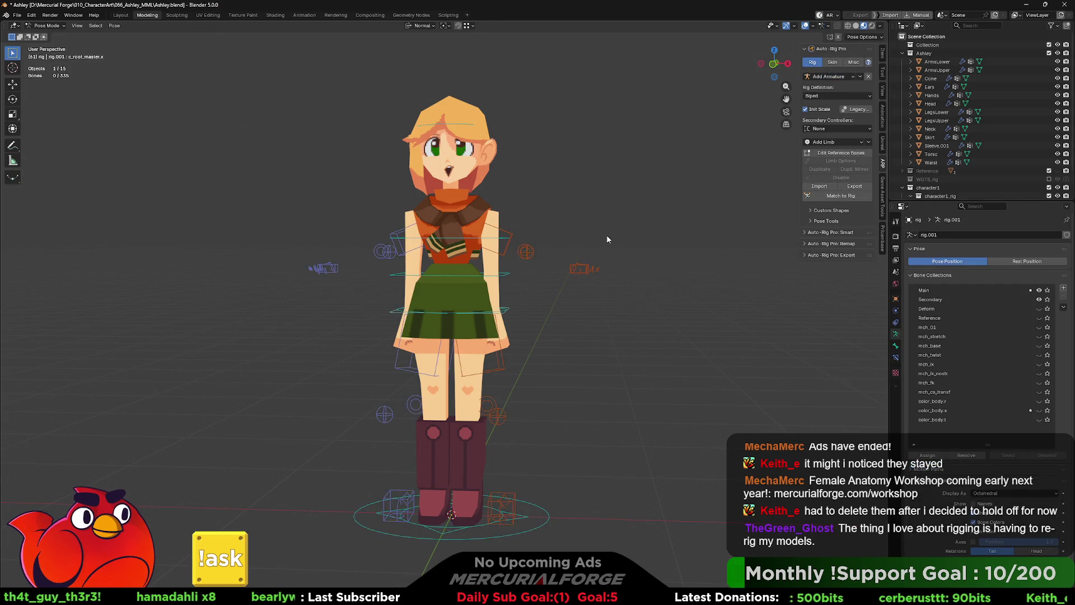
pyautogui.moveTo(602, 241)
pyautogui.mouseDown(button='middle')
pyautogui.moveTo(451, 253)
pyautogui.moveTo(592, 242)
pyautogui.mouseUp(button='middle')
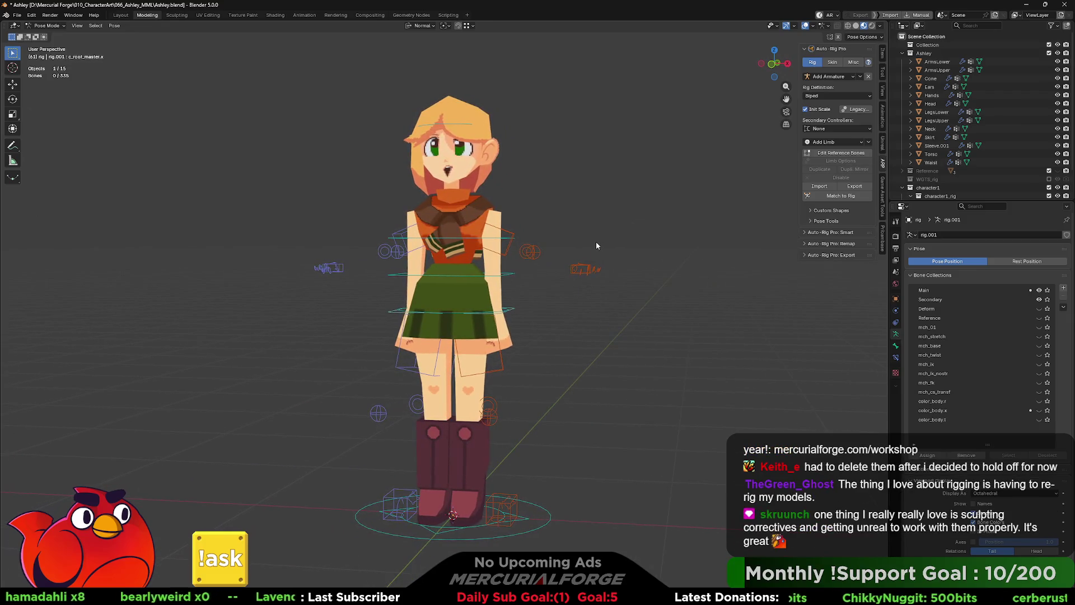
pyautogui.scroll(-2, 976, 175)
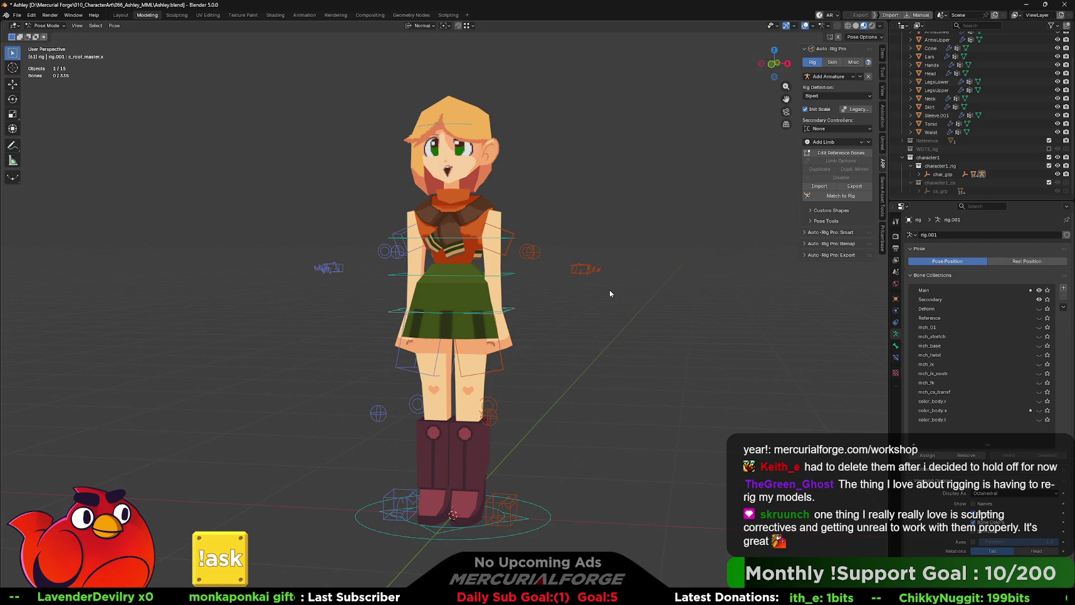
pyautogui.scroll(2, 609, 294)
pyautogui.scroll(2, 610, 293)
pyautogui.moveTo(609, 292)
pyautogui.mouseDown(button='middle')
pyautogui.moveTo(531, 353)
pyautogui.moveTo(369, 344)
pyautogui.moveTo(587, 344)
pyautogui.mouseUp(button='middle')
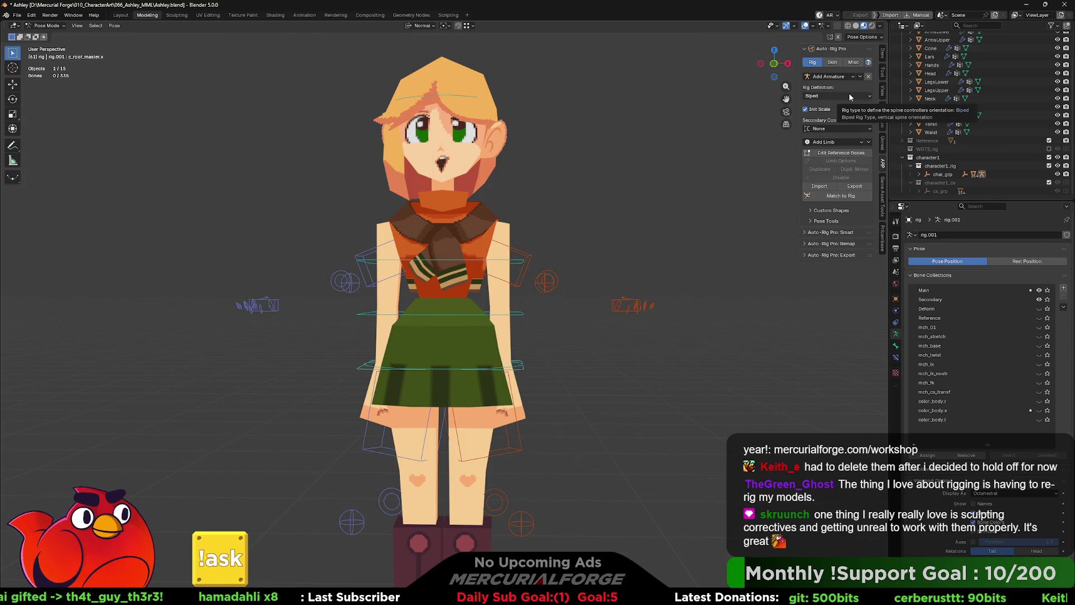
pyautogui.click(832, 62)
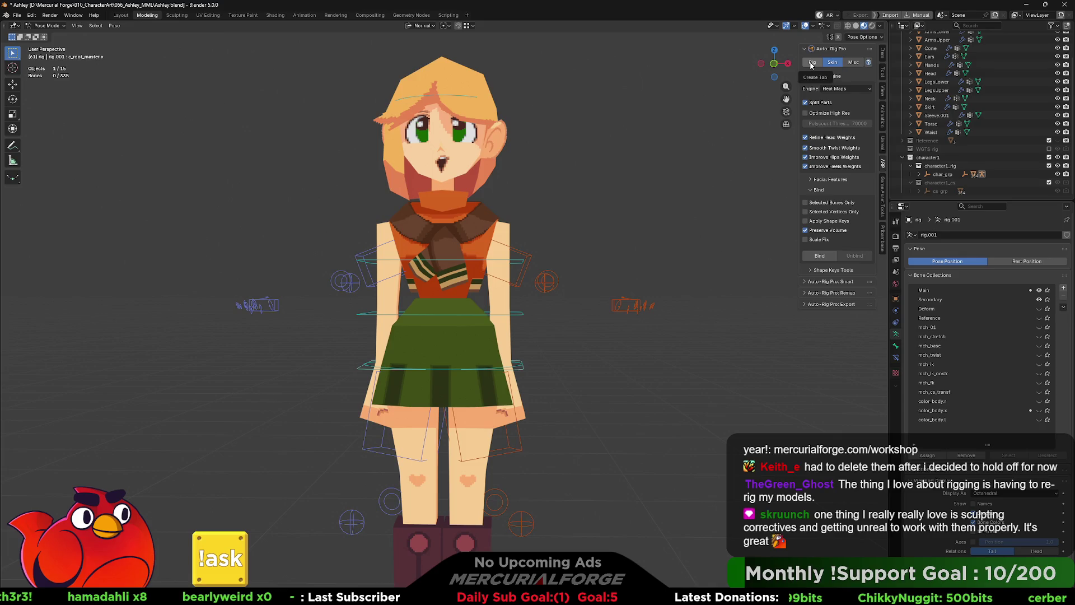
pyautogui.click(811, 64)
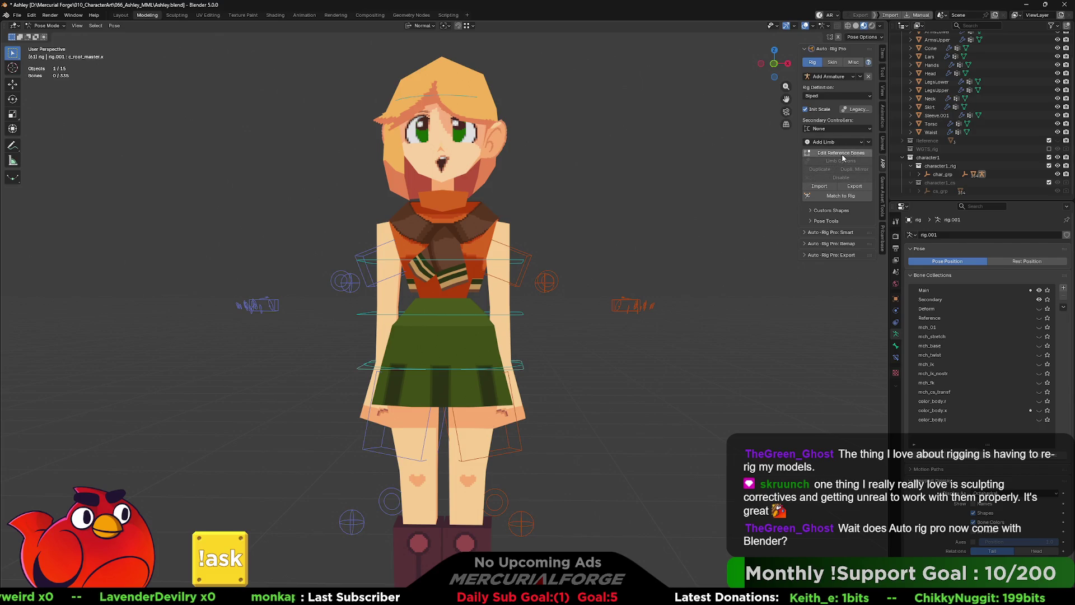
# Step: Enter Edit Reference Bones and reposition the shoulder and upper-arm bones onto her shoulders
pyautogui.click(840, 153)
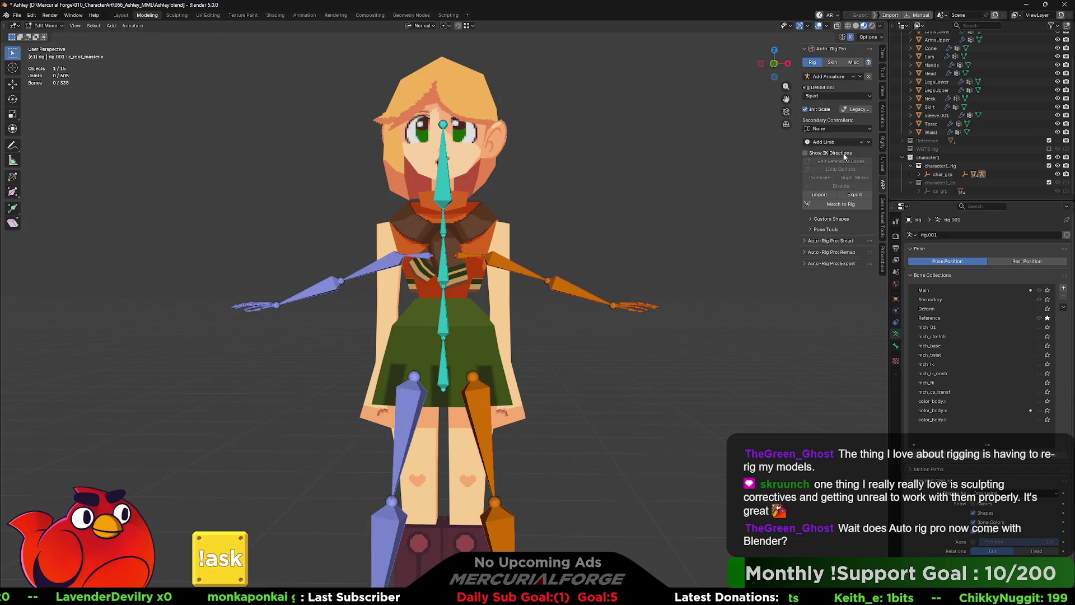
pyautogui.moveTo(516, 265)
pyautogui.keyDown('shift'); pyautogui.mouseDown(button='middle')
pyautogui.moveTo(523, 286)
pyautogui.moveTo(416, 277)
pyautogui.moveTo(521, 282)
pyautogui.mouseUp(button='middle'); pyautogui.keyUp('shift')
pyautogui.click(521, 281)
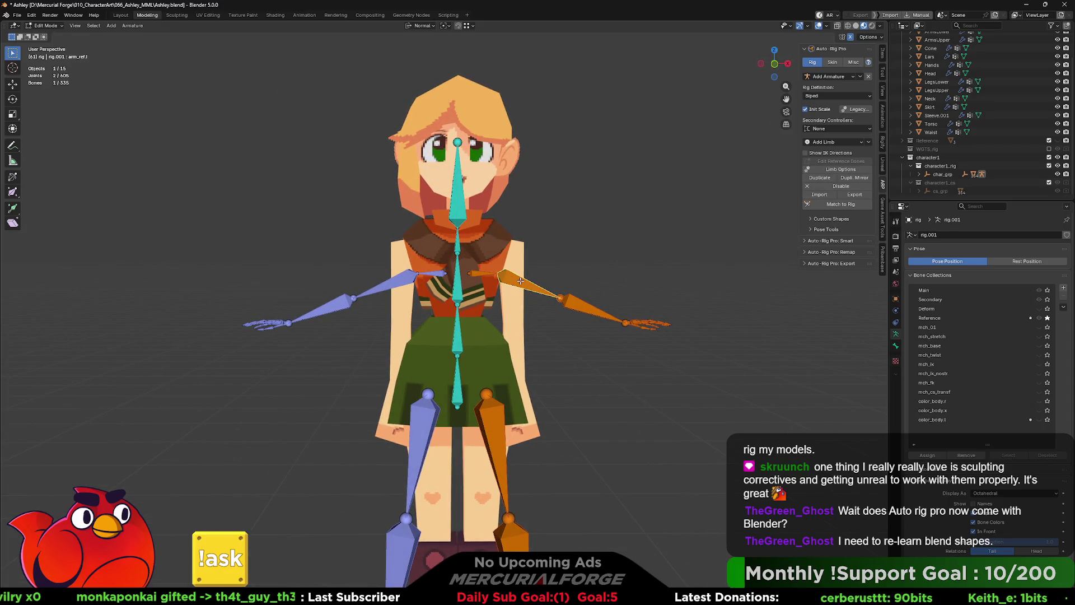
pyautogui.press('g')
pyautogui.click(613, 219)
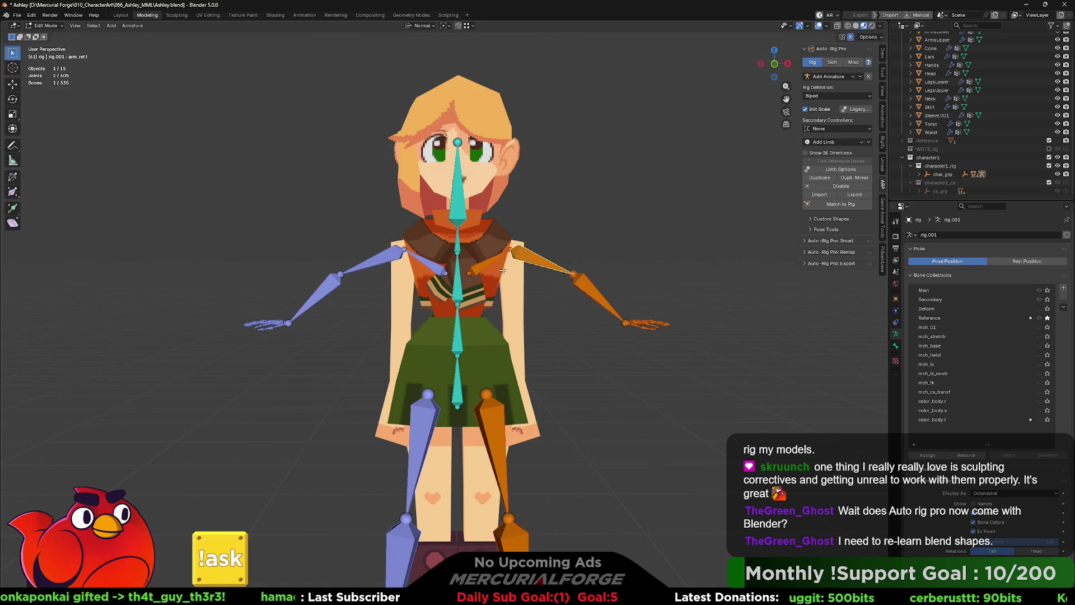
pyautogui.click(504, 269)
pyautogui.press('g')
pyautogui.click(479, 244)
pyautogui.click(514, 222)
pyautogui.press('g')
pyautogui.click(518, 265)
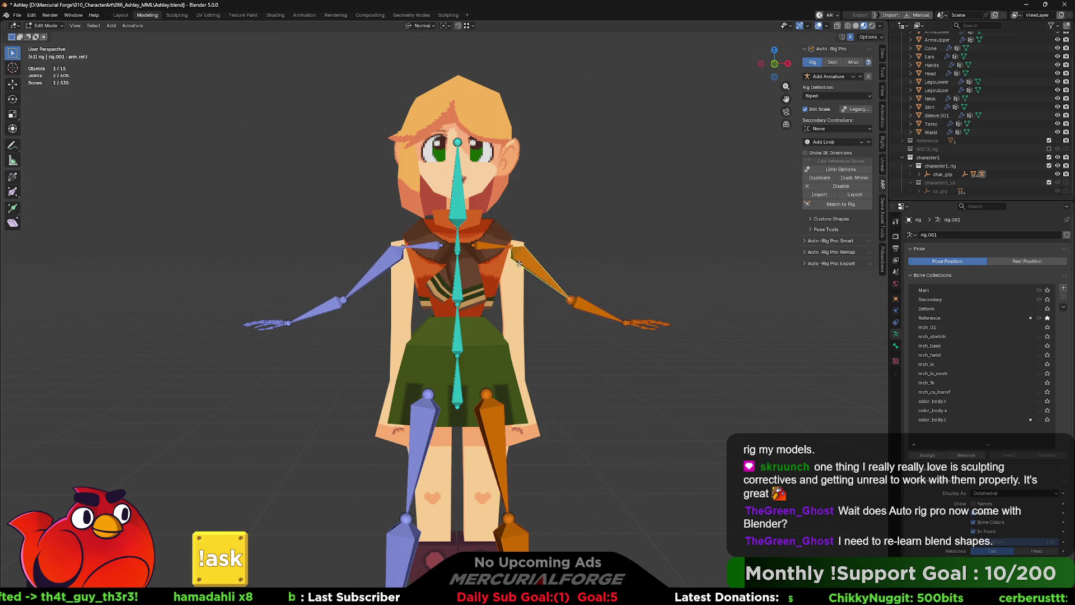
# Step: Lower the forearm and hand reference bones and swing the arm down to her side
pyautogui.click(583, 310)
pyautogui.press('g')
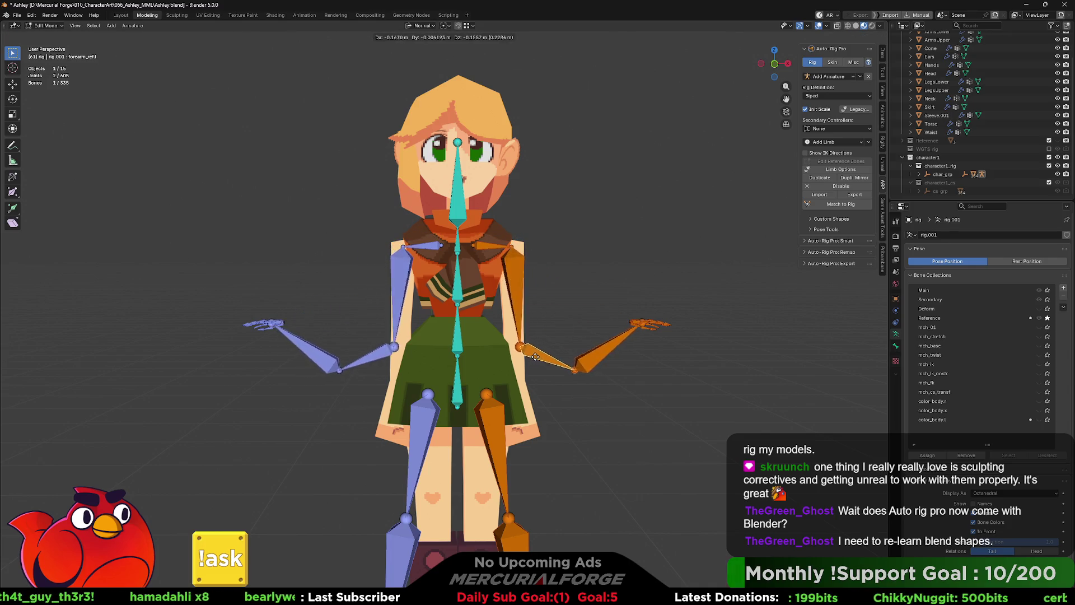
pyautogui.click(534, 356)
pyautogui.moveTo(536, 356); pyautogui.dragTo(618, 342, button='middle')
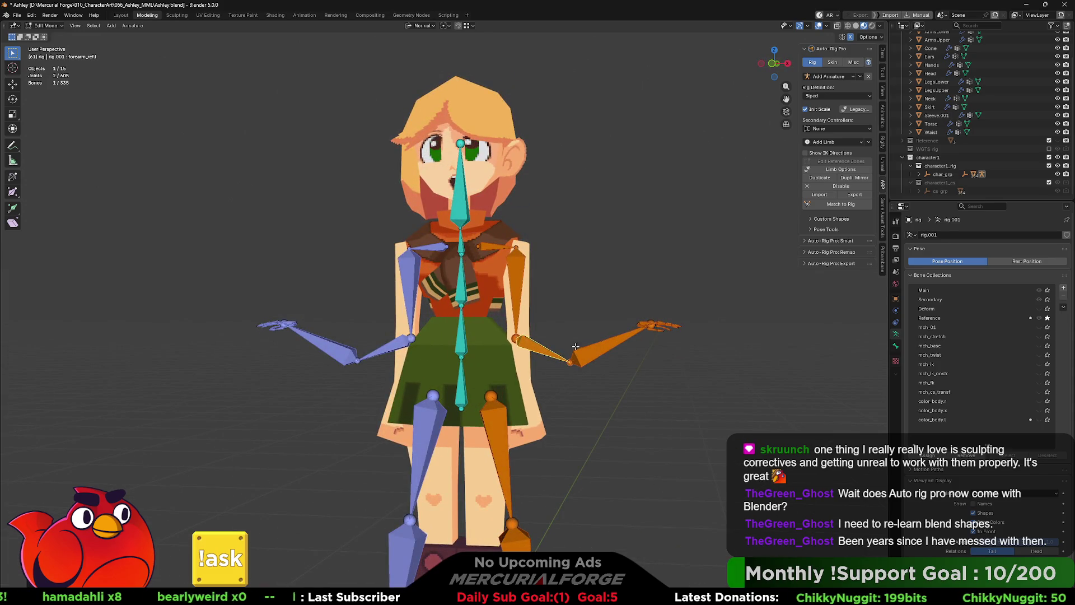
pyautogui.click(646, 327)
pyautogui.press('g')
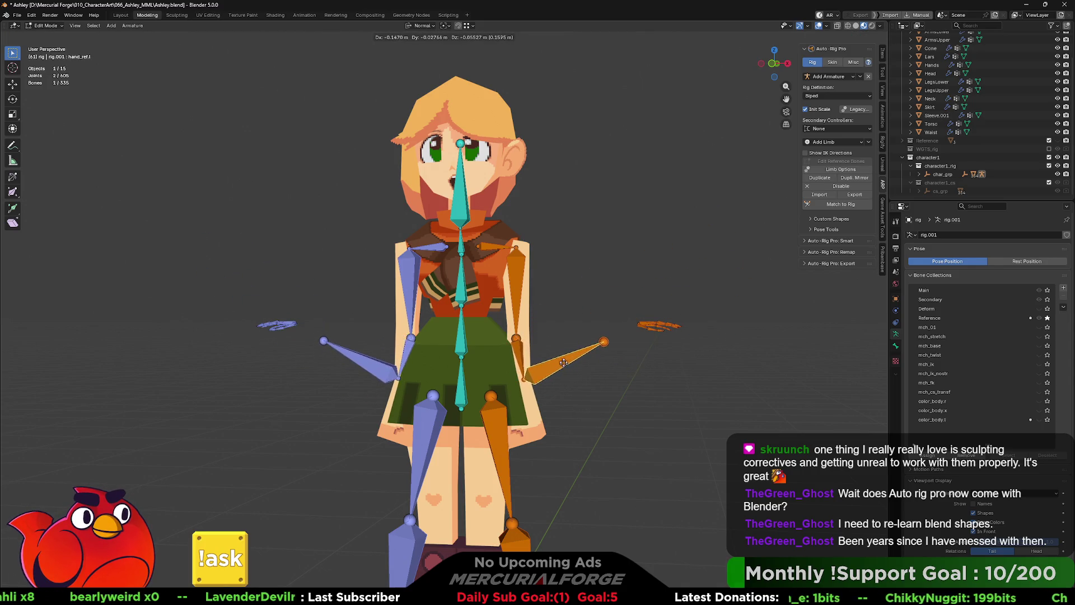
pyautogui.click(563, 373)
pyautogui.moveTo(563, 373)
pyautogui.mouseDown(button='middle')
pyautogui.moveTo(436, 382)
pyautogui.moveTo(600, 352)
pyautogui.mouseUp(button='middle')
pyautogui.click(601, 352)
pyautogui.press('g')
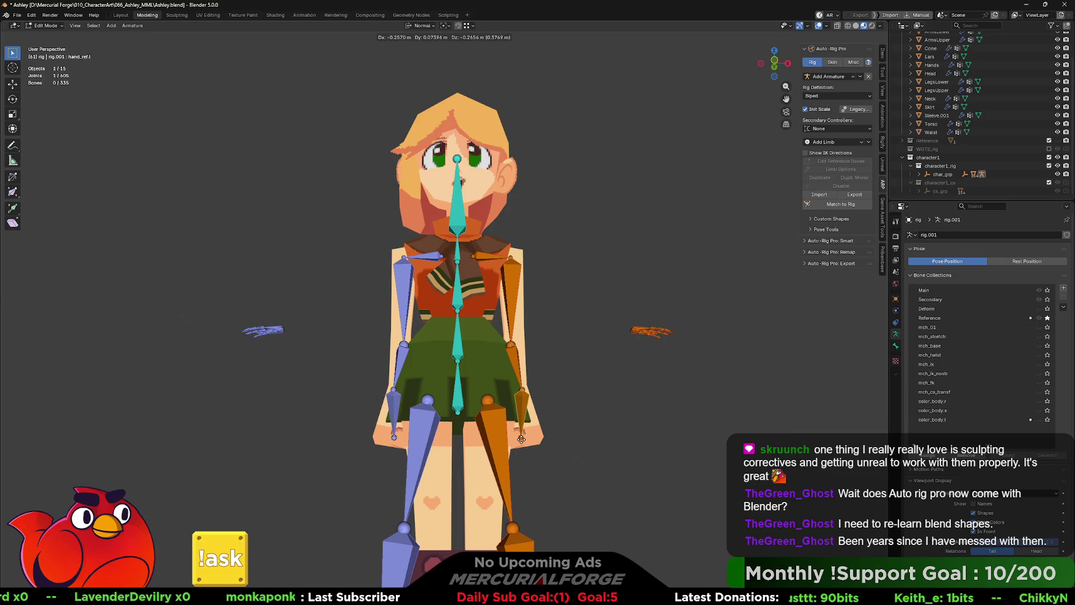
pyautogui.click(521, 439)
# Step: Fine-tune the arm bones from a side view, then select the right-side bones for limb settings
pyautogui.moveTo(521, 438); pyautogui.dragTo(473, 417, button='middle')
pyautogui.press('g')
pyautogui.click(469, 369)
pyautogui.press('g')
pyautogui.click(475, 345)
pyautogui.moveTo(475, 344)
pyautogui.mouseDown(button='middle')
pyautogui.moveTo(564, 338)
pyautogui.moveTo(454, 336)
pyautogui.moveTo(579, 342)
pyautogui.mouseUp(button='middle')
pyautogui.moveTo(710, 311); pyautogui.dragTo(612, 358)
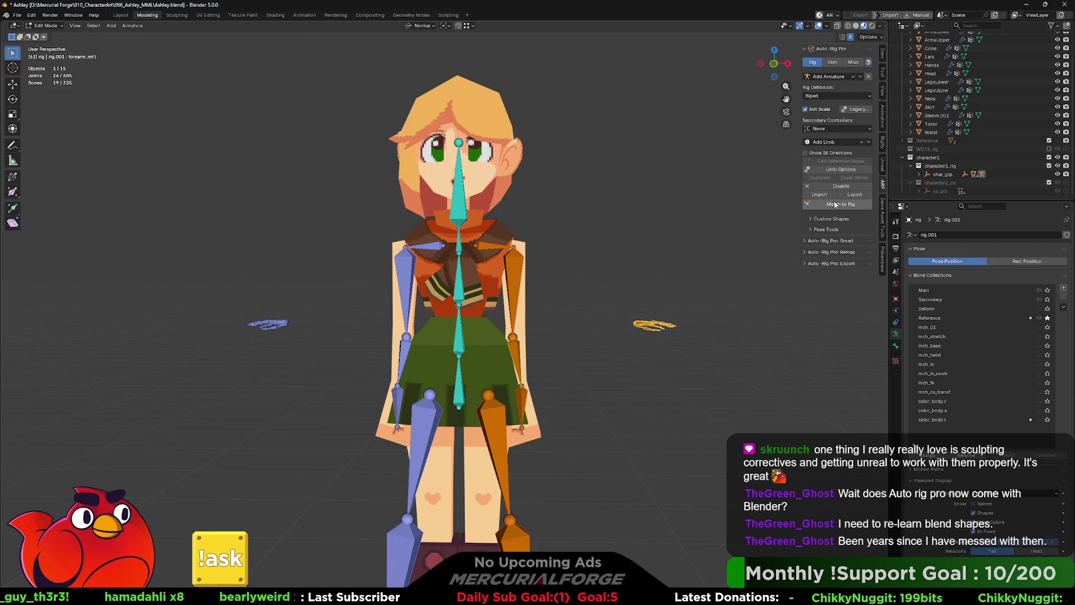
pyautogui.click(830, 170)
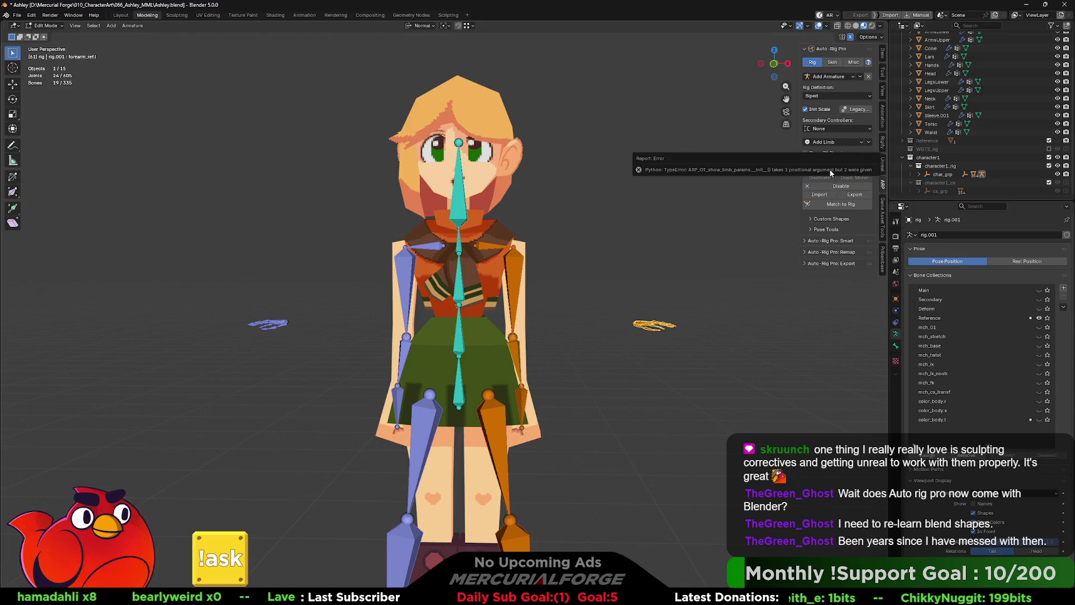
# Step: Generate the rig from the fitted reference bones and inspect its controls and panel options
pyautogui.click(744, 222)
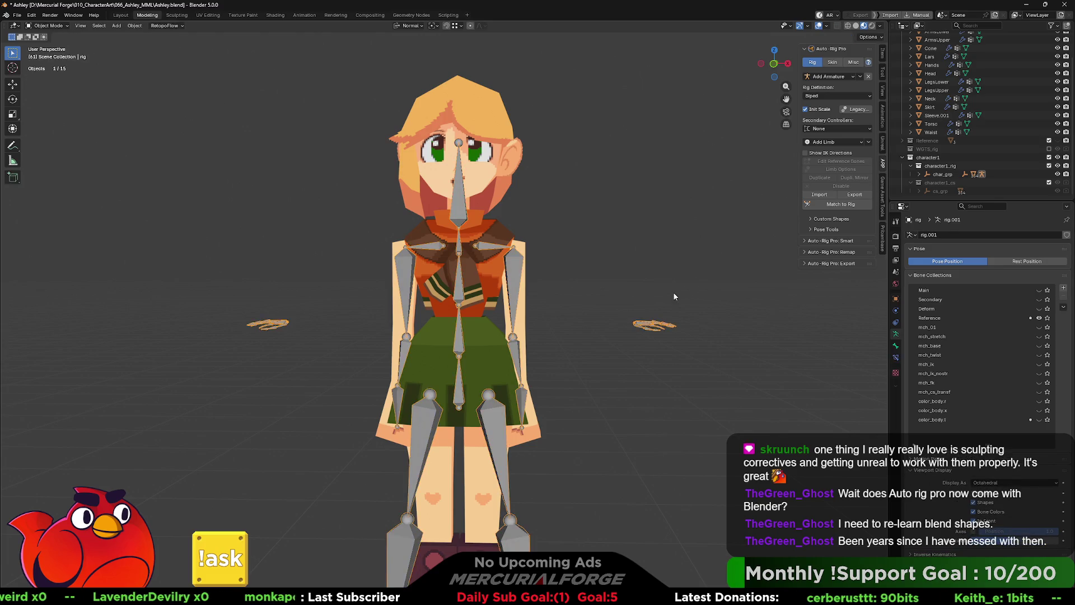
pyautogui.click(846, 206)
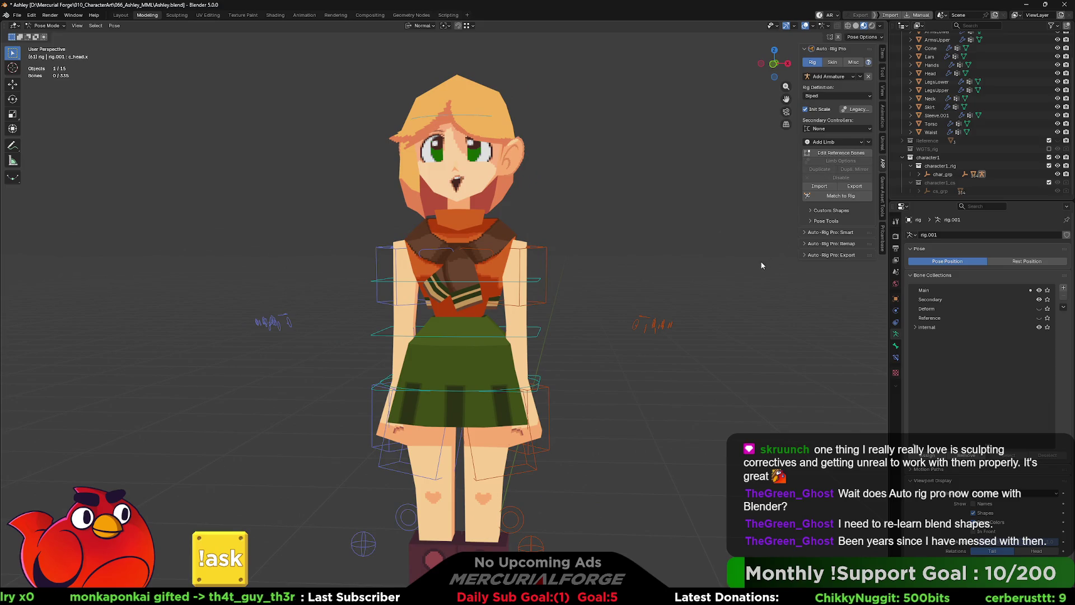
pyautogui.moveTo(737, 269); pyautogui.dragTo(615, 353)
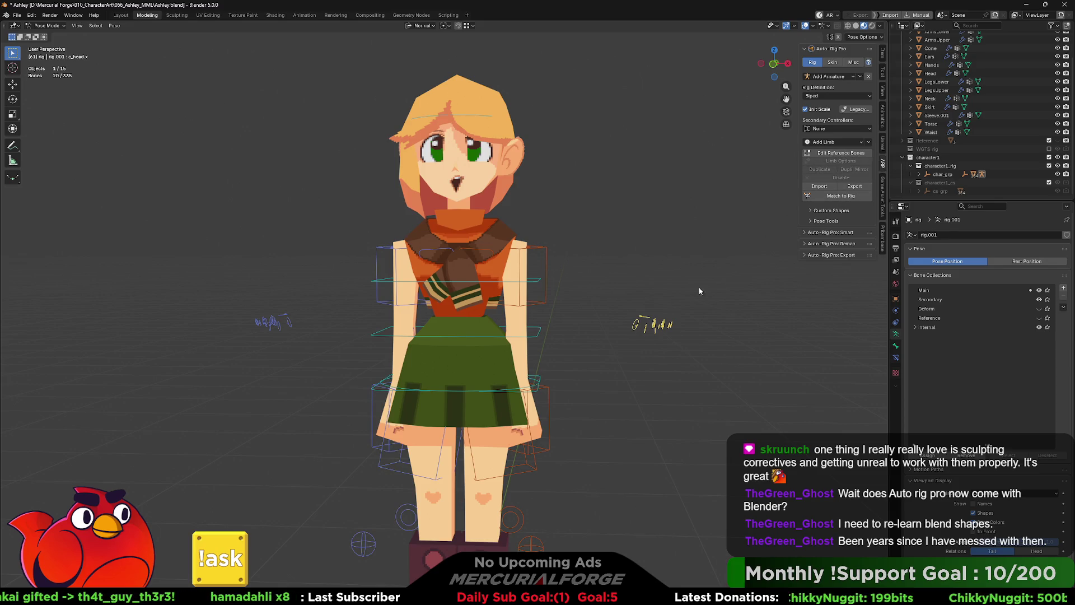
pyautogui.moveTo(692, 297); pyautogui.dragTo(659, 316, button='middle')
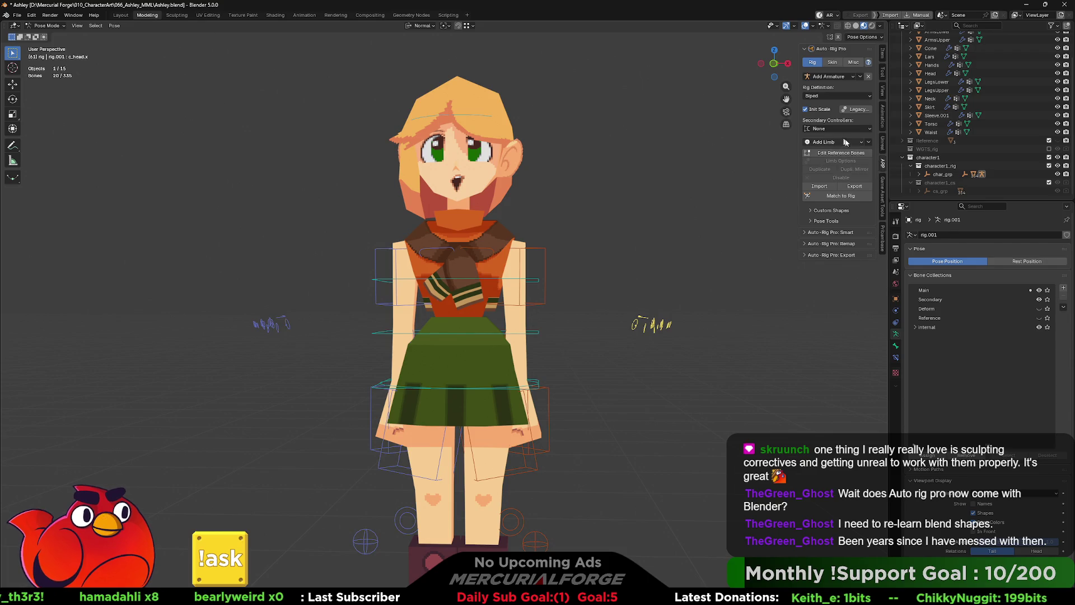
pyautogui.click(811, 210)
pyautogui.click(811, 222)
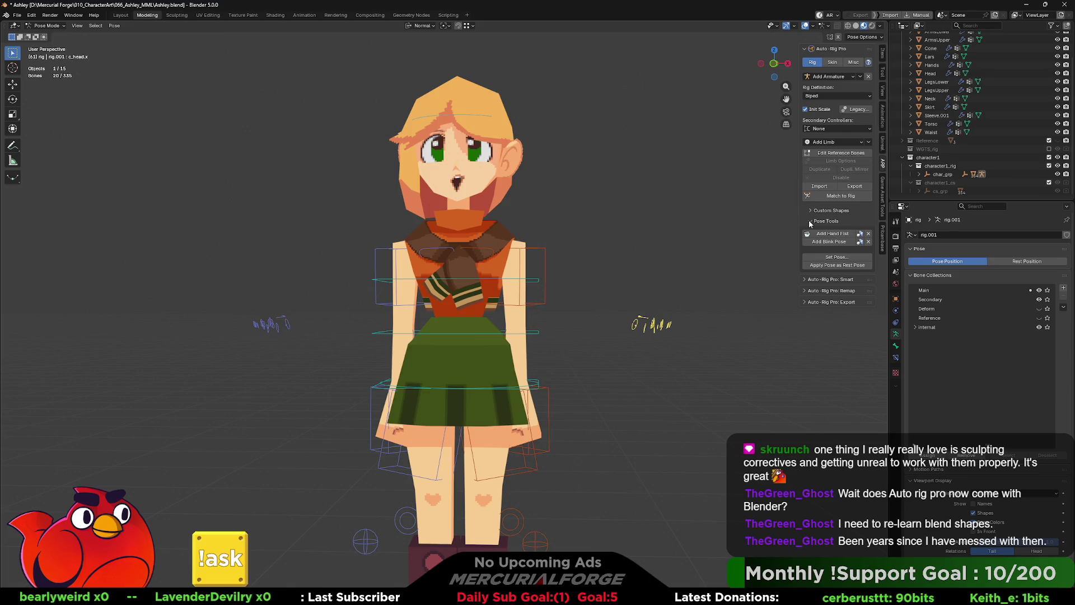
pyautogui.click(810, 222)
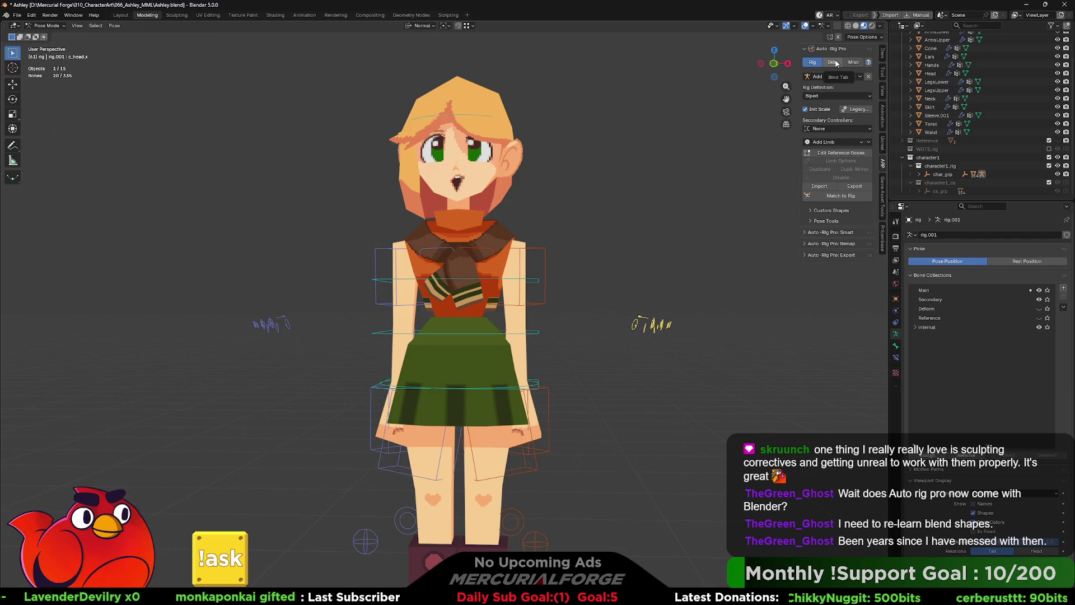
# Step: Delete the character1_rig and character1_cs collections, then undo to restore the reference bones for editing
pyautogui.click(941, 164)
pyautogui.scroll(1, 940, 162)
pyautogui.click(941, 166)
pyautogui.press('Delete')
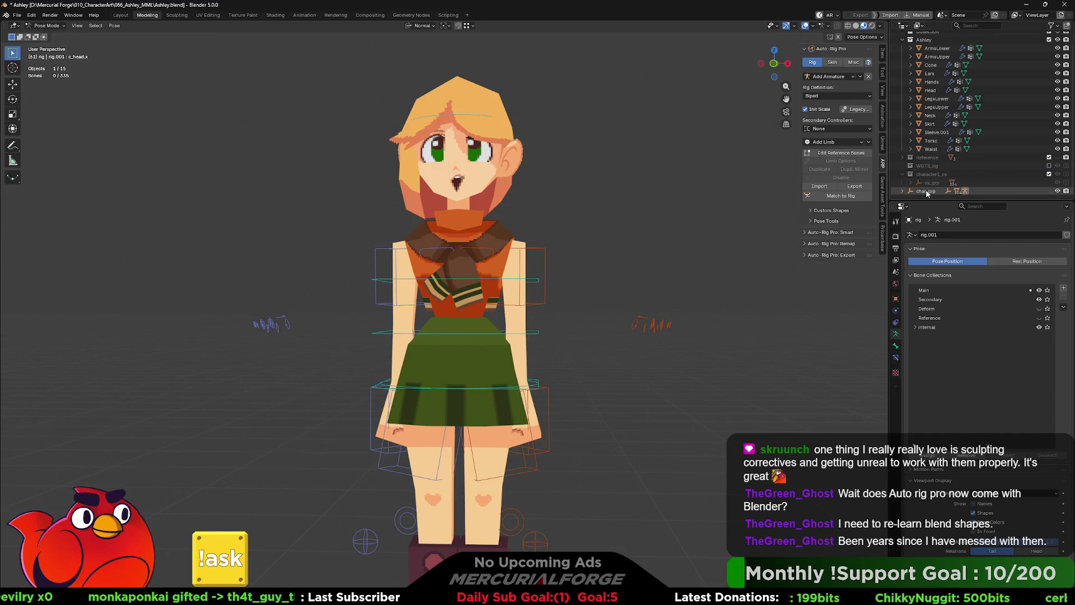
pyautogui.press('Delete')
pyautogui.click(923, 191)
pyautogui.press('Delete')
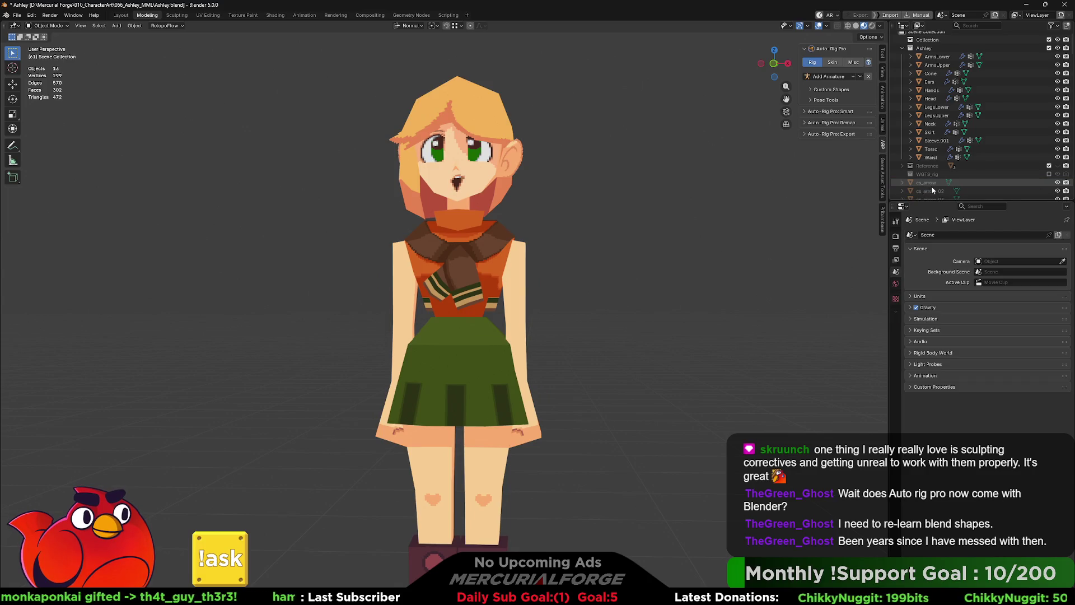
pyautogui.scroll(-3, 929, 182)
pyautogui.scroll(-5, 929, 183)
pyautogui.scroll(-5, 929, 183)
pyautogui.scroll(-5, 928, 183)
pyautogui.scroll(3, 932, 183)
pyautogui.scroll(3, 933, 183)
pyautogui.scroll(3, 932, 184)
pyautogui.scroll(5, 934, 187)
pyautogui.scroll(5, 934, 187)
pyautogui.scroll(5, 934, 186)
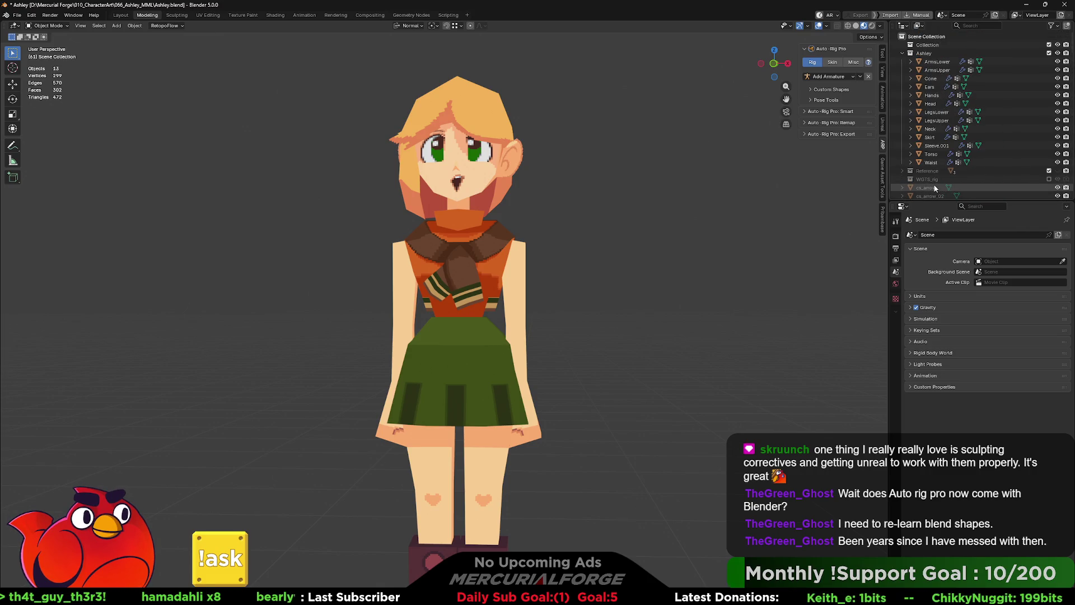
pyautogui.hotkey('ctrl', 'z')
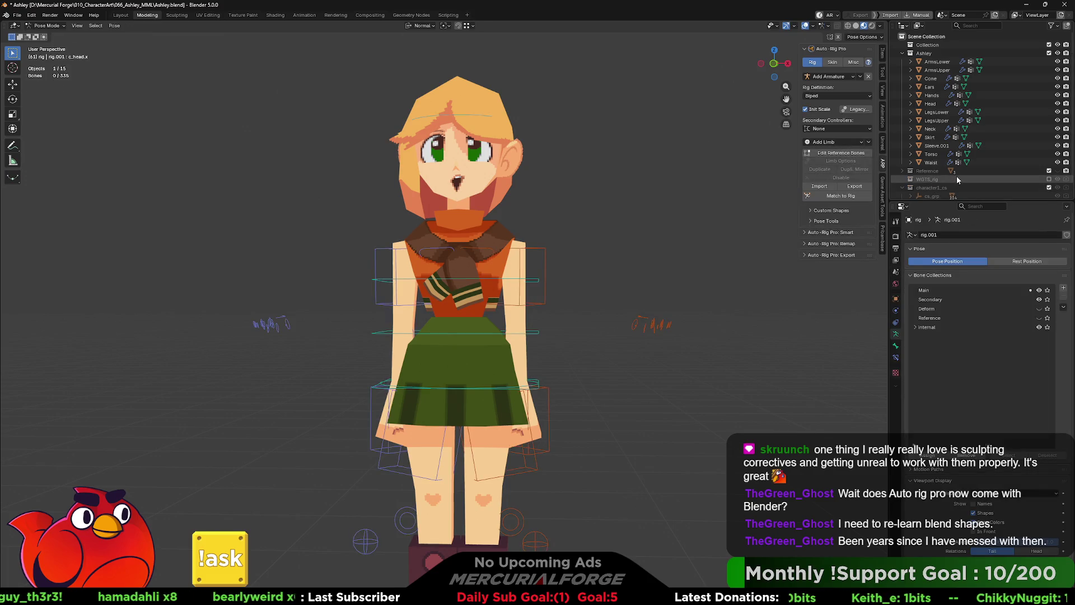
pyautogui.hotkey('ctrl', 'z')
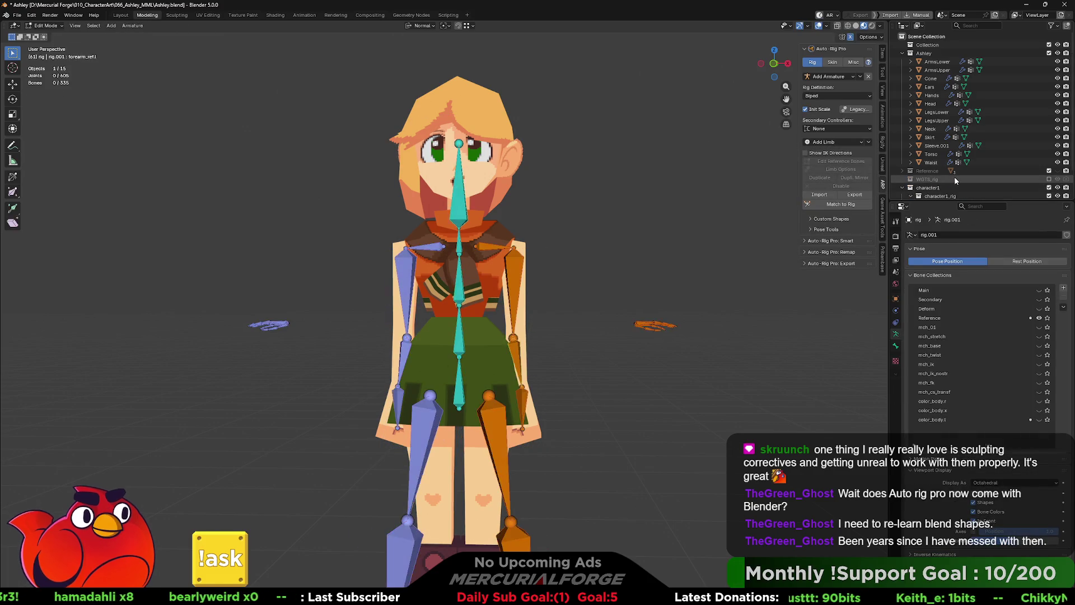
# Step: Undo back to Object Mode with the Auto-Rig Pro rig removed
pyautogui.hotkey('ctrl', 'shift', 'z')
pyautogui.hotkey('ctrl', 'shift', 'z')
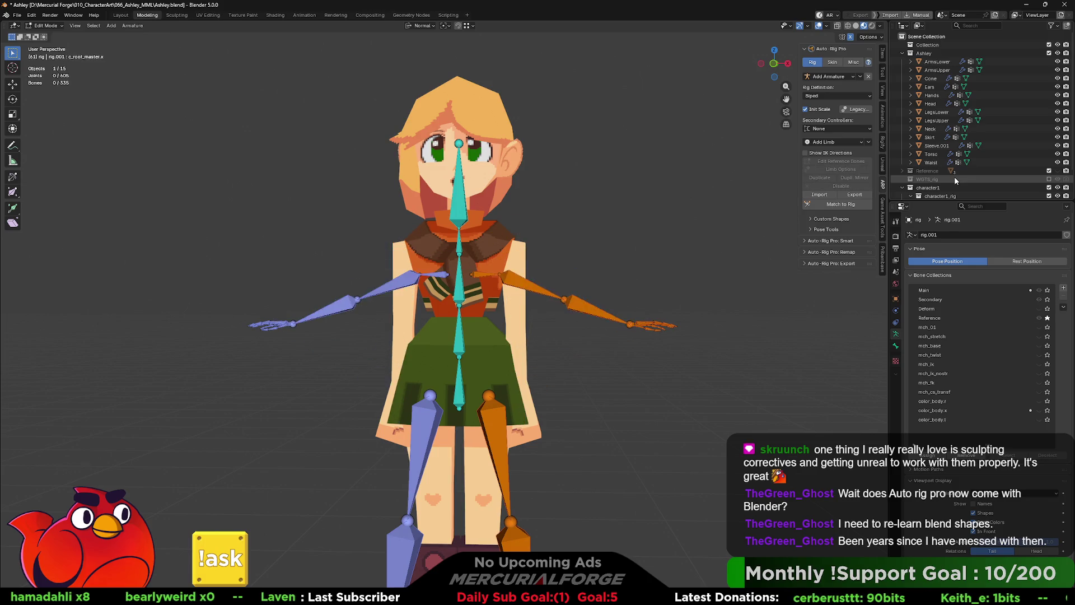
pyautogui.hotkey('ctrl', 'shift', 'z')
pyautogui.hotkey('ctrl', 'z')
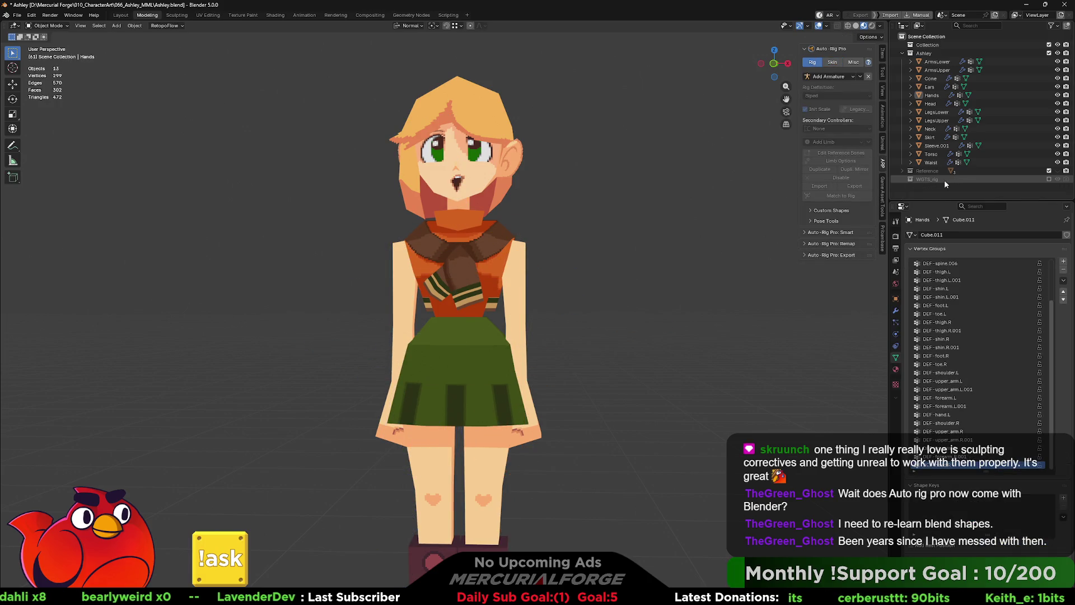
# Step: Try deleting the WGTS_rig collection alone three times, undoing each since its objects remain
pyautogui.click(932, 179)
pyautogui.press('Delete')
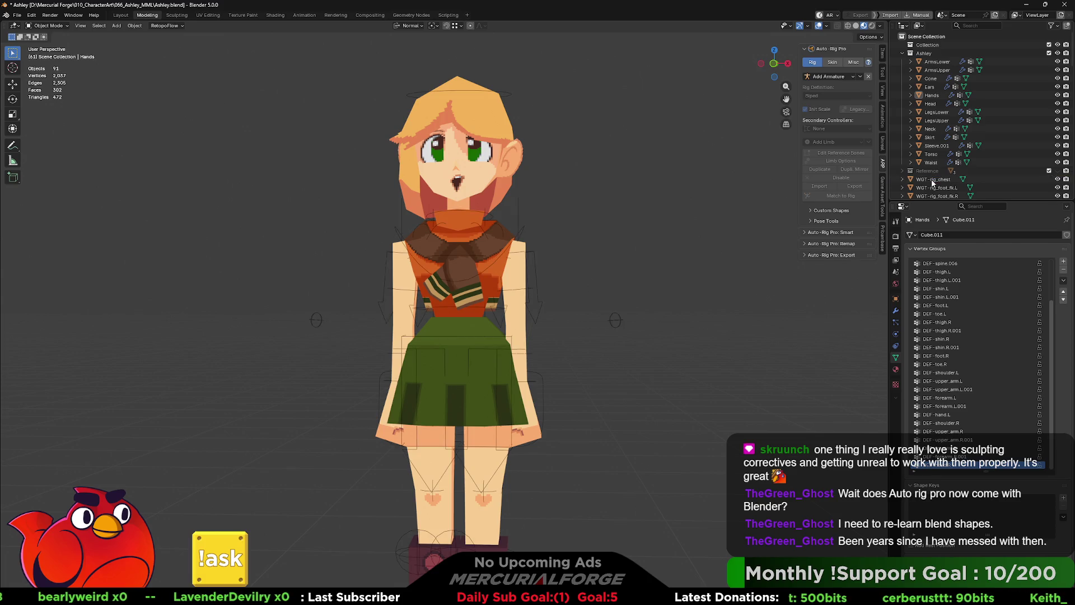
pyautogui.hotkey('ctrl', 'z')
pyautogui.click(913, 178)
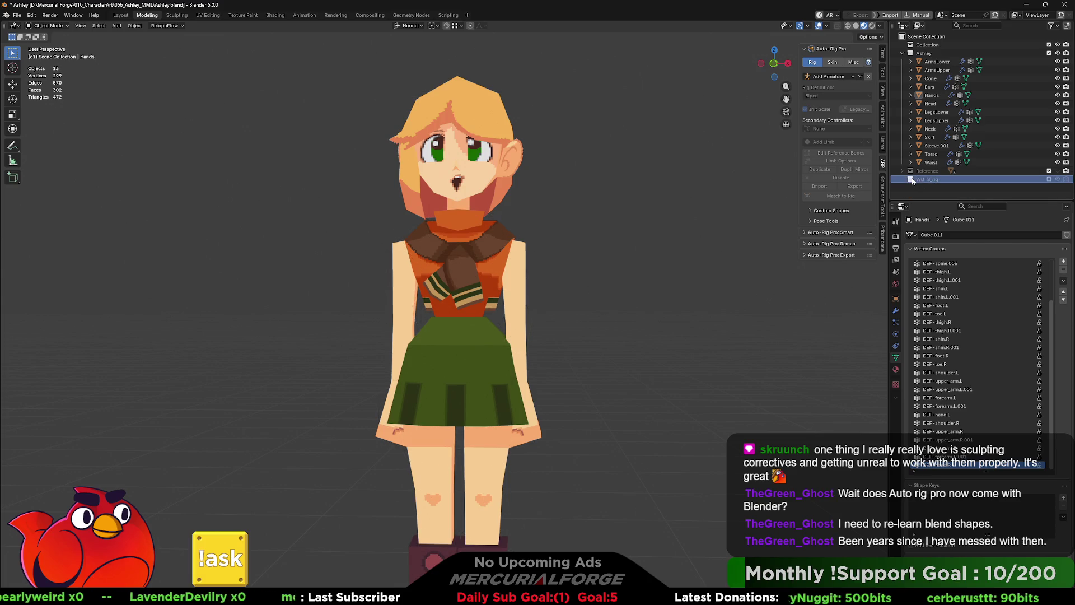
pyautogui.press('Delete')
pyautogui.hotkey('ctrl', 'z')
pyautogui.click(910, 180)
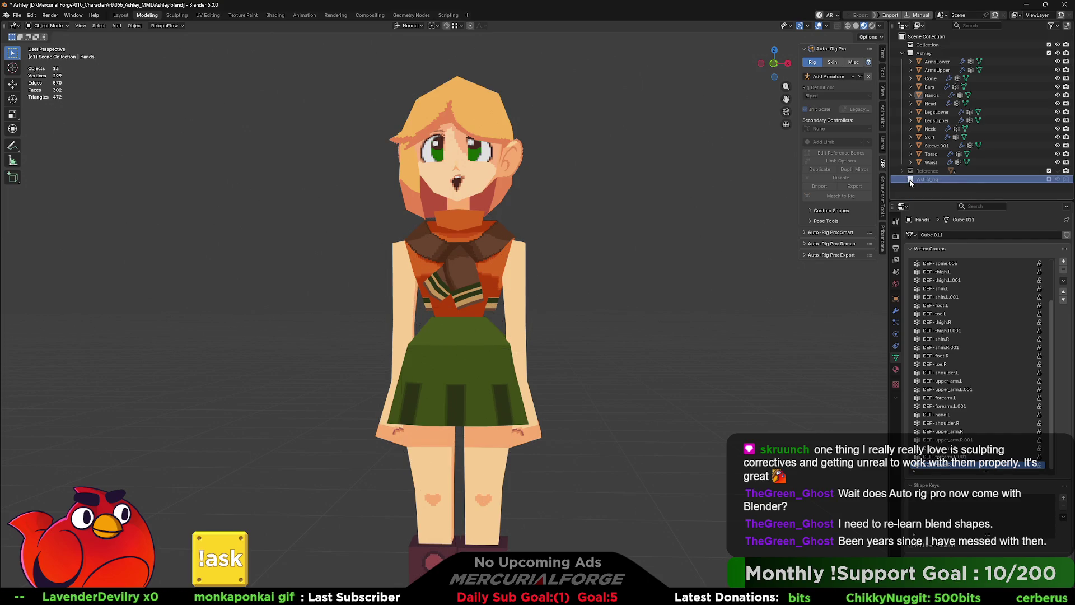
pyautogui.press('Delete')
pyautogui.hotkey('ctrl', 'z')
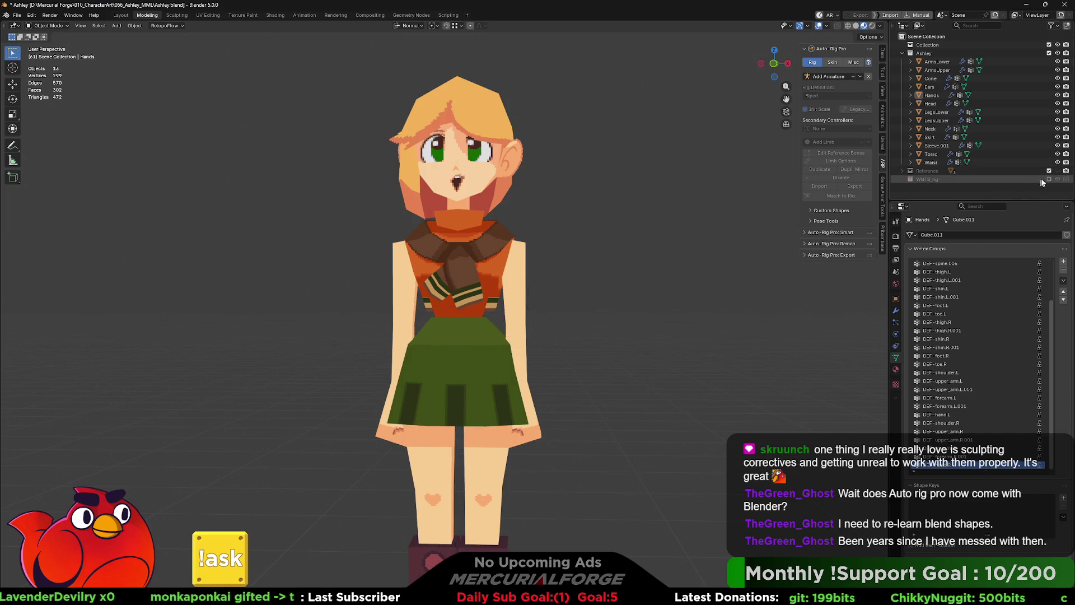
# Step: Delete the WGTS_rig collection together with all its WGT-rig widget objects
pyautogui.click(912, 182)
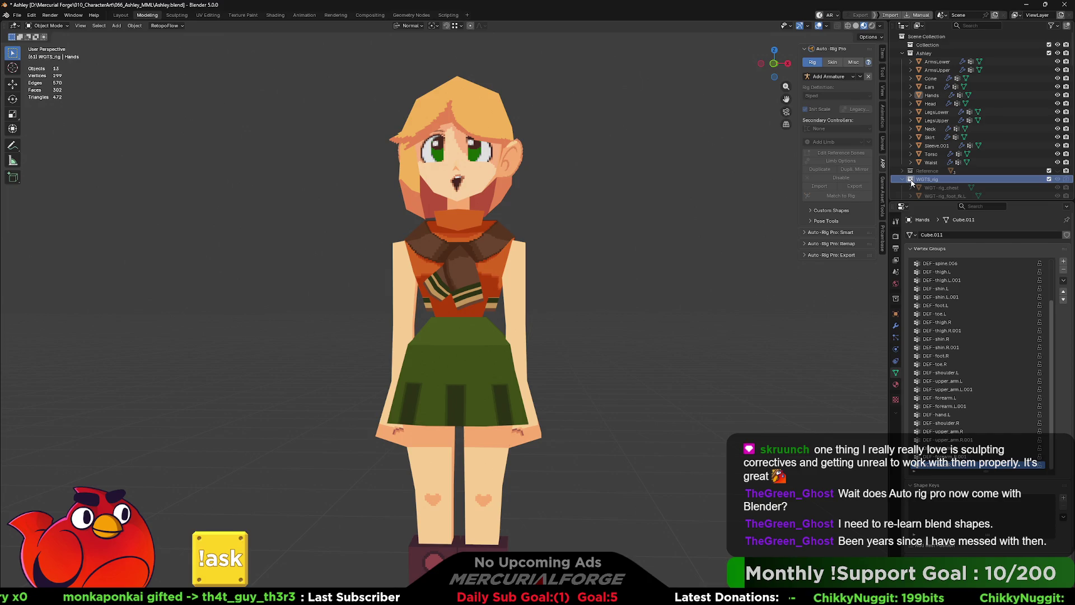
pyautogui.scroll(-4, 912, 182)
pyautogui.scroll(-3, 1031, 111)
pyautogui.scroll(-5, 1032, 110)
pyautogui.scroll(-5, 1037, 126)
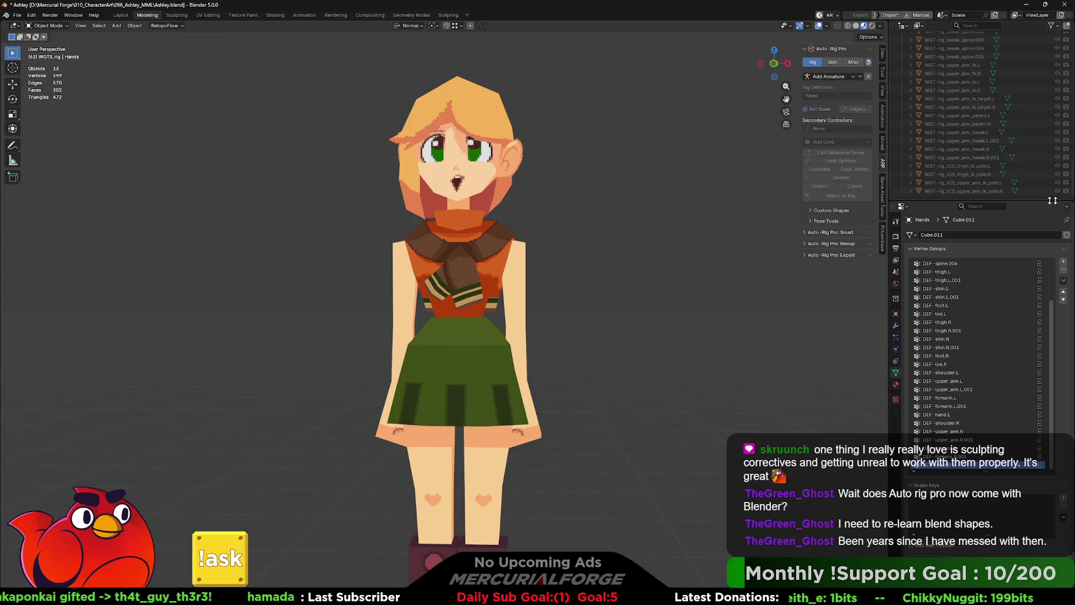
pyautogui.keyDown('shift'); pyautogui.click(935, 187); pyautogui.keyUp('shift')
pyautogui.scroll(8, 937, 186)
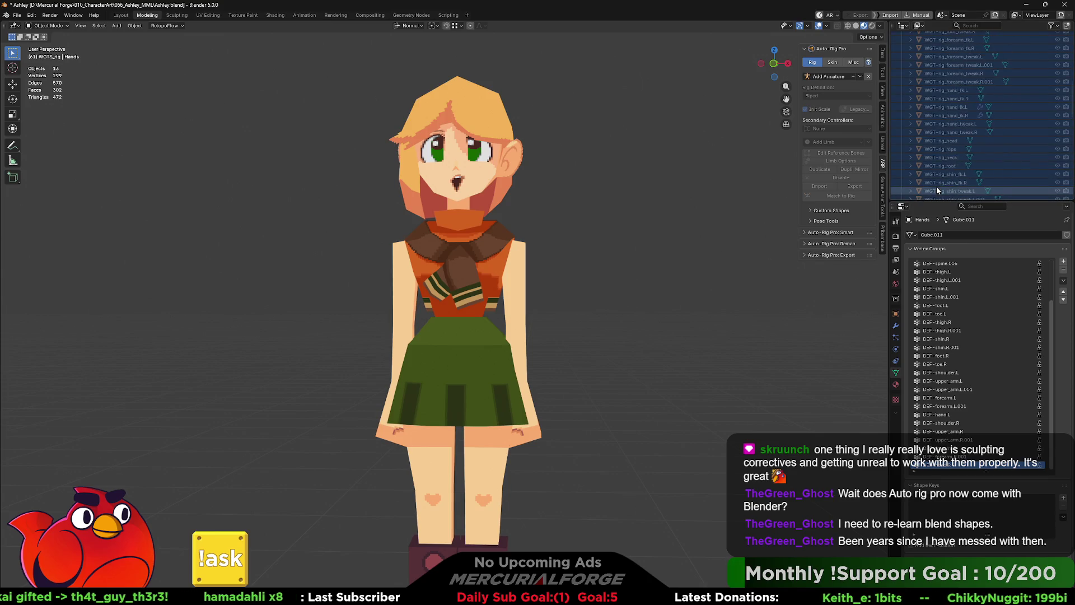
pyautogui.press('Delete')
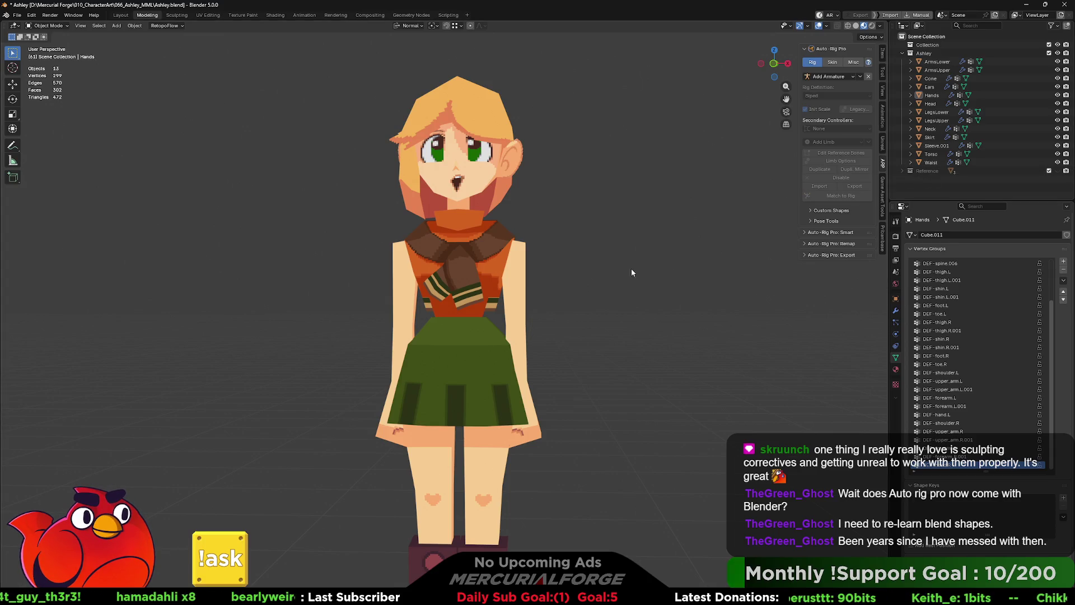
# Step: Add a Rigify Human metarig to the scene
pyautogui.keyDown('shift'); pyautogui.moveTo(596, 288); pyautogui.dragTo(616, 270, button='middle'); pyautogui.keyUp('shift')
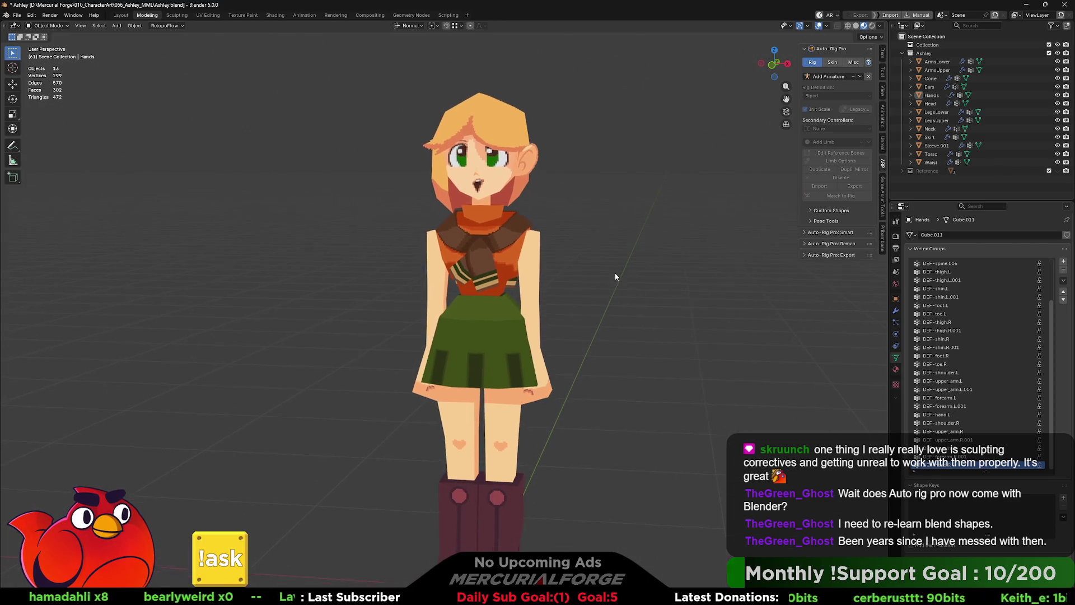
pyautogui.hotkey('shift', 'a')
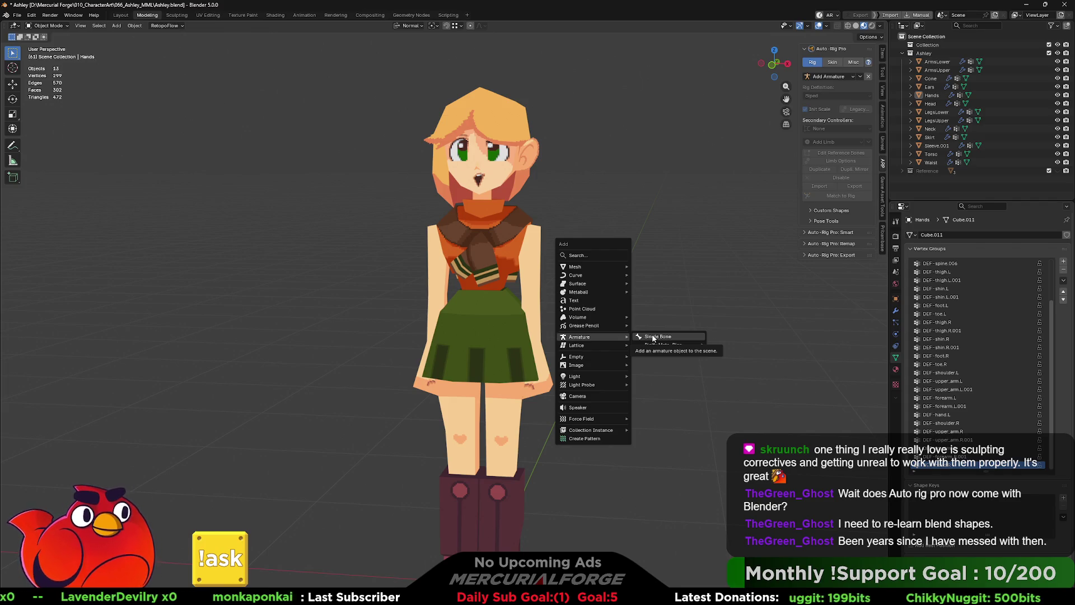
pyautogui.moveTo(664, 345)
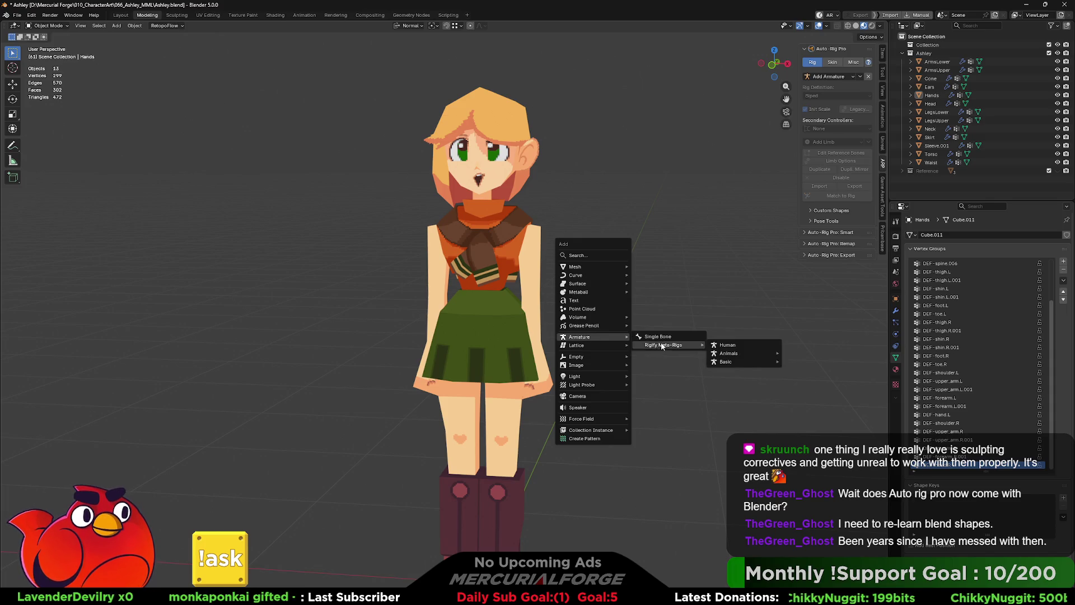
pyautogui.click(734, 347)
# Step: Scale the metarig down to Ashley's size and show its bones In Front of the mesh
pyautogui.moveTo(646, 318); pyautogui.dragTo(638, 304, button='middle')
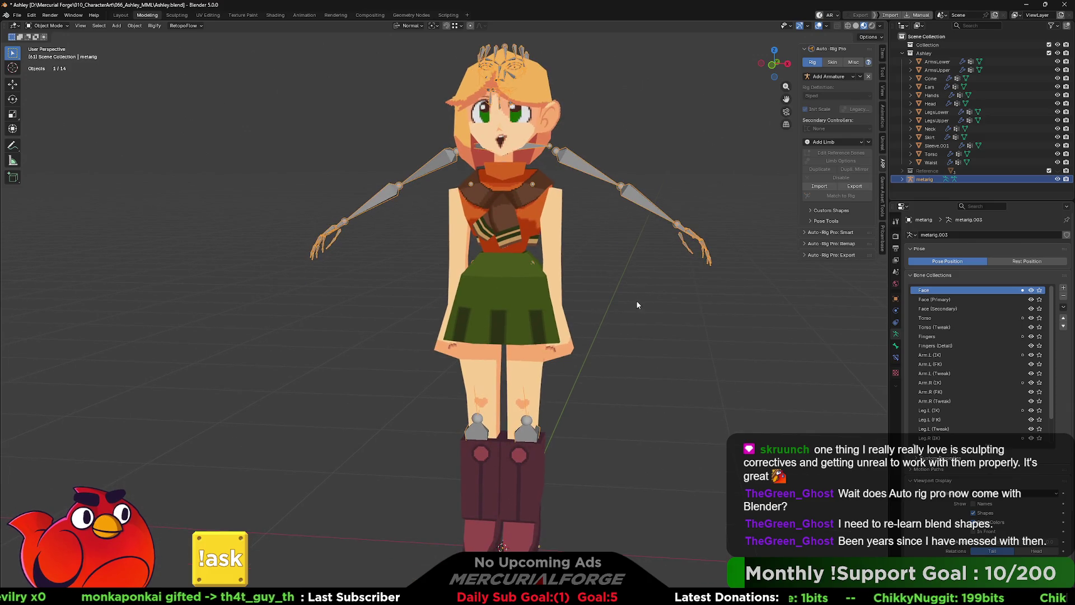
pyautogui.press('s')
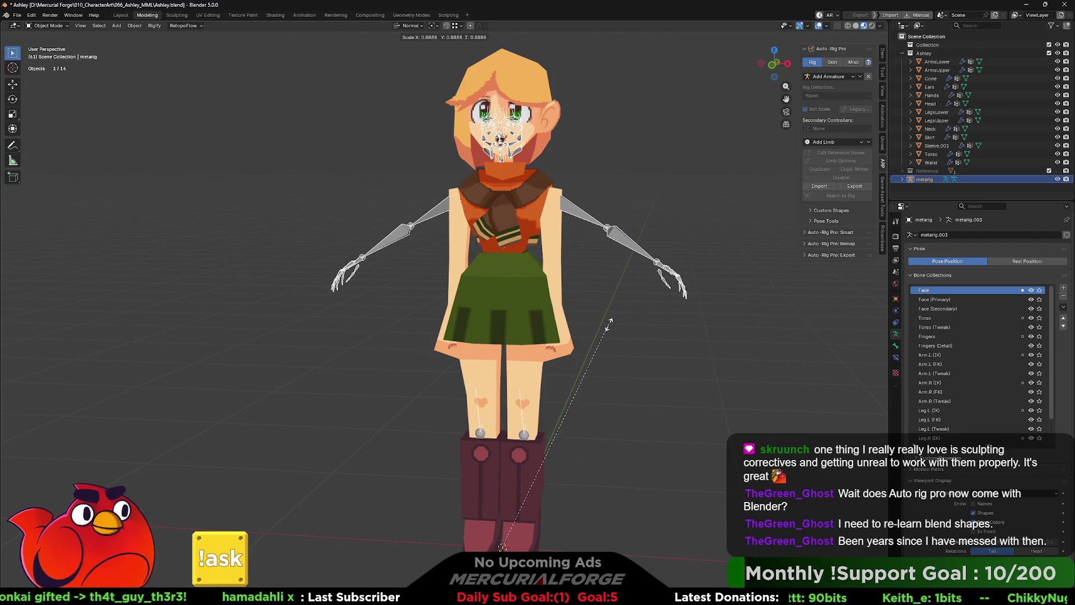
pyautogui.click(608, 328)
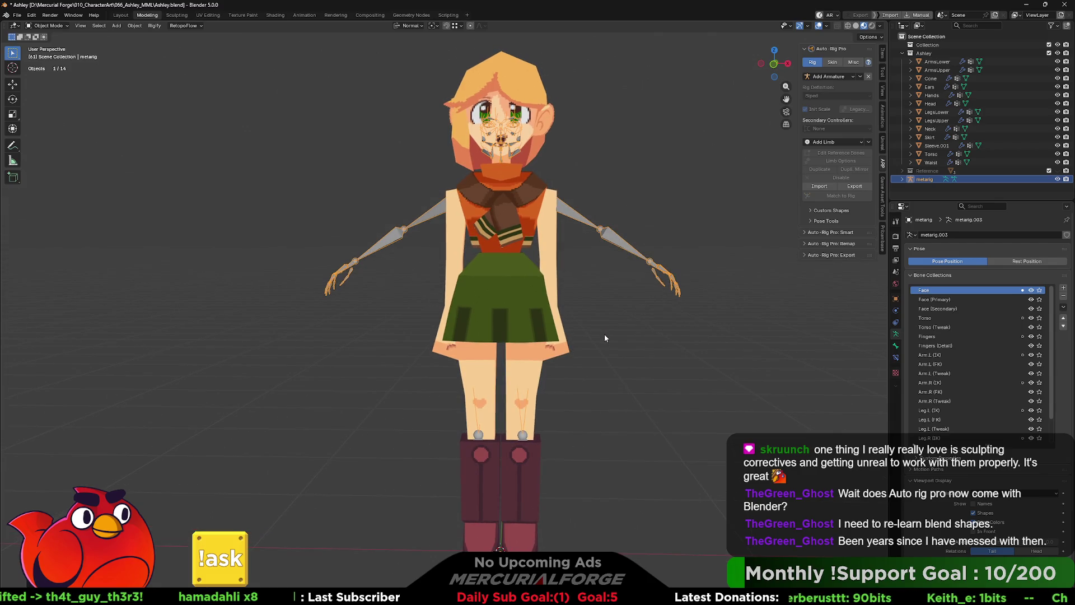
pyautogui.keyDown('shift'); pyautogui.moveTo(605, 334); pyautogui.dragTo(606, 310, button='middle'); pyautogui.keyUp('shift')
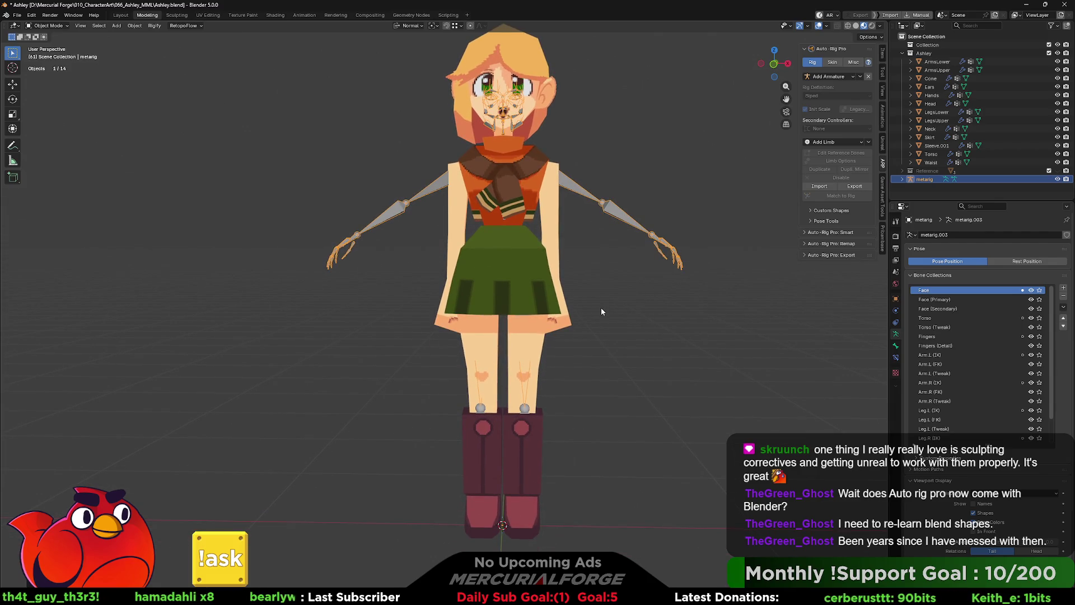
pyautogui.scroll(-1, 975, 538)
pyautogui.click(973, 514)
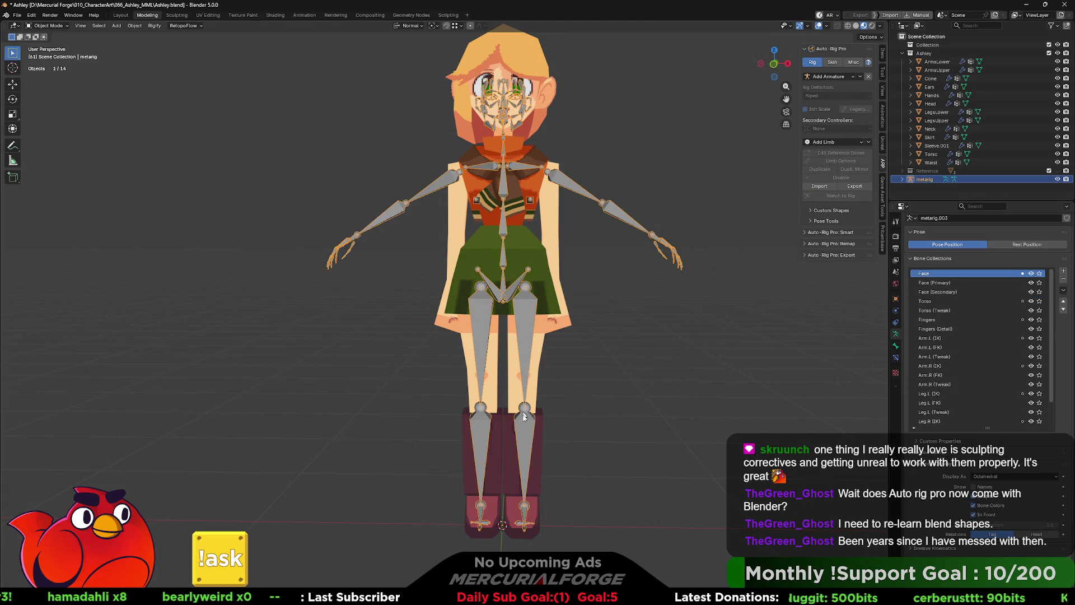
pyautogui.scroll(1, 523, 412)
pyautogui.scroll(1, 538, 395)
pyautogui.scroll(1, 550, 378)
pyautogui.scroll(1, 560, 362)
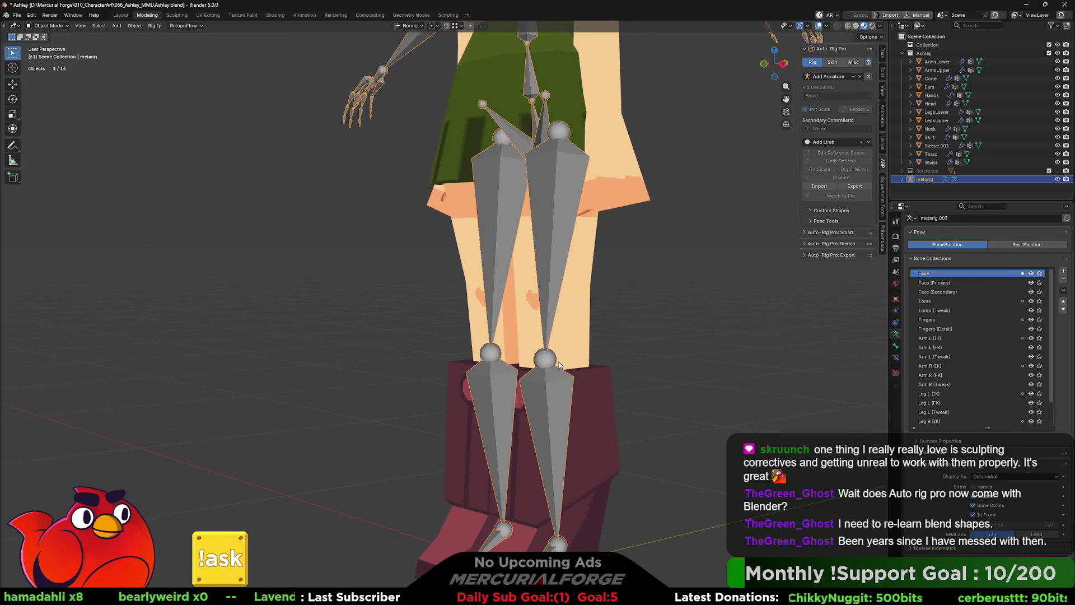
# Step: Edit the metarig and raise the left knee joint to match the leg in right side view
pyautogui.press('Tab')
pyautogui.click(549, 360)
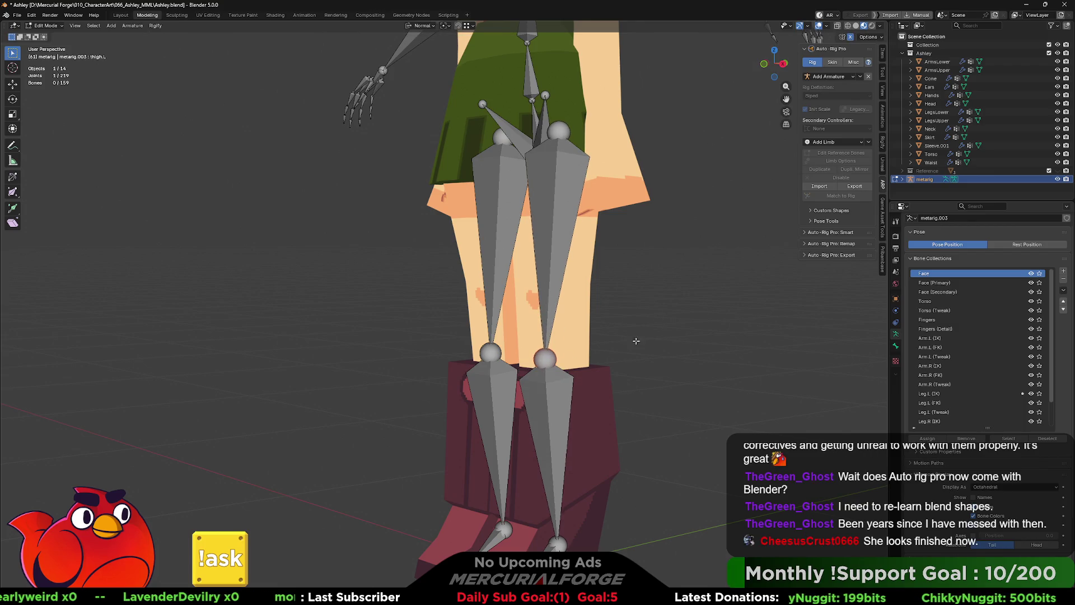
pyautogui.moveTo(639, 338)
pyautogui.mouseDown(button='middle')
pyautogui.moveTo(626, 351)
pyautogui.moveTo(603, 347)
pyautogui.mouseUp(button='middle')
pyautogui.press('KP_1')
pyautogui.press('KP_3')
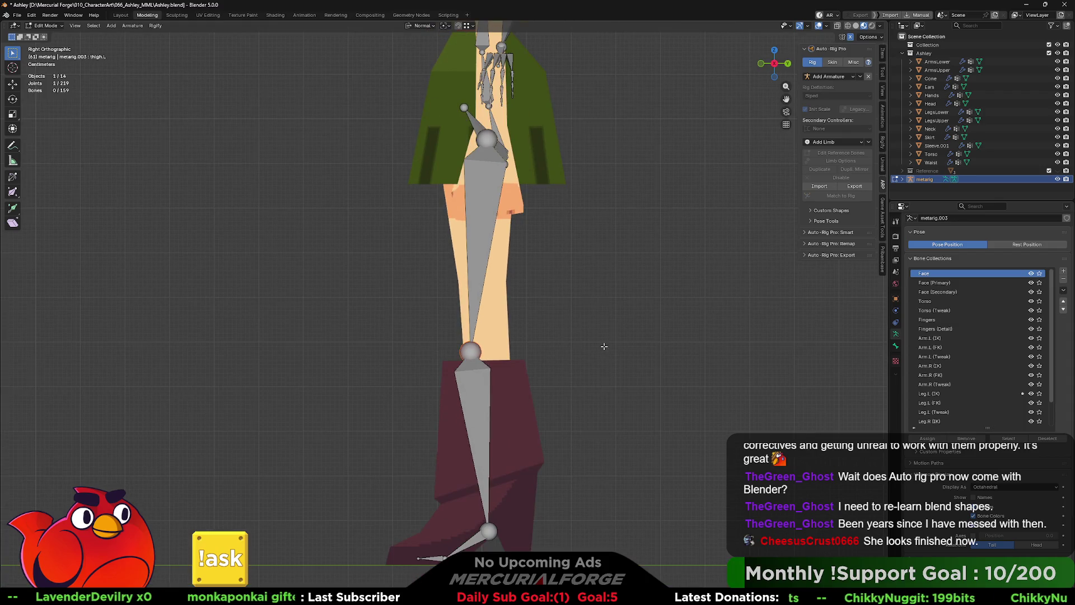
pyautogui.press('g')
pyautogui.click(614, 295)
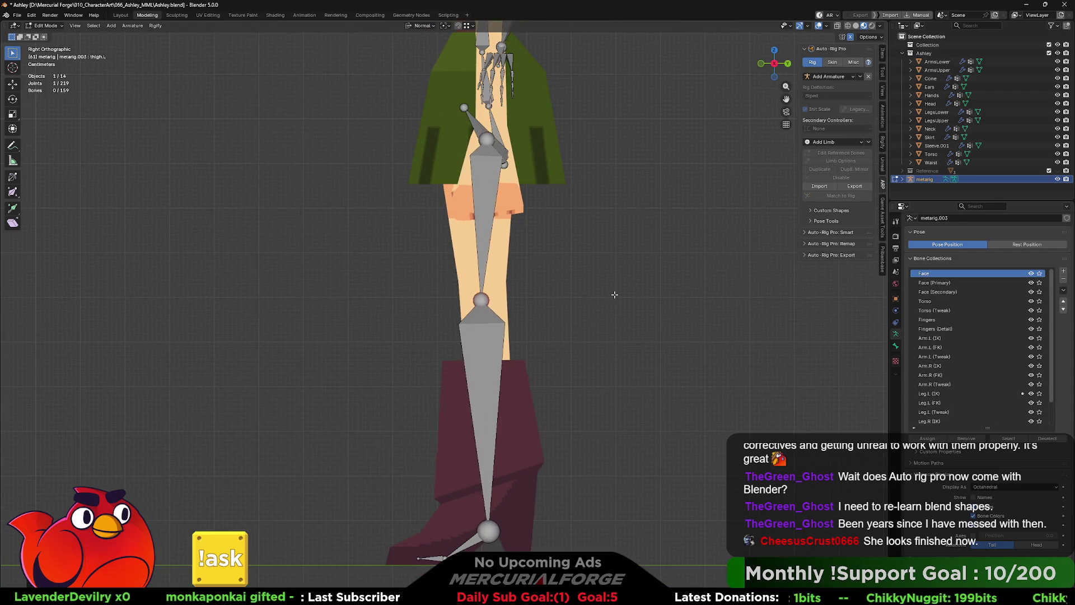
# Step: Enable the Wireframe overlay on the mesh and nudge the knee joint again
pyautogui.click(827, 27)
pyautogui.click(770, 178)
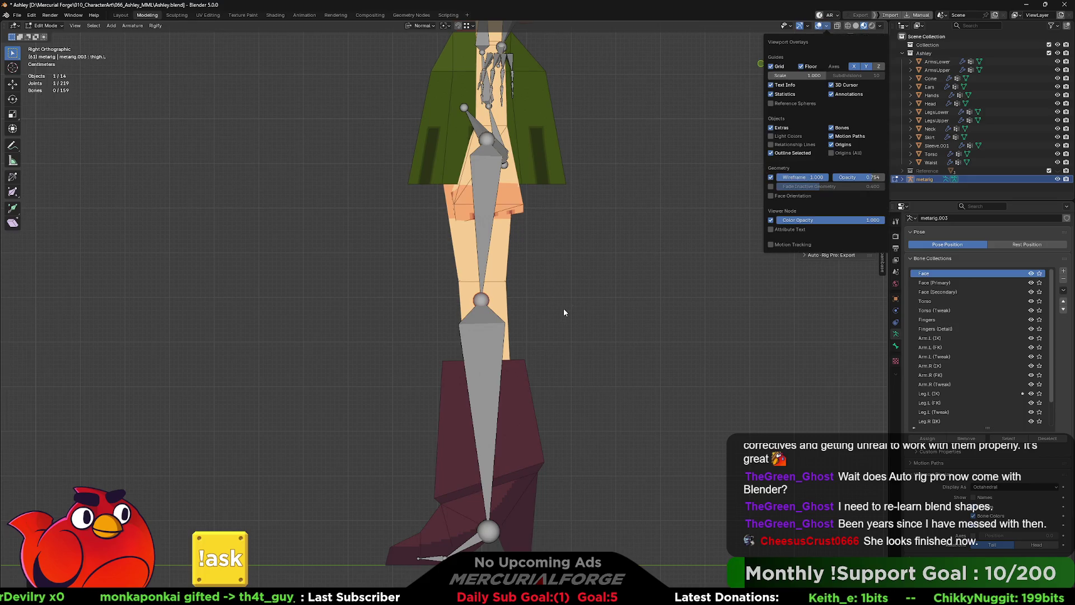
pyautogui.press('g')
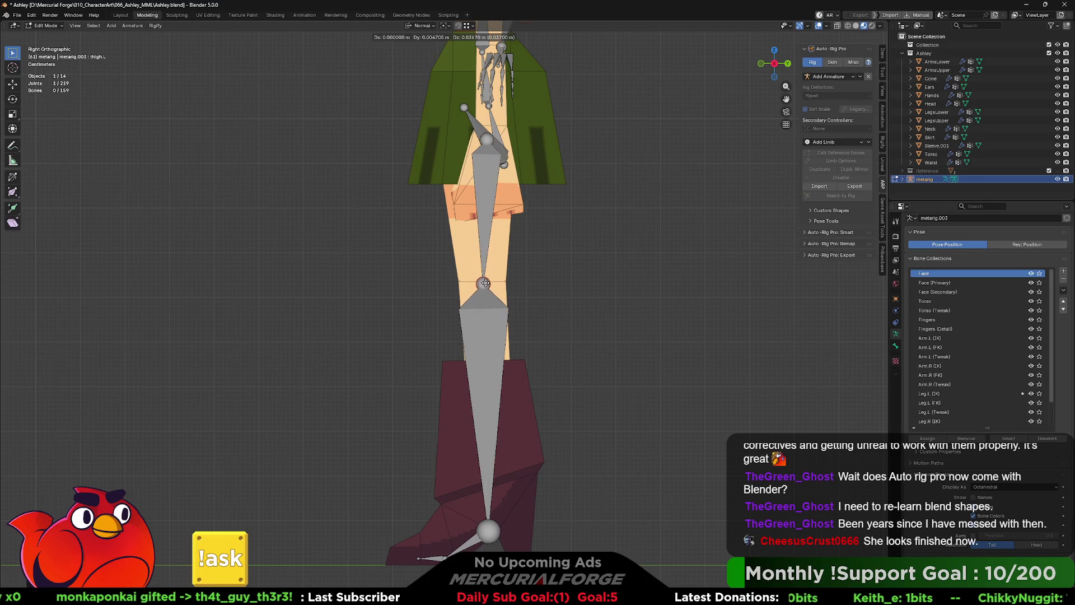
pyautogui.click(484, 280)
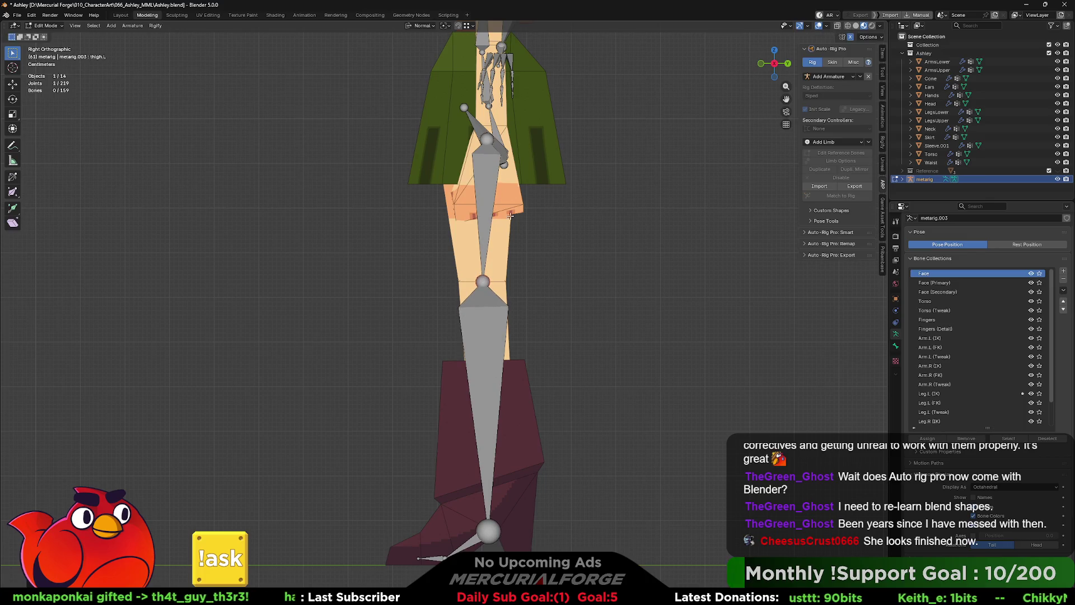
pyautogui.moveTo(484, 281)
pyautogui.mouseDown(button='middle')
pyautogui.moveTo(527, 228)
pyautogui.moveTo(485, 230)
pyautogui.moveTo(561, 223)
pyautogui.moveTo(580, 338)
pyautogui.mouseUp(button='middle')
pyautogui.scroll(-3, 561, 222)
# Step: Delete the finger, fingertip and thumb bones from the metarig's hand
pyautogui.moveTo(711, 333); pyautogui.dragTo(681, 389, button='middle')
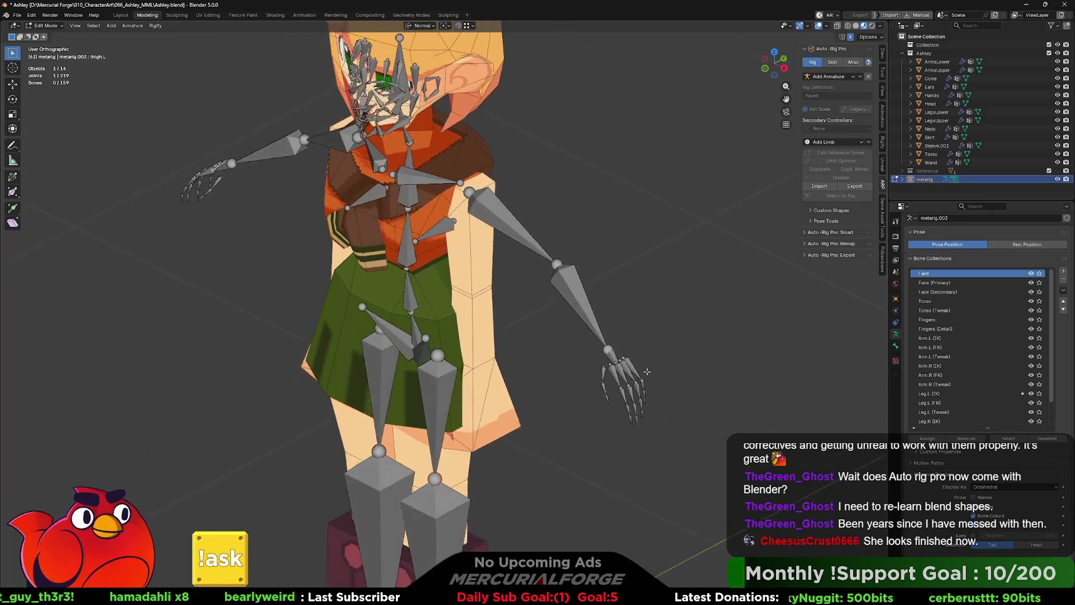
pyautogui.moveTo(680, 389); pyautogui.dragTo(600, 426)
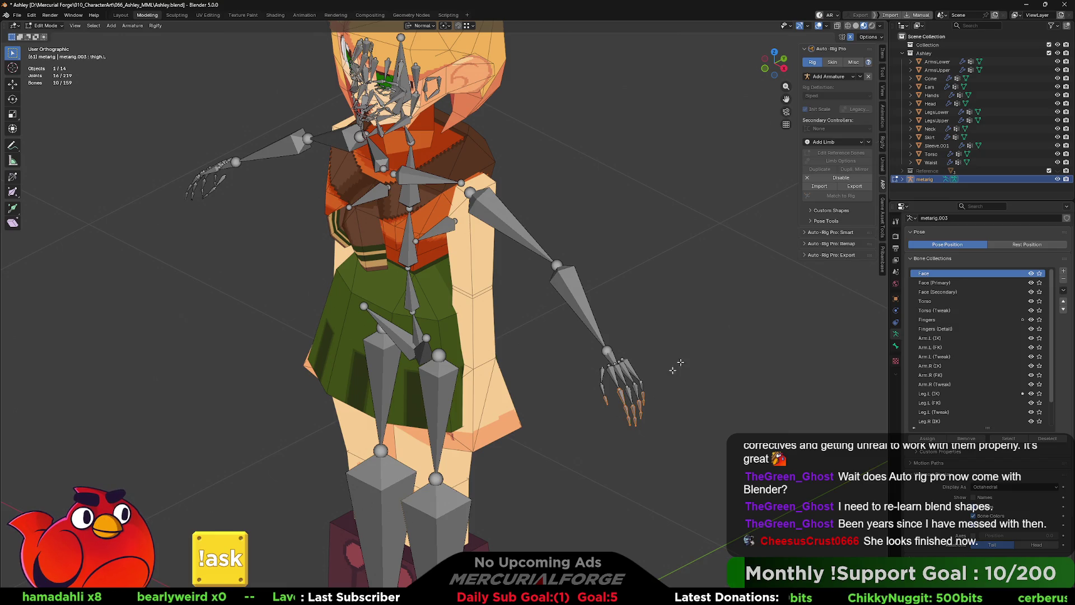
pyautogui.click(882, 145)
pyautogui.press('x')
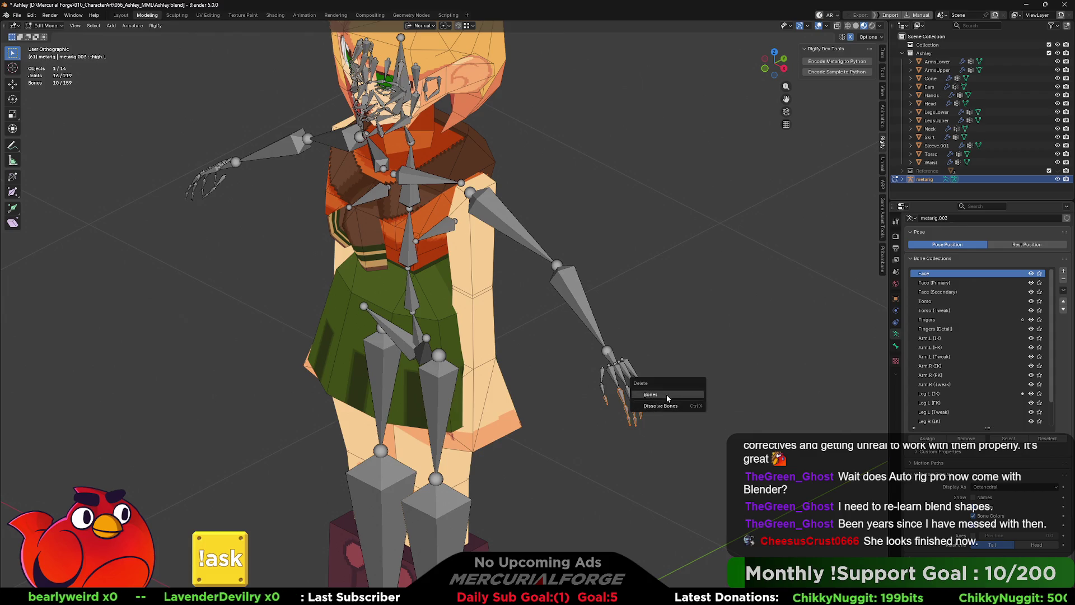
pyautogui.click(668, 398)
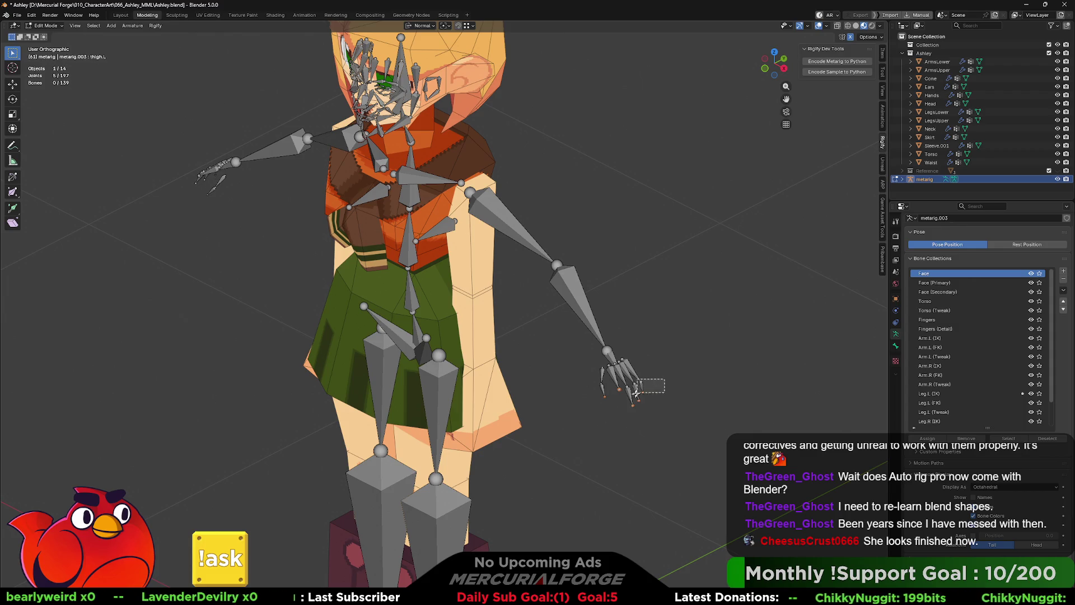
pyautogui.press('x')
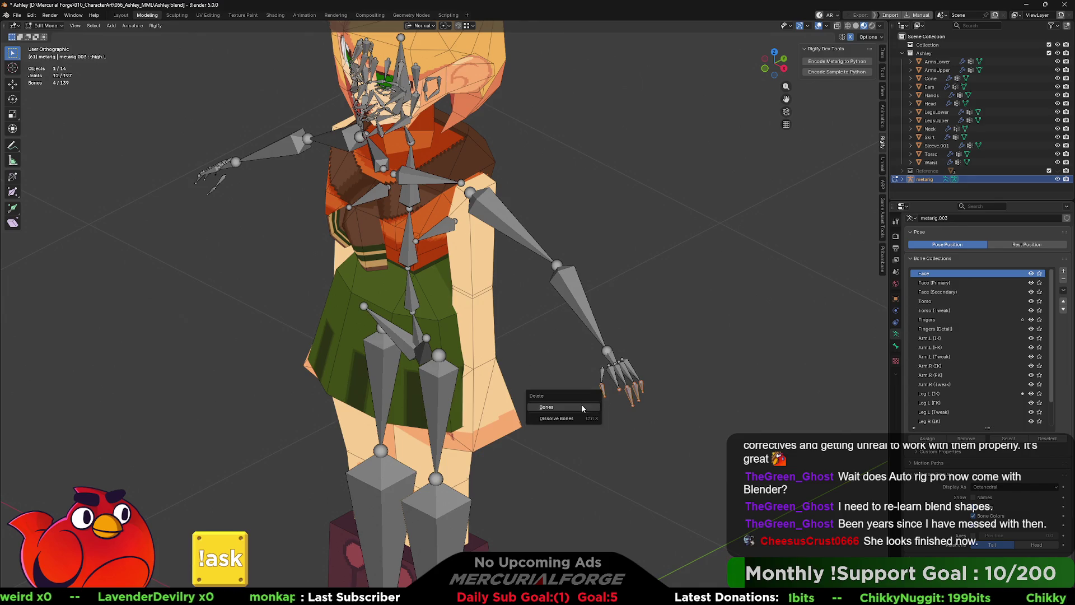
pyautogui.click(582, 408)
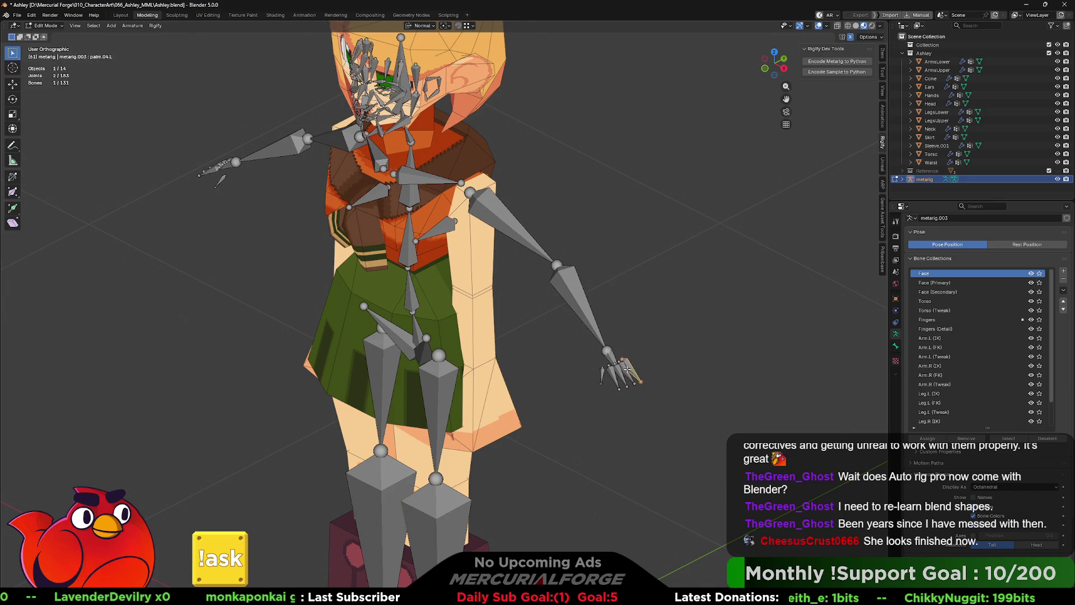
pyautogui.keyDown('shift'); pyautogui.click(601, 374); pyautogui.keyUp('shift')
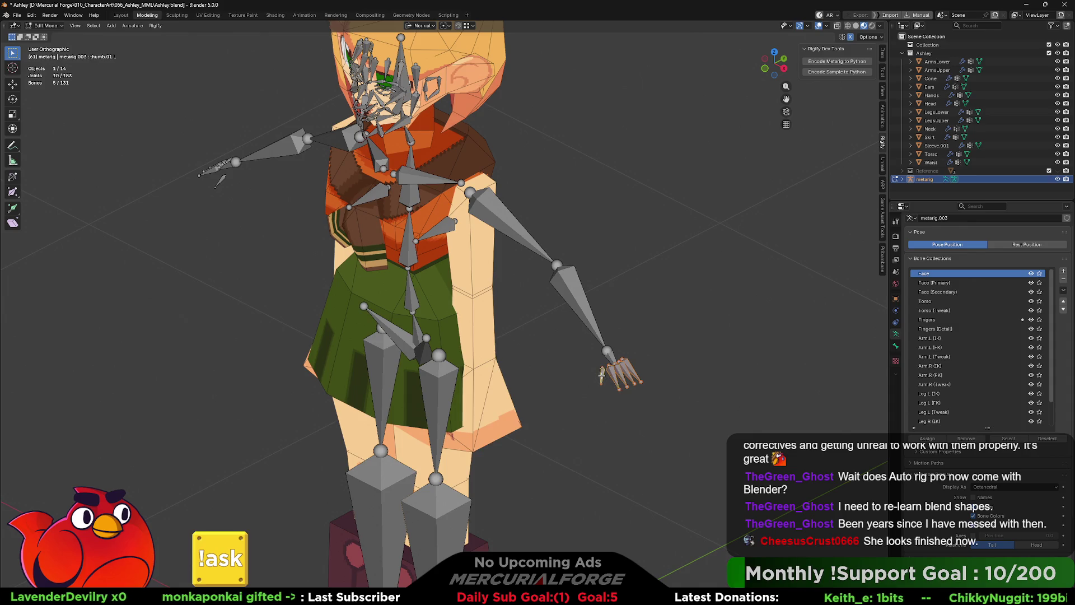
pyautogui.press('x')
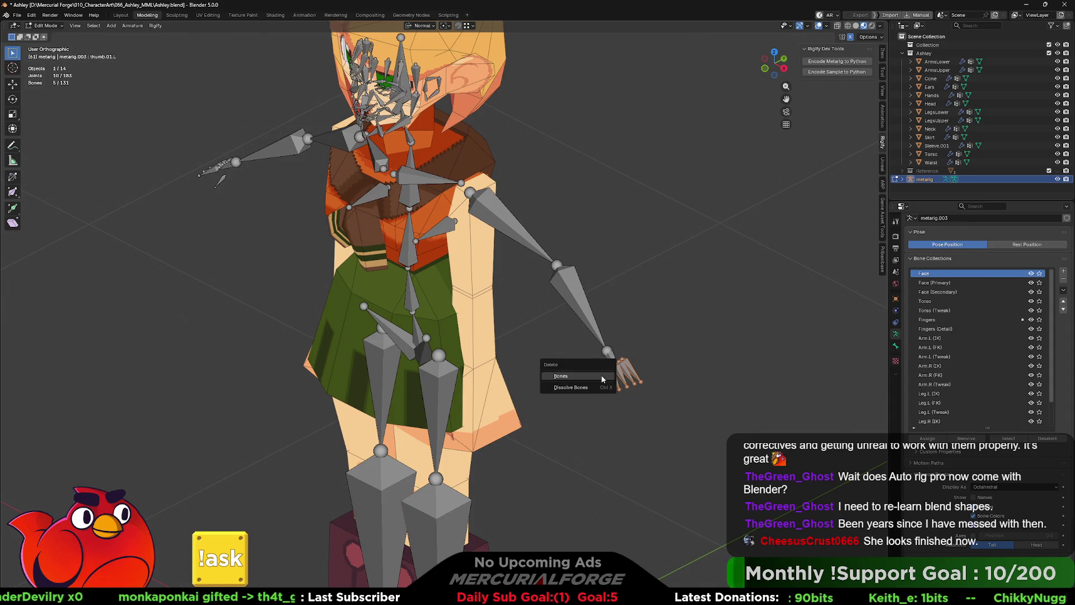
pyautogui.click(602, 376)
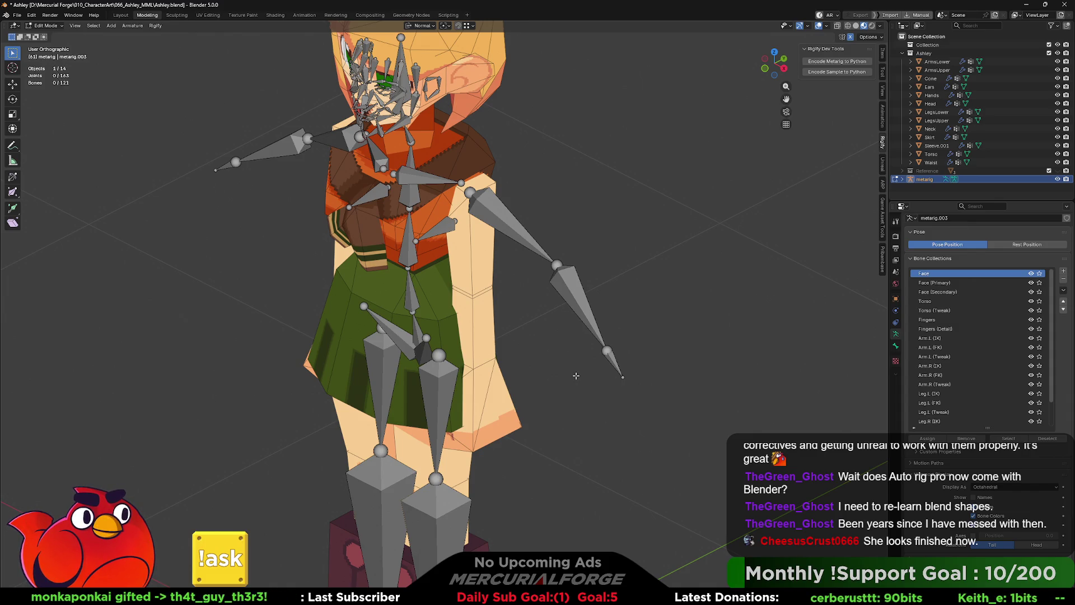
# Step: Delete all the face bones, including the leftover and eye-area bones, from the head
pyautogui.moveTo(574, 365)
pyautogui.mouseDown(button='middle')
pyautogui.moveTo(536, 344)
pyautogui.moveTo(446, 244)
pyautogui.mouseUp(button='middle')
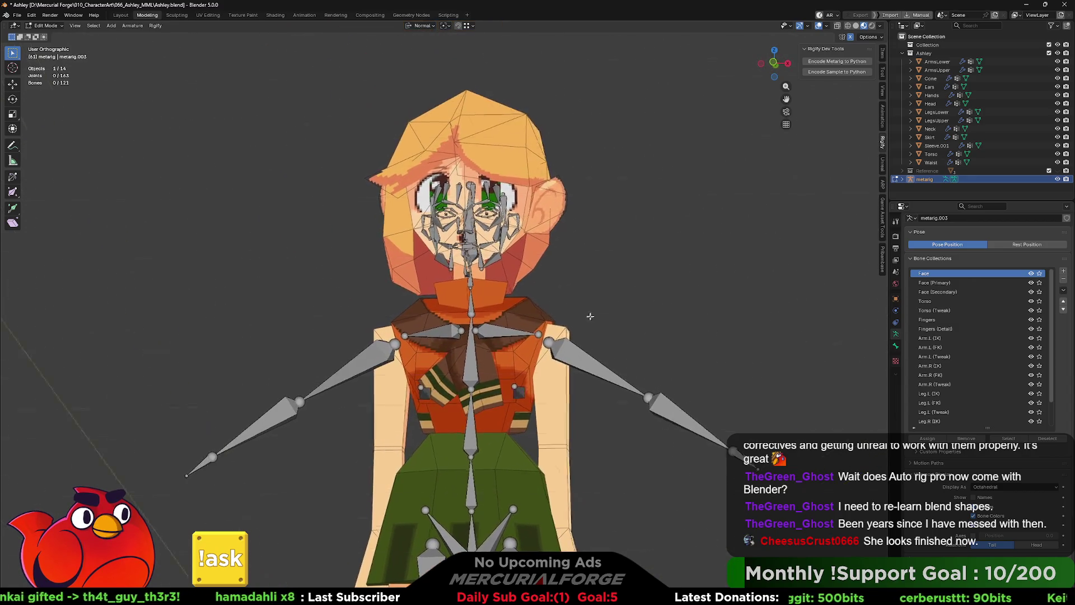
pyautogui.moveTo(412, 152); pyautogui.dragTo(490, 271)
pyautogui.press('x')
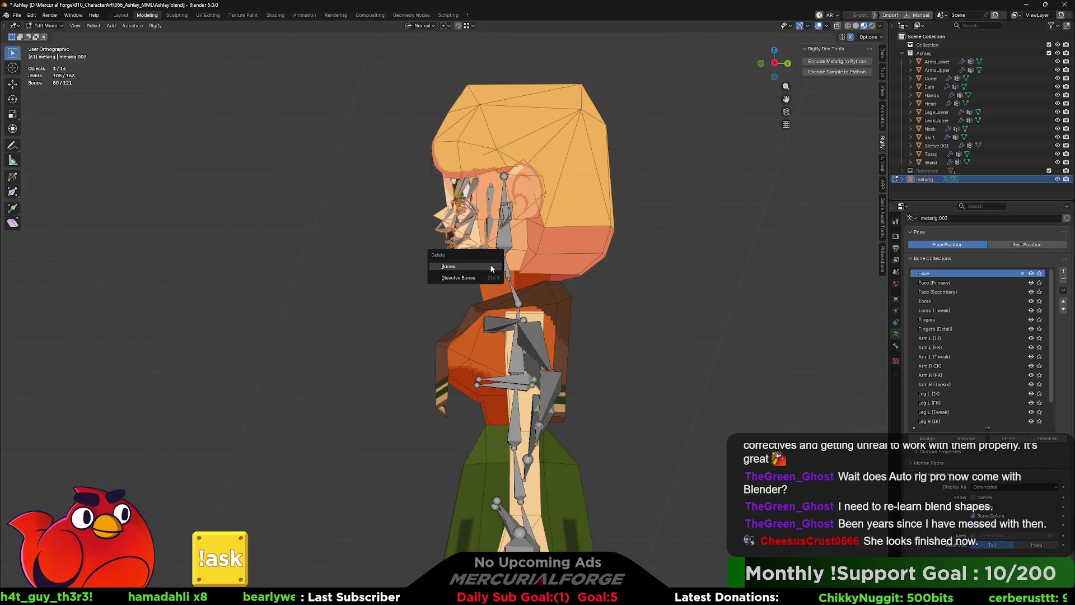
pyautogui.click(484, 268)
pyautogui.moveTo(451, 211); pyautogui.dragTo(489, 267)
pyautogui.press('x')
pyautogui.click(484, 267)
pyautogui.moveTo(483, 267); pyautogui.dragTo(549, 245, button='middle')
pyautogui.moveTo(549, 245); pyautogui.dragTo(420, 172)
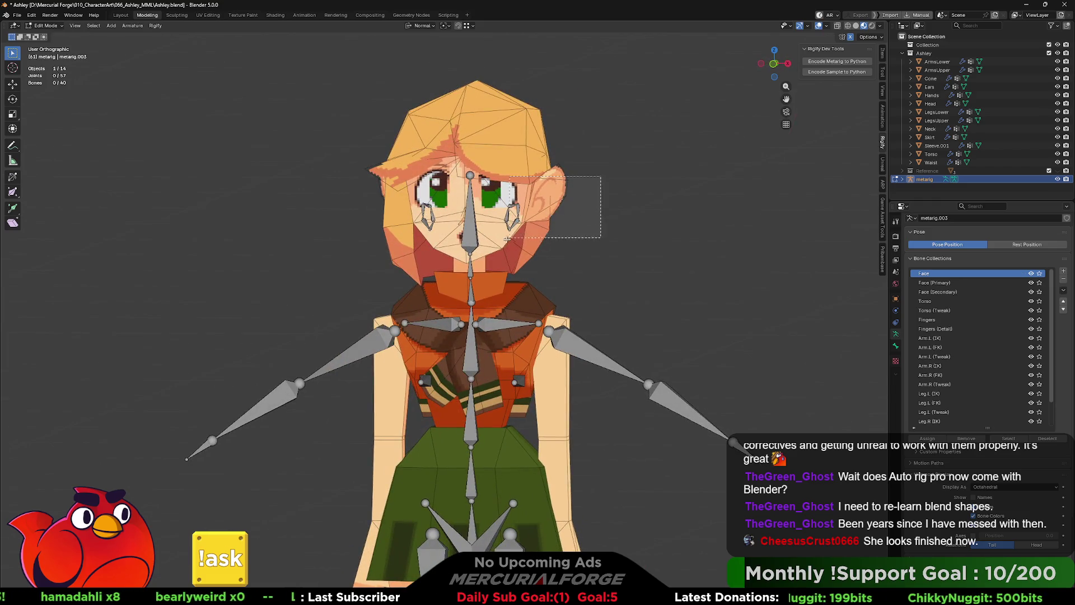
pyautogui.press('x')
pyautogui.click(465, 235)
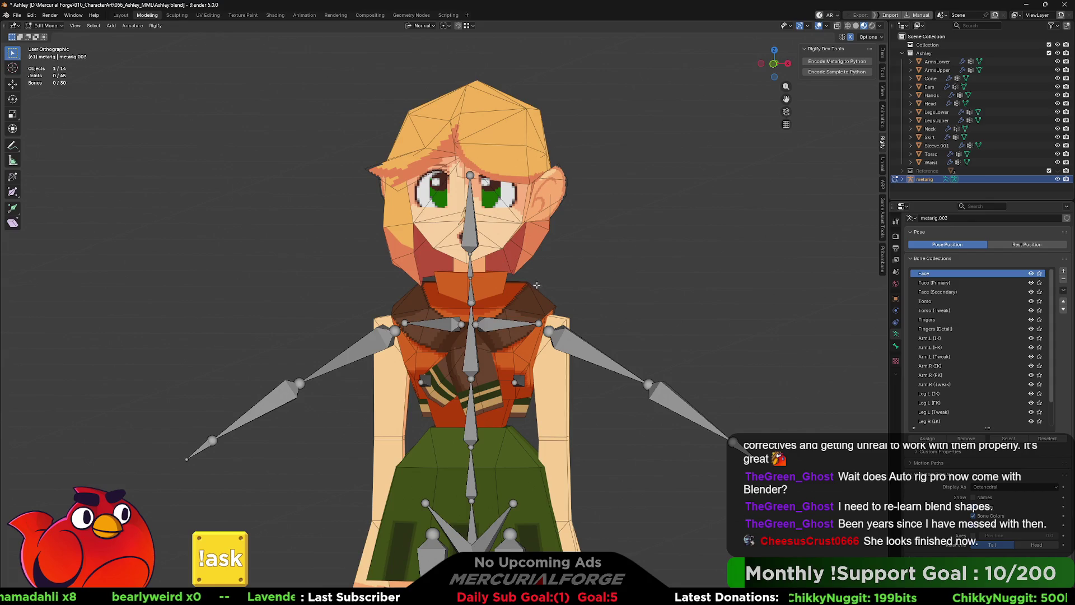
pyautogui.keyDown('shift'); pyautogui.scroll(-3, 546, 282); pyautogui.keyUp('shift')
pyautogui.keyDown('shift'); pyautogui.scroll(-3, 572, 278); pyautogui.keyUp('shift')
pyautogui.keyDown('shift'); pyautogui.scroll(-3, 603, 274); pyautogui.keyUp('shift')
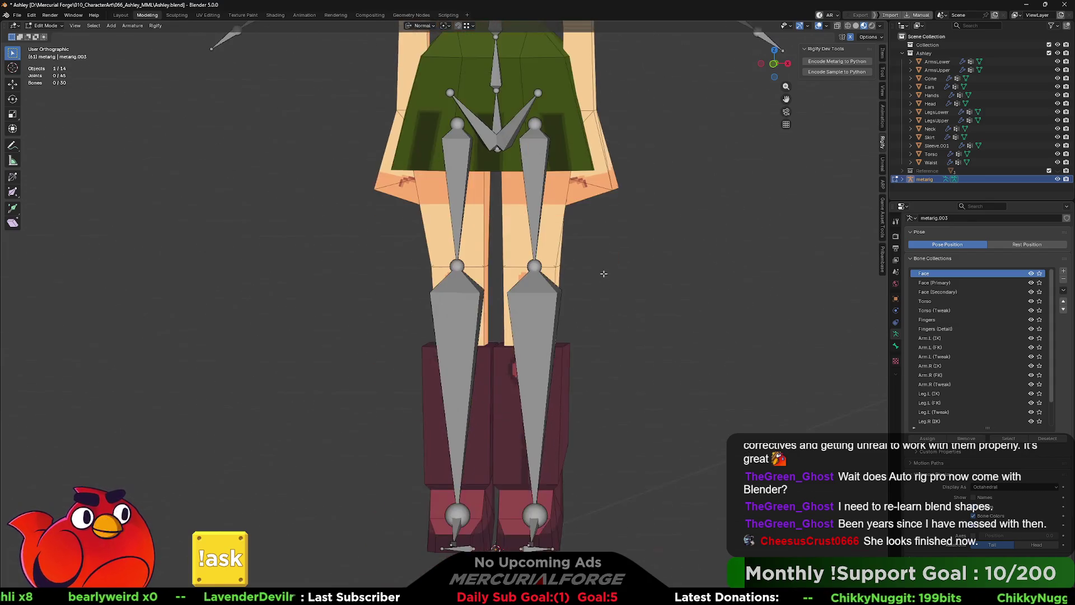
pyautogui.keyDown('shift'); pyautogui.scroll(-2, 604, 273); pyautogui.keyUp('shift')
# Step: Move the left ankle joint into the boot's heel in right side view
pyautogui.moveTo(603, 273); pyautogui.dragTo(572, 418, button='middle')
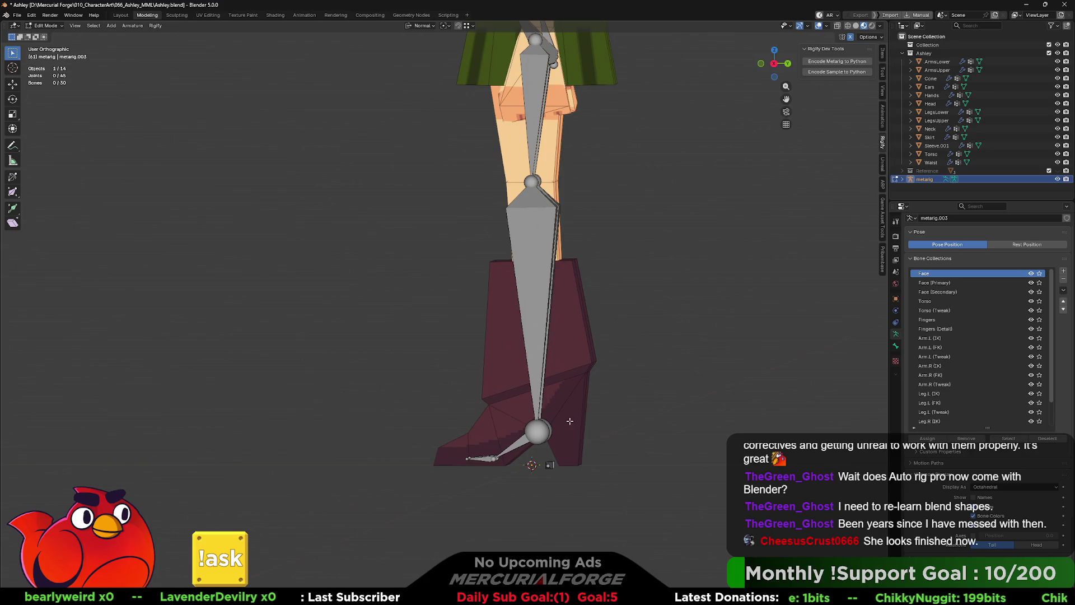
pyautogui.press('KP_3')
pyautogui.click(537, 431)
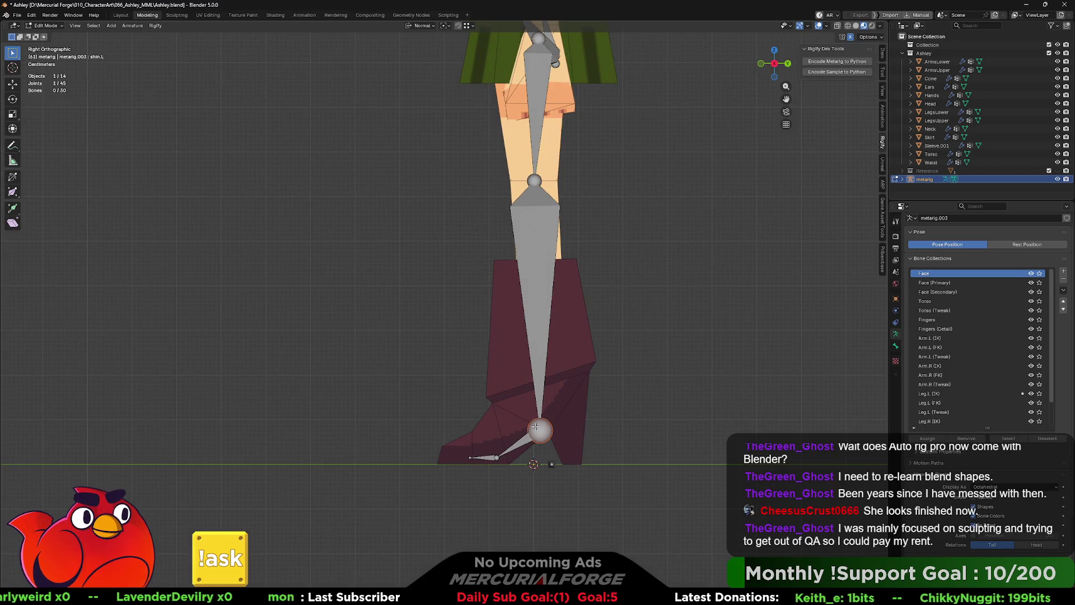
pyautogui.press('g')
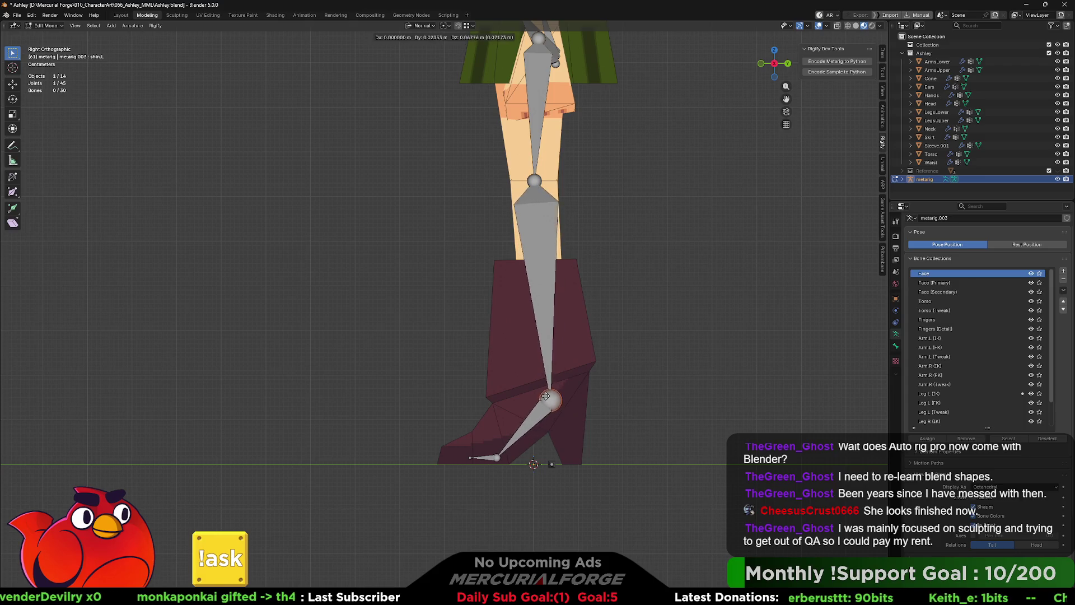
pyautogui.click(549, 395)
pyautogui.press('g')
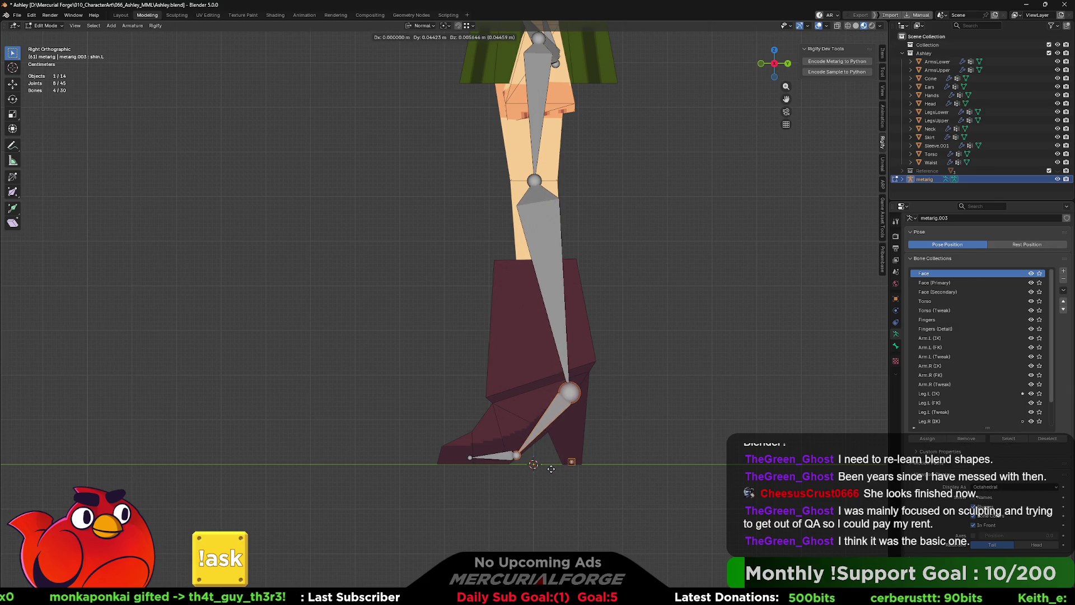
pyautogui.click(552, 467)
# Step: Move the toe bone to the boot tip and readjust the ankle joint inside the boot
pyautogui.moveTo(472, 456); pyautogui.dragTo(471, 457)
pyautogui.press('g')
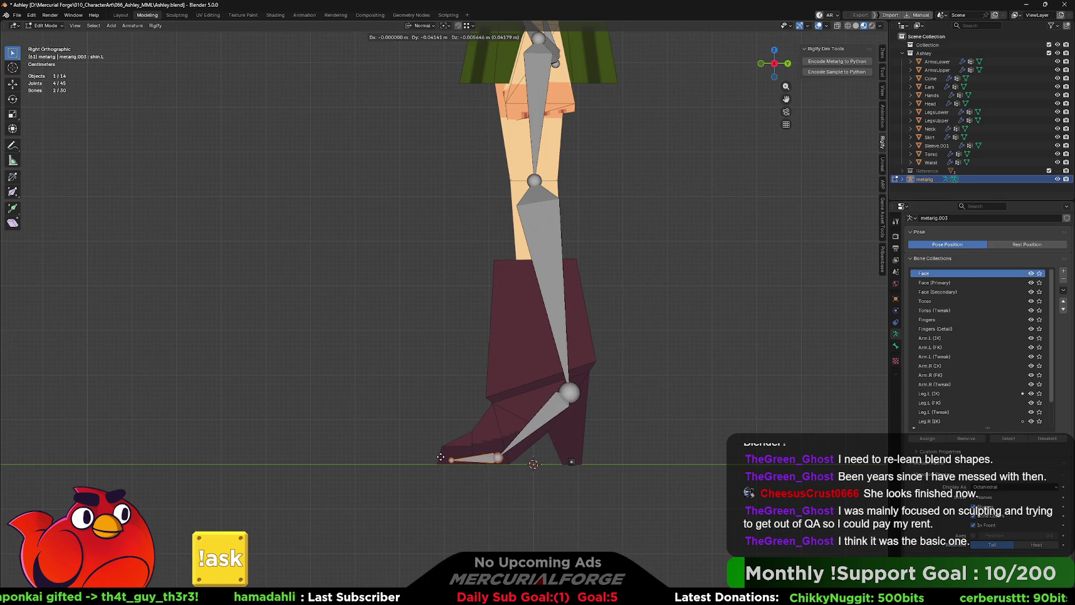
pyautogui.click(435, 457)
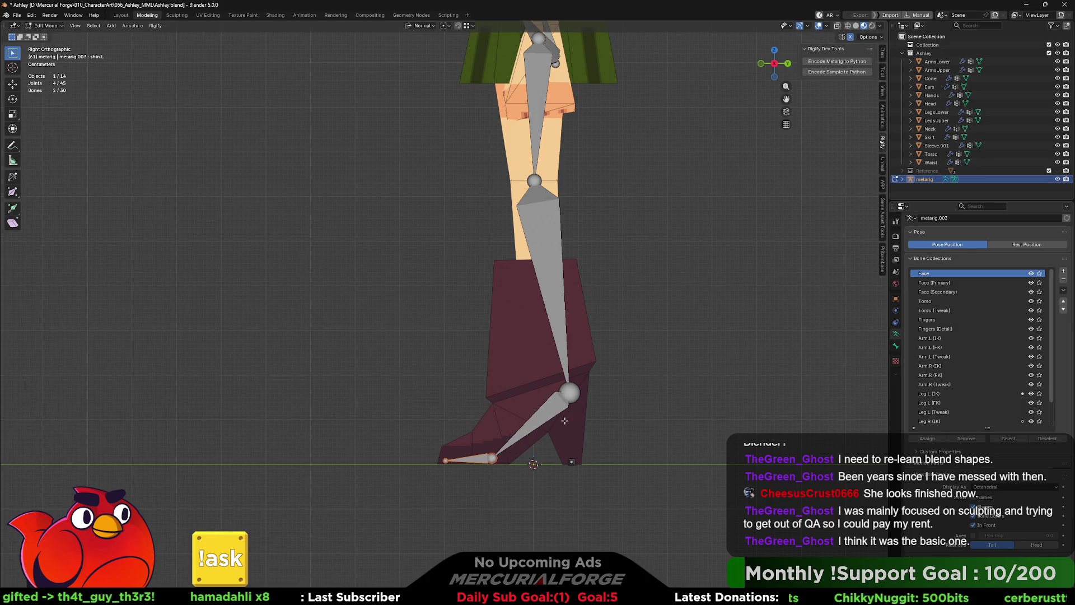
pyautogui.click(569, 393)
pyautogui.press('g')
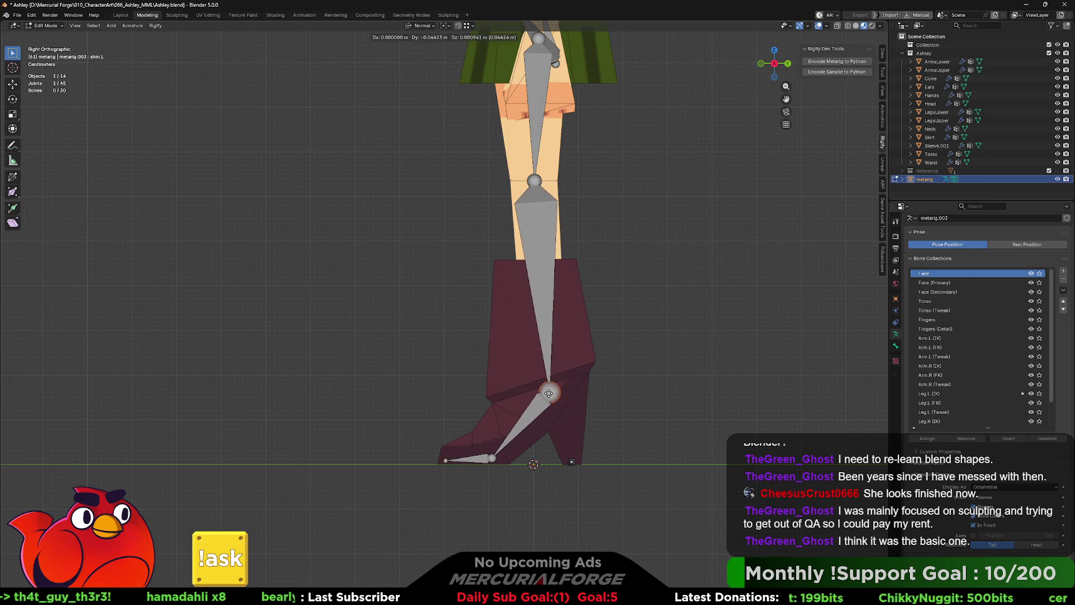
pyautogui.click(548, 392)
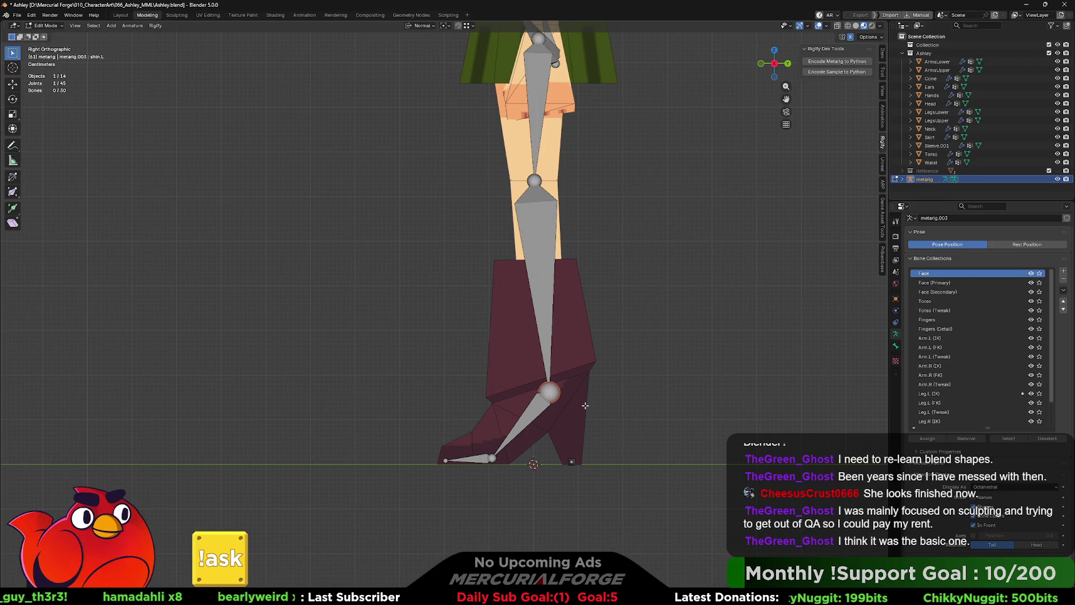
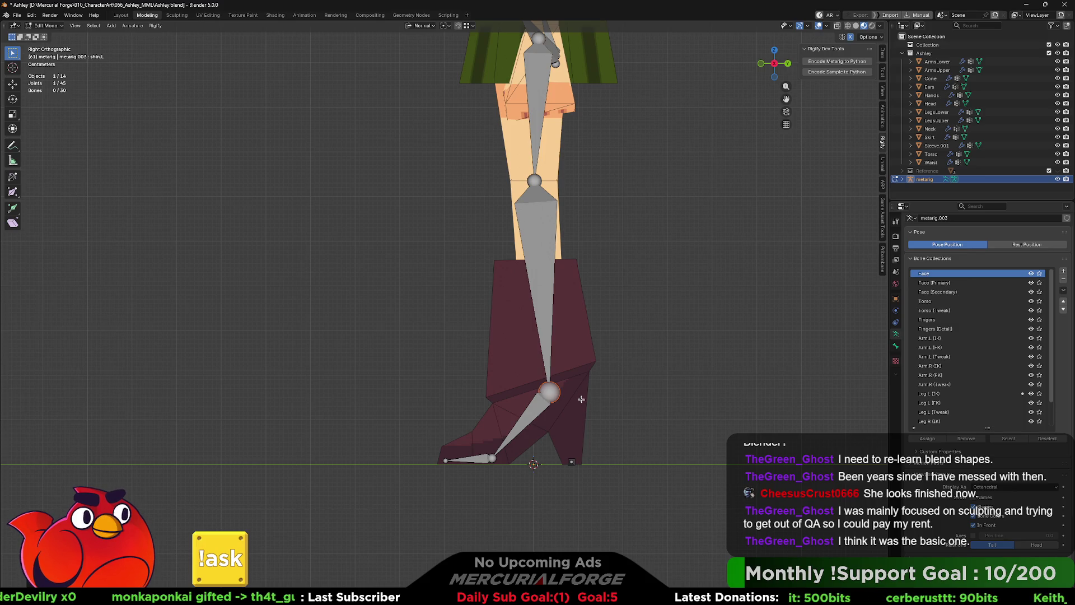
# Step: From Front view, move the elbow joints down so the arms hang beside the torso
pyautogui.moveTo(622, 221)
pyautogui.keyDown('alt'); pyautogui.mouseDown(button='middle')
pyautogui.moveTo(619, 203)
pyautogui.moveTo(630, 295)
pyautogui.mouseUp(button='middle'); pyautogui.keyUp('alt')
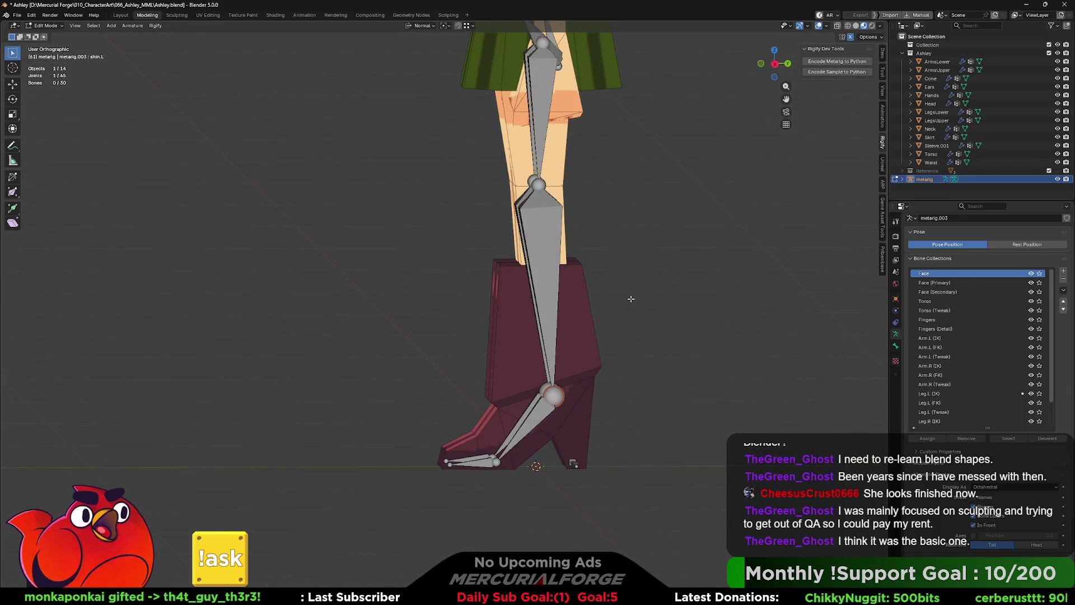
pyautogui.keyDown('shift'); pyautogui.scroll(6, 644, 223); pyautogui.keyUp('shift')
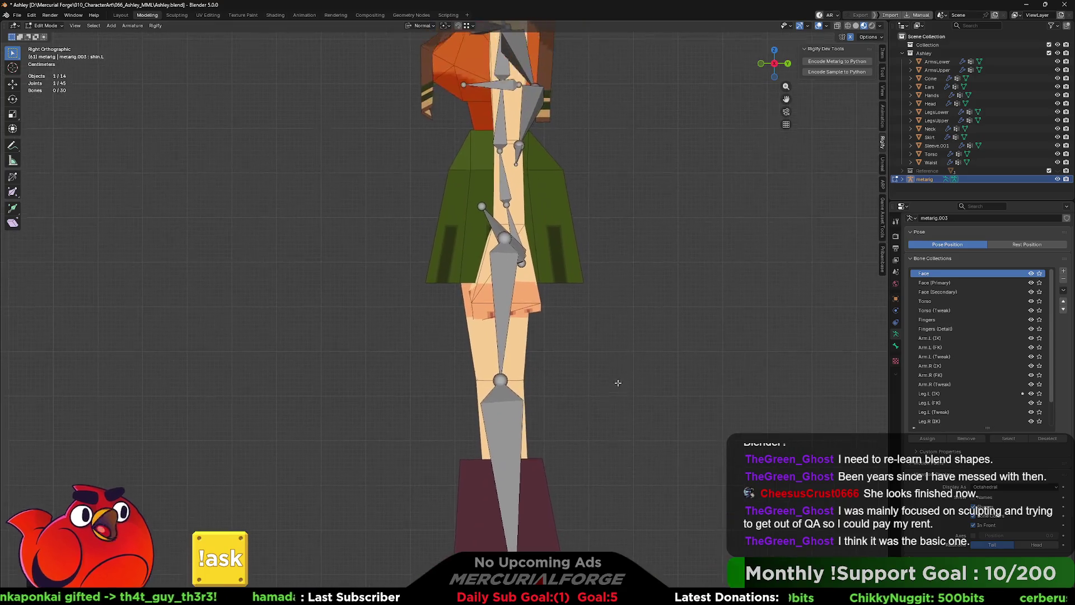
pyautogui.keyDown('shift'); pyautogui.scroll(2, 610, 245); pyautogui.keyUp('shift')
pyautogui.keyDown('shift'); pyautogui.scroll(2, 588, 294); pyautogui.keyUp('shift')
pyautogui.keyDown('shift'); pyautogui.scroll(2, 579, 310); pyautogui.keyUp('shift')
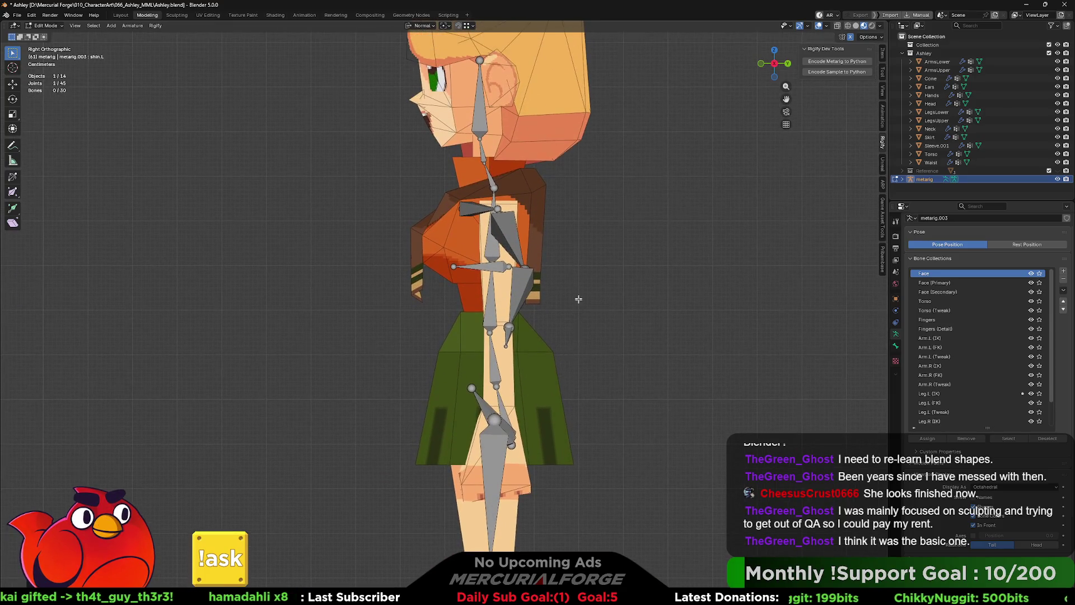
pyautogui.keyDown('shift'); pyautogui.scroll(2, 574, 331); pyautogui.keyUp('shift')
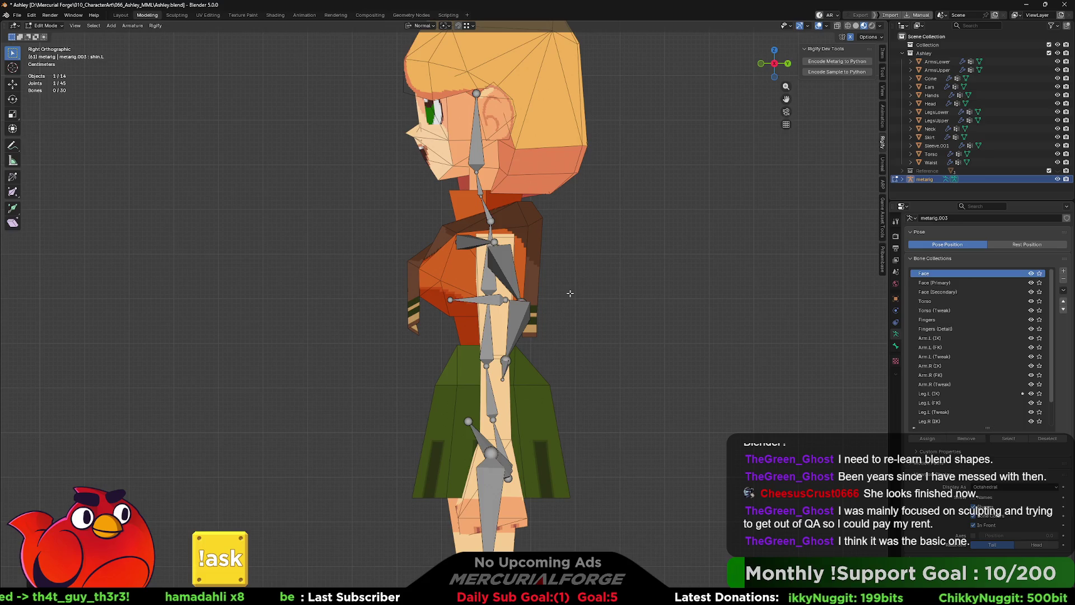
pyautogui.press('KP_1')
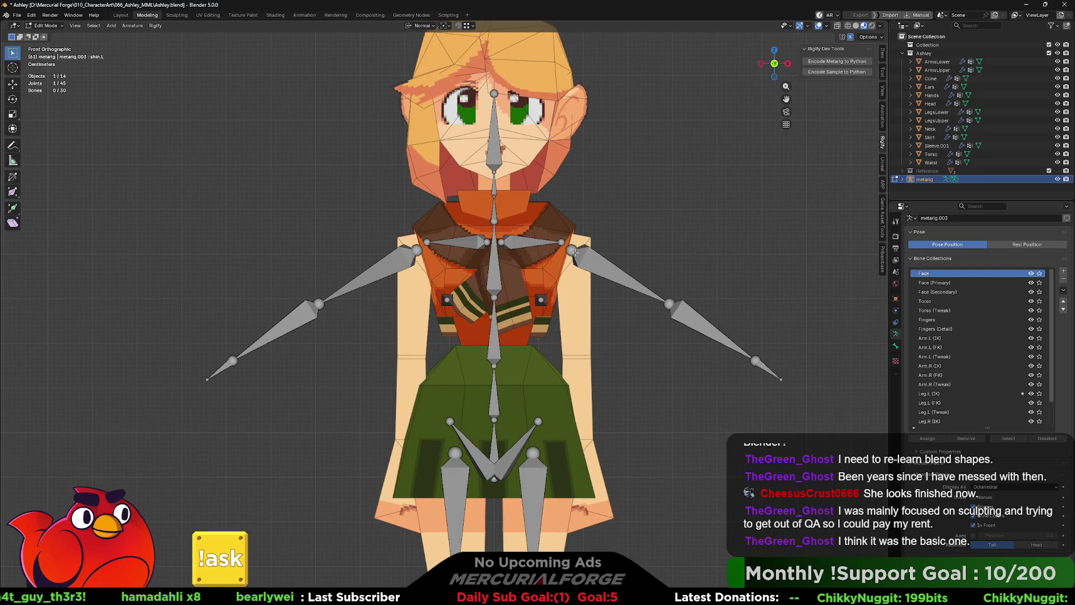
pyautogui.keyDown('shift'); pyautogui.scroll(-3, 588, 248); pyautogui.keyUp('shift')
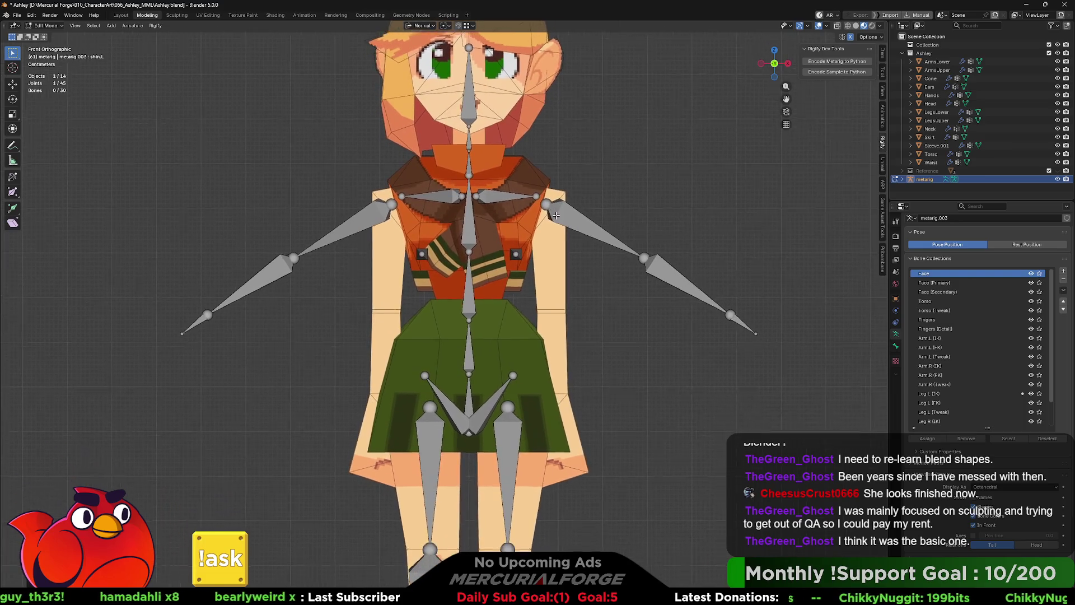
pyautogui.click(644, 252)
pyautogui.press('g')
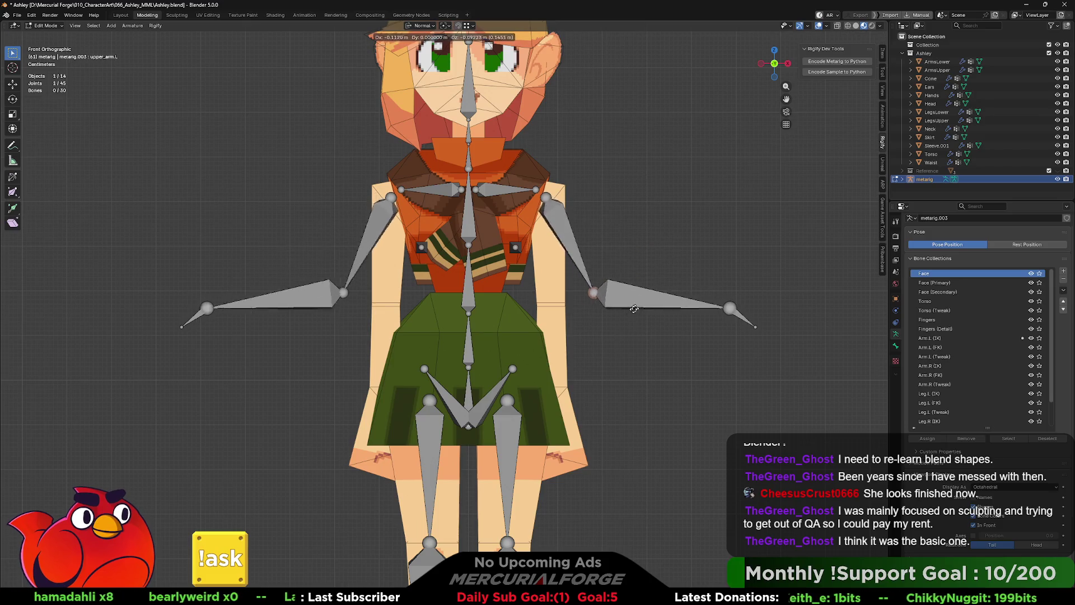
pyautogui.click(630, 320)
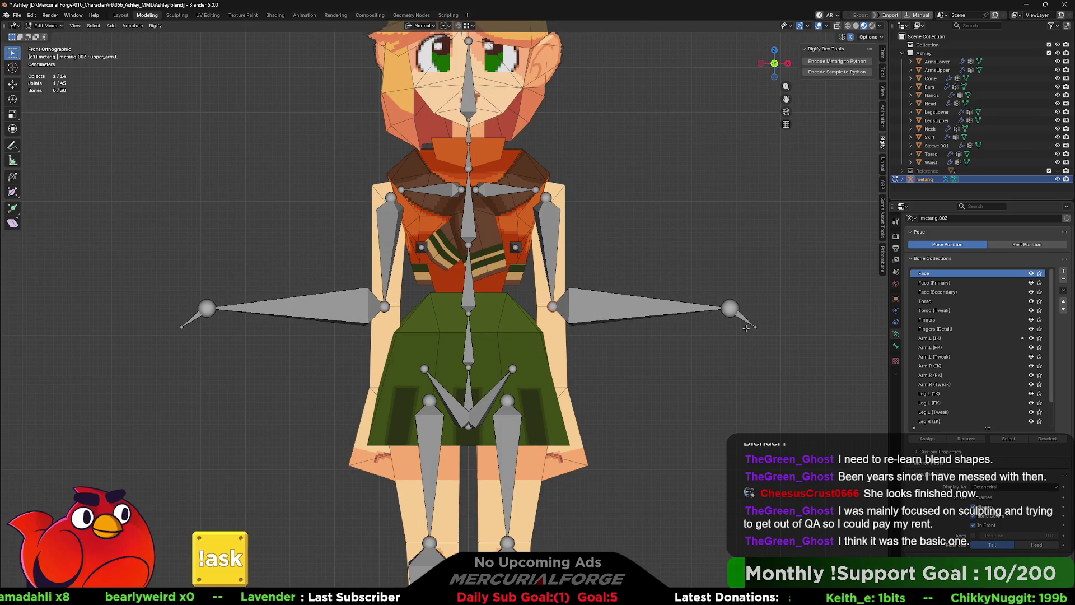
pyautogui.press('Escape')
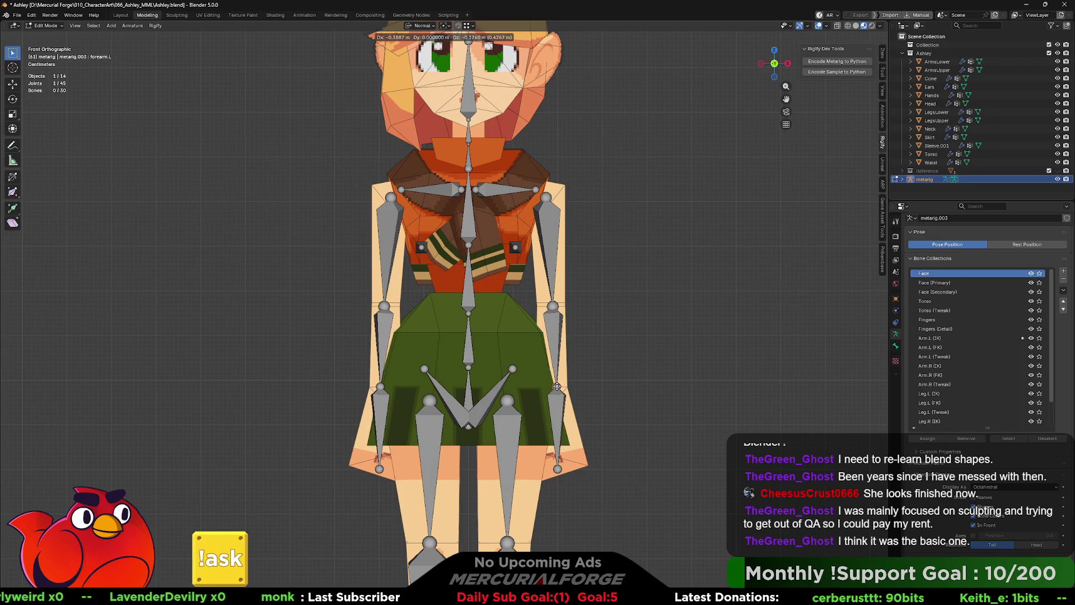
# Step: In Right view, fit the wrist, hand bone and elbow joints to the character's arm
pyautogui.click(557, 387)
pyautogui.press('KP_3')
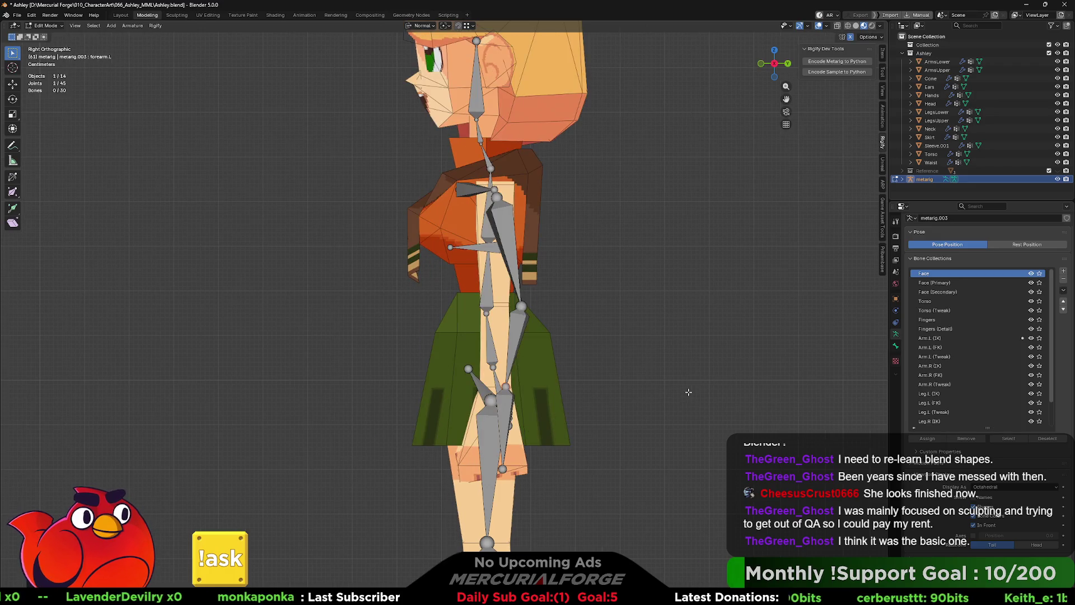
pyautogui.press('g')
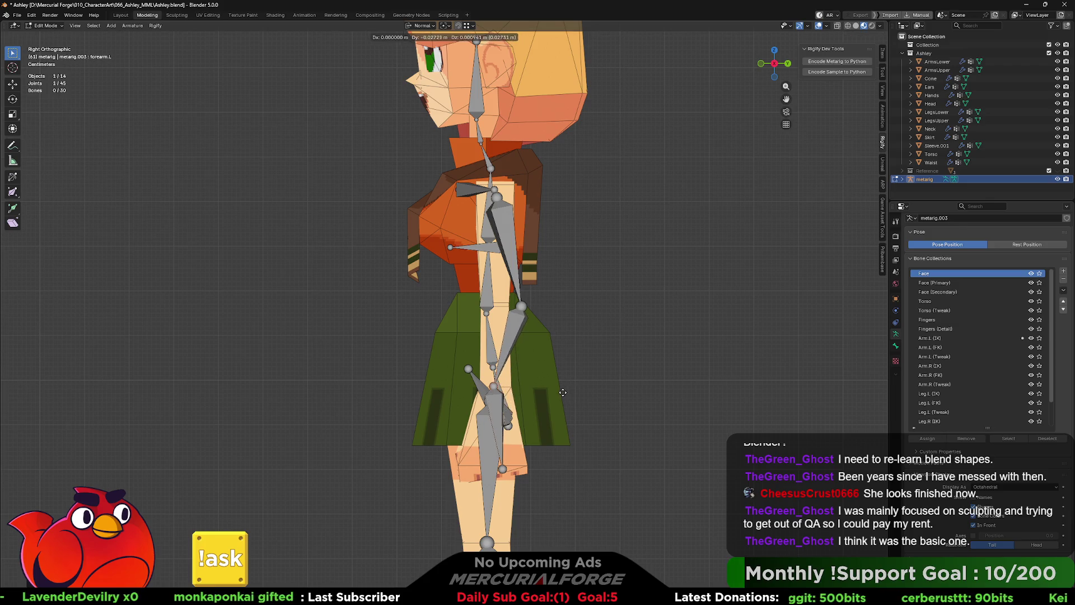
pyautogui.click(566, 392)
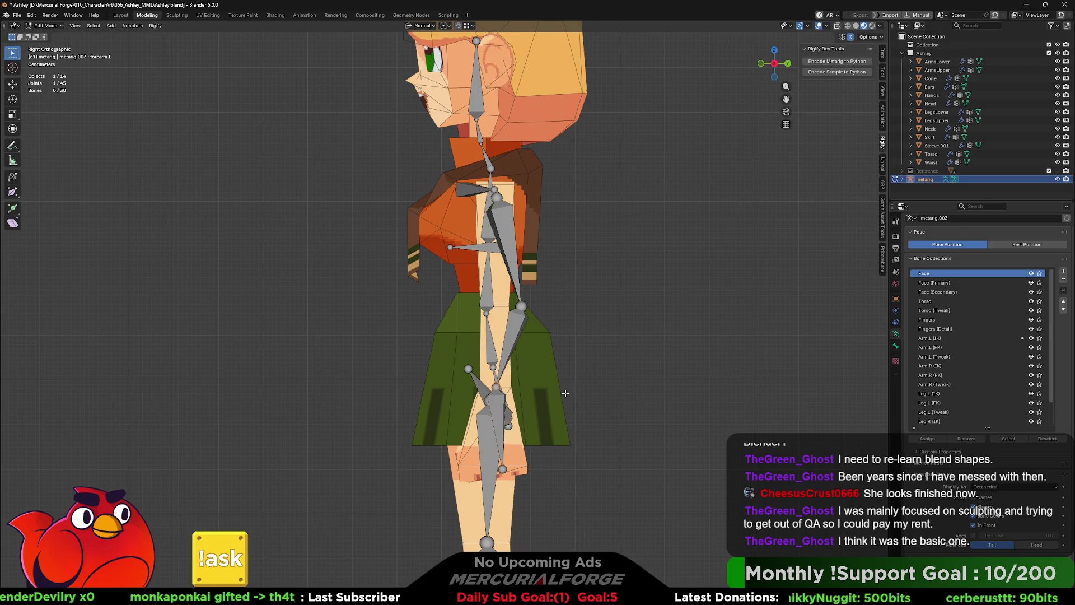
pyautogui.click(502, 469)
pyautogui.press('g')
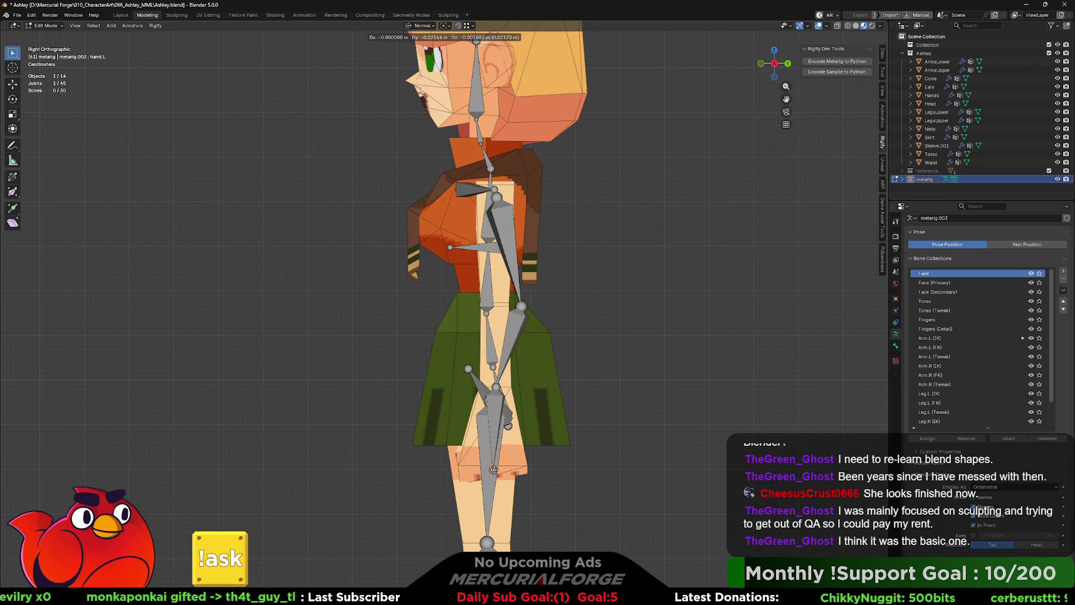
pyautogui.click(496, 470)
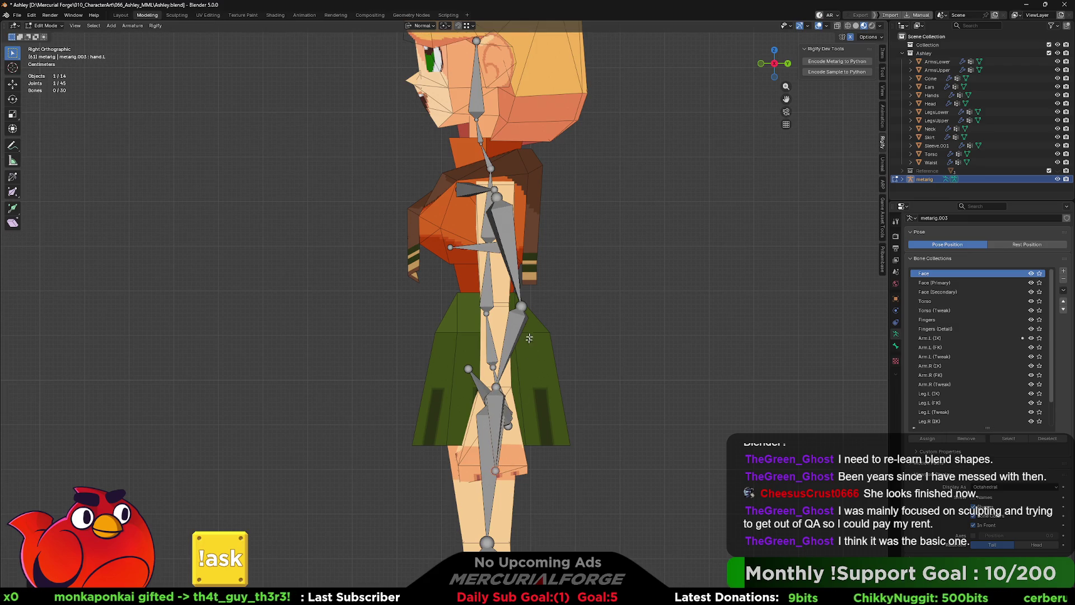
pyautogui.click(521, 307)
pyautogui.press('g')
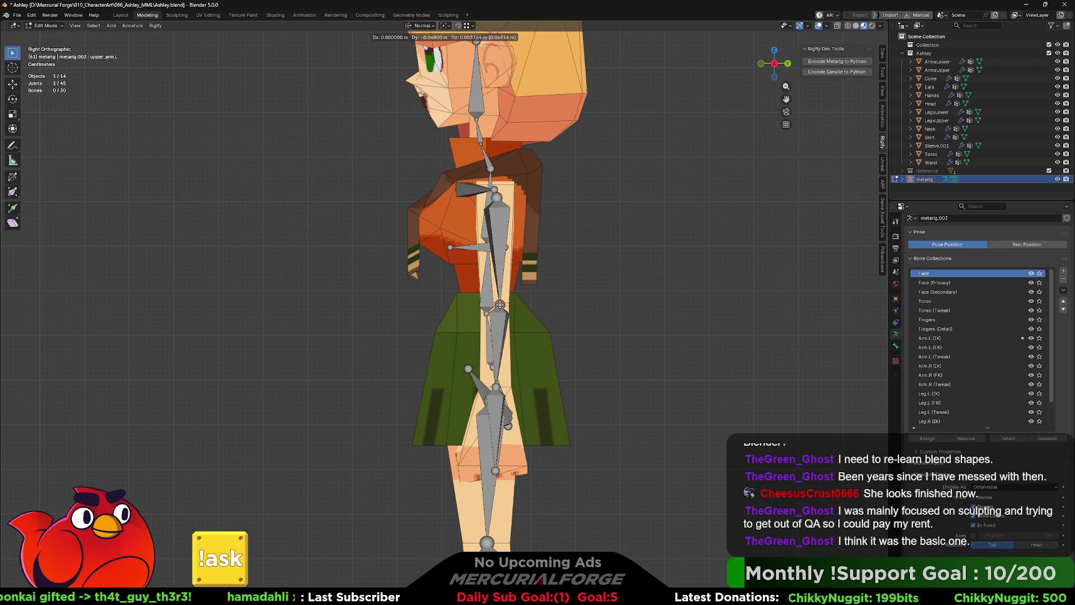
pyautogui.click(500, 304)
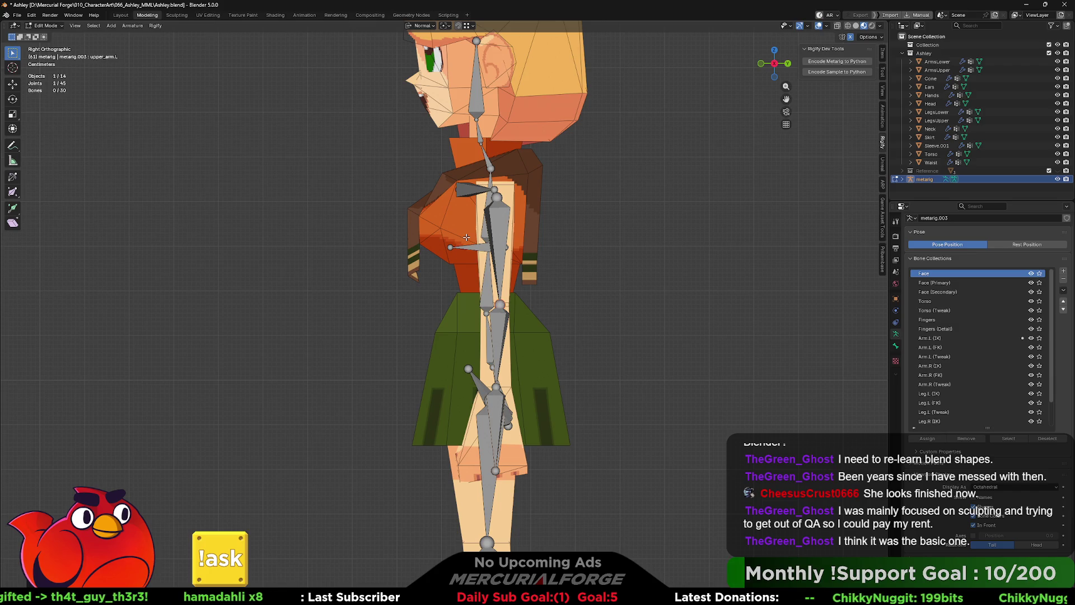
# Step: Place the neck joint and raise the head joint to the top of the character's head
pyautogui.keyDown('shift'); pyautogui.moveTo(577, 147); pyautogui.dragTo(581, 270, button='middle'); pyautogui.keyUp('shift')
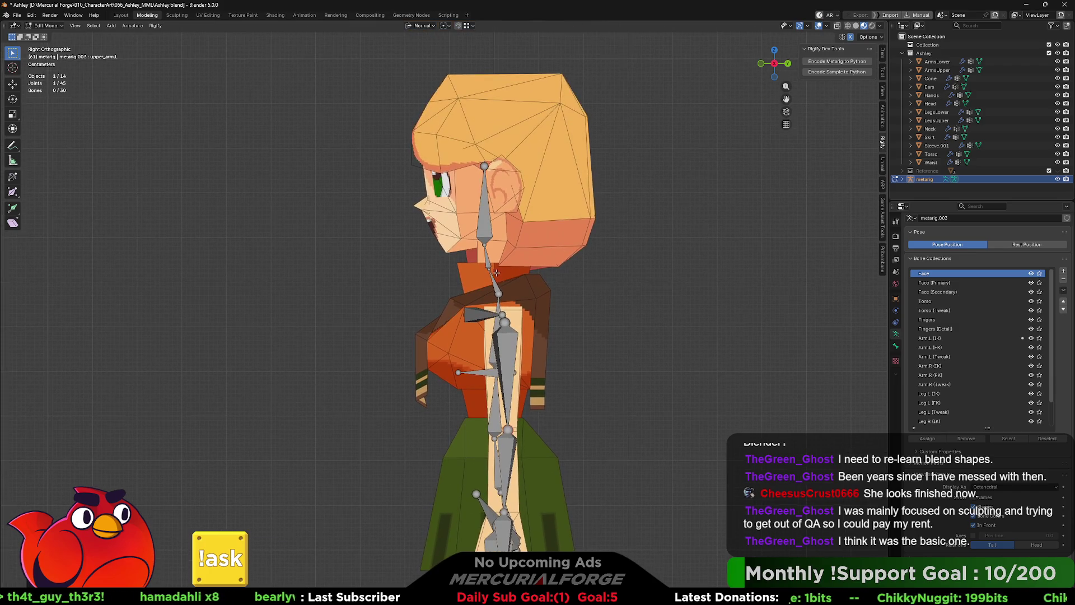
pyautogui.click(486, 255)
pyautogui.press('g')
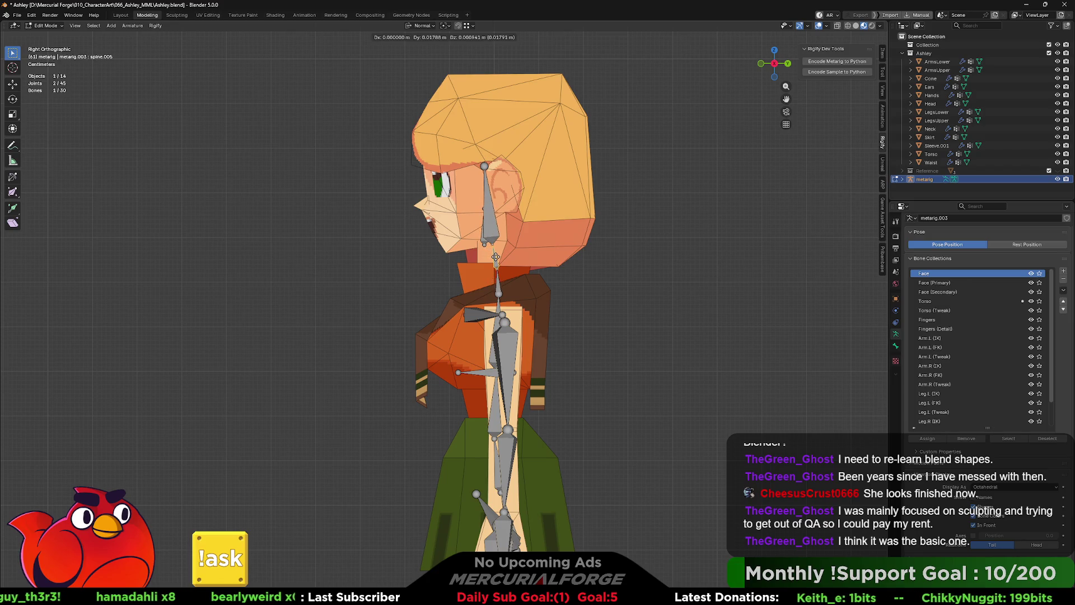
pyautogui.click(499, 256)
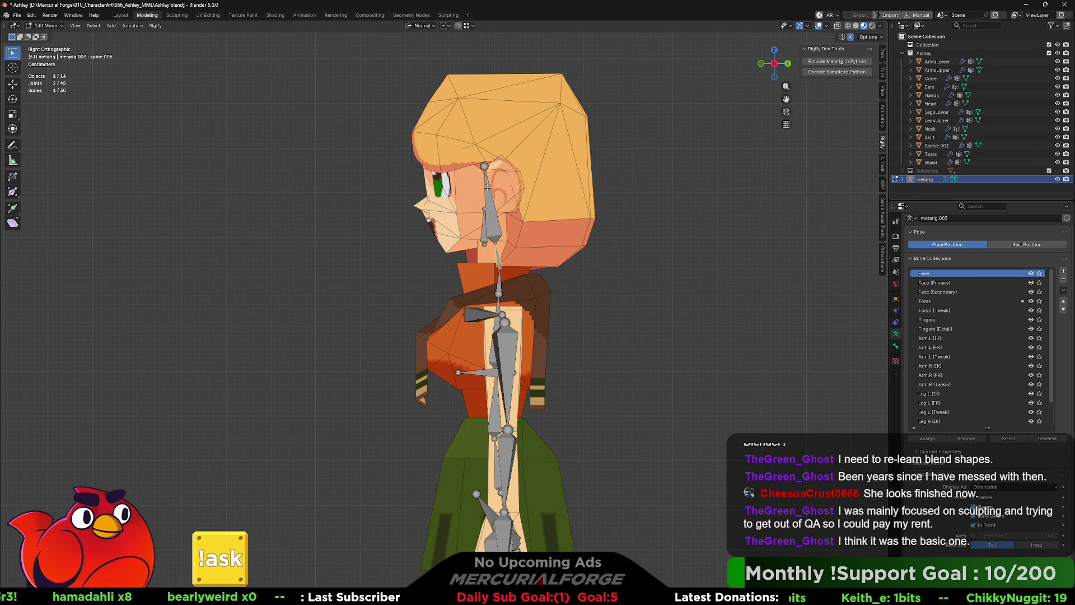
pyautogui.click(484, 174)
pyautogui.press('g')
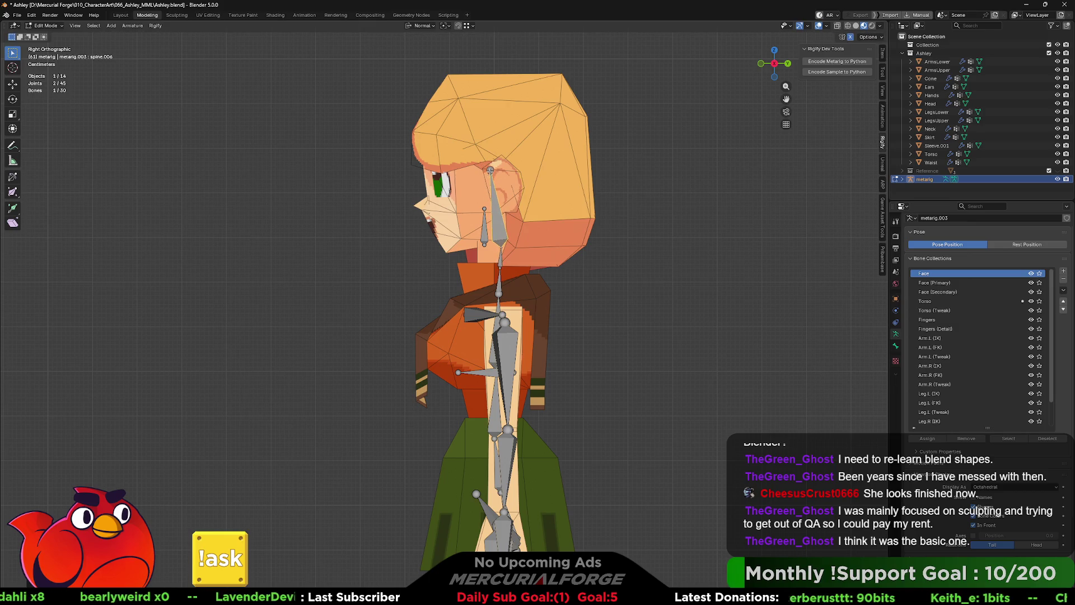
pyautogui.click(497, 81)
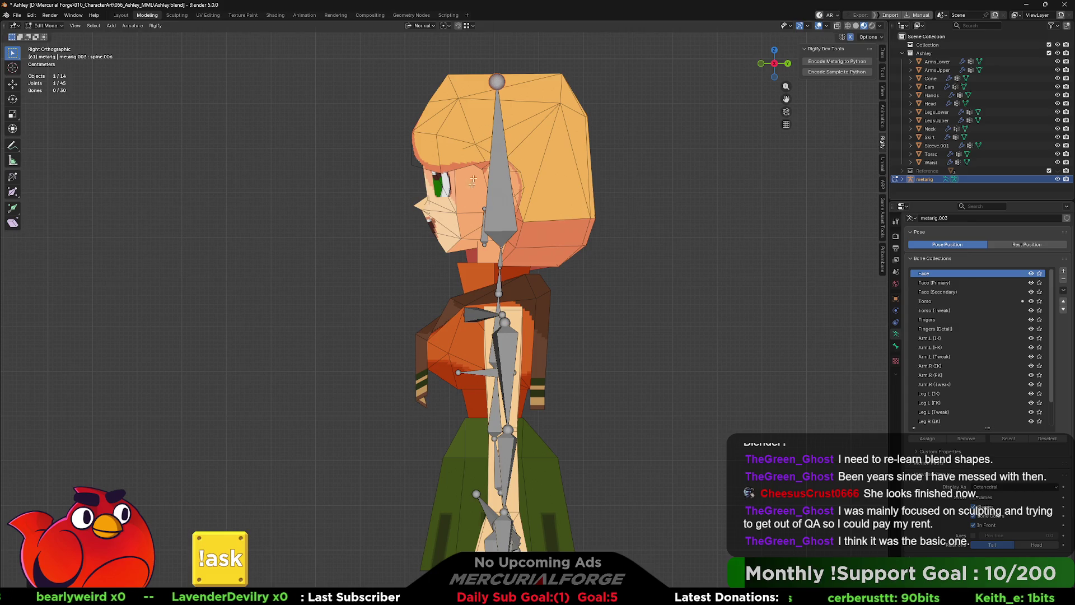
# Step: Delete the face bone from the metarig and check the rig from around the character
pyautogui.moveTo(496, 82); pyautogui.dragTo(491, 241, button='middle')
pyautogui.click(490, 240)
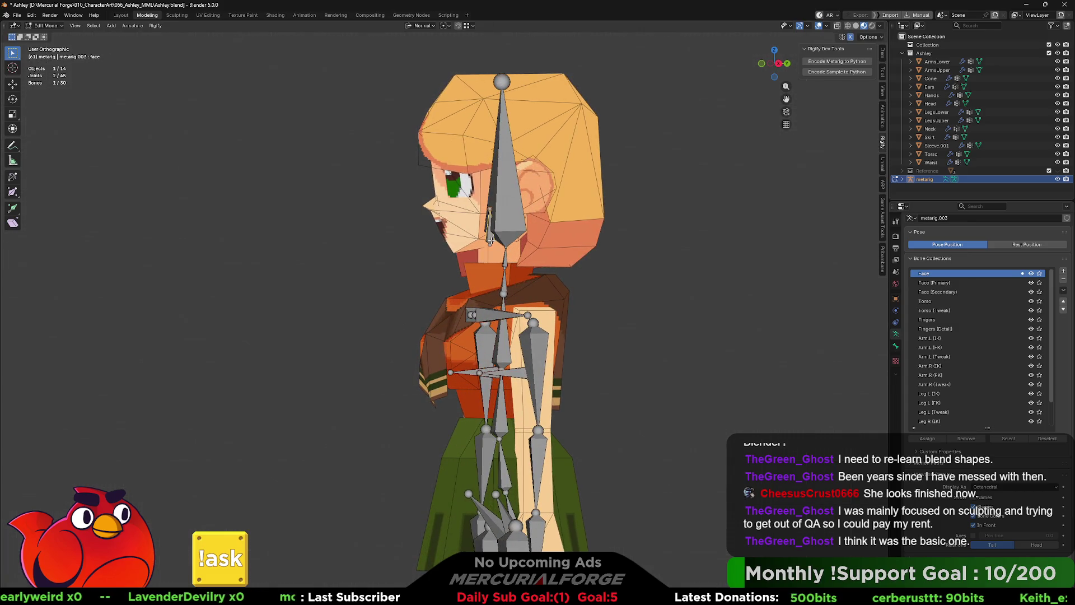
pyautogui.press('x')
pyautogui.click(492, 239)
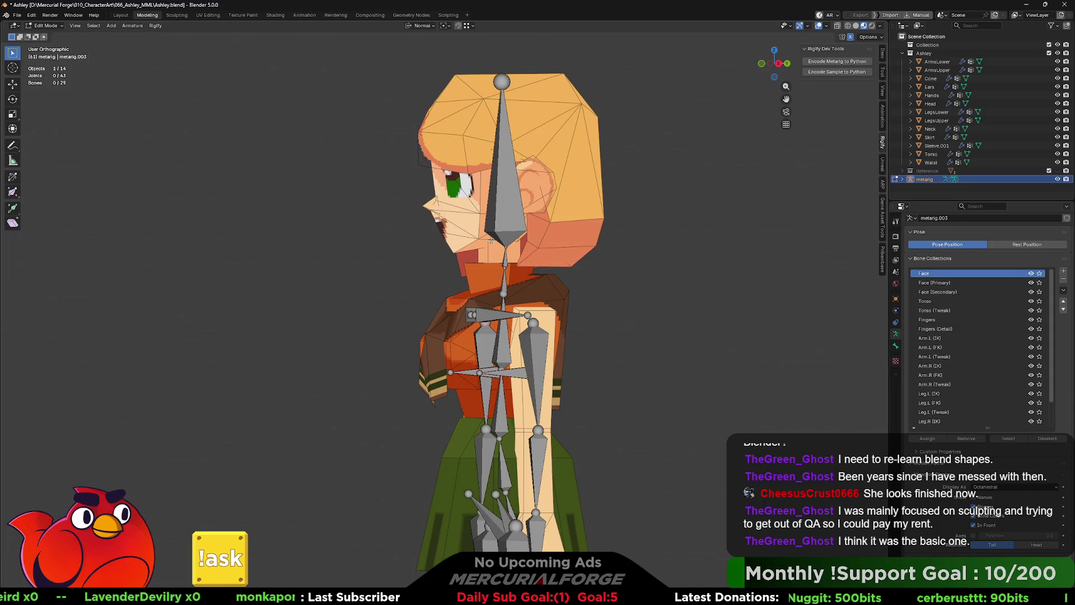
pyautogui.moveTo(490, 242)
pyautogui.mouseDown(button='middle')
pyautogui.moveTo(617, 250)
pyautogui.moveTo(871, 401)
pyautogui.mouseUp(button='middle')
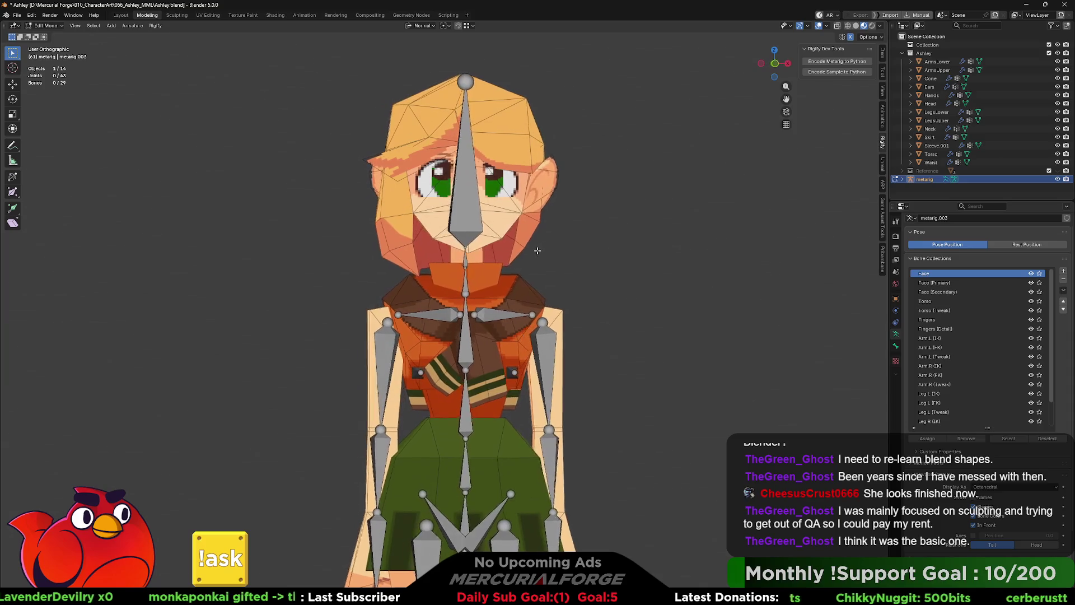
pyautogui.scroll(-3, 691, 348)
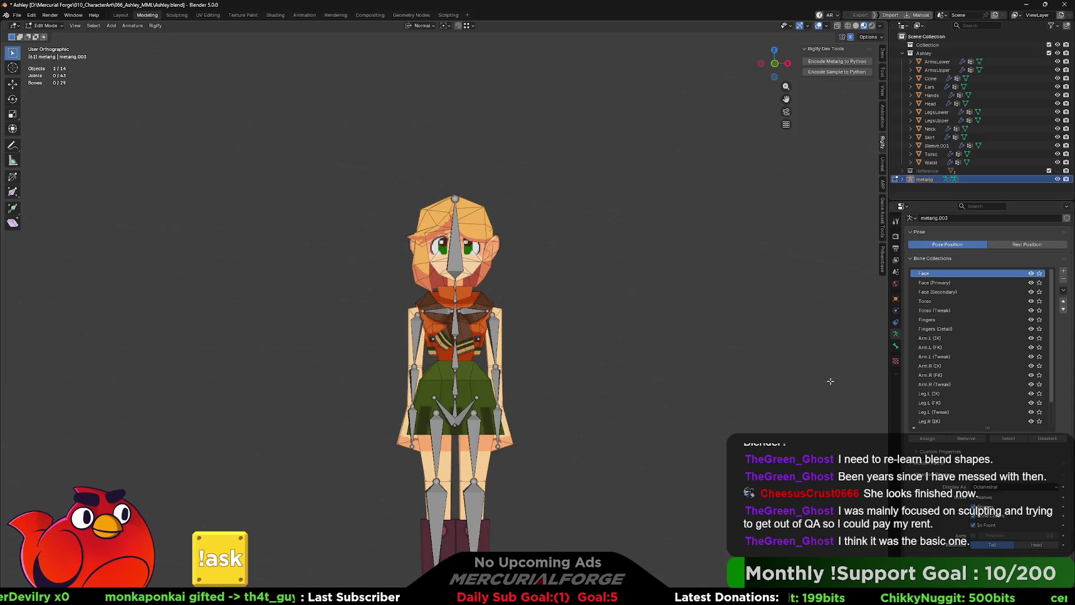
pyautogui.scroll(-3, 954, 512)
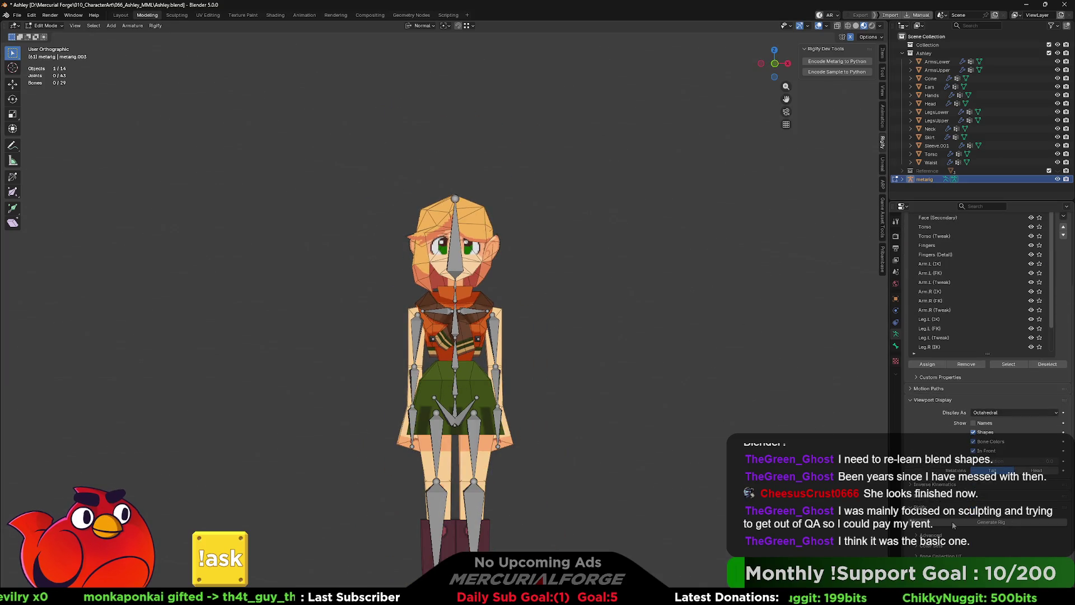
# Step: Generate a first Rigify rig, then delete it and reselect the metarig
pyautogui.click(974, 450)
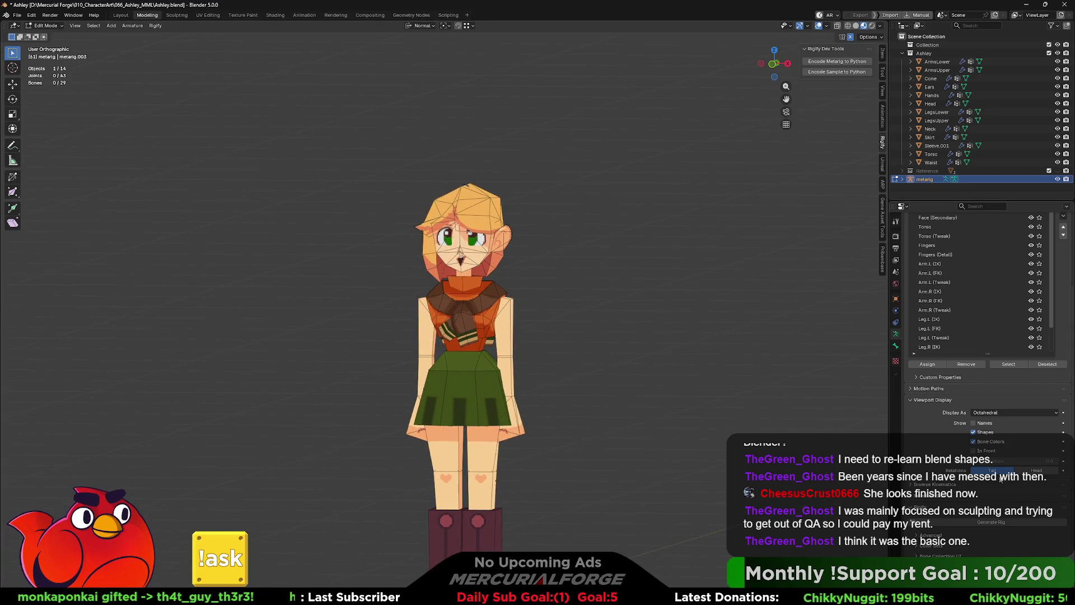
pyautogui.click(992, 523)
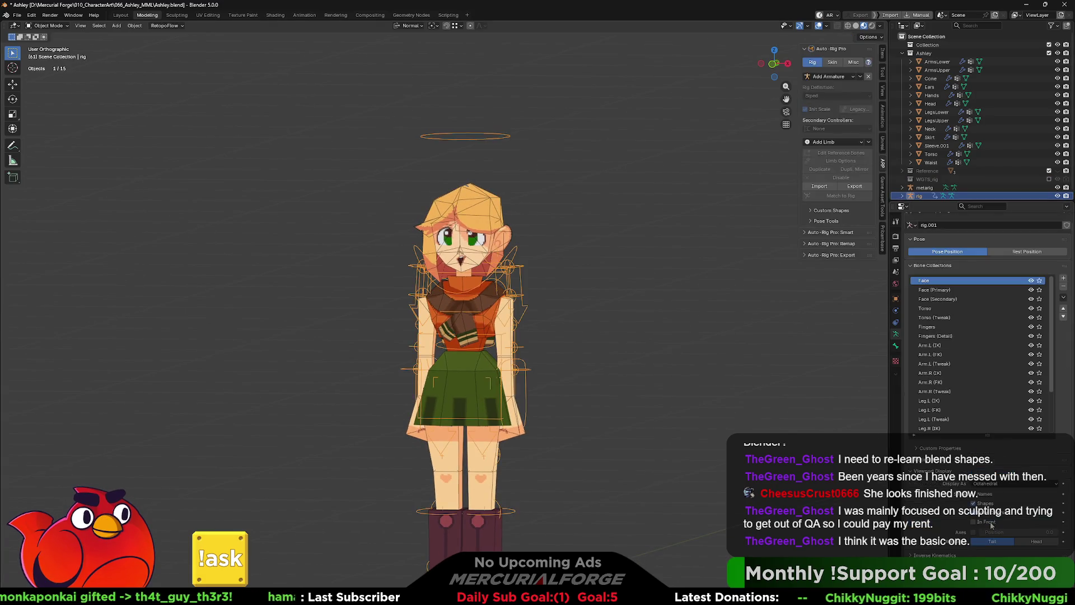
pyautogui.click(585, 317)
pyautogui.moveTo(585, 318); pyautogui.dragTo(584, 322, button='middle')
pyautogui.press('a')
pyautogui.press('Delete')
pyautogui.click(510, 422)
pyautogui.press('Tab')
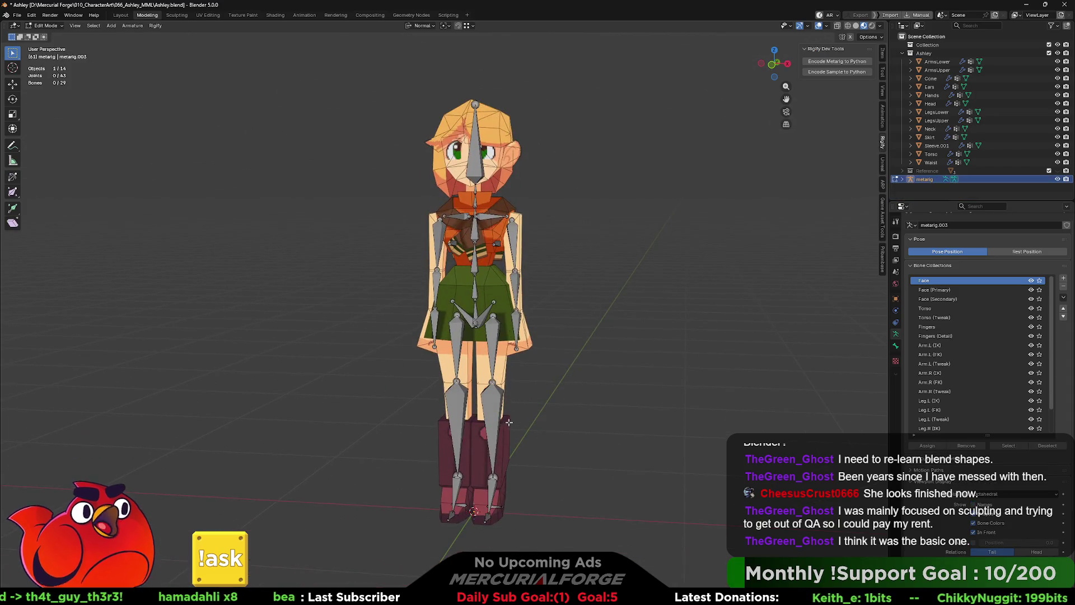
pyautogui.press('Tab')
# Step: Apply All Transforms to the metarig and generate the Rigify control rig again
pyautogui.hotkey('shift', 'a')
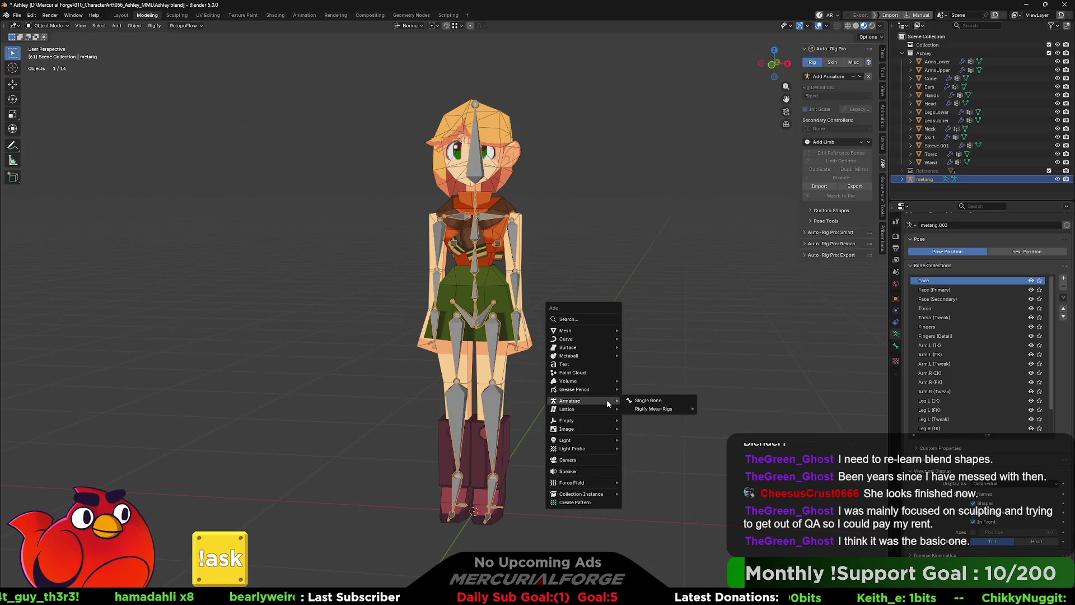
pyautogui.press('Escape')
pyautogui.hotkey('ctrl', 'a')
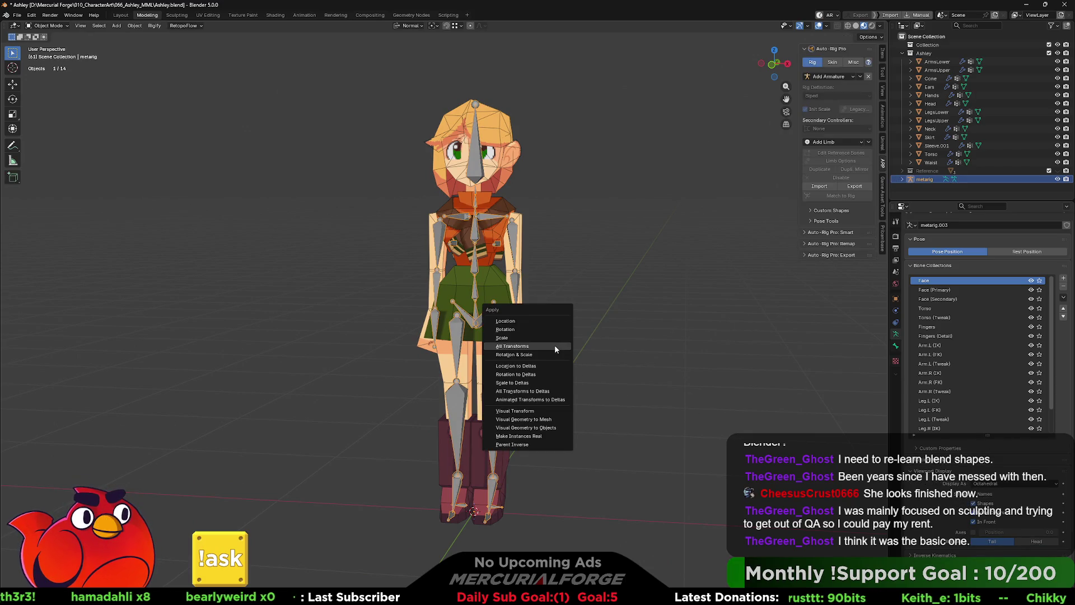
pyautogui.click(549, 350)
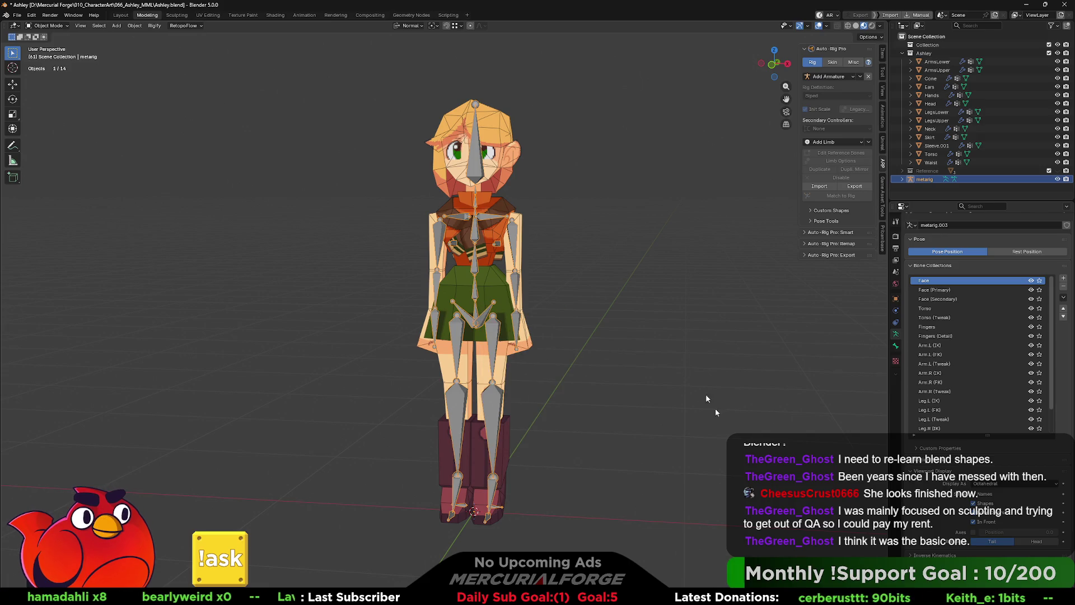
pyautogui.click(979, 578)
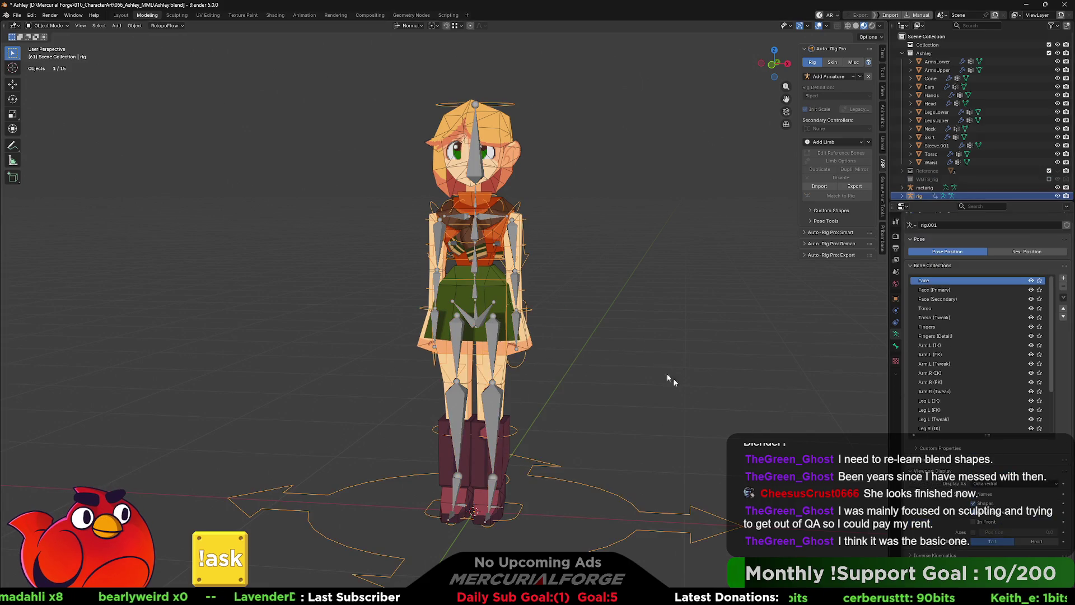
pyautogui.scroll(2, 588, 317)
pyautogui.moveTo(608, 324)
pyautogui.keyDown('shift'); pyautogui.mouseDown(button='middle')
pyautogui.moveTo(602, 278)
pyautogui.moveTo(580, 282)
pyautogui.moveTo(606, 278)
pyautogui.moveTo(604, 305)
pyautogui.mouseUp(button='middle'); pyautogui.keyUp('shift')
pyautogui.scroll(1, 588, 320)
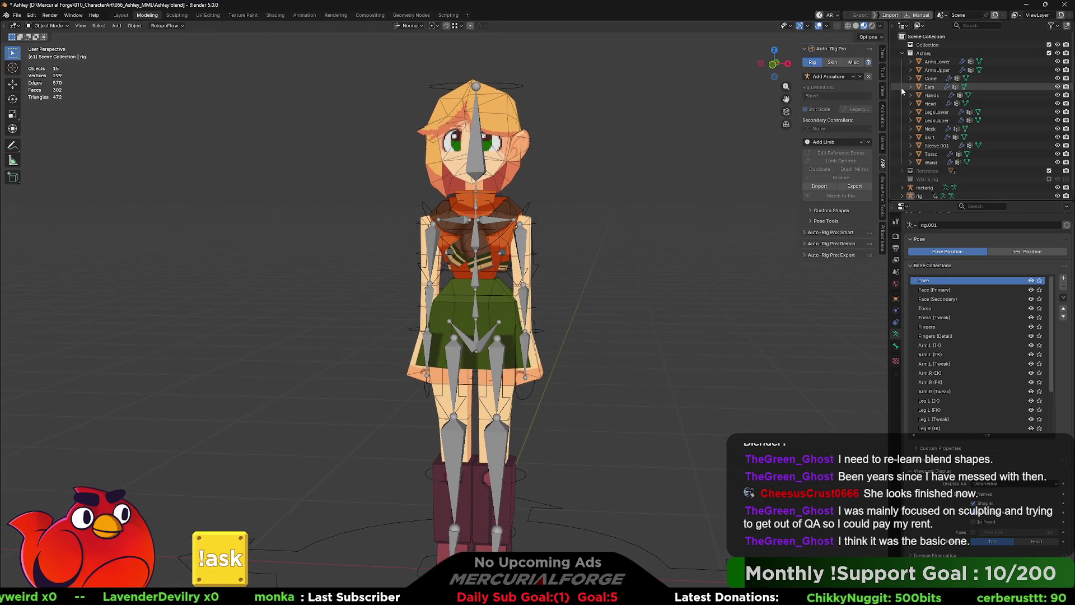
# Step: Parent the mesh parts ArmsLower through Waist to the rig With Empty Groups
pyautogui.click(936, 61)
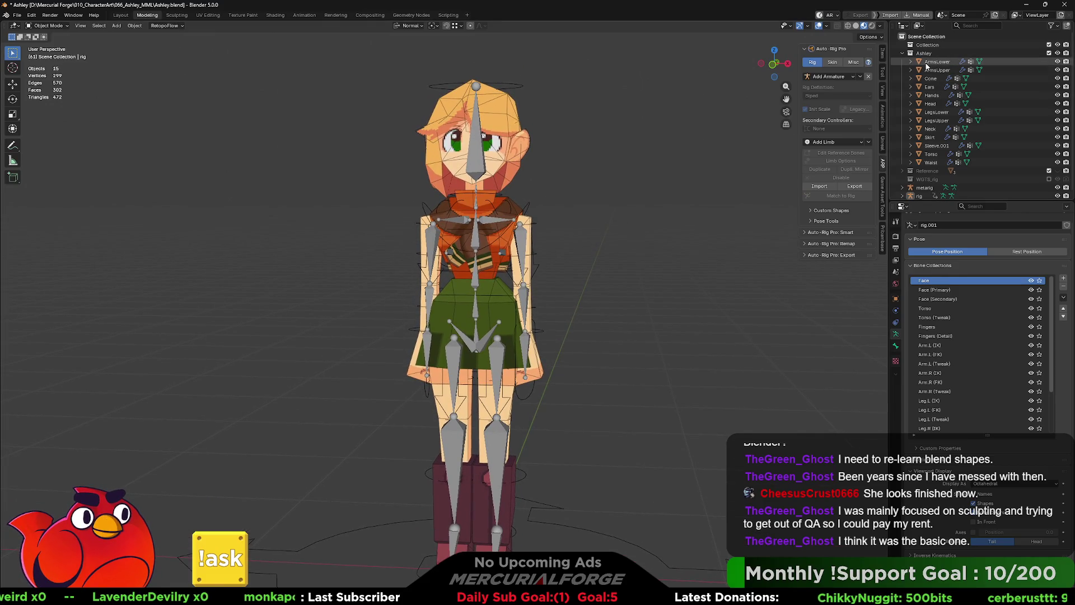
pyautogui.keyDown('shift'); pyautogui.click(930, 163); pyautogui.keyUp('shift')
pyautogui.scroll(-1, 930, 168)
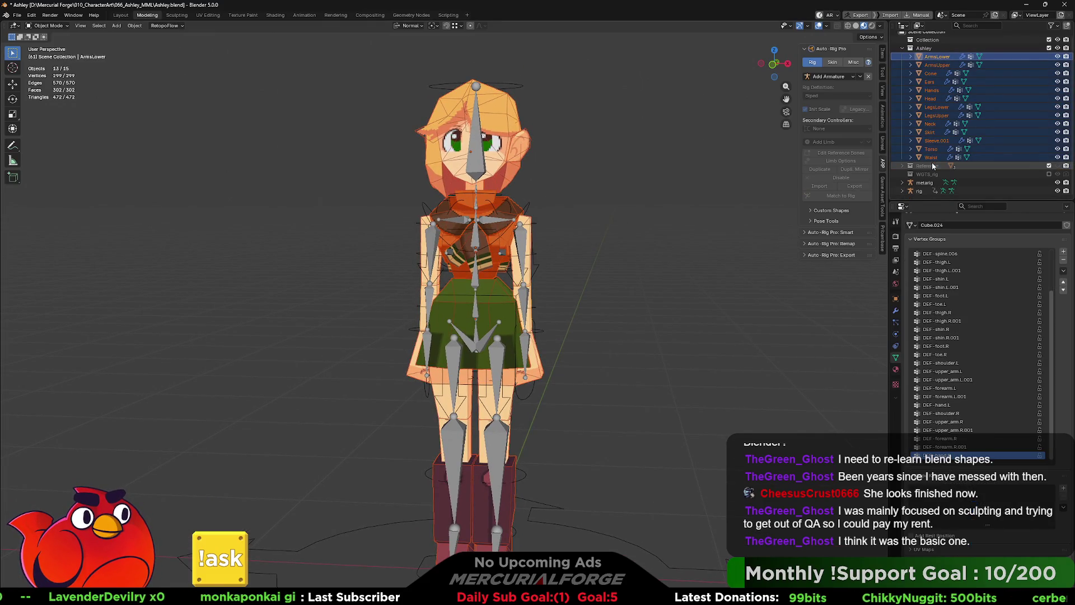
pyautogui.keyDown('ctrl'); pyautogui.click(919, 192); pyautogui.keyUp('ctrl')
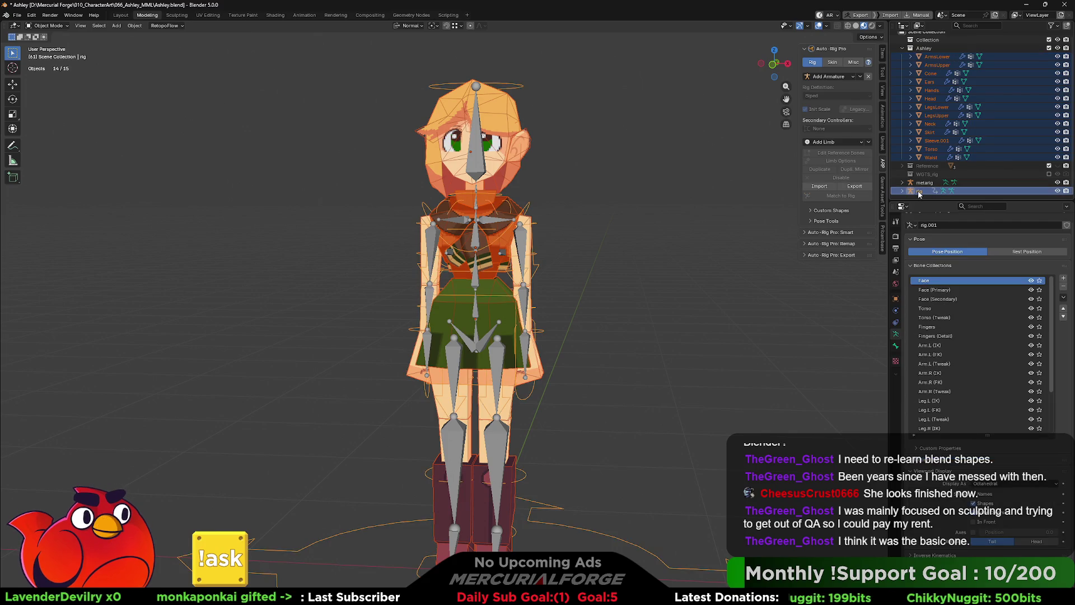
pyautogui.hotkey('ctrl', 'p')
pyautogui.click(620, 244)
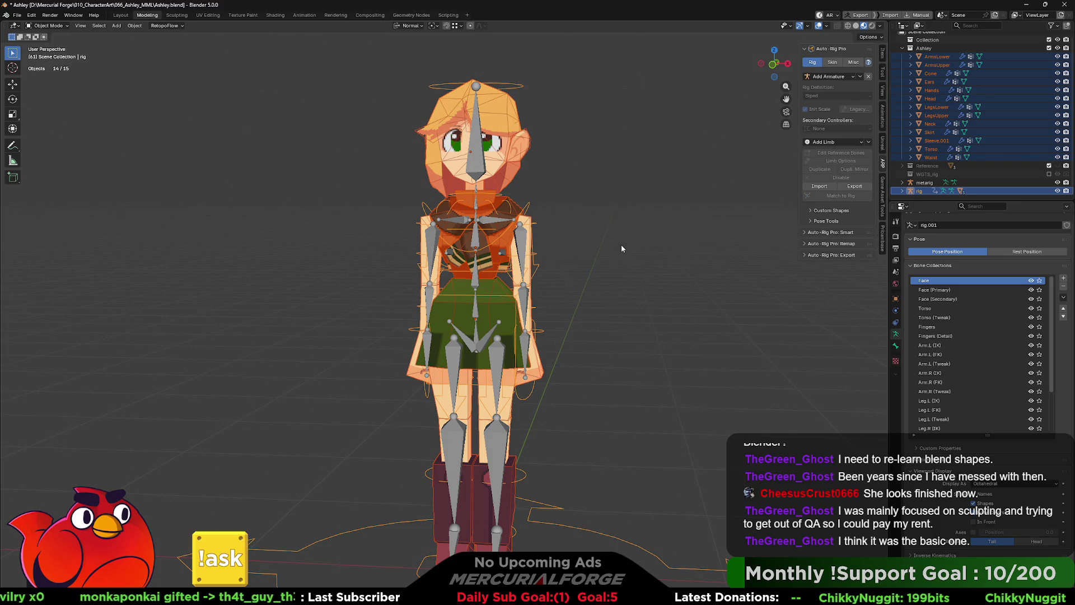
# Step: Clear the selection and make the generated rig the active object
pyautogui.click(587, 245)
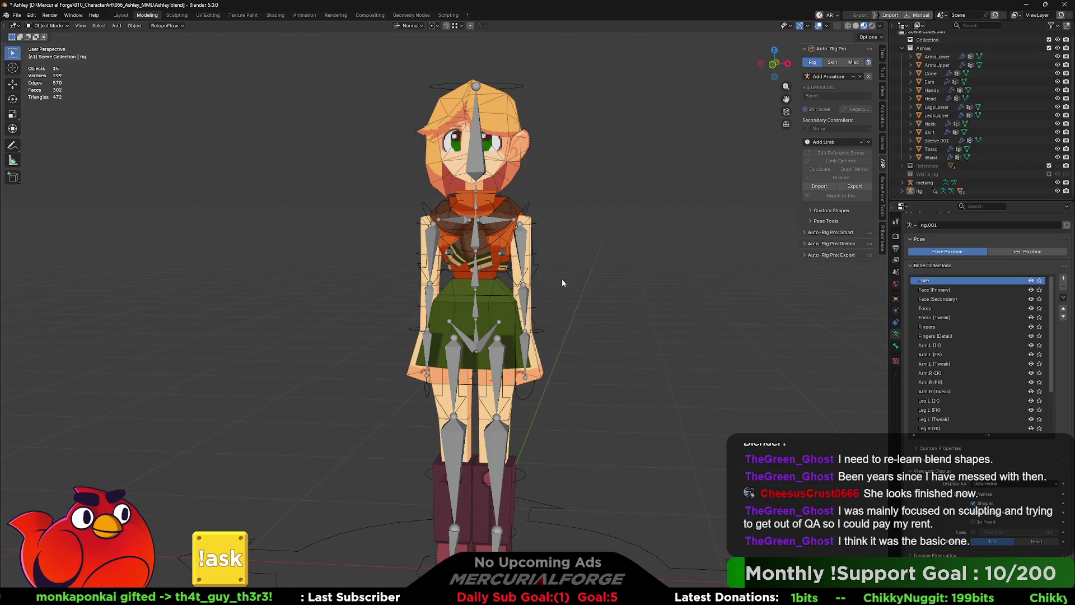
pyautogui.moveTo(562, 279); pyautogui.dragTo(550, 278, button='middle')
pyautogui.click(549, 266)
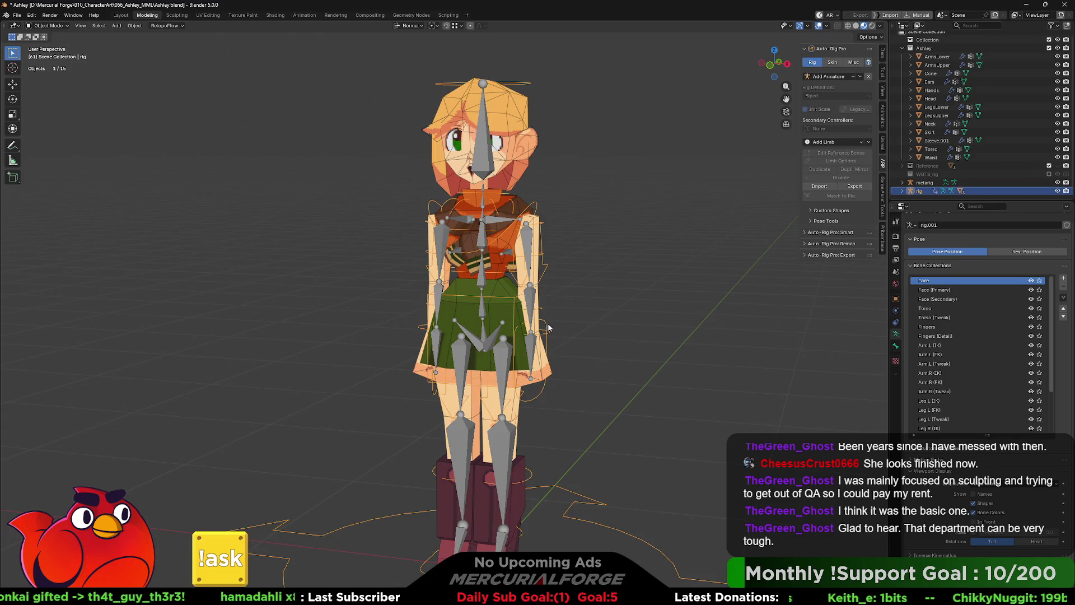
pyautogui.moveTo(582, 321); pyautogui.dragTo(556, 335, button='middle')
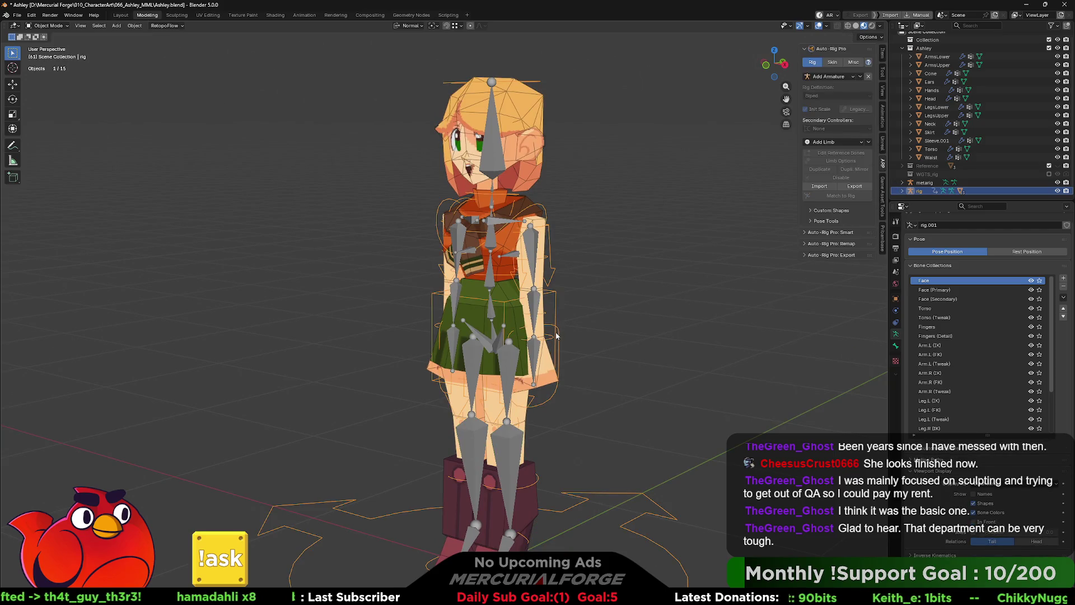
# Step: In Pose Mode, swing the arm around with the hand_ik.L control, then reset it to rest
pyautogui.hotkey('ctrl', 'Tab')
pyautogui.moveTo(558, 356)
pyautogui.mouseDown()
pyautogui.moveTo(650, 315)
pyautogui.moveTo(622, 279)
pyautogui.moveTo(638, 352)
pyautogui.moveTo(657, 243)
pyautogui.mouseUp()
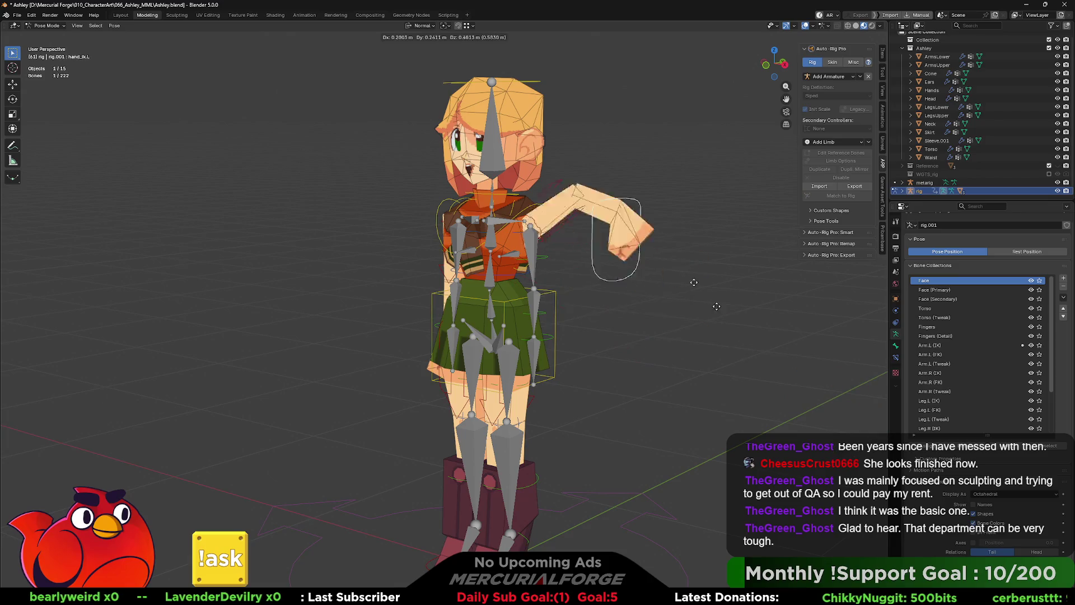
pyautogui.moveTo(657, 243)
pyautogui.mouseDown()
pyautogui.moveTo(574, 205)
pyautogui.moveTo(711, 283)
pyautogui.mouseUp()
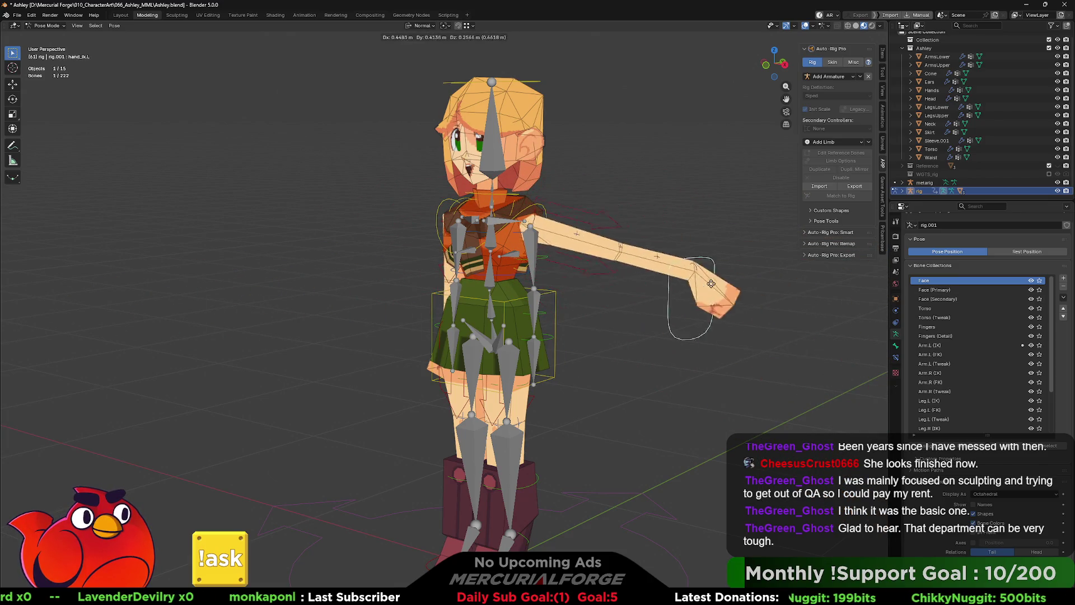
pyautogui.moveTo(710, 283)
pyautogui.mouseDown()
pyautogui.moveTo(817, 320)
pyautogui.moveTo(813, 385)
pyautogui.moveTo(67, 431)
pyautogui.moveTo(815, 398)
pyautogui.moveTo(614, 290)
pyautogui.mouseUp()
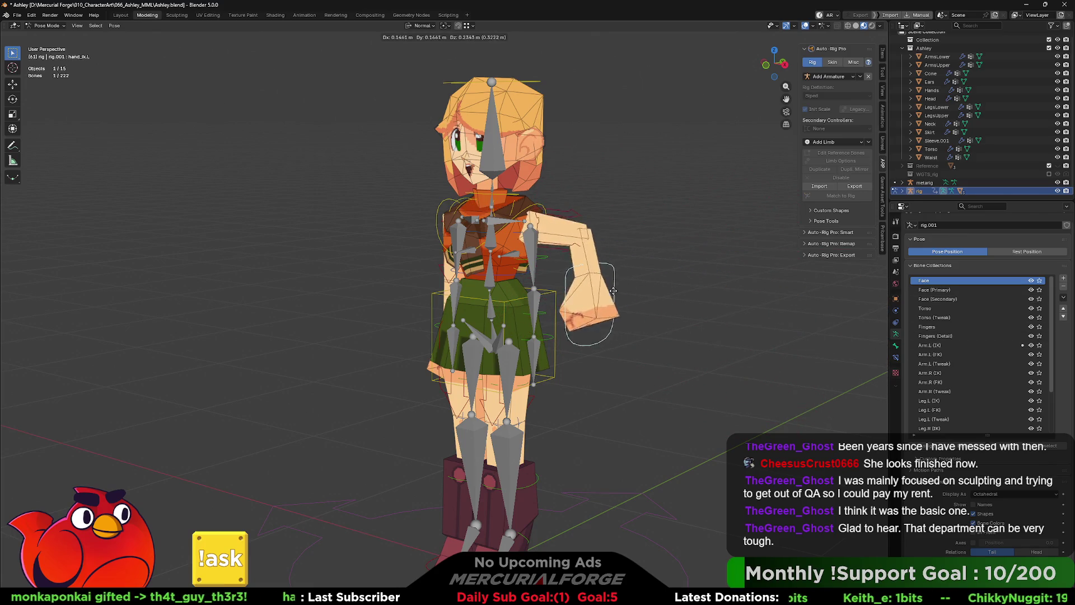
pyautogui.press('Escape')
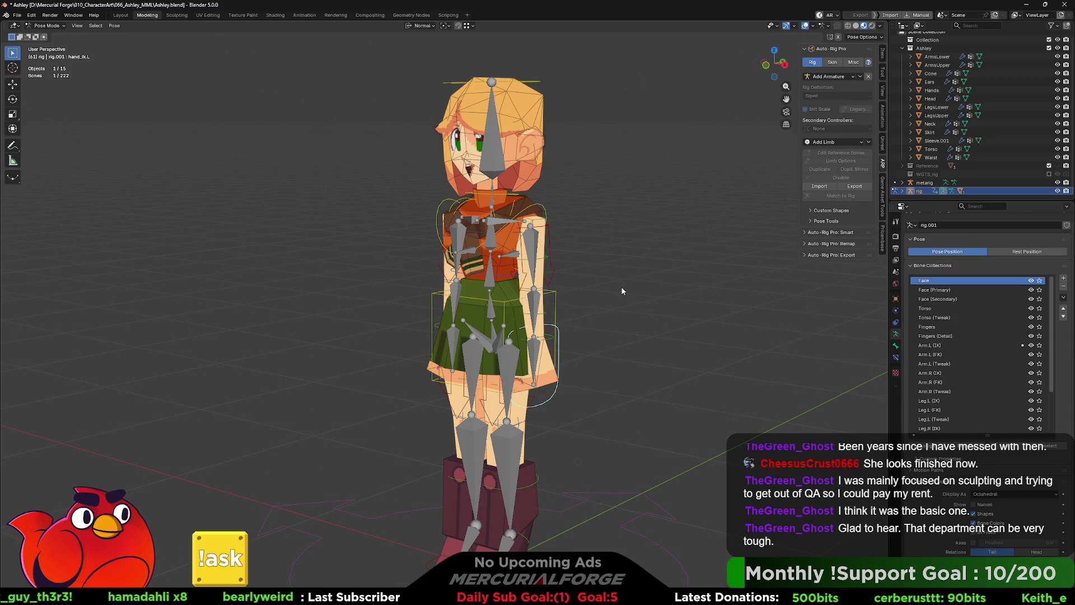
# Step: Inspect the character from front, below, above and a three-quarter view
pyautogui.press('KP_1')
pyautogui.press('ctrl+KP_7')
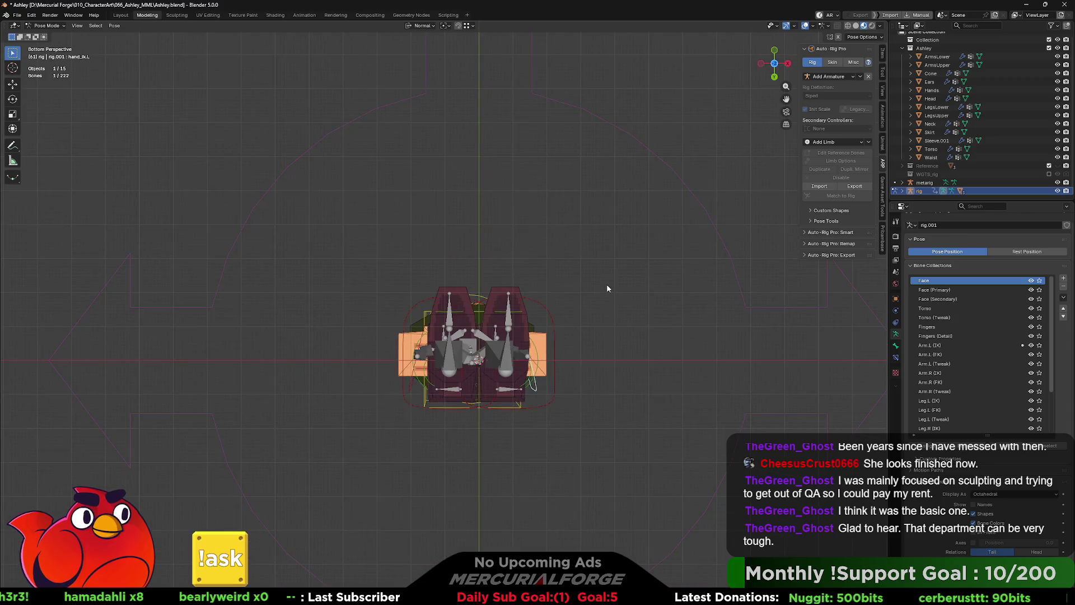
pyautogui.moveTo(608, 288); pyautogui.dragTo(603, 330, button='middle')
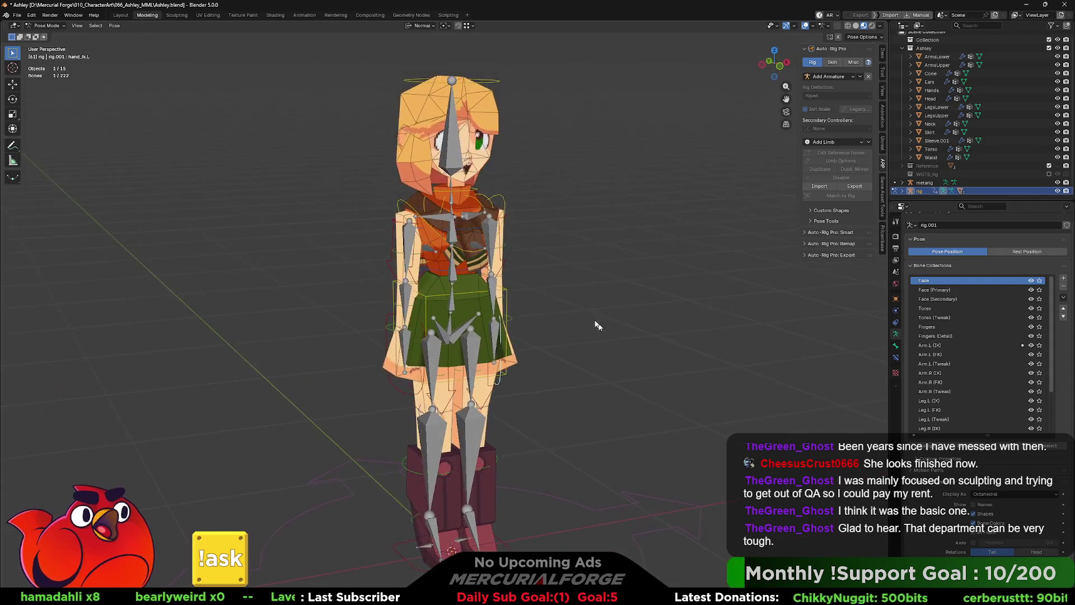
pyautogui.scroll(4, 603, 330)
pyautogui.scroll(-2, 623, 289)
pyautogui.scroll(-2, 514, 270)
pyautogui.moveTo(559, 259)
pyautogui.mouseDown(button='middle')
pyautogui.moveTo(517, 259)
pyautogui.moveTo(544, 199)
pyautogui.mouseUp(button='middle')
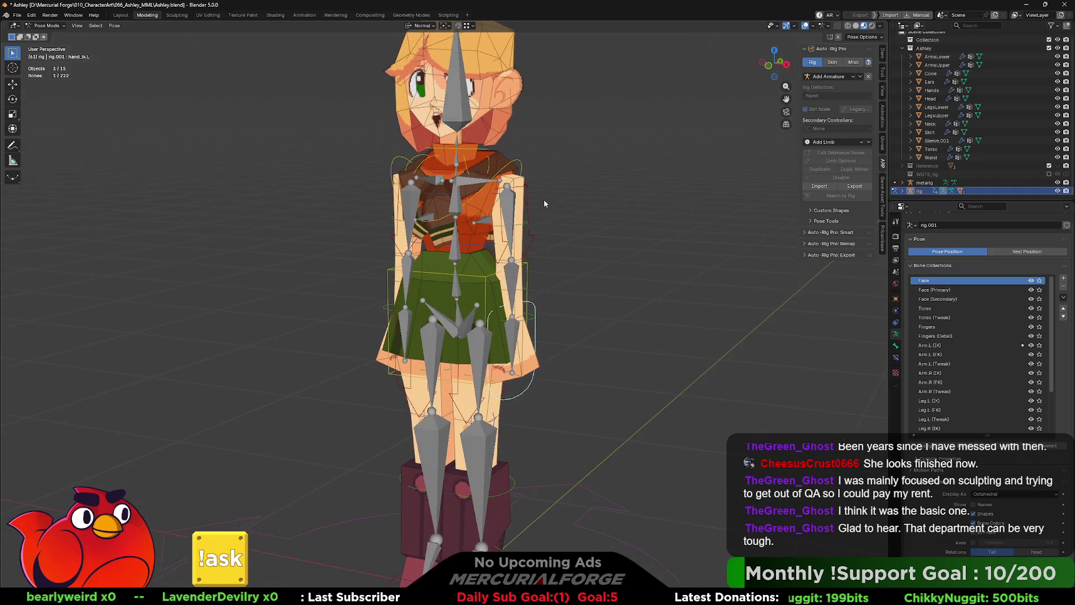
# Step: Hide the metarig and every bone collection except DEF, making DEF active
pyautogui.click(1057, 188)
pyautogui.moveTo(615, 289); pyautogui.dragTo(626, 270, button='middle')
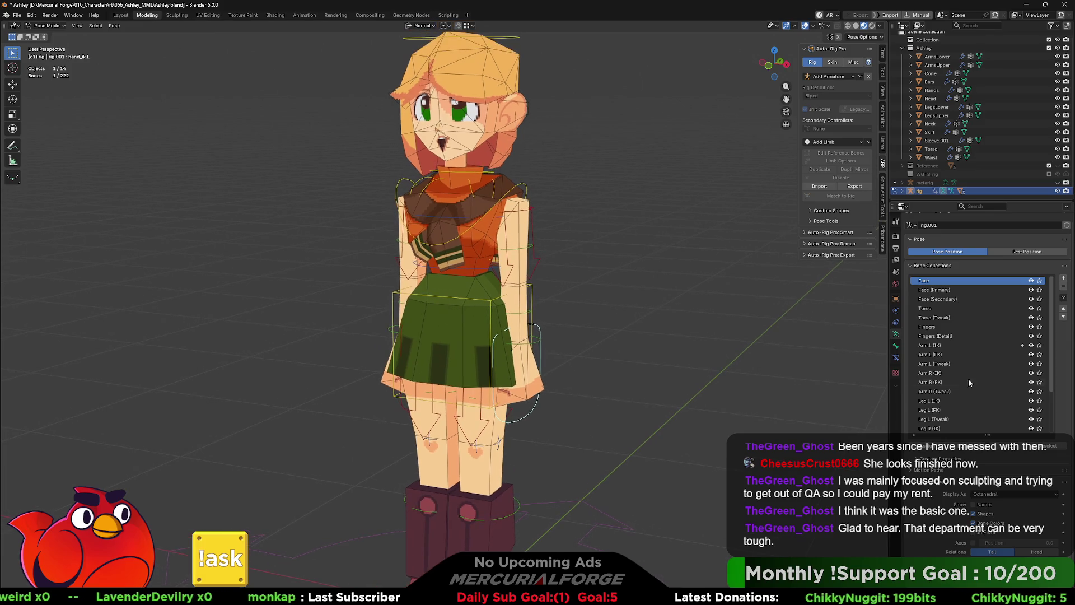
pyautogui.scroll(-3, 1015, 397)
pyautogui.keyDown('ctrl'); pyautogui.click(1032, 429); pyautogui.keyUp('ctrl')
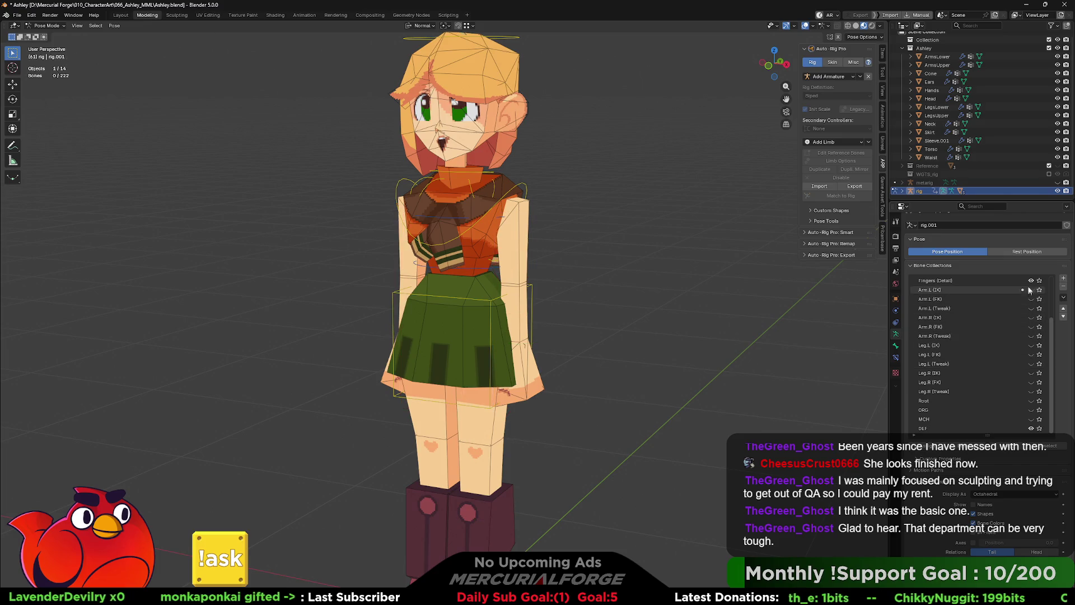
pyautogui.scroll(3, 1029, 311)
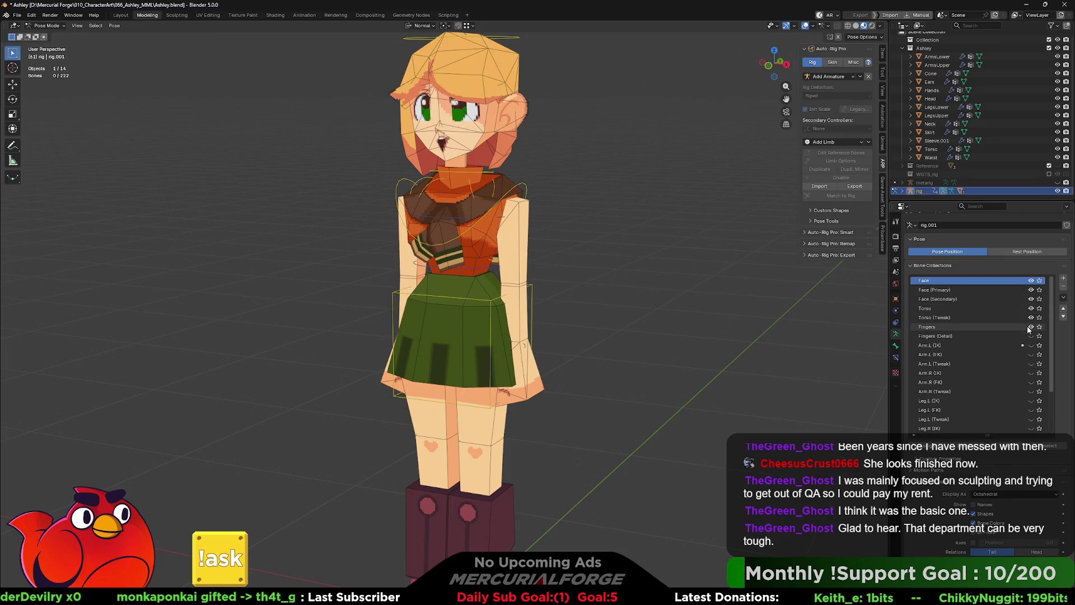
pyautogui.scroll(-3, 1028, 329)
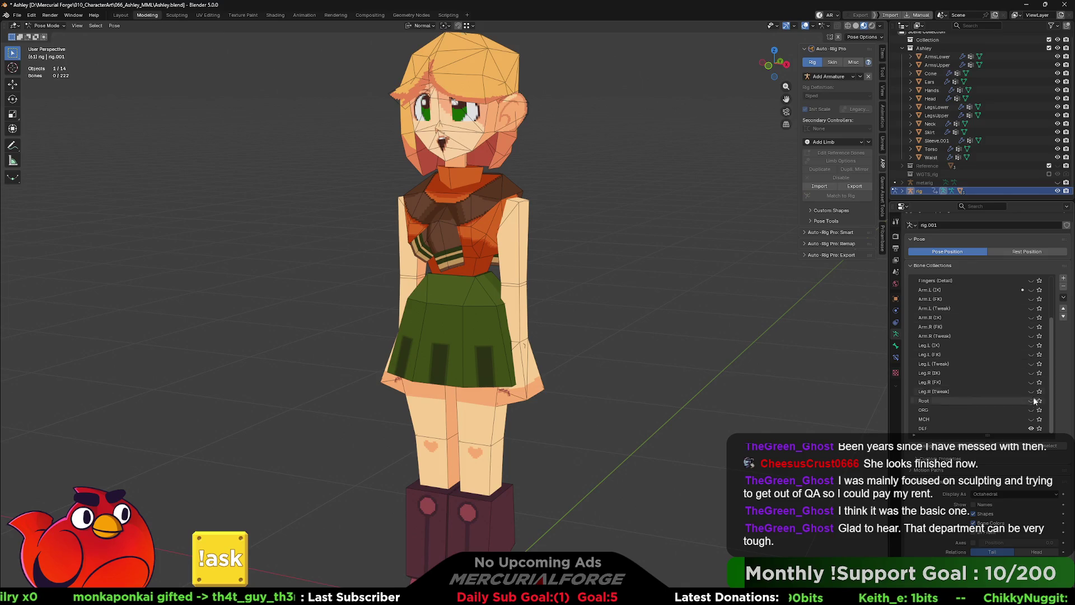
pyautogui.keyDown('shift'); pyautogui.moveTo(587, 260); pyautogui.dragTo(596, 279, button='middle'); pyautogui.keyUp('shift')
pyautogui.scroll(-1, 990, 443)
pyautogui.click(937, 418)
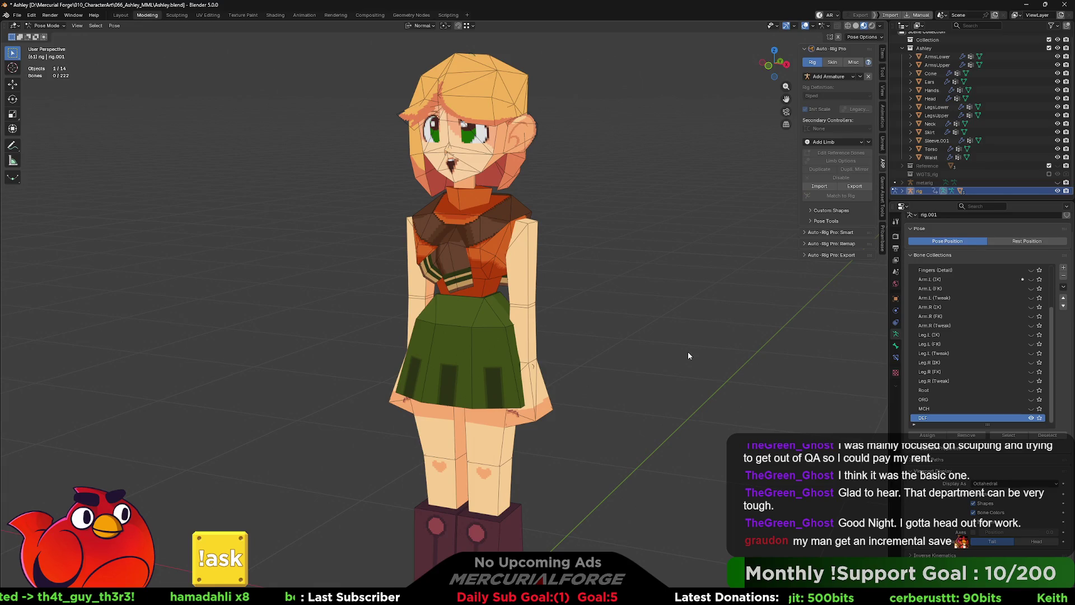
pyautogui.keyDown('shift'); pyautogui.moveTo(673, 367); pyautogui.dragTo(675, 336, button='middle'); pyautogui.keyUp('shift')
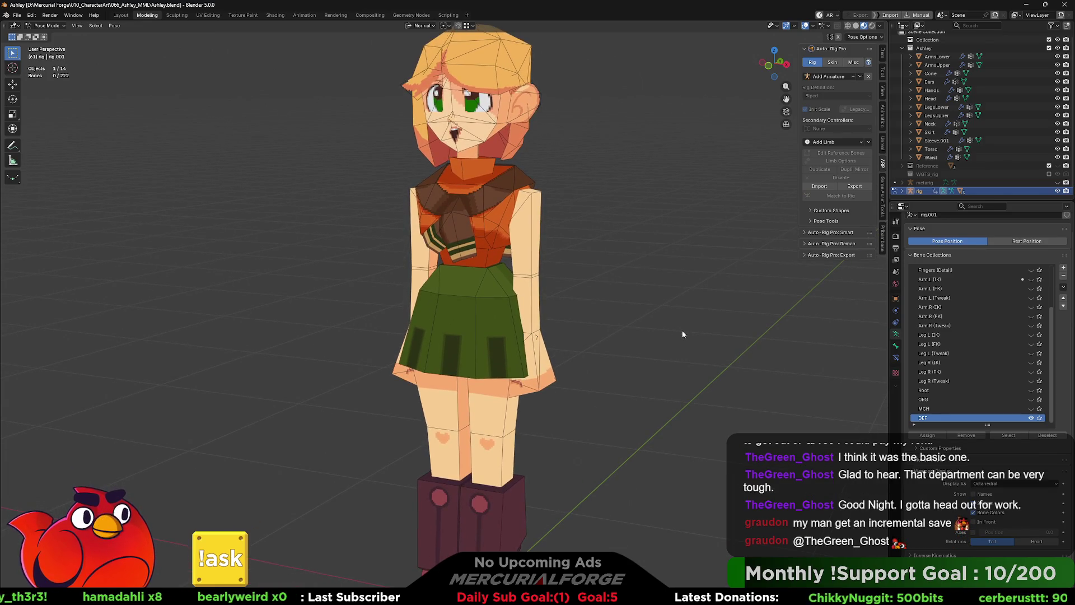
pyautogui.moveTo(684, 334); pyautogui.dragTo(683, 318, button='middle')
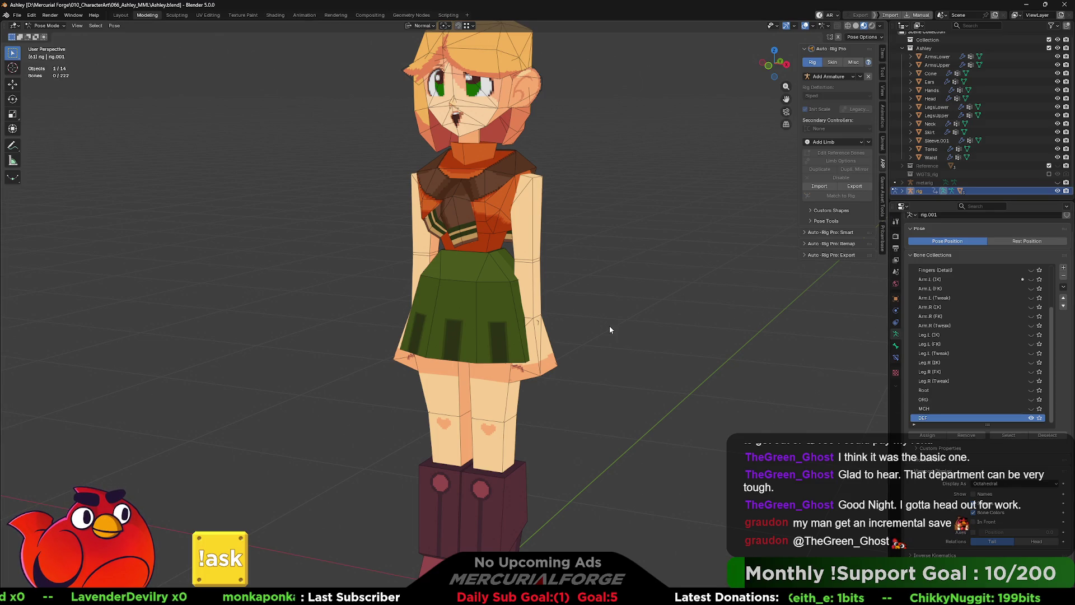
pyautogui.keyDown('shift'); pyautogui.moveTo(604, 309); pyautogui.dragTo(627, 304, button='middle'); pyautogui.keyUp('shift')
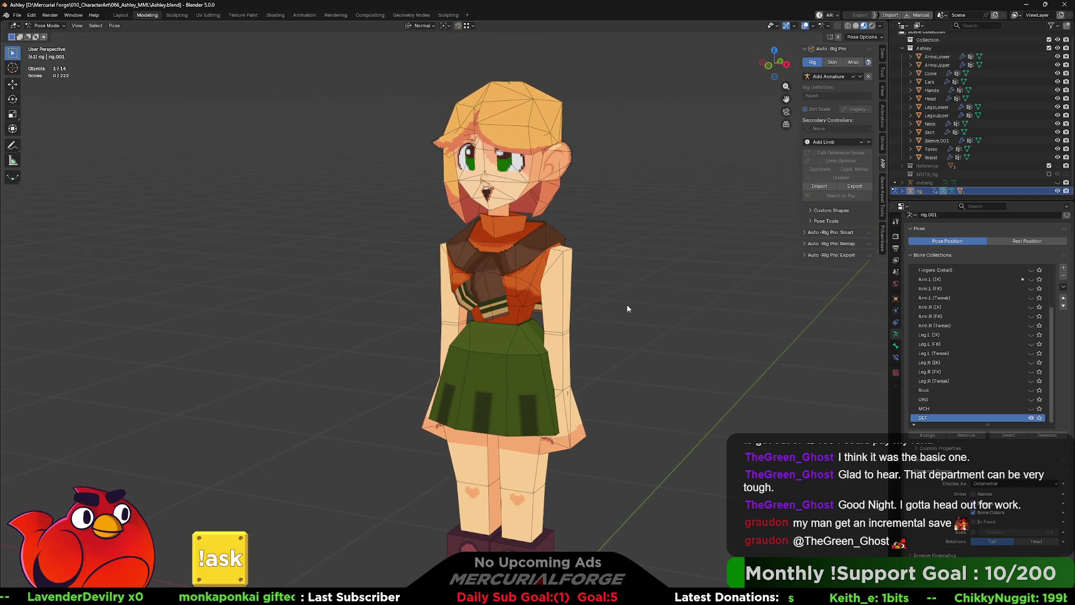
# Step: Return to Object Mode, check ArmsUpper and ArmsLower, then edit the Hands mesh
pyautogui.hotkey('ctrl', 'Tab')
pyautogui.click(568, 306)
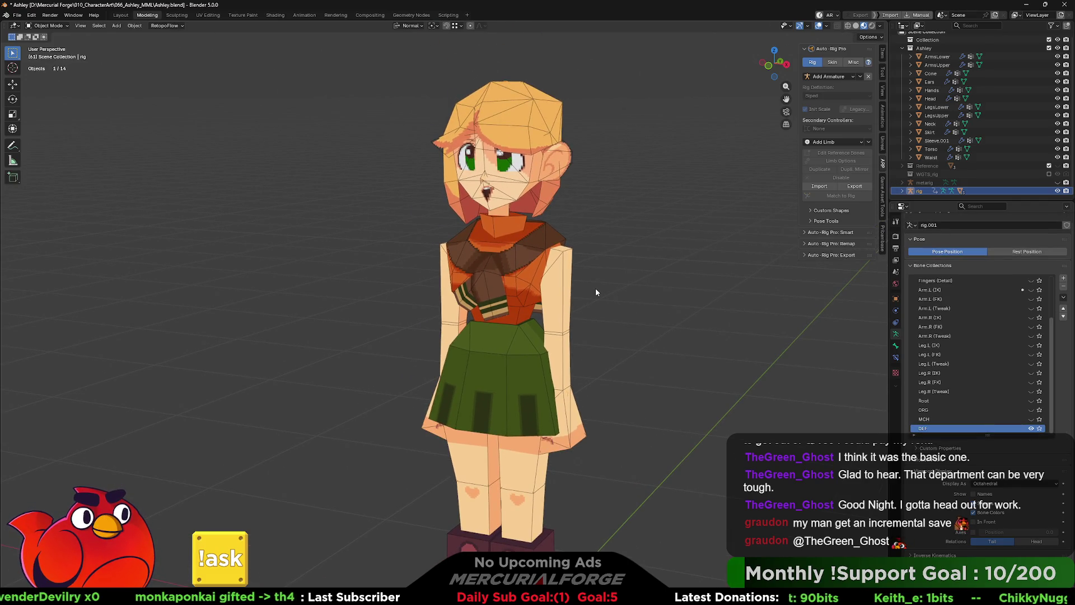
pyautogui.click(564, 298)
pyautogui.scroll(2, 577, 304)
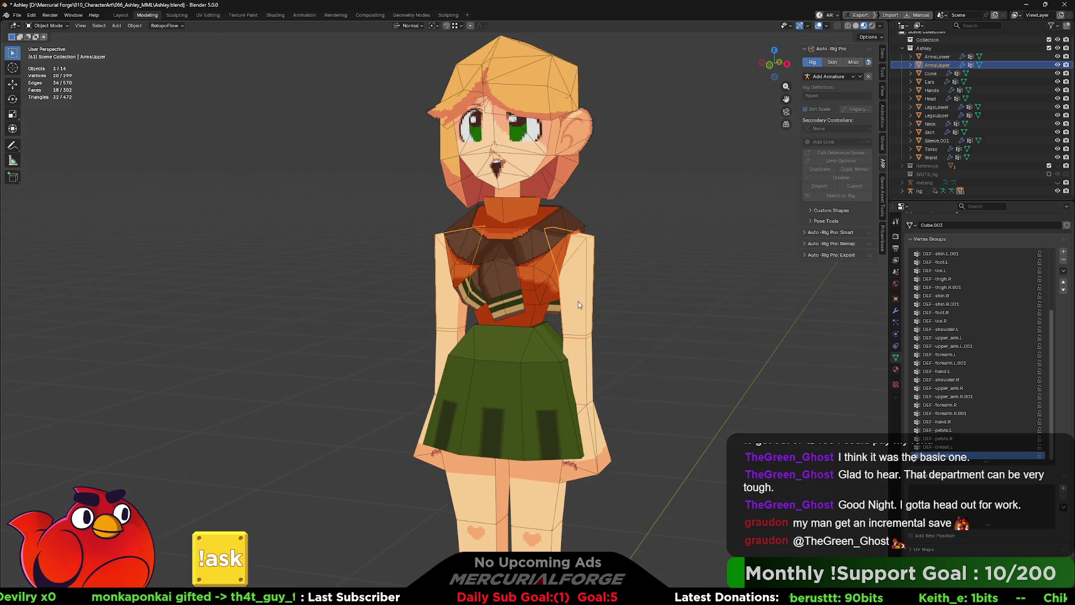
pyautogui.click(586, 361)
pyautogui.scroll(2, 551, 317)
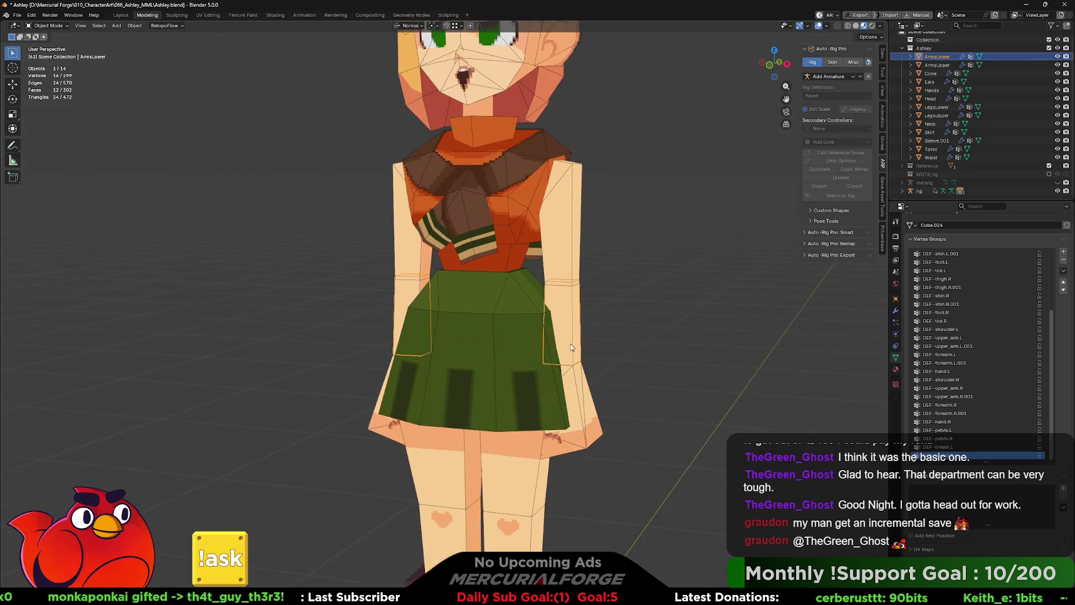
pyautogui.scroll(1, 553, 328)
pyautogui.moveTo(553, 328); pyautogui.dragTo(544, 324, button='middle')
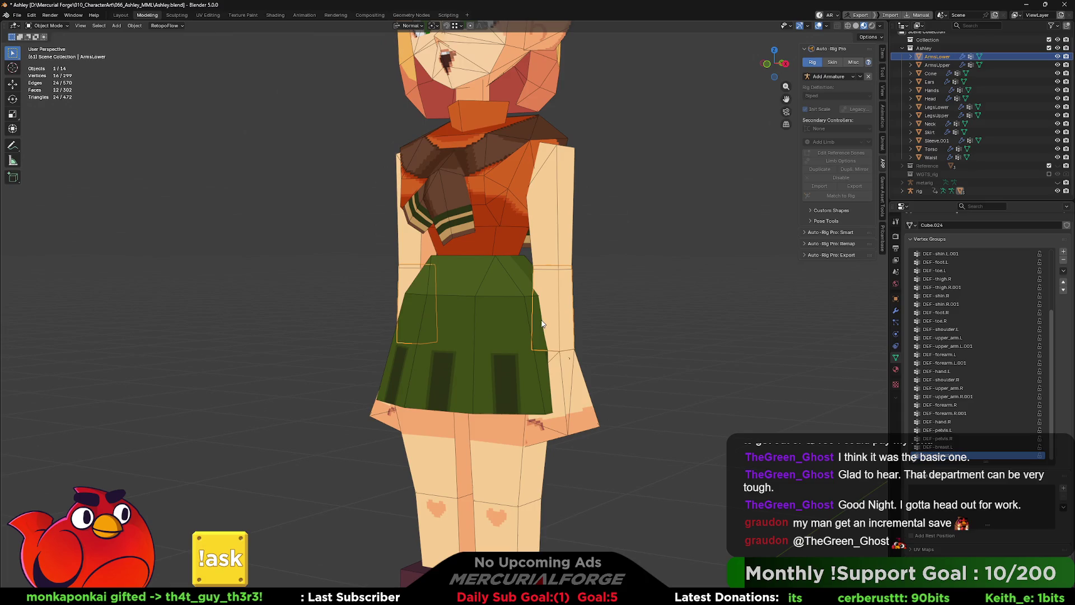
pyautogui.click(574, 388)
pyautogui.scroll(-2, 574, 388)
pyautogui.scroll(-2, 558, 345)
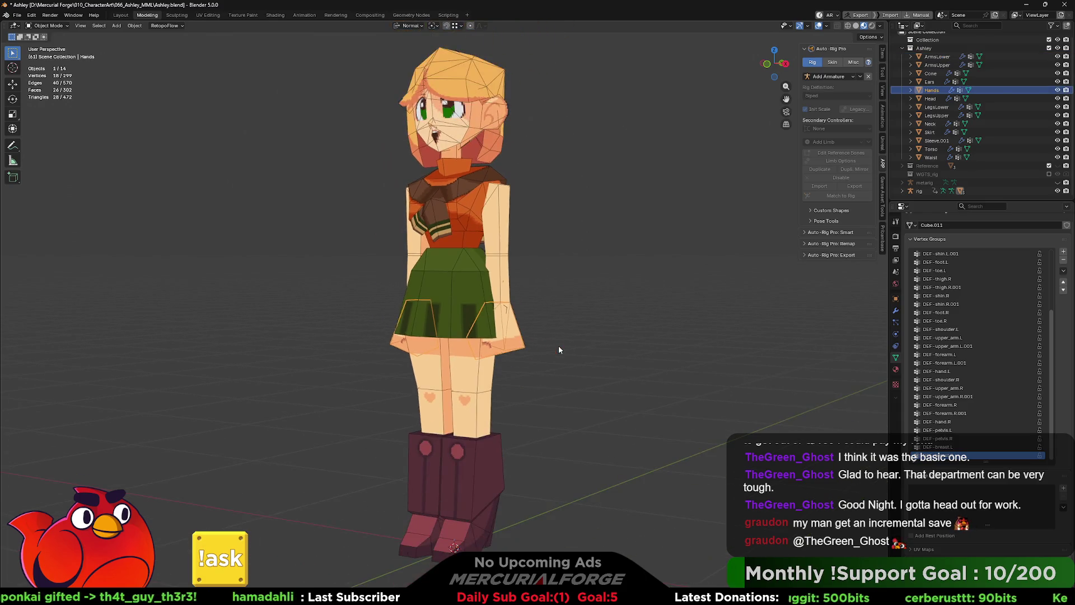
pyautogui.press('Tab')
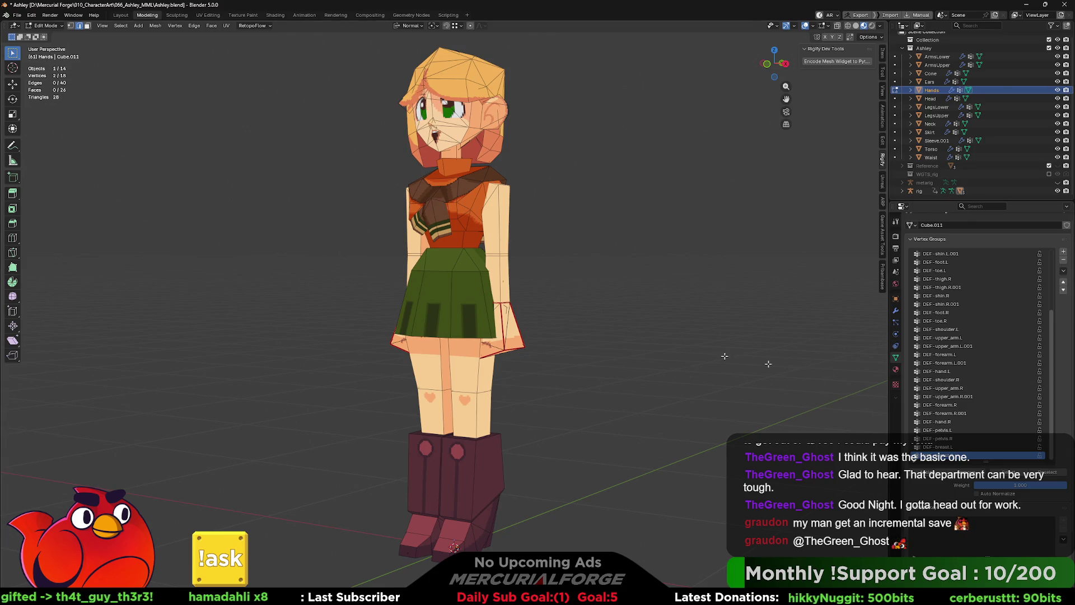
pyautogui.scroll(3, 546, 346)
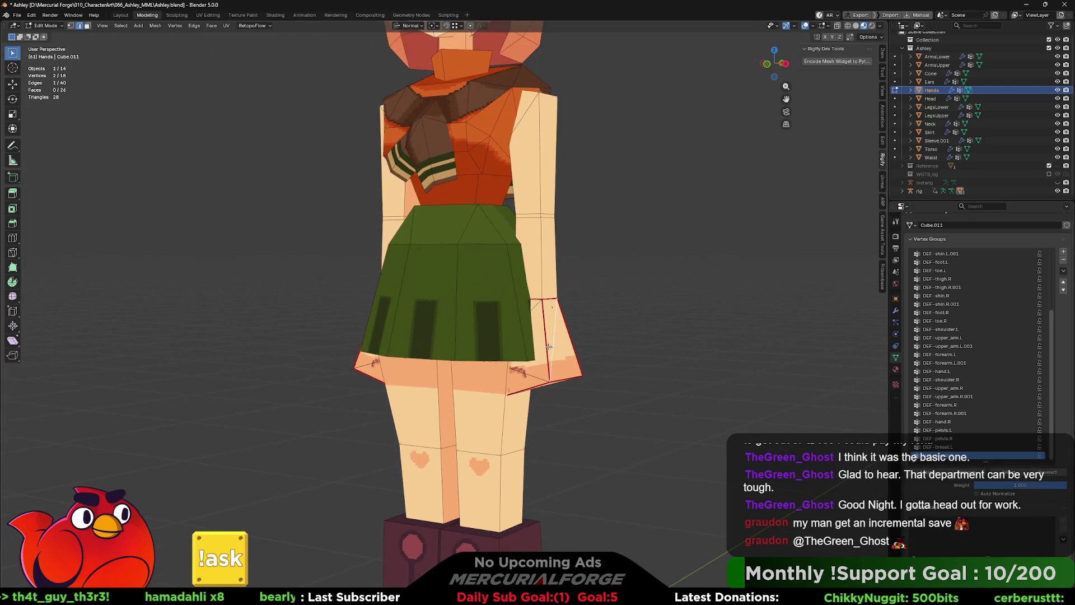
# Step: Select the linked right-hand piece, compare the DEF-hand.L and DEF-hand.R groups, then return to Object Mode
pyautogui.click(560, 348)
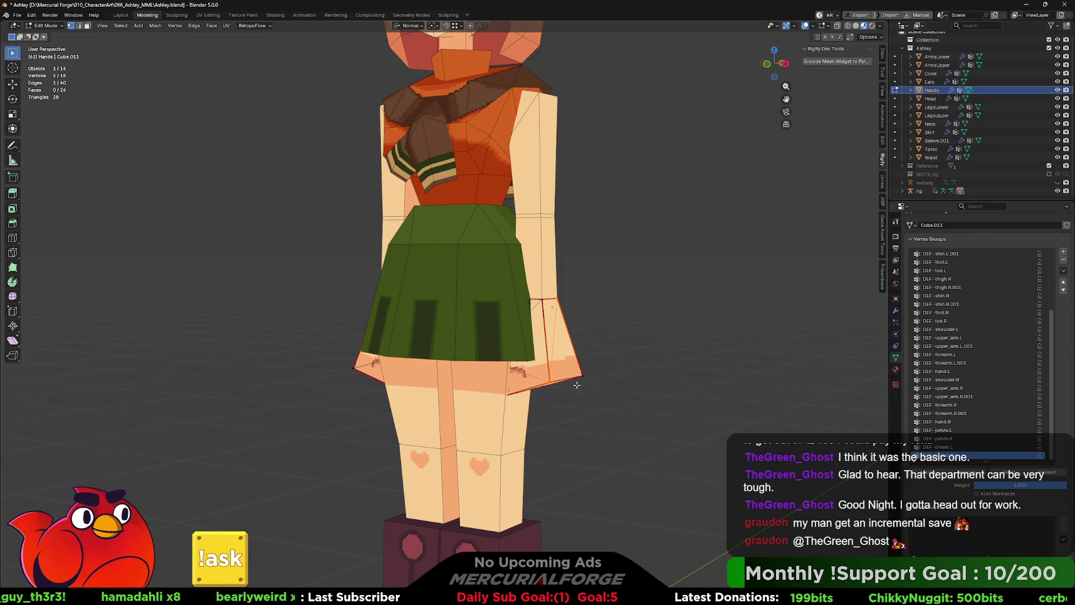
pyautogui.click(571, 375)
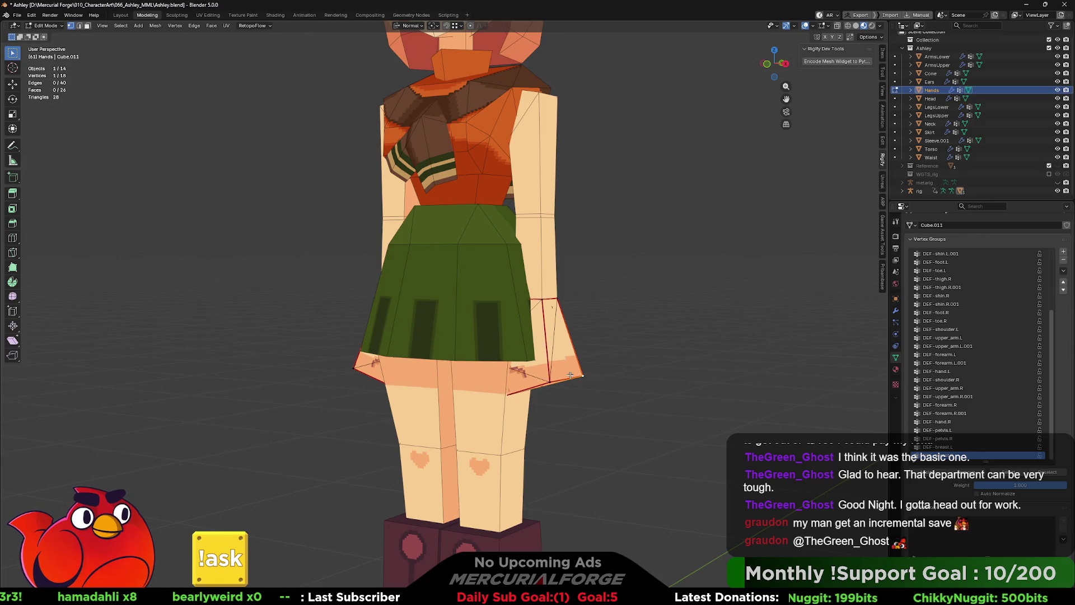
pyautogui.hotkey('ctrl', 'l')
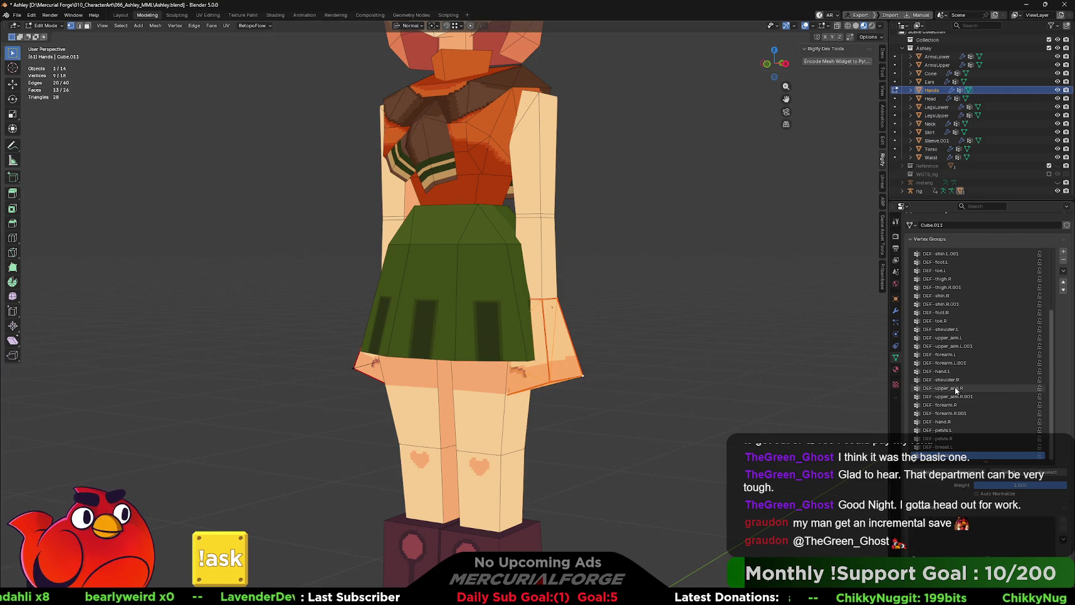
pyautogui.click(950, 371)
pyautogui.moveTo(547, 413); pyautogui.dragTo(363, 401, button='middle')
pyautogui.moveTo(295, 381); pyautogui.dragTo(315, 378, button='middle')
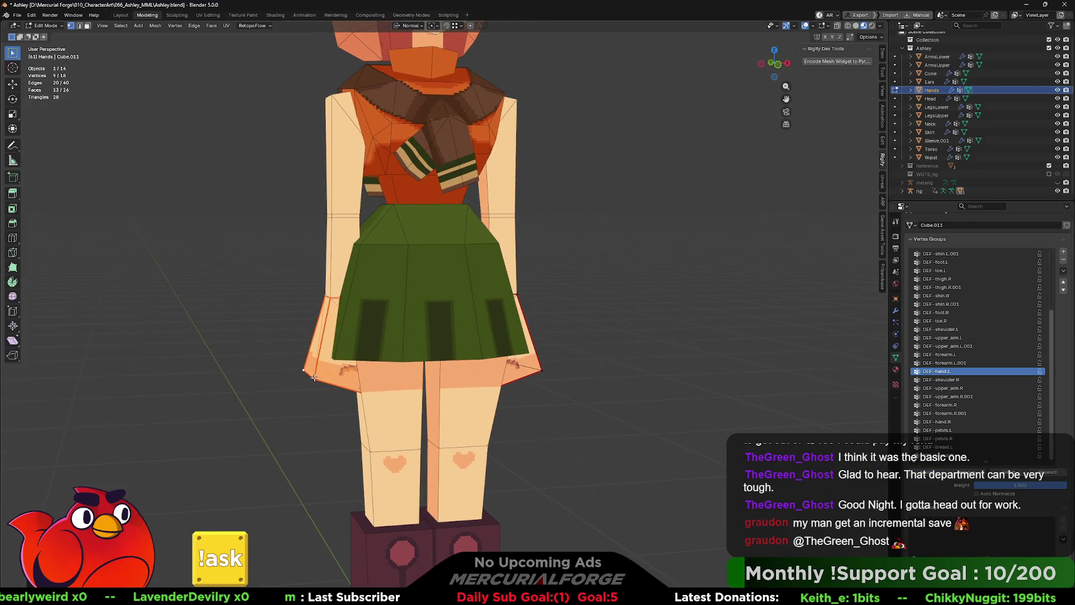
pyautogui.click(949, 421)
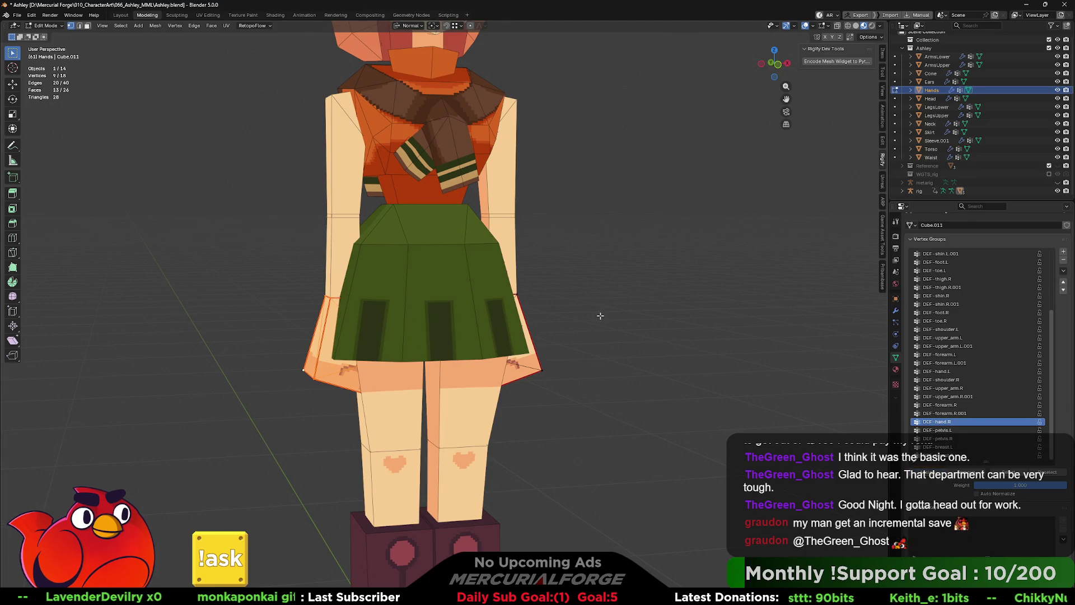
pyautogui.press('Tab')
pyautogui.moveTo(623, 323); pyautogui.dragTo(596, 324, button='middle')
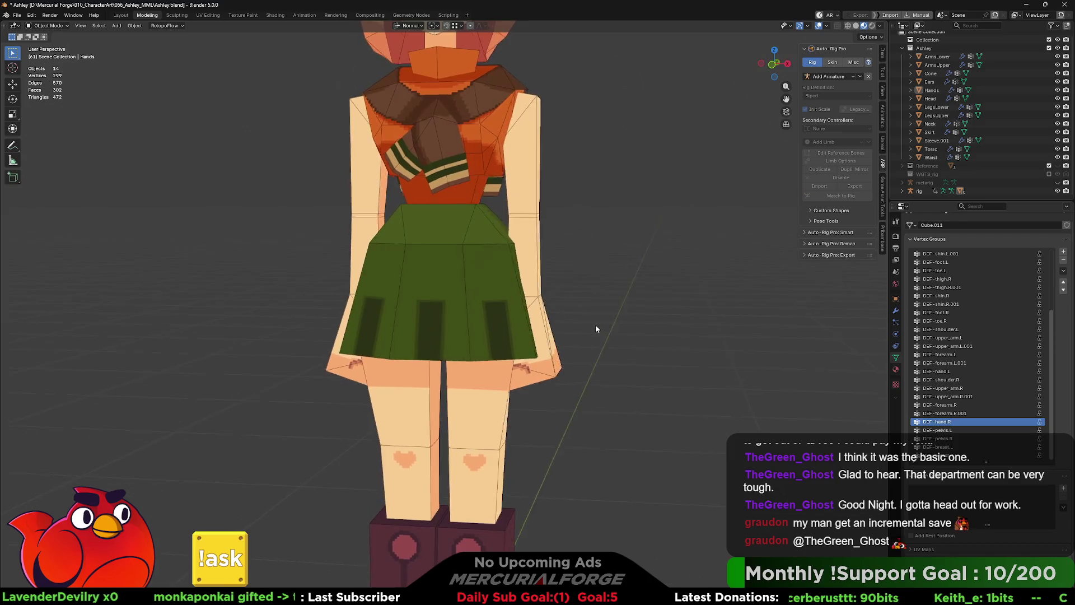
pyautogui.scroll(-2, 596, 324)
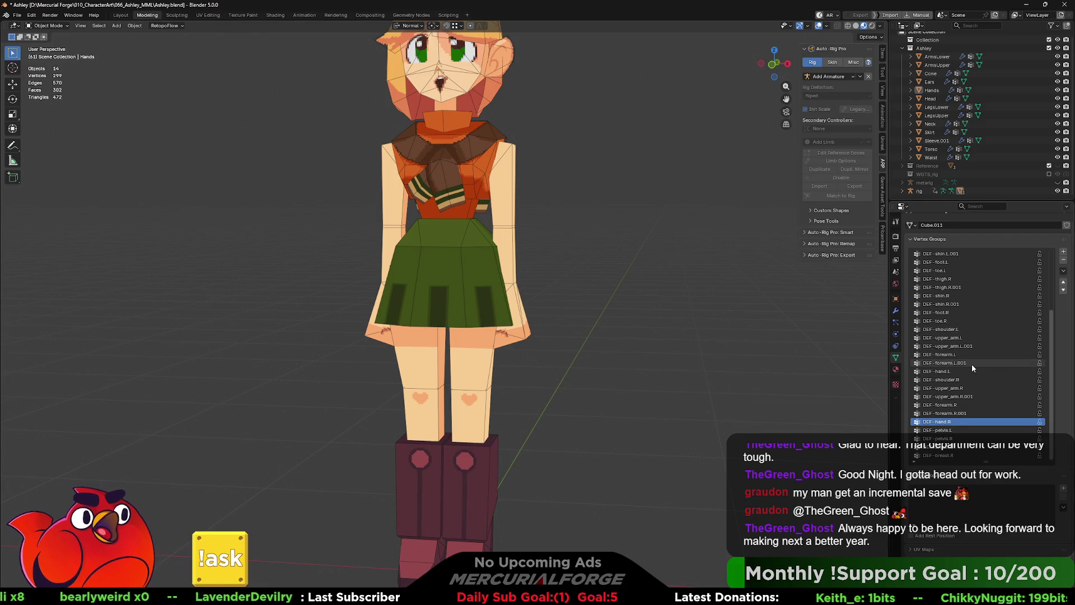
pyautogui.scroll(5, 972, 364)
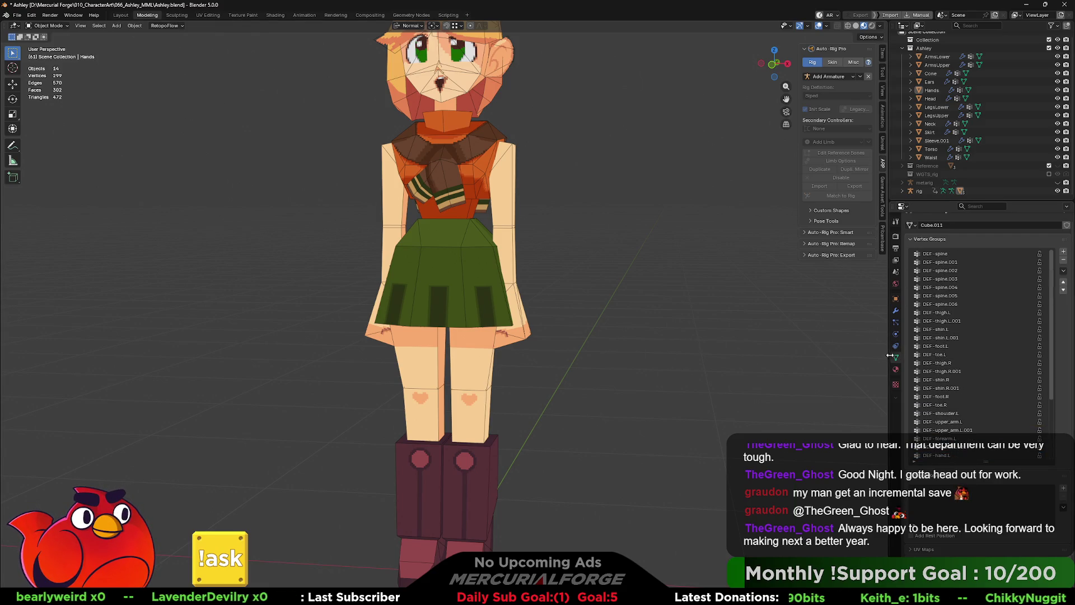
# Step: Select the rig in the Outliner to show its Bone Collections
pyautogui.moveTo(581, 339); pyautogui.dragTo(574, 340, button='middle')
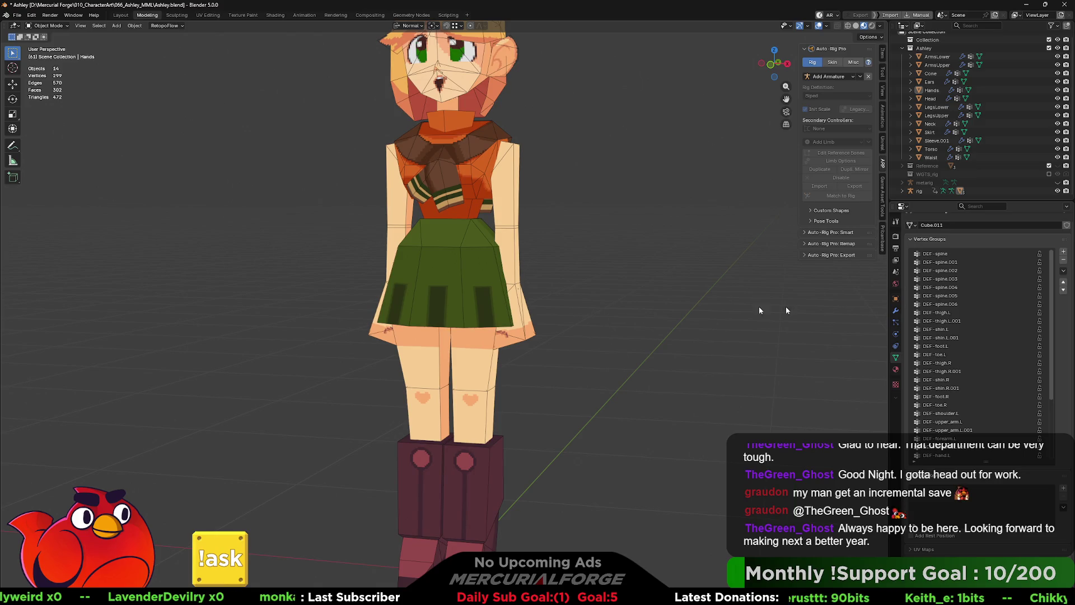
pyautogui.click(920, 191)
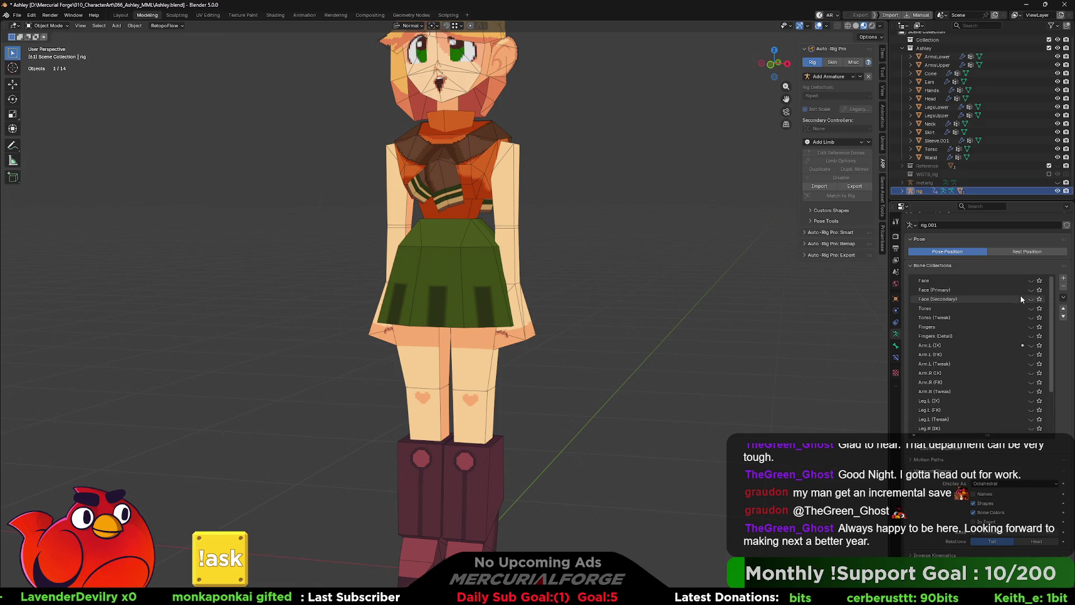
# Step: Reveal the bone collections, put the rig in Pose Mode and collapse the add-on sidebar panels
pyautogui.moveTo(1031, 281); pyautogui.dragTo(1031, 429)
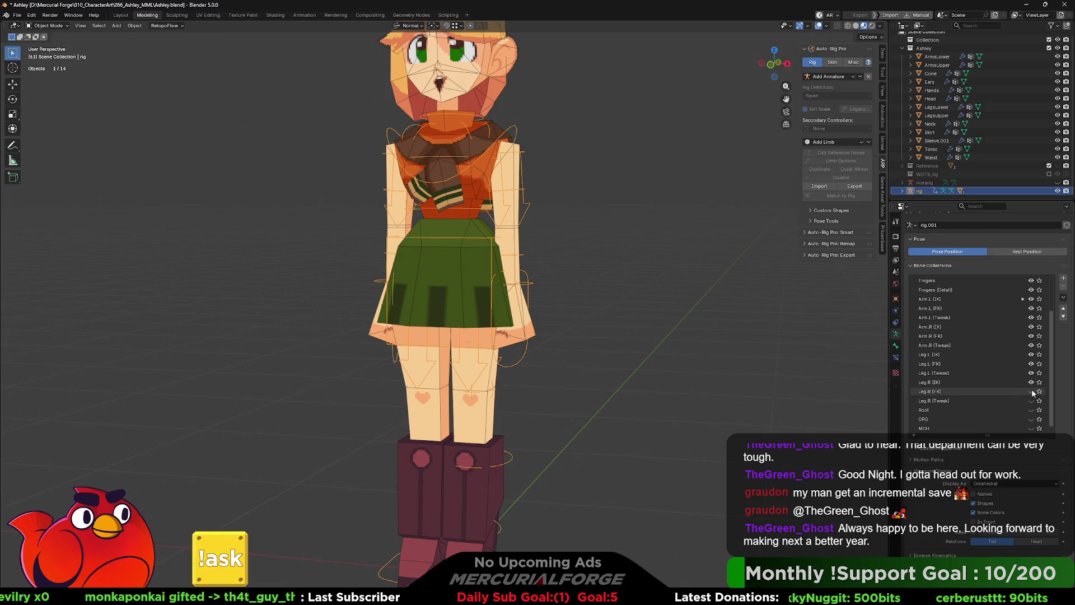
pyautogui.moveTo(1031, 428); pyautogui.dragTo(1032, 401)
pyautogui.press('Tab')
pyautogui.moveTo(629, 244)
pyautogui.mouseDown(button='middle')
pyautogui.moveTo(616, 293)
pyautogui.moveTo(596, 286)
pyautogui.mouseUp(button='middle')
pyautogui.press('Tab')
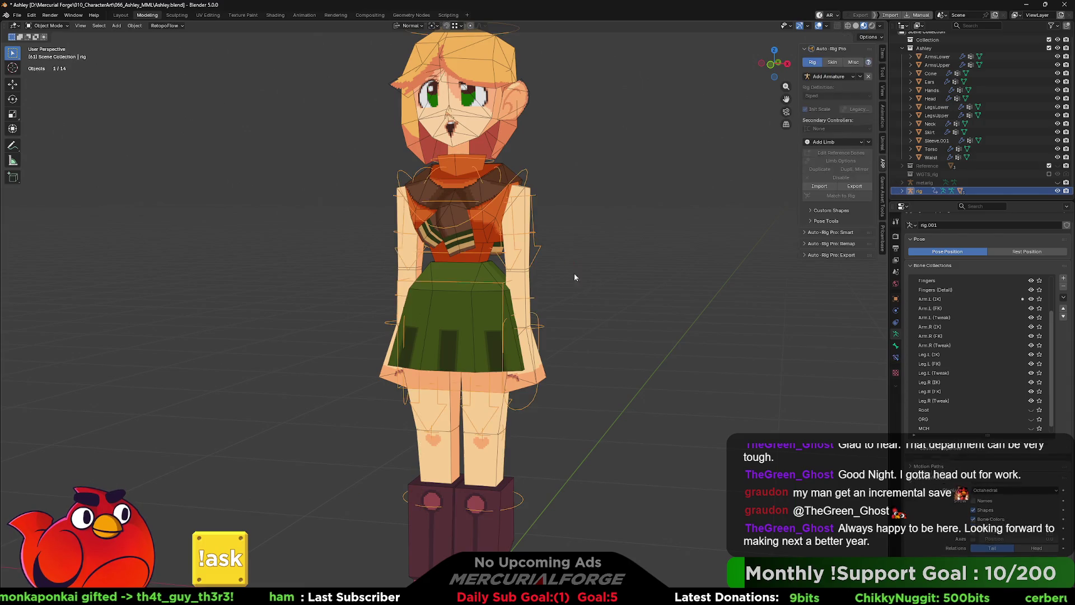
pyautogui.hotkey('ctrl', 'Tab')
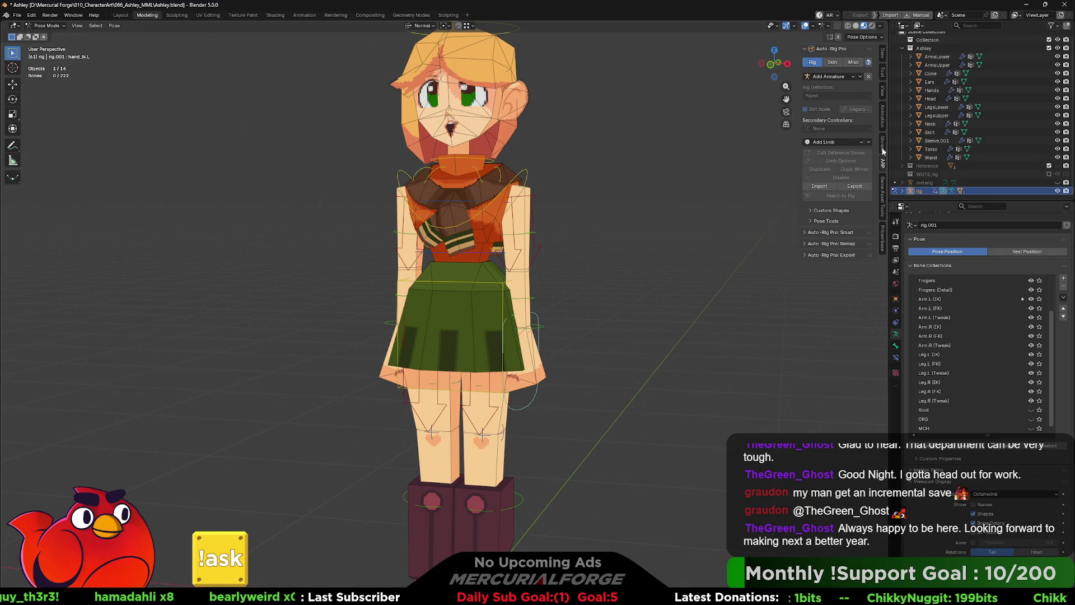
pyautogui.click(882, 165)
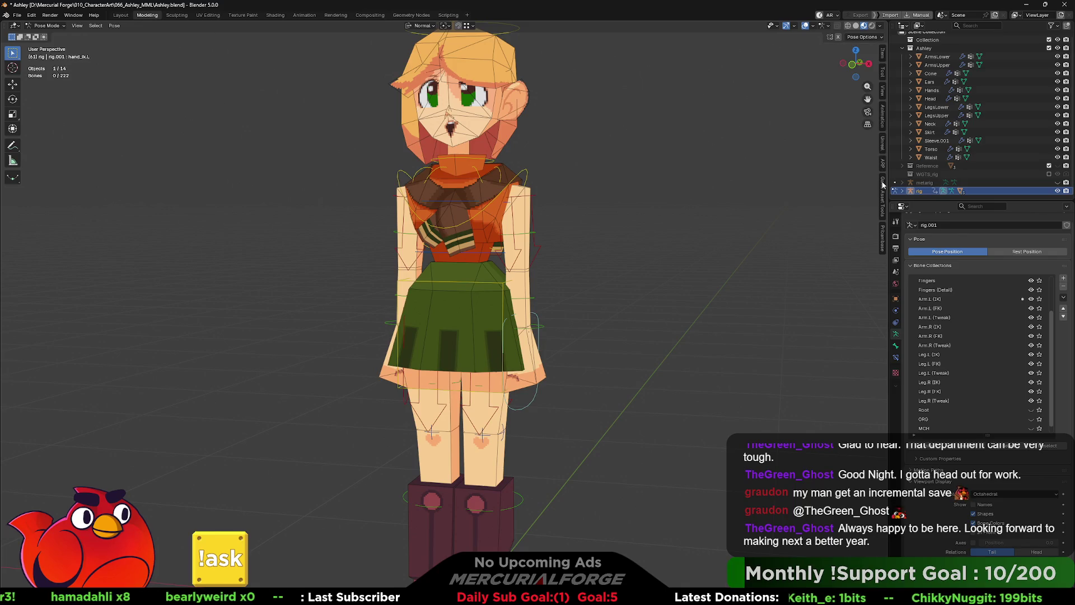
pyautogui.click(883, 190)
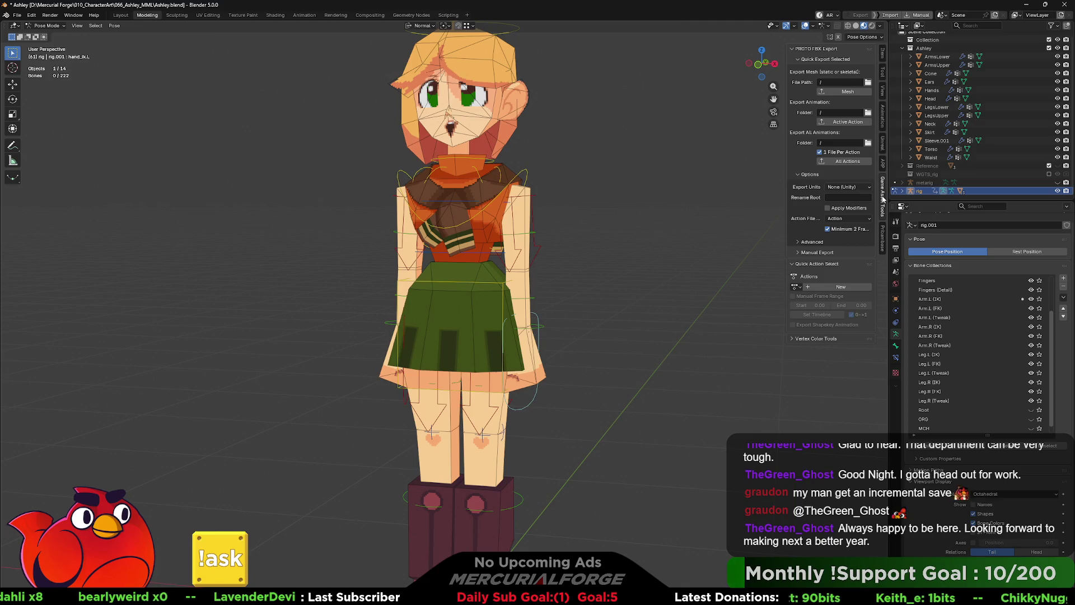
pyautogui.click(885, 238)
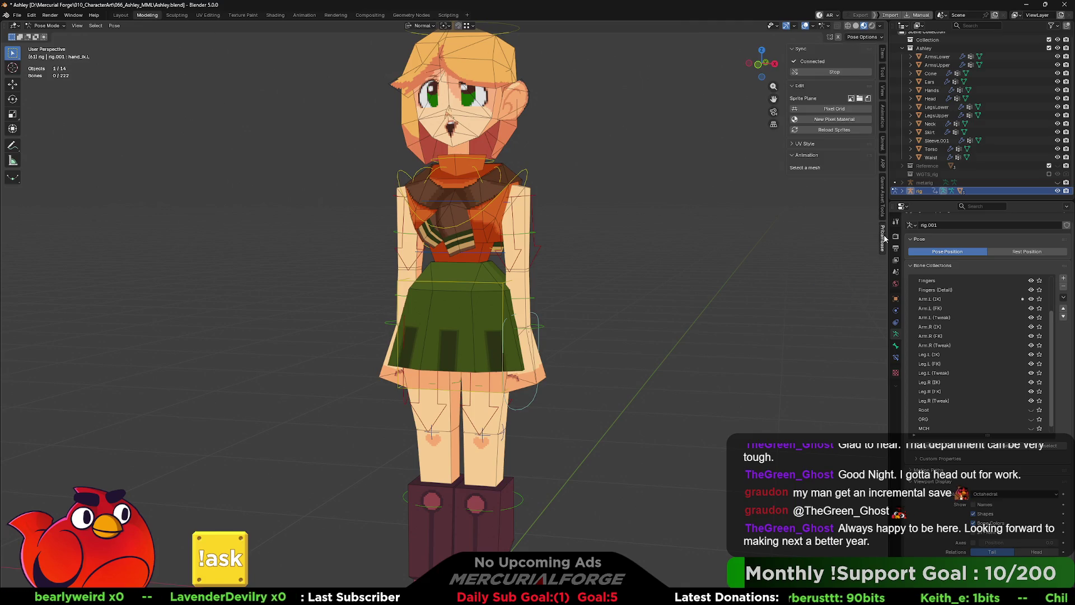
pyautogui.click(884, 204)
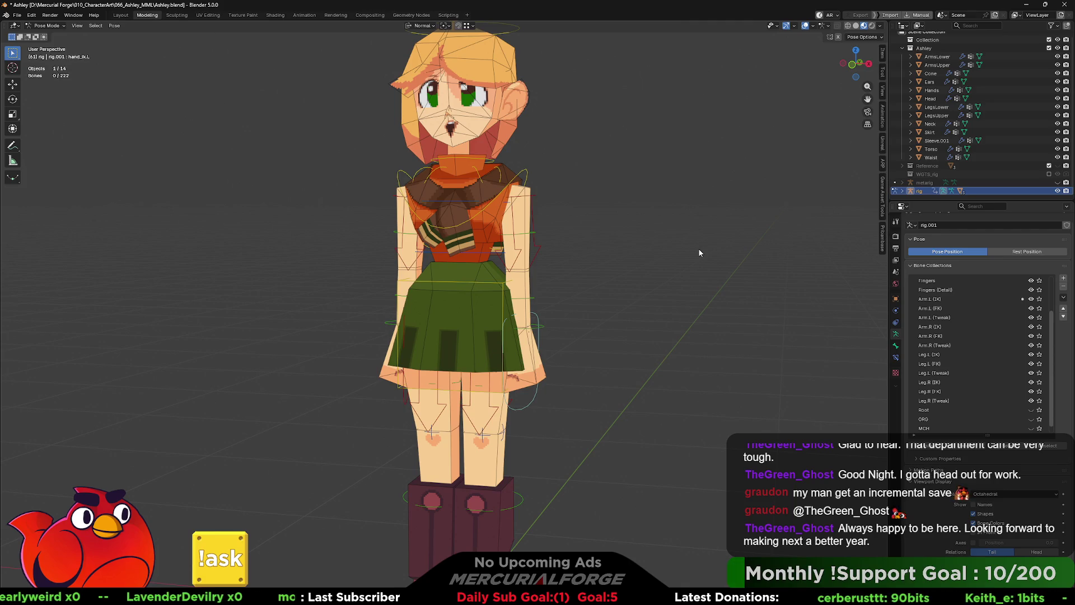
# Step: Select the hand bone, show the Rigify Dev Tools and toggle between Edit and Pose Mode
pyautogui.click(539, 338)
pyautogui.keyDown('shift'); pyautogui.moveTo(540, 339); pyautogui.dragTo(600, 318, button='middle'); pyautogui.keyUp('shift')
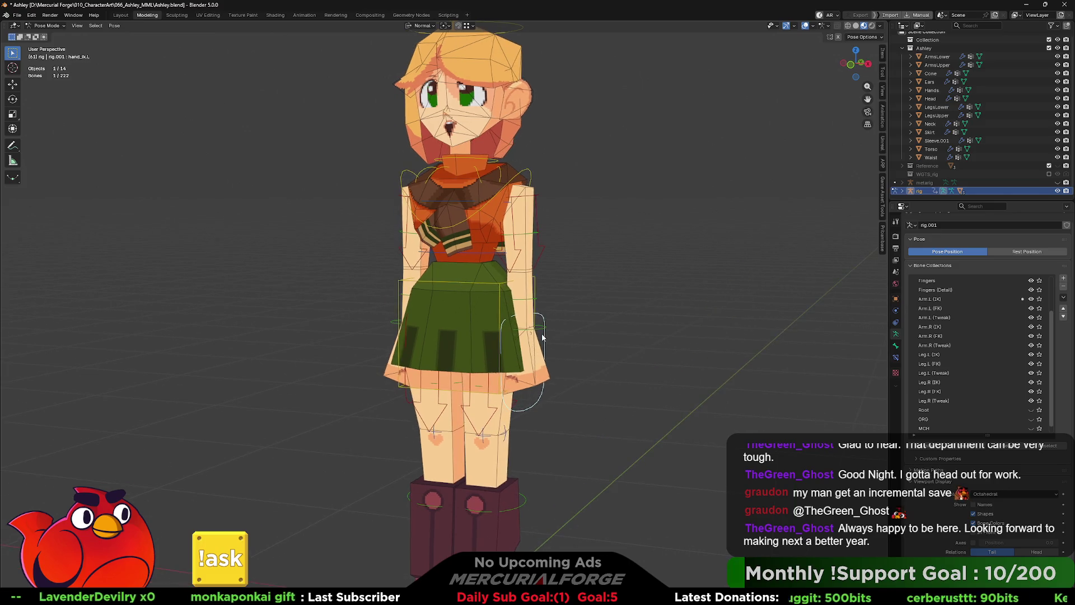
pyautogui.press('Tab')
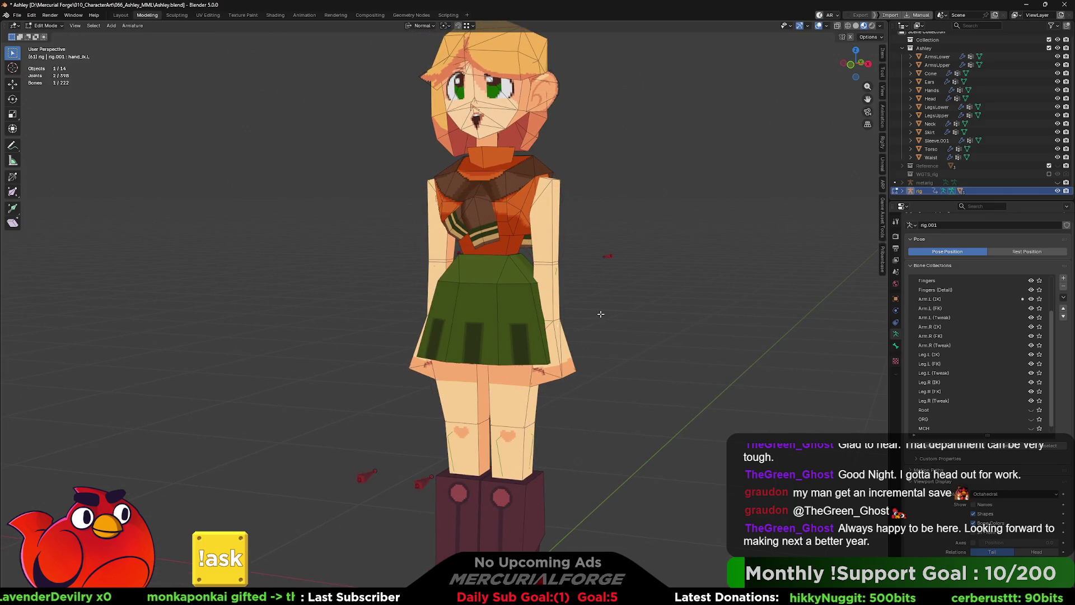
pyautogui.click(884, 147)
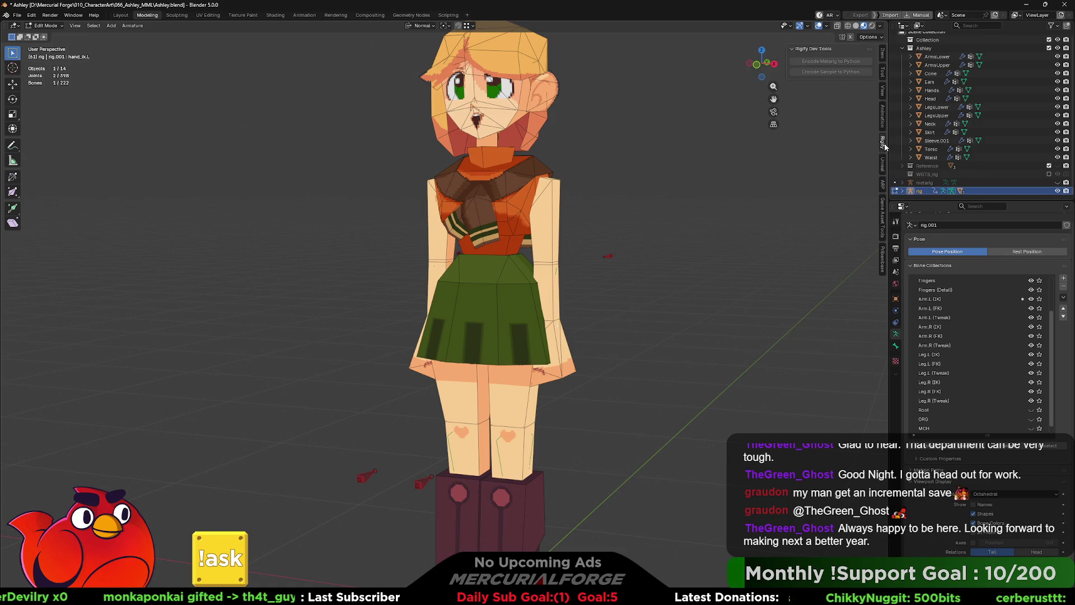
pyautogui.press('Tab')
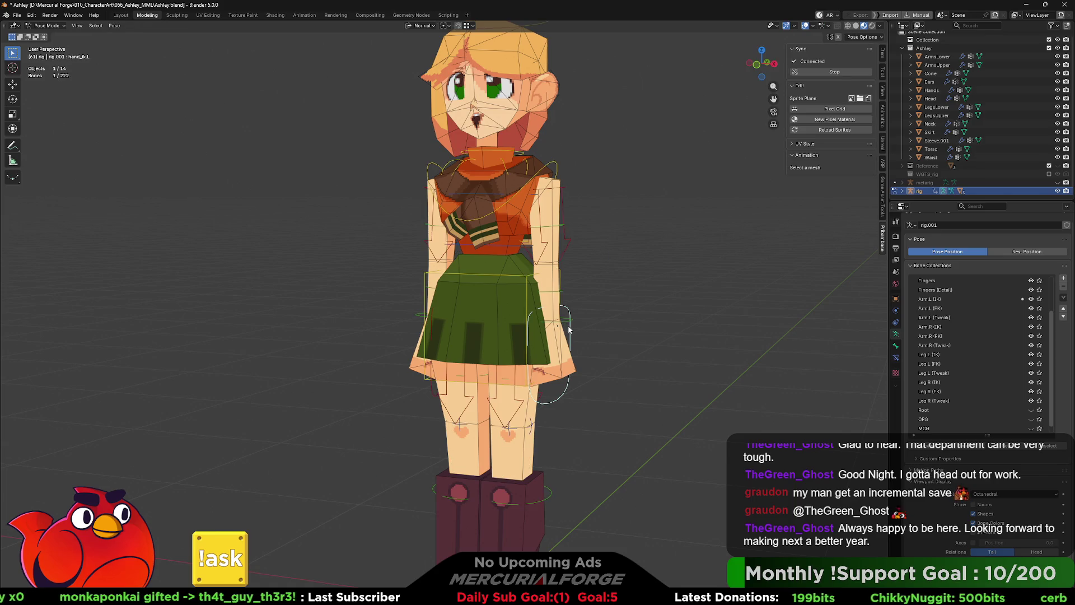
pyautogui.press('Tab')
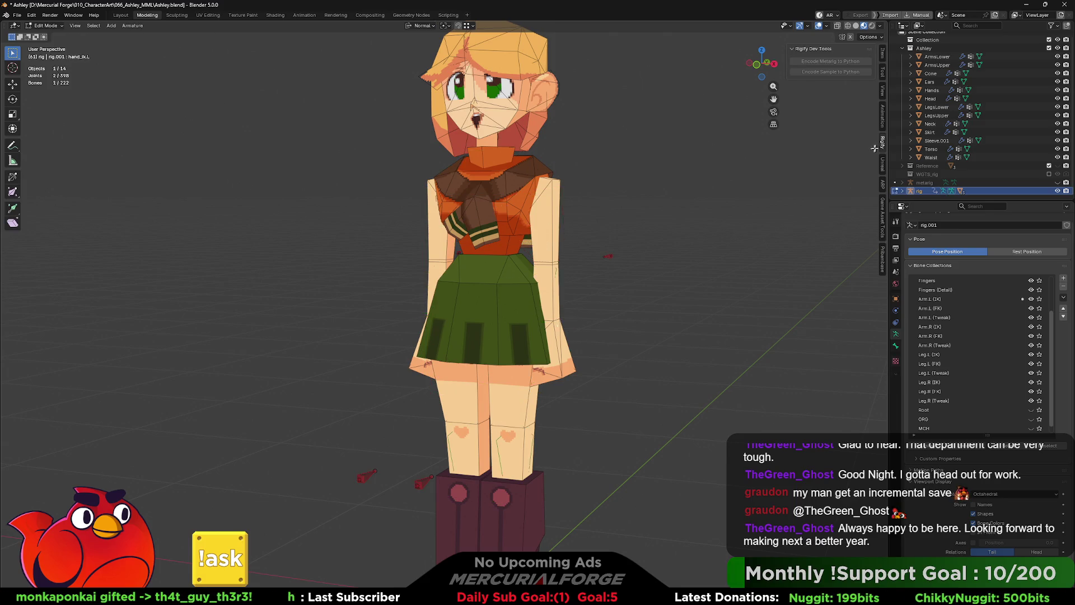
pyautogui.press('Tab')
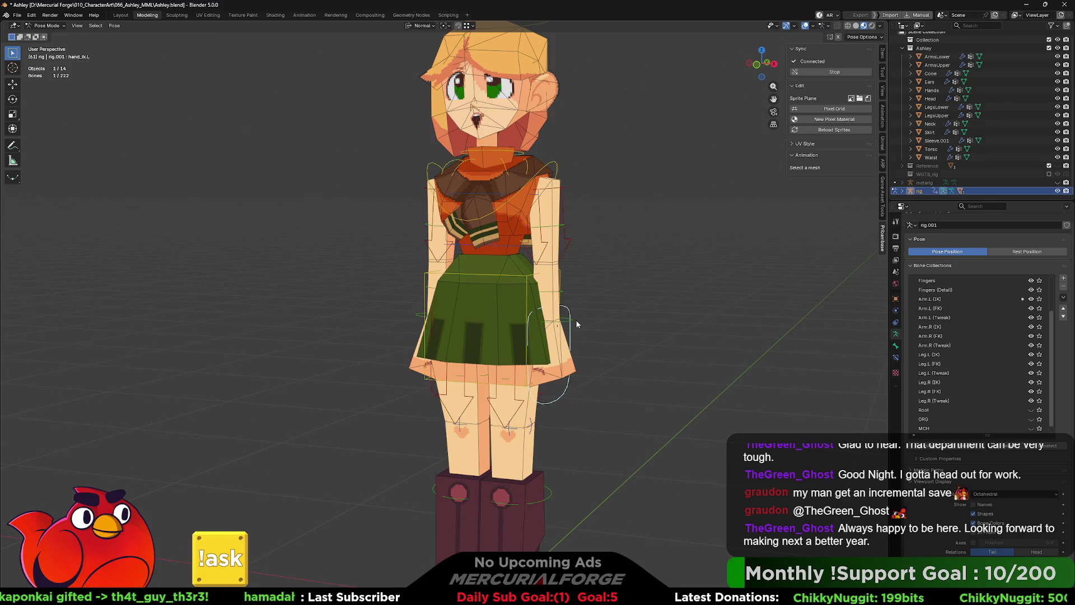
pyautogui.press('Tab')
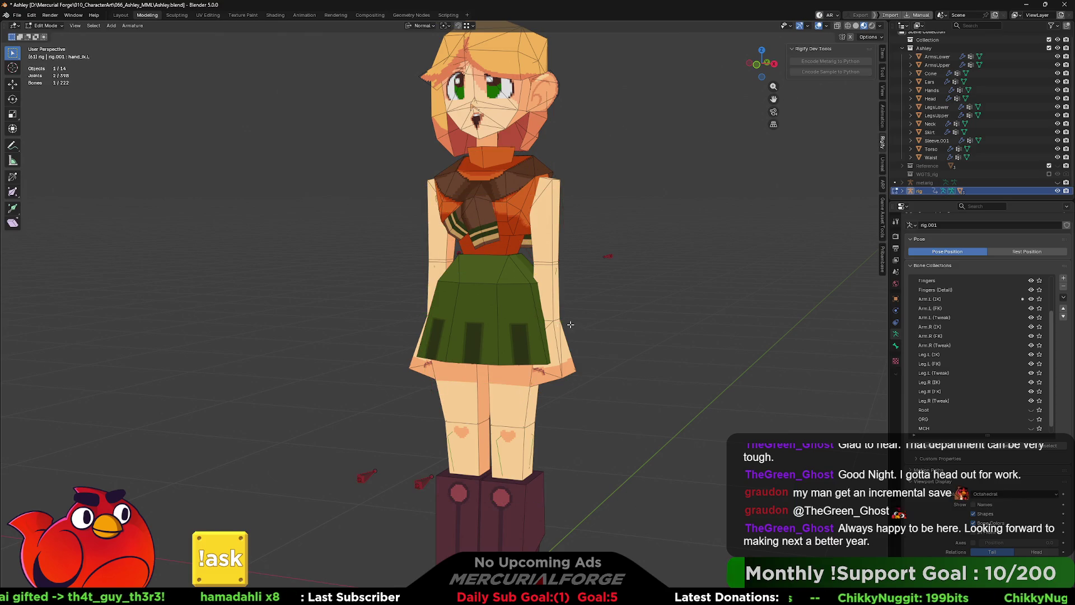
# Step: Cycle Object, Edit and Pose Mode via the mode pie, then start moving the left hand control
pyautogui.hotkey('ctrl', 'Tab')
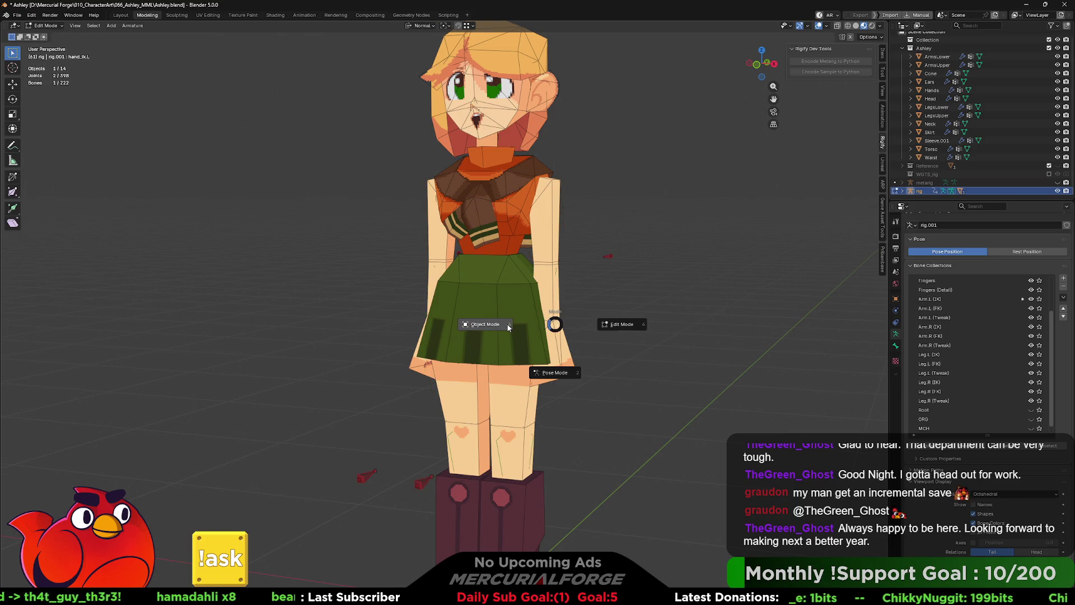
pyautogui.click(545, 327)
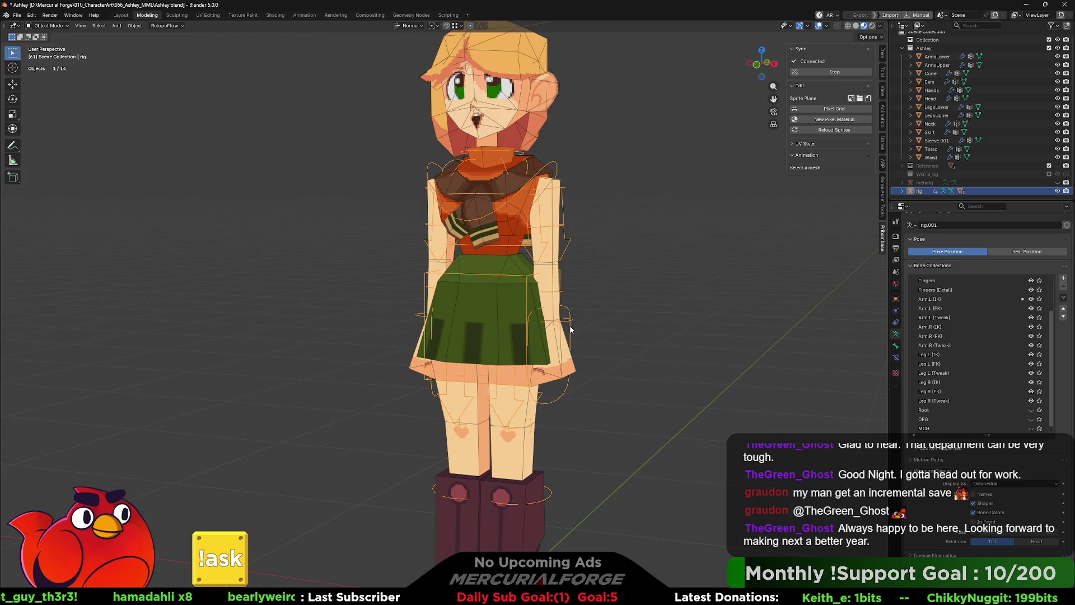
pyautogui.hotkey('ctrl', 'Tab')
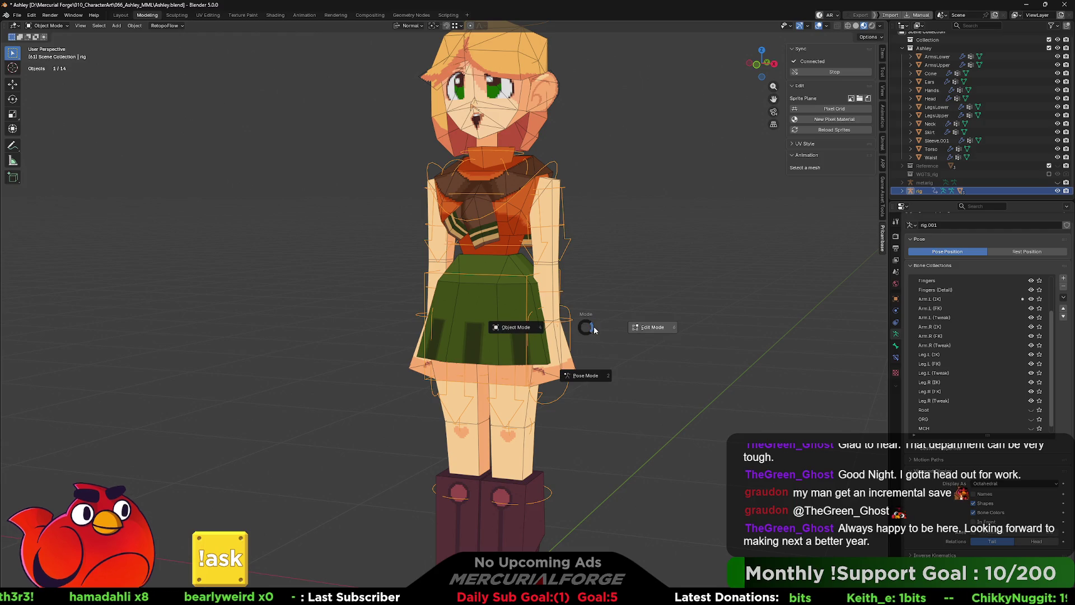
pyautogui.click(645, 327)
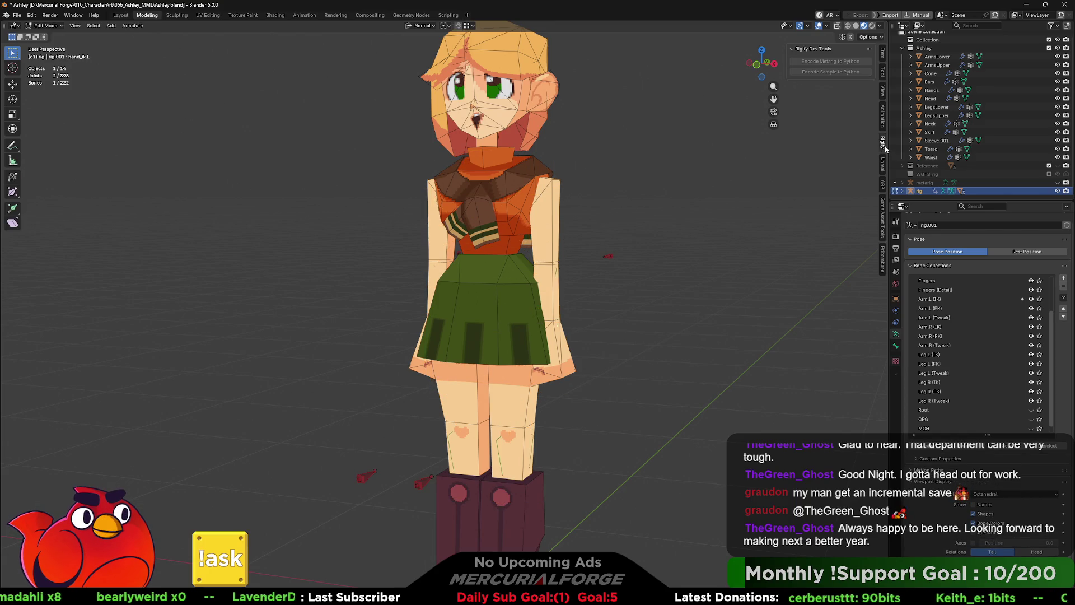
pyautogui.hotkey('ctrl', 'Tab')
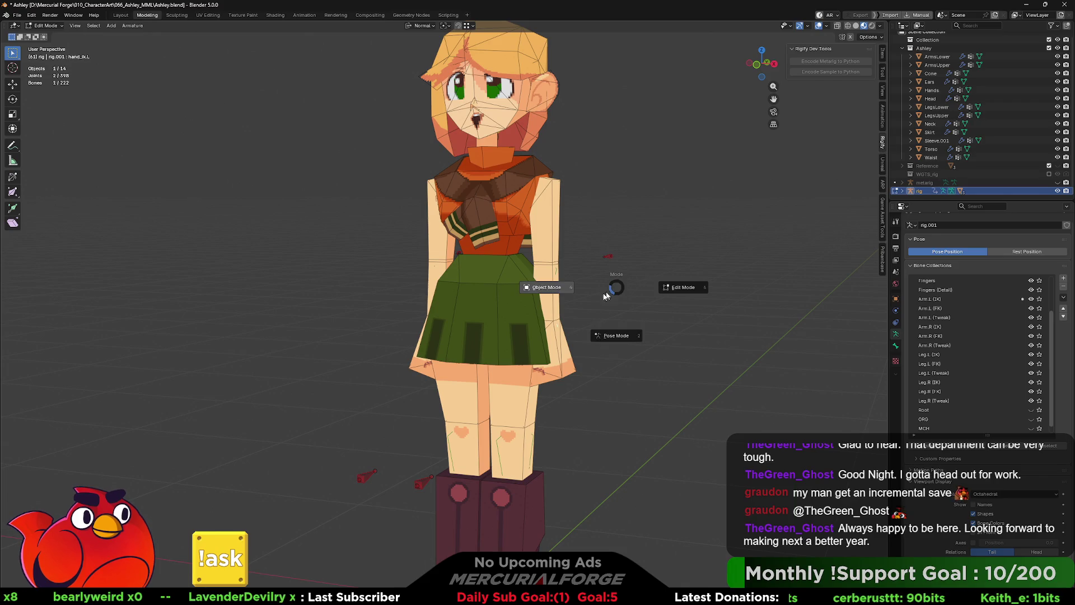
pyautogui.click(613, 333)
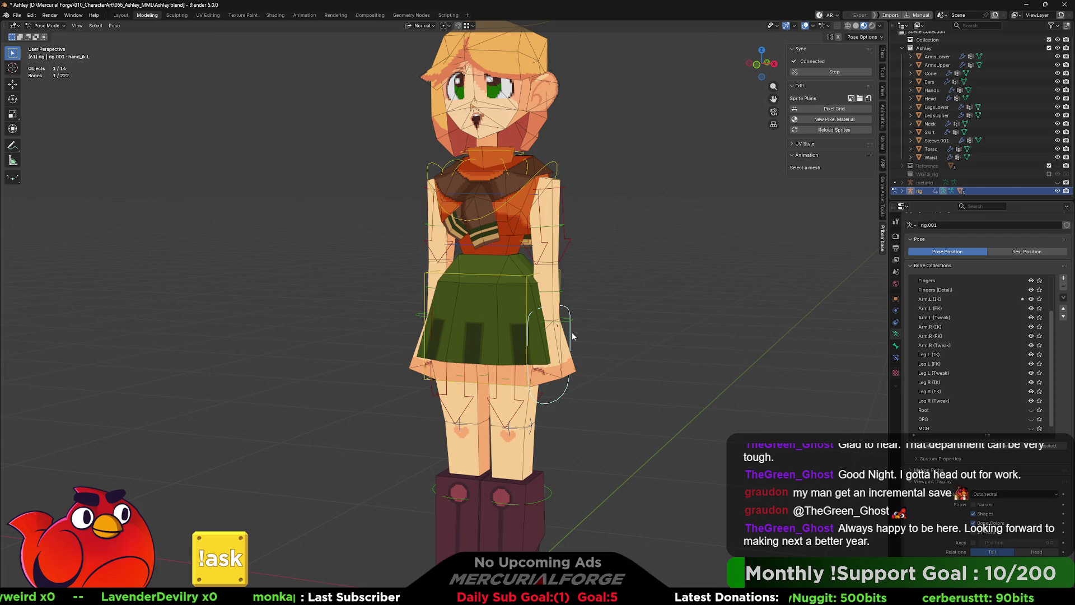
pyautogui.press('g')
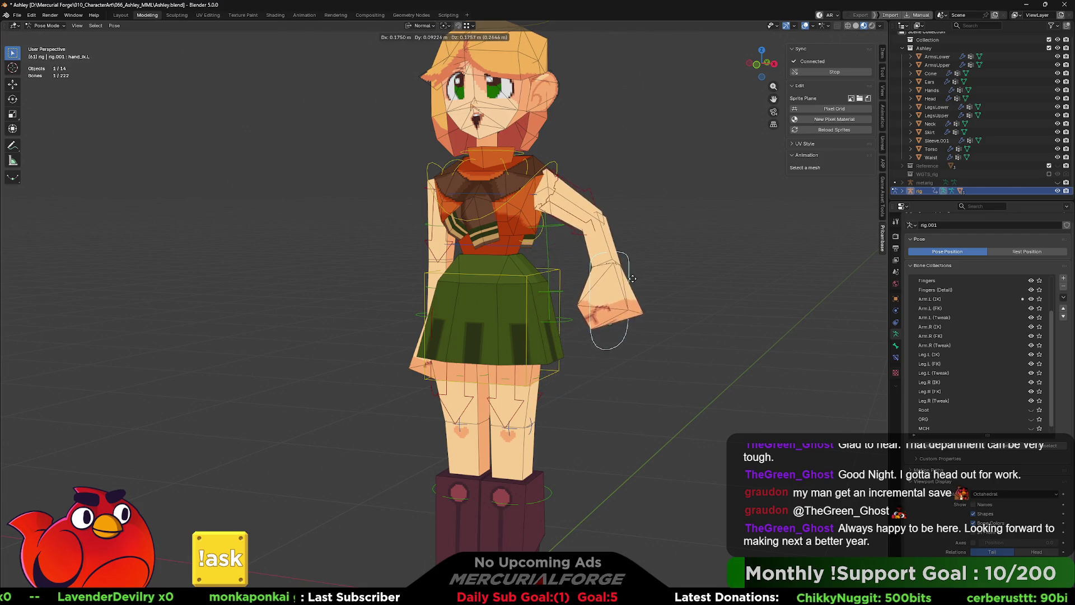
# Step: Rotate hand_ik.L so the left hand rests outward by the hip, then view from behind
pyautogui.press('r')
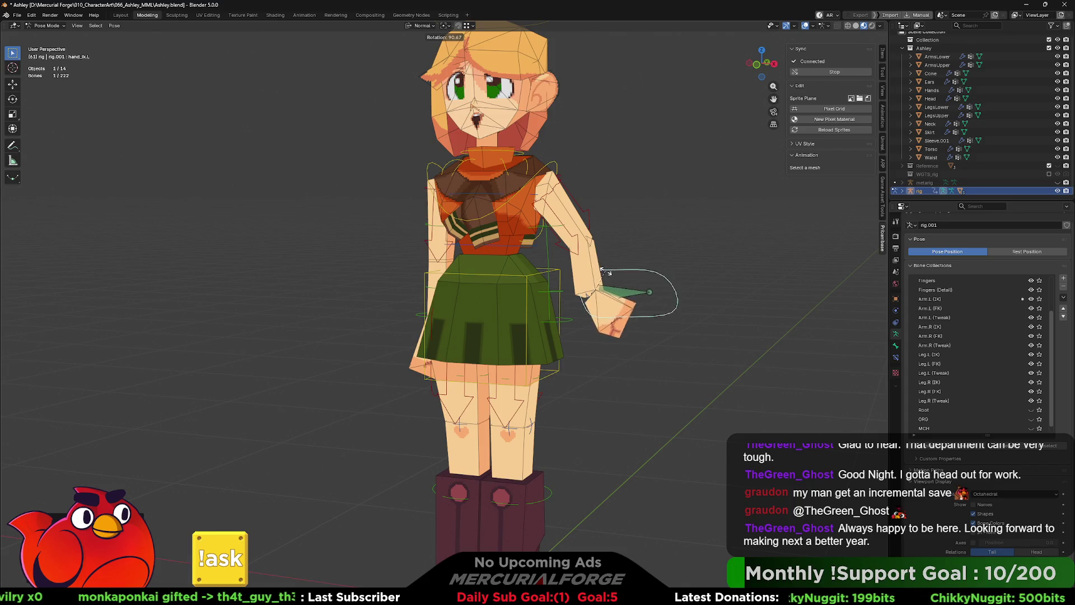
pyautogui.click(601, 253)
pyautogui.scroll(2, 535, 313)
pyautogui.scroll(2, 534, 313)
pyautogui.scroll(1, 522, 324)
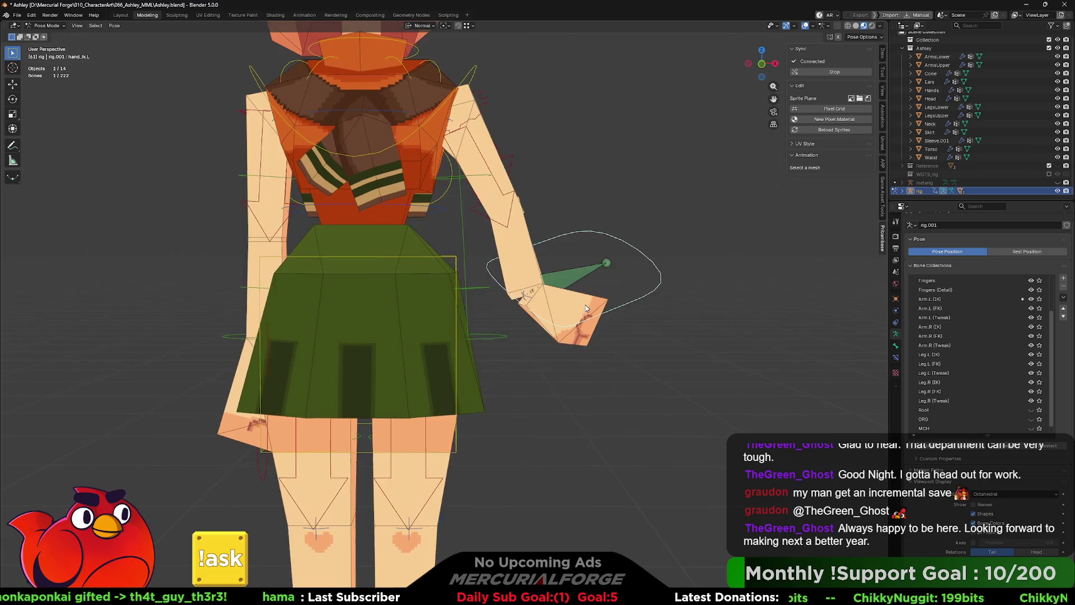
pyautogui.scroll(1, 495, 336)
pyautogui.moveTo(495, 336); pyautogui.dragTo(557, 315, button='middle')
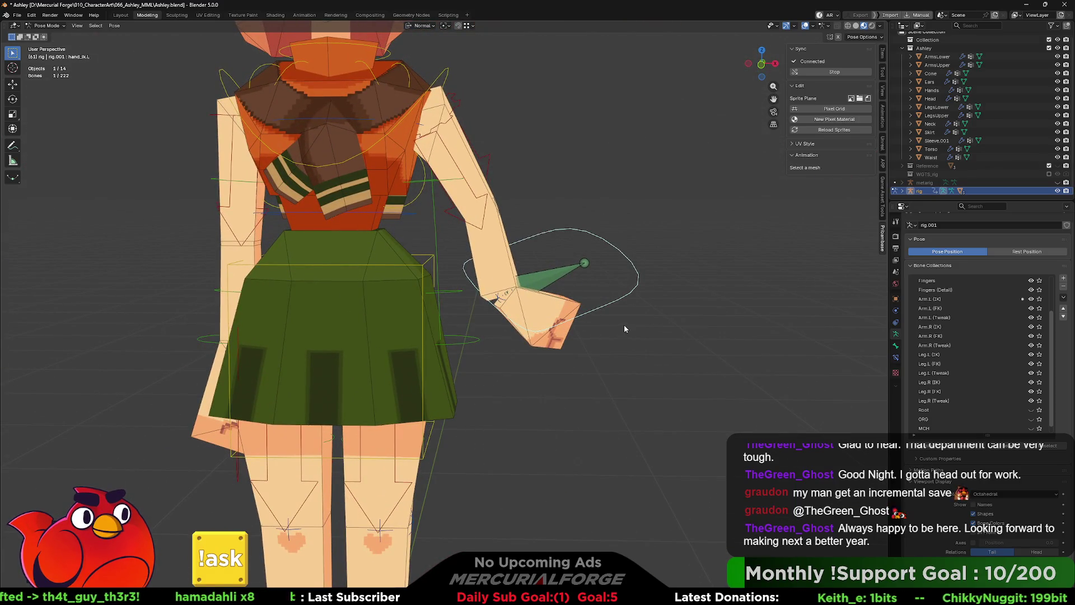
# Step: Select the metarig in the Outliner and bring up the interaction mode menu
pyautogui.click(925, 183)
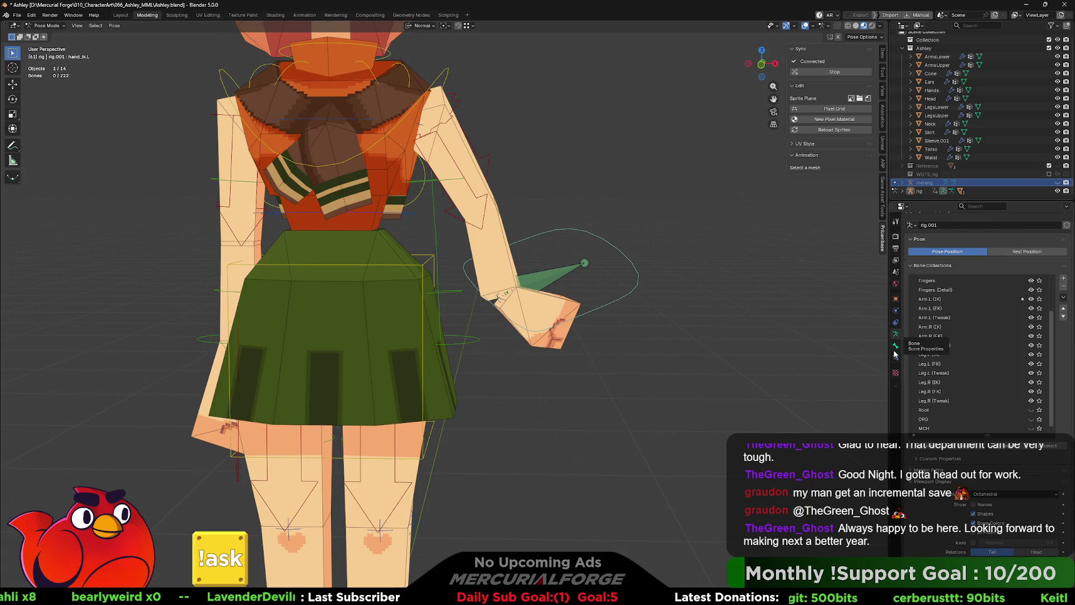
pyautogui.click(34, 25)
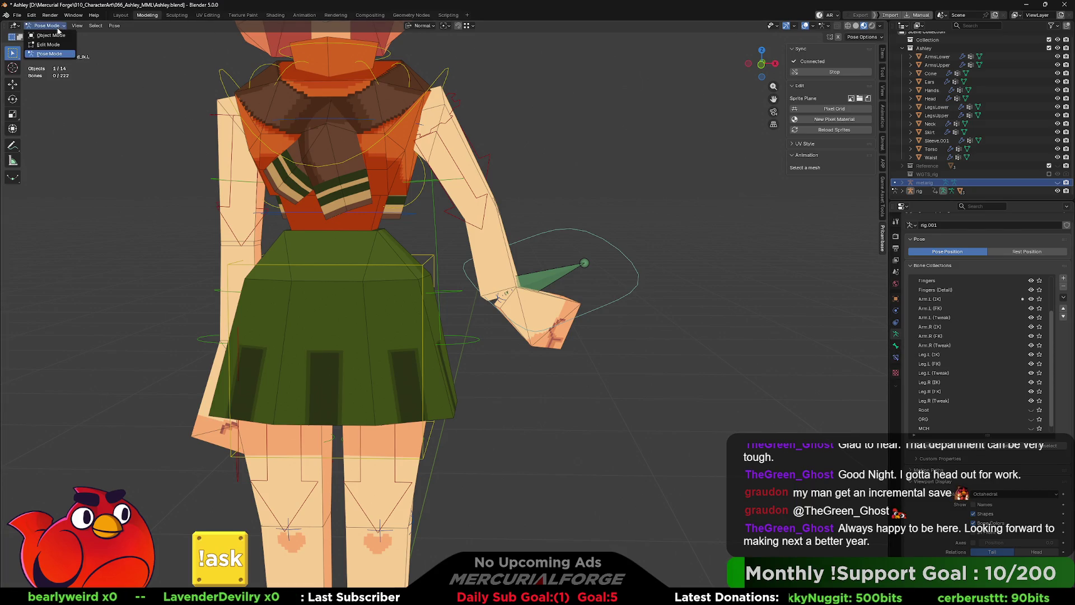
# Step: Return to Object Mode and make the metarig visible in the viewport
pyautogui.click(43, 31)
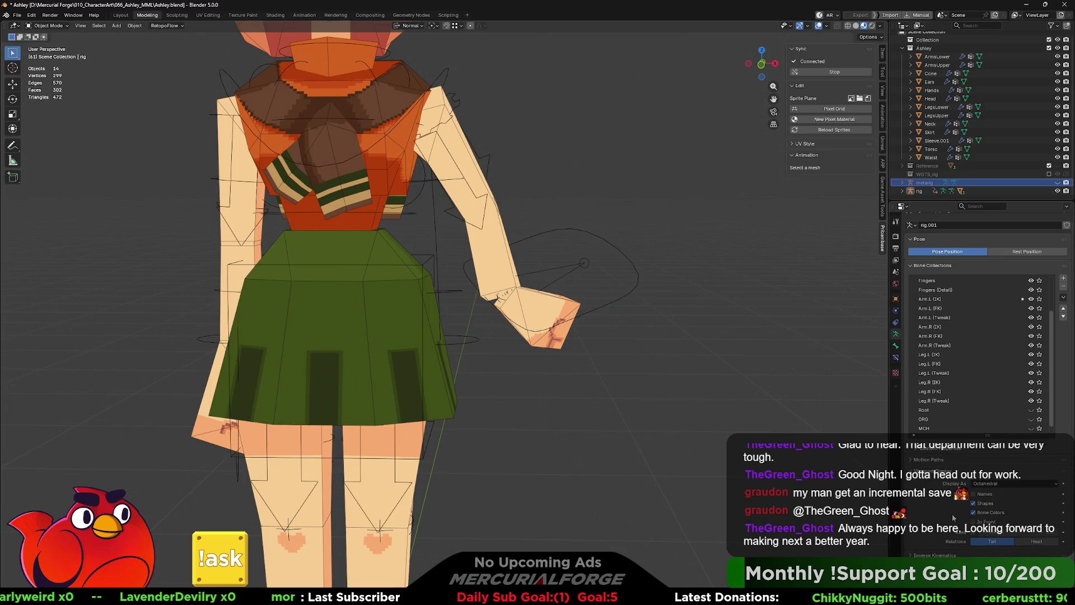
pyautogui.click(895, 345)
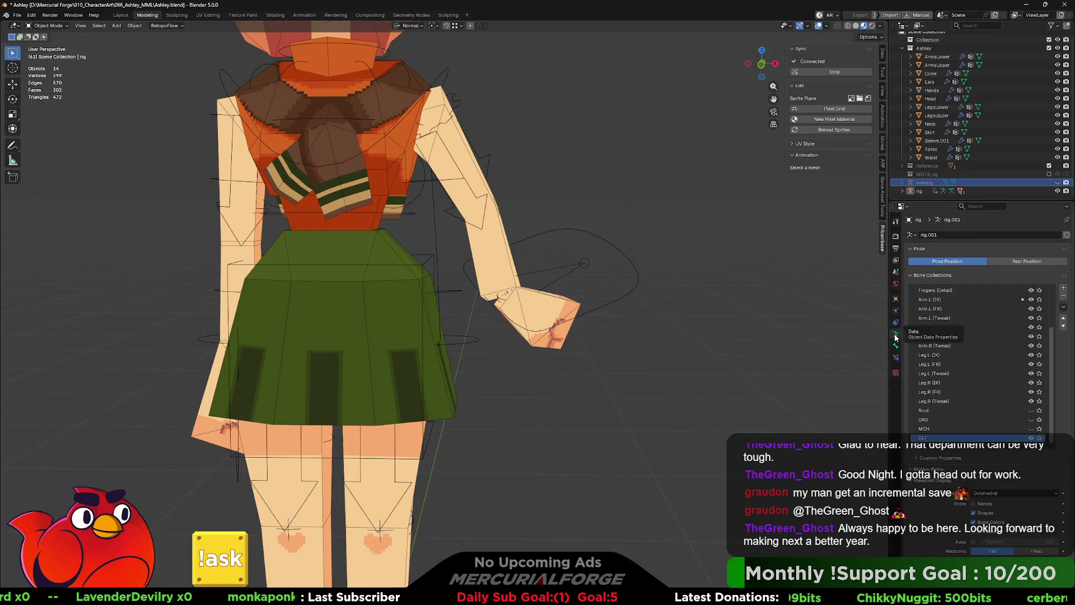
pyautogui.click(1057, 184)
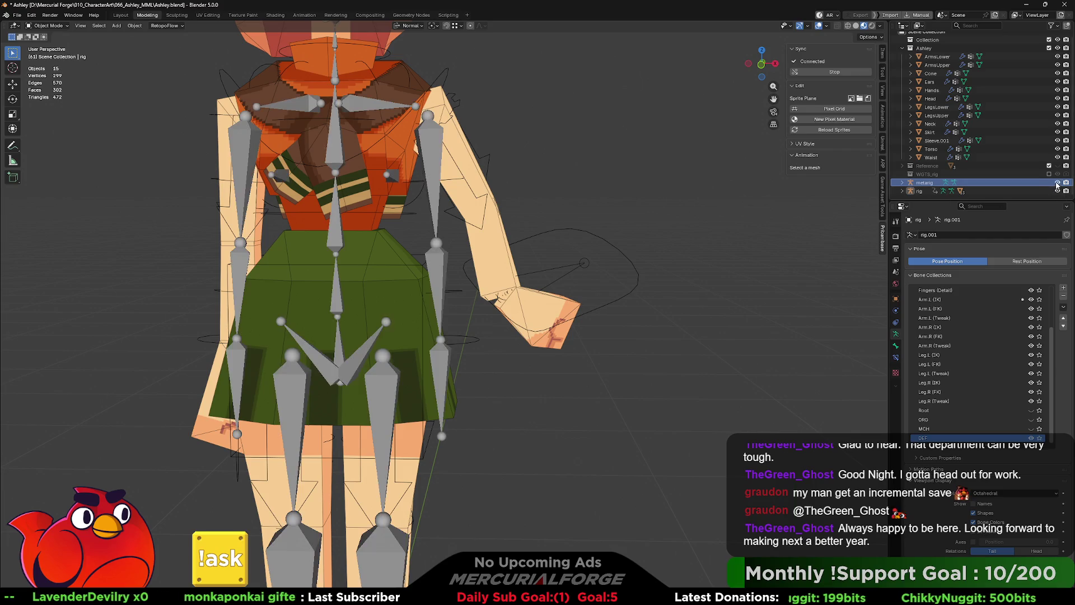
pyautogui.scroll(-1, 961, 465)
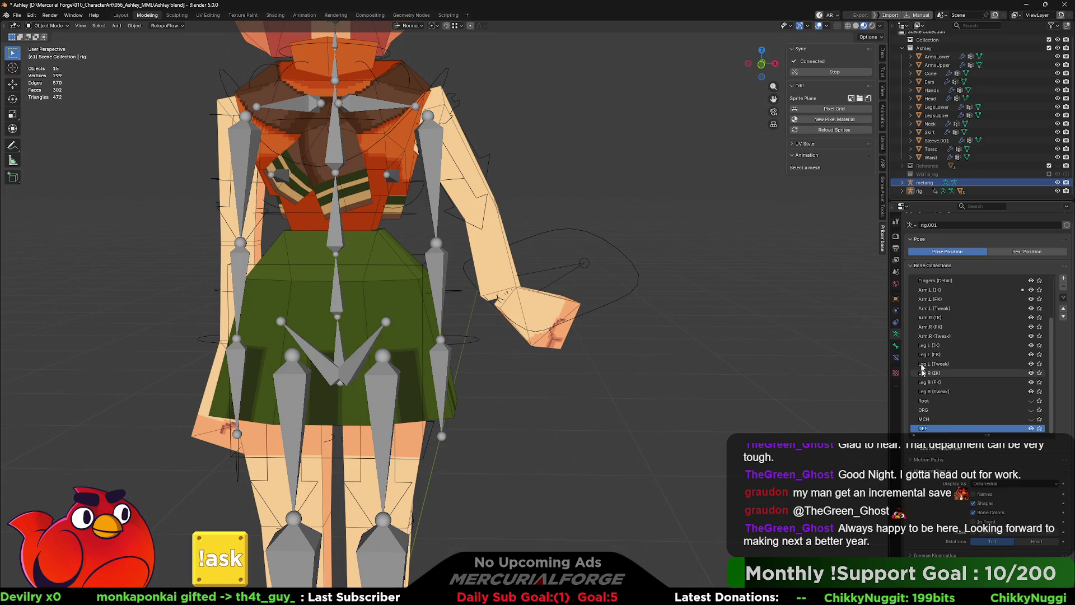
# Step: Browse the Bone, Object, Constraints and Armature property tabs and viewport display settings
pyautogui.click(895, 346)
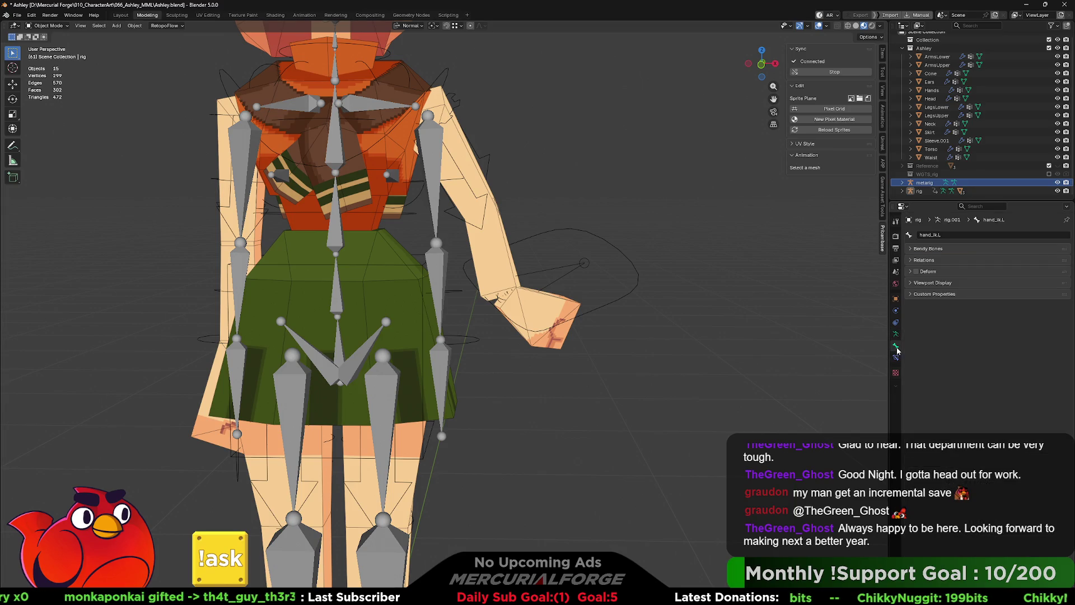
pyautogui.click(895, 298)
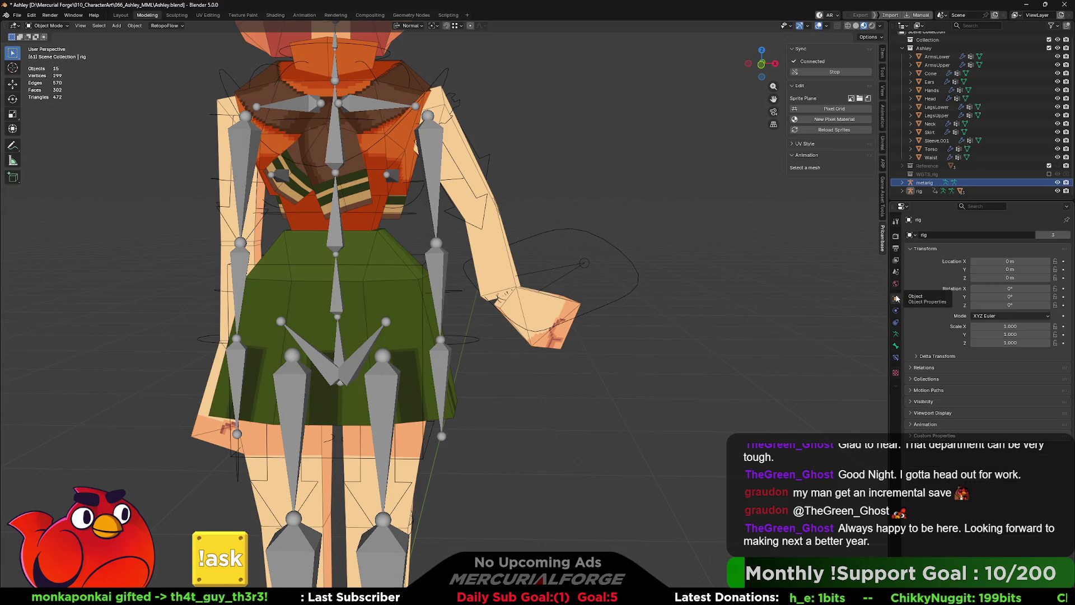
pyautogui.click(895, 346)
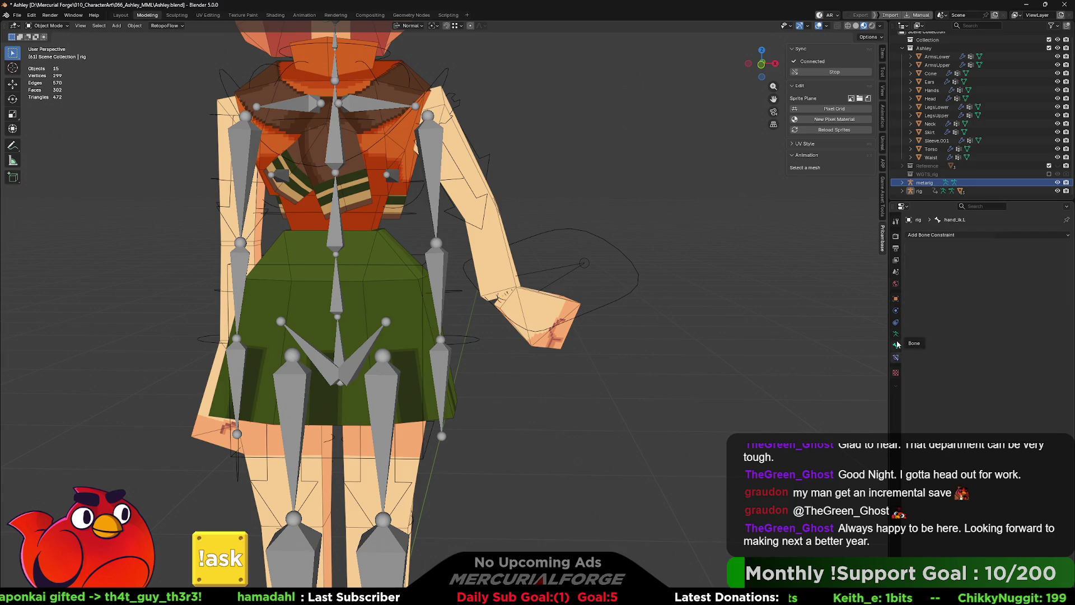
pyautogui.click(895, 334)
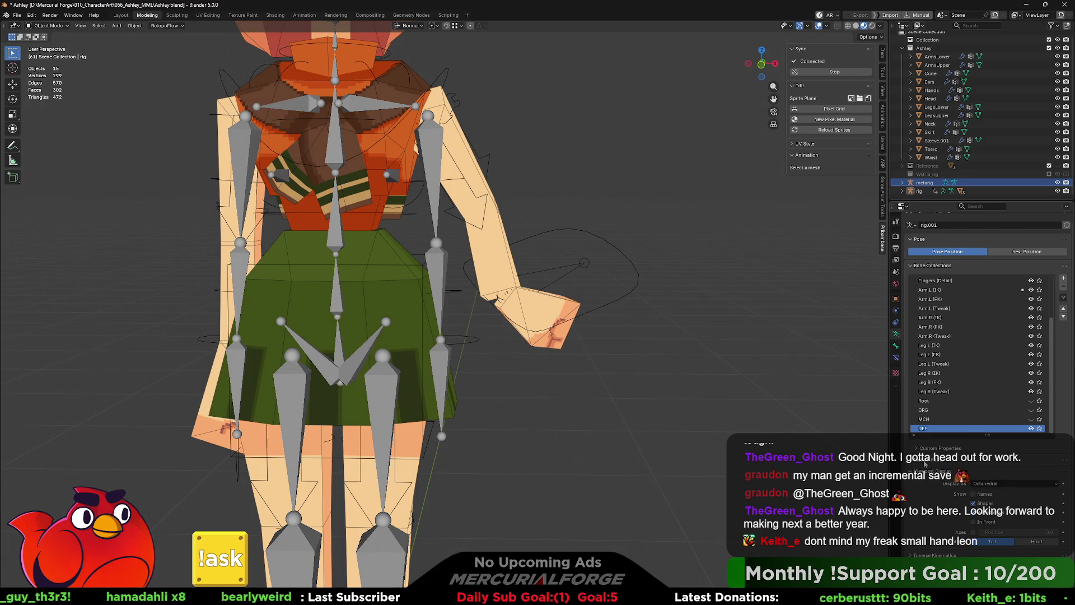
pyautogui.click(949, 471)
pyautogui.click(949, 470)
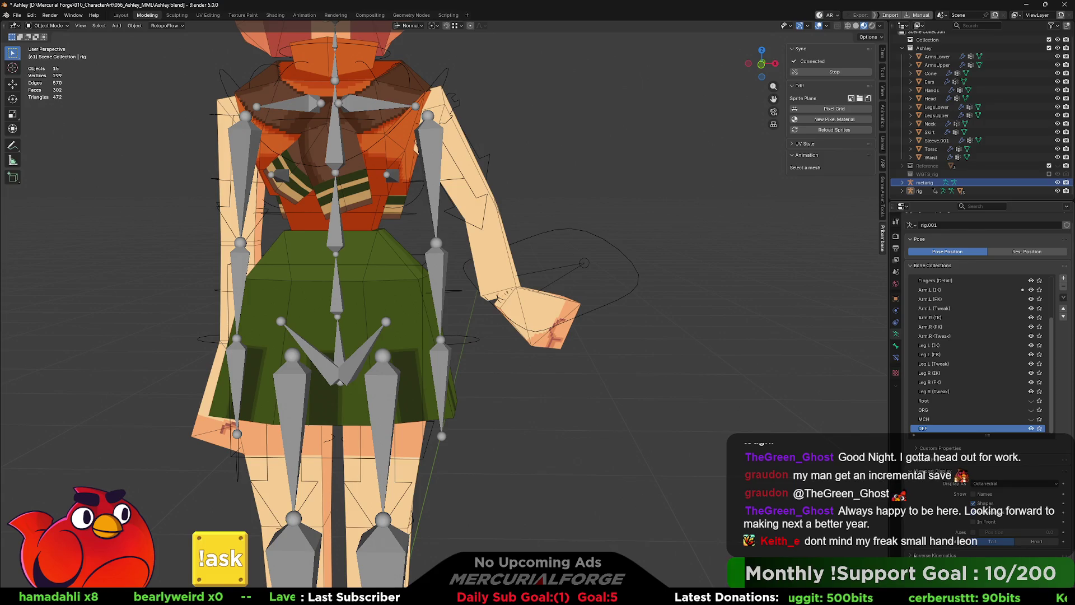
pyautogui.scroll(-1, 974, 336)
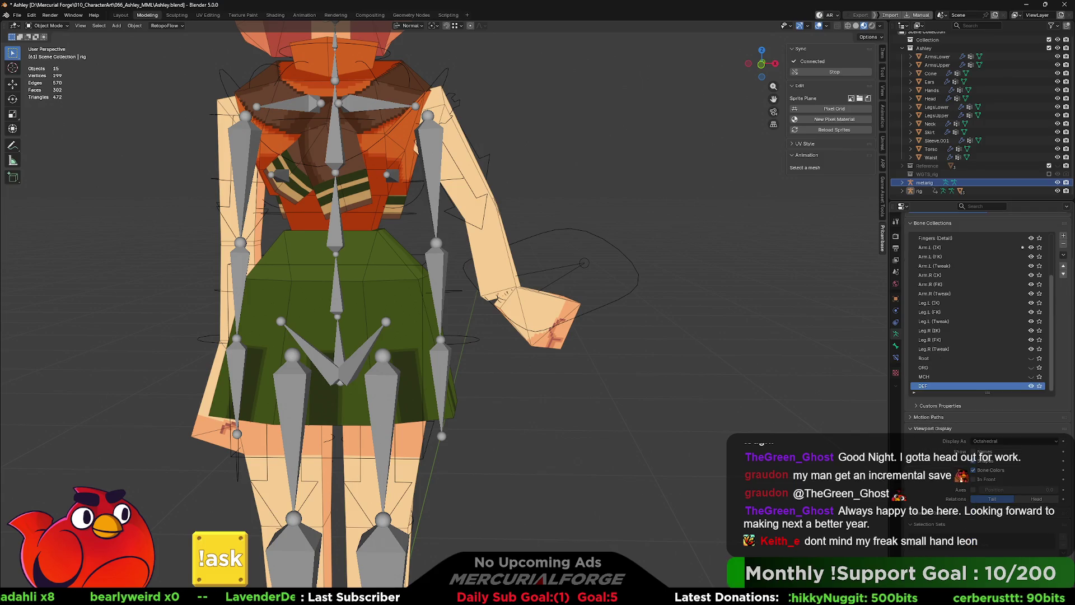
pyautogui.scroll(-1, 974, 337)
pyautogui.scroll(1, 966, 480)
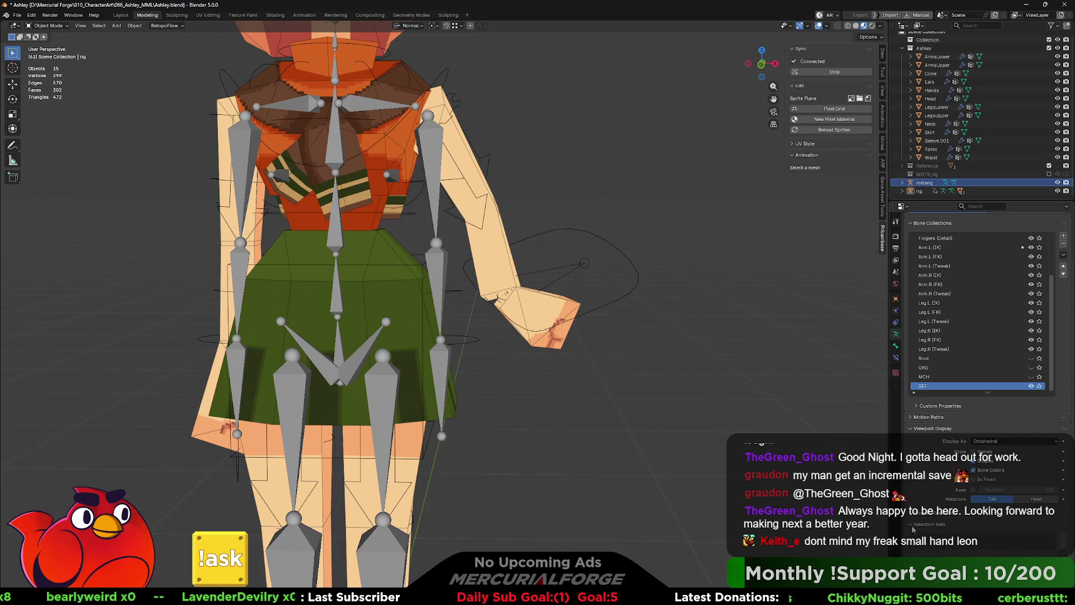
pyautogui.scroll(2, 914, 531)
pyautogui.scroll(1, 975, 378)
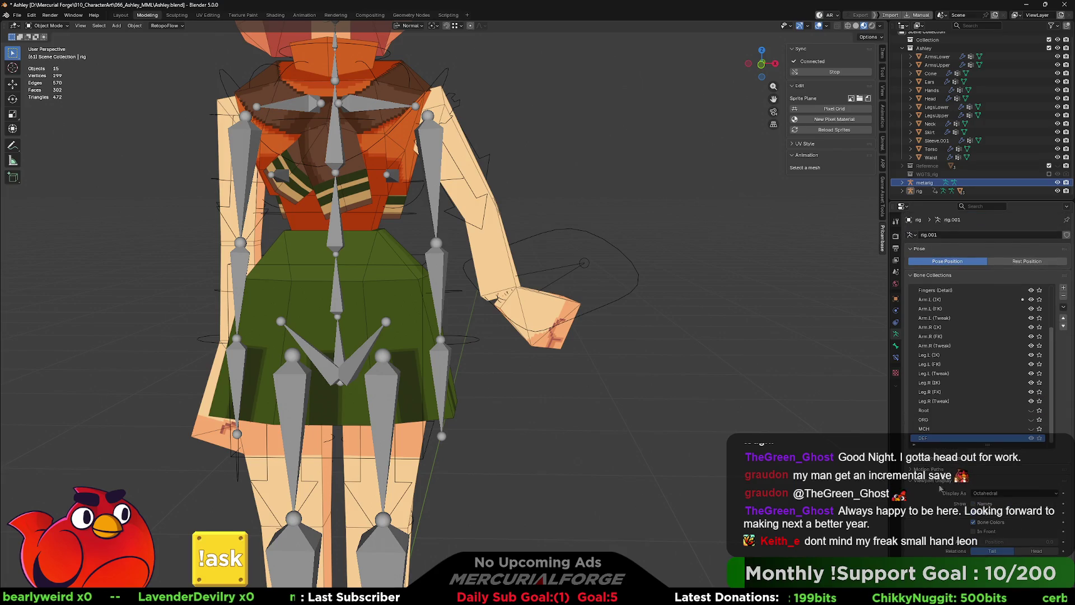
# Step: Check the armature in Rest Position, restore Pose Position, and hide the metarig
pyautogui.click(993, 264)
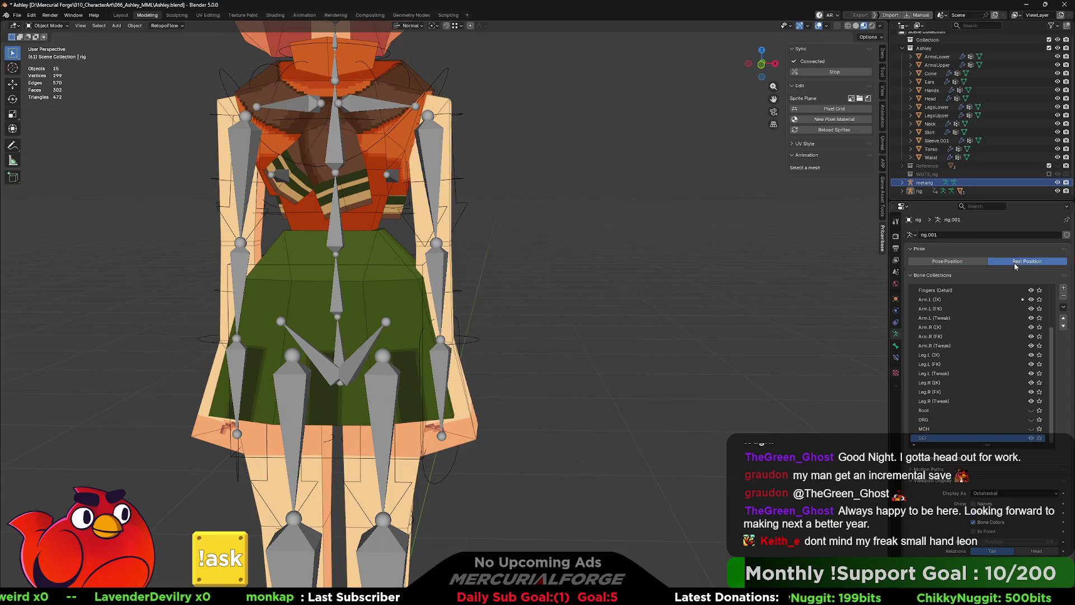
pyautogui.click(971, 263)
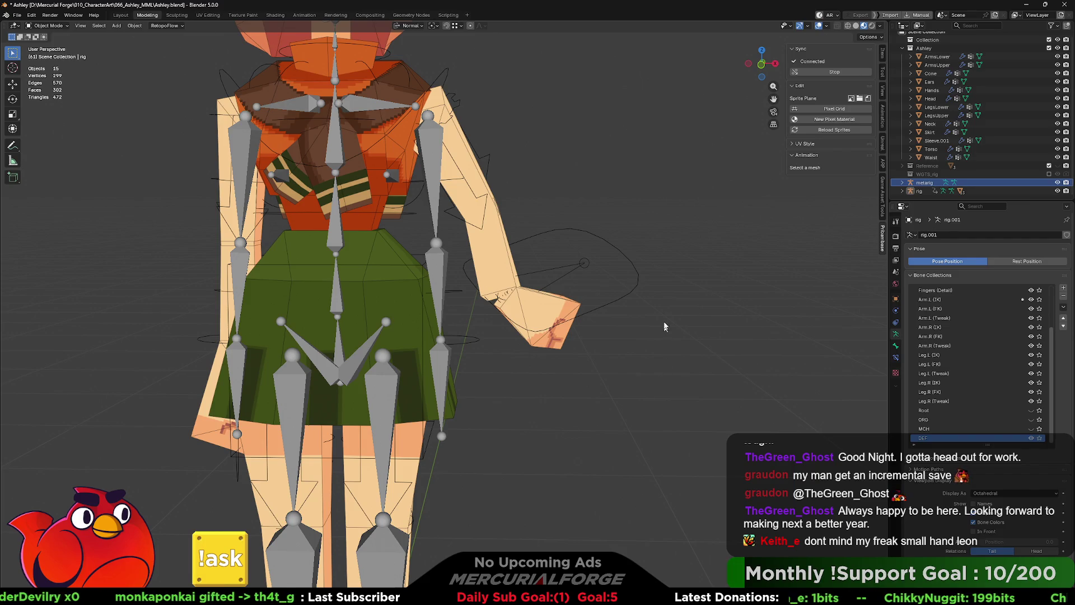
pyautogui.press('h')
# Step: Undo the arm bend so the character stands arms-down back in Pose Mode
pyautogui.hotkey('ctrl', 'z')
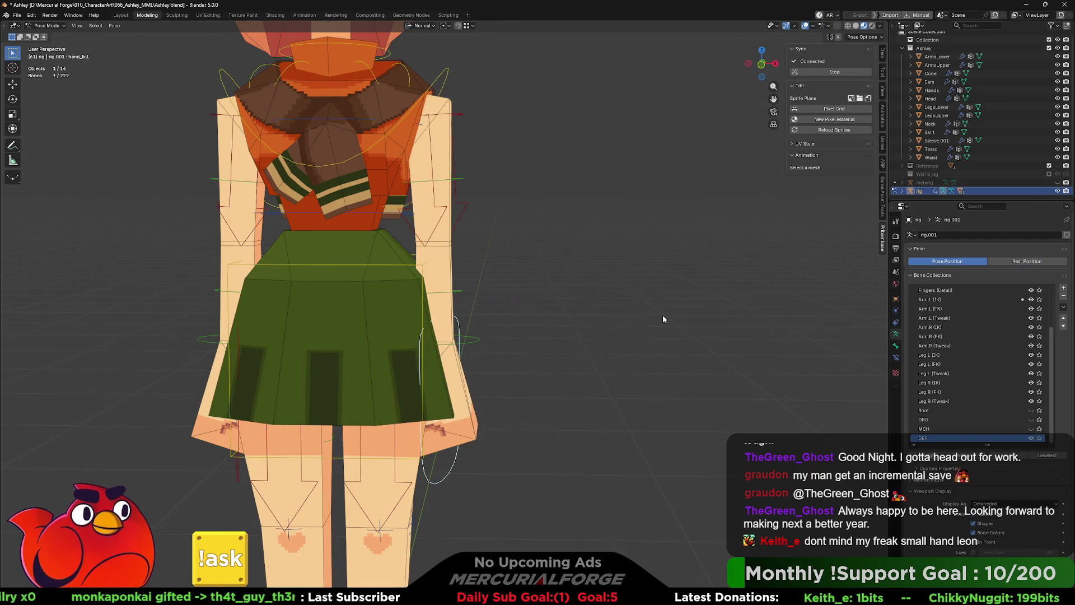
pyautogui.hotkey('ctrl', 'z')
pyautogui.scroll(-5, 610, 337)
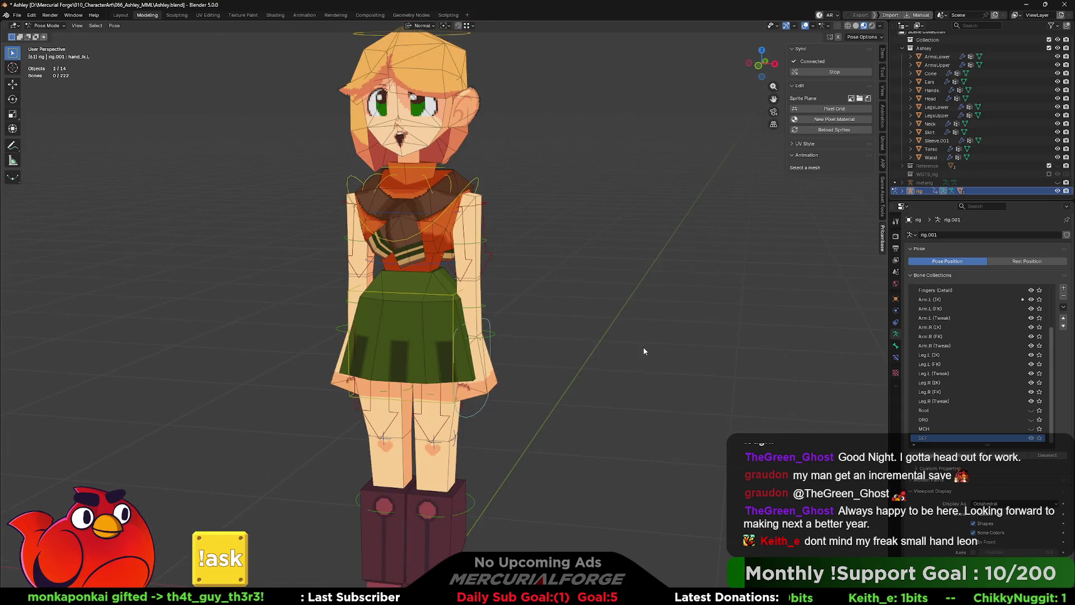
pyautogui.scroll(1, 701, 358)
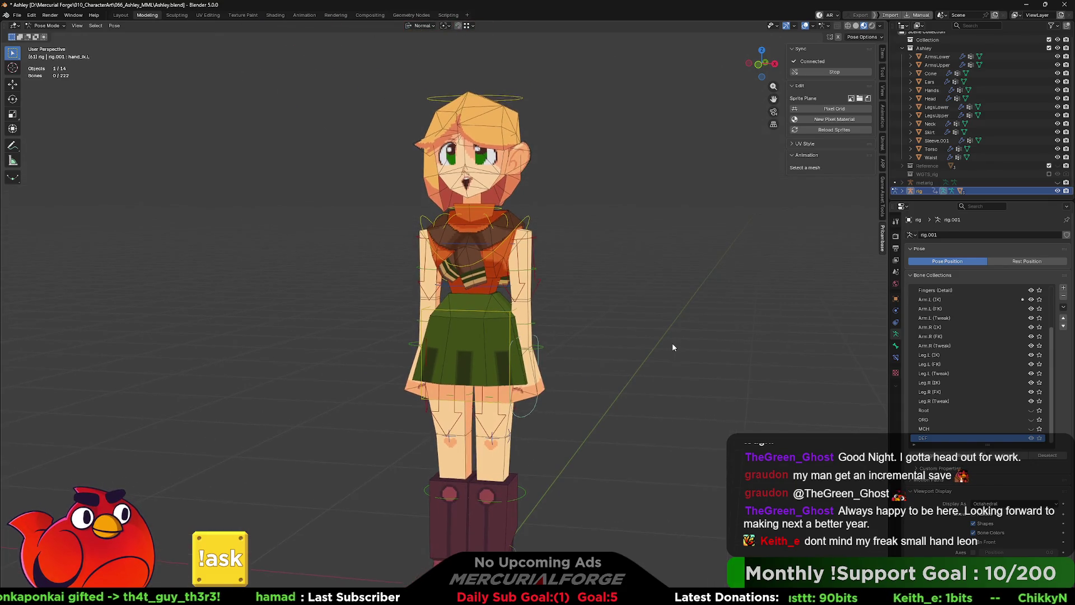
pyautogui.keyDown('shift'); pyautogui.moveTo(672, 345); pyautogui.dragTo(673, 323, button='middle'); pyautogui.keyUp('shift')
pyautogui.scroll(1, 672, 323)
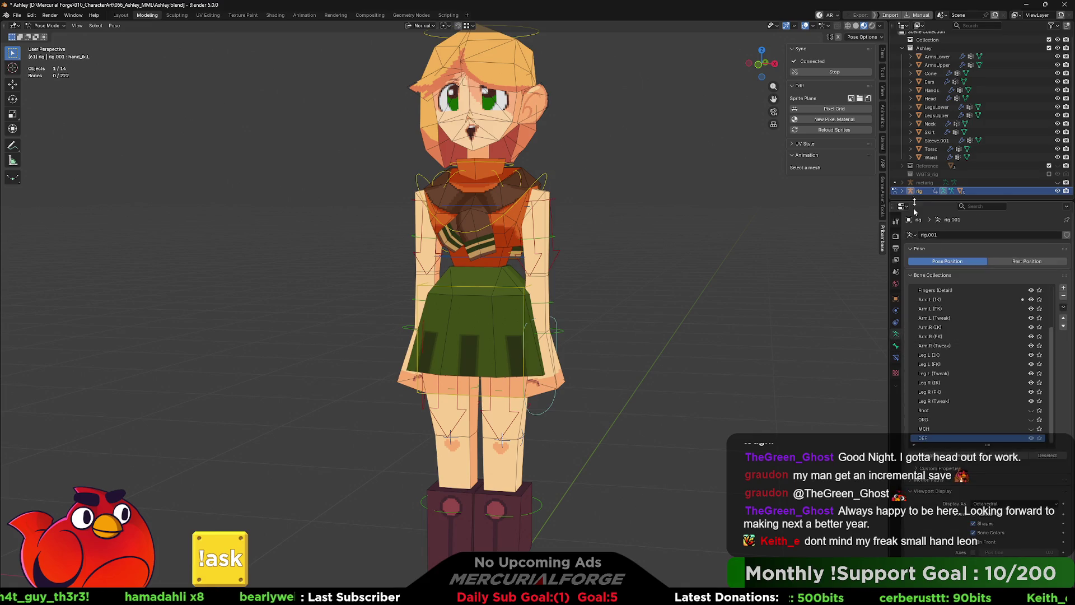
# Step: Select the metarig in the Outliner and make it visible again
pyautogui.click(921, 182)
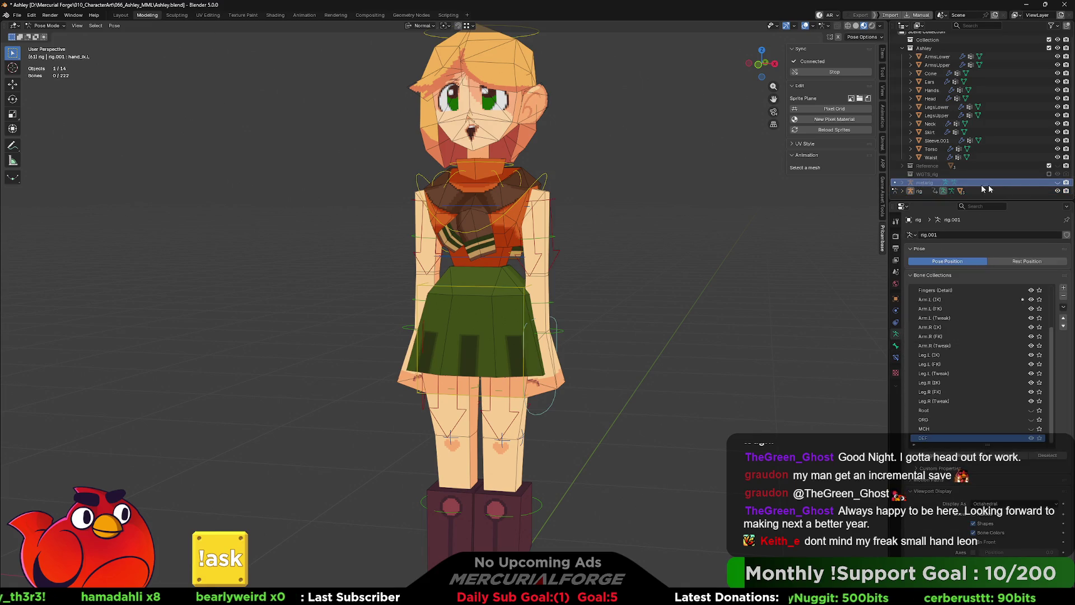
pyautogui.click(1057, 183)
# Step: Select the metarig in Object Mode and stretch its Bone Collection UI list taller
pyautogui.click(533, 218)
pyautogui.hotkey('ctrl', 'Tab')
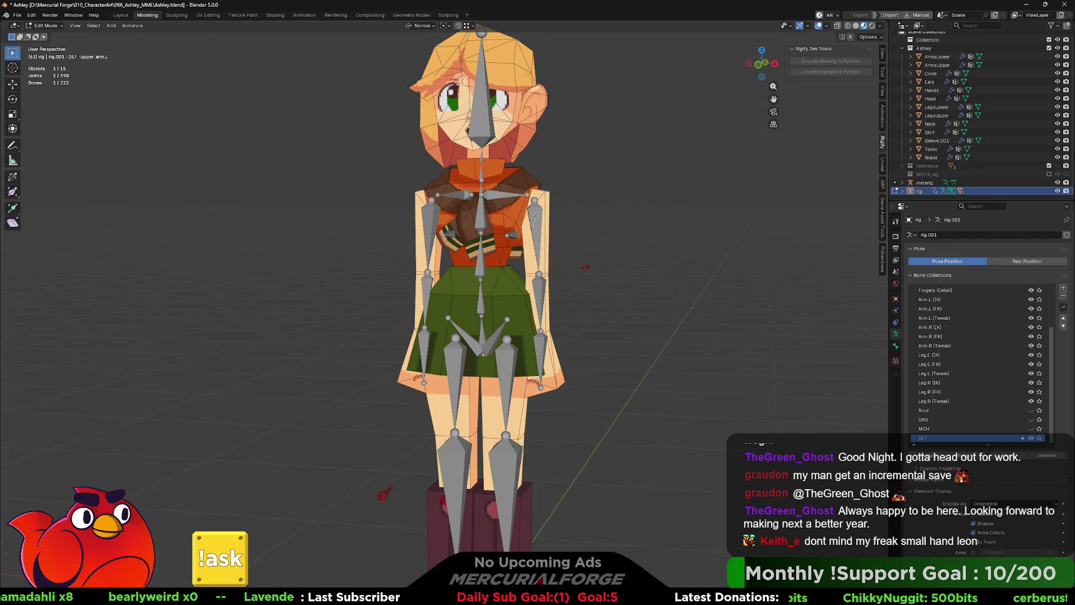
pyautogui.click(543, 221)
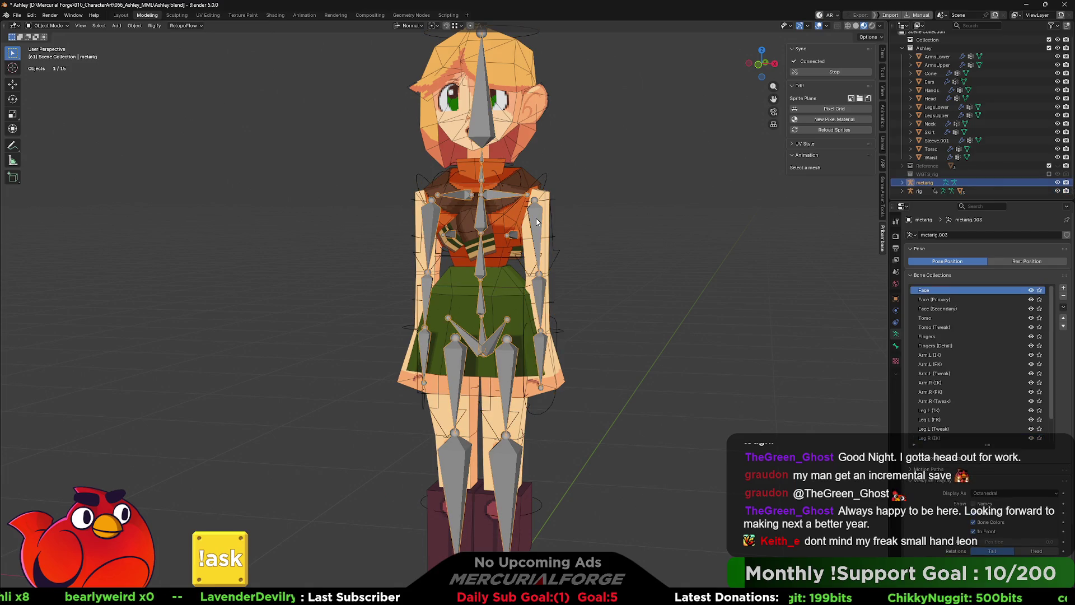
pyautogui.scroll(-4, 928, 494)
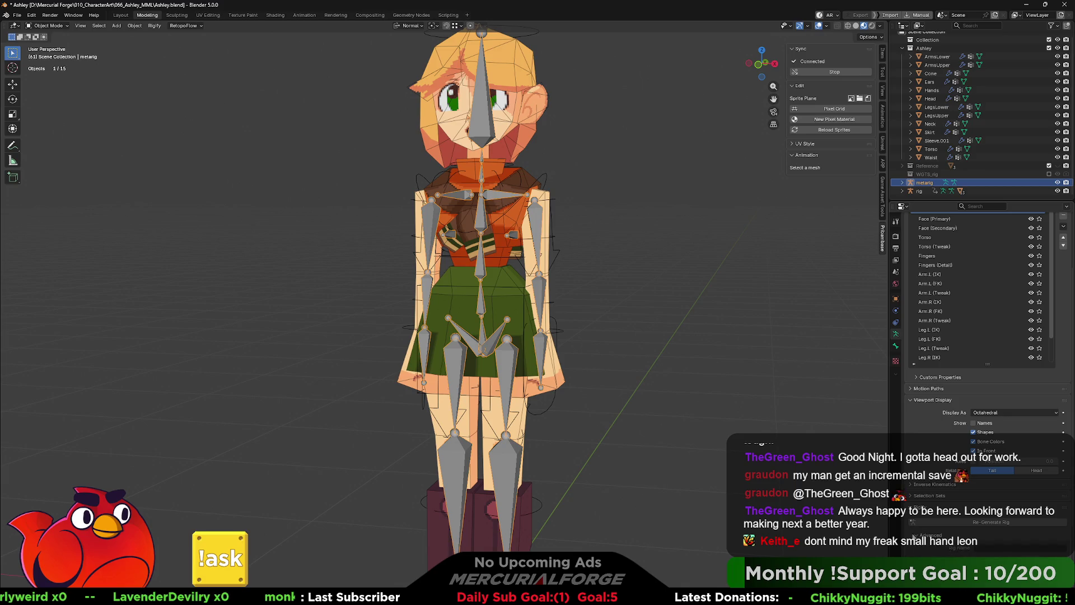
pyautogui.scroll(-5, 975, 336)
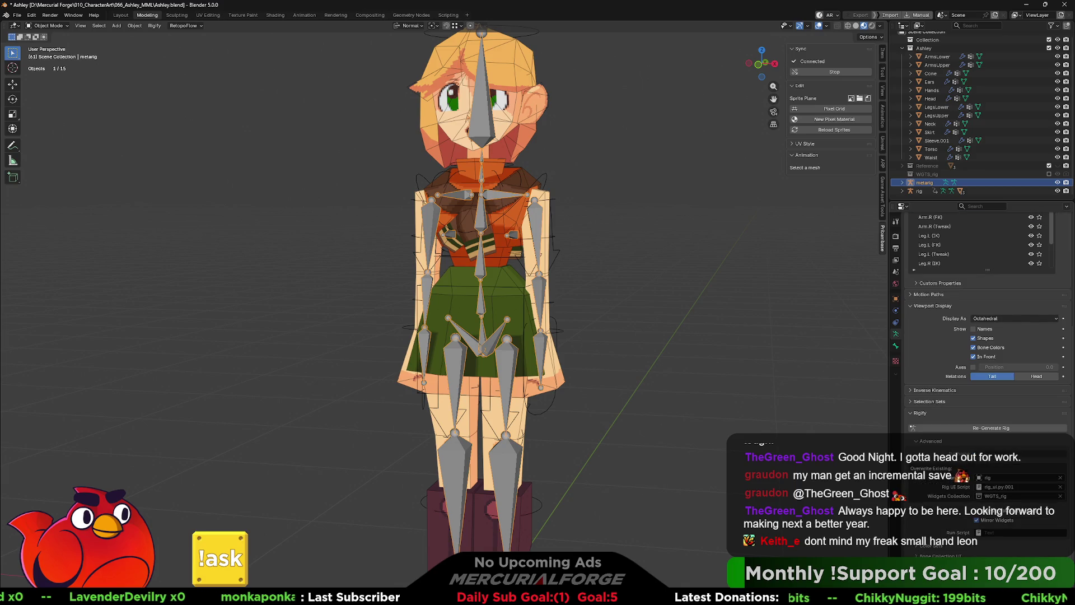
pyautogui.scroll(-3, 983, 336)
pyautogui.scroll(-3, 982, 336)
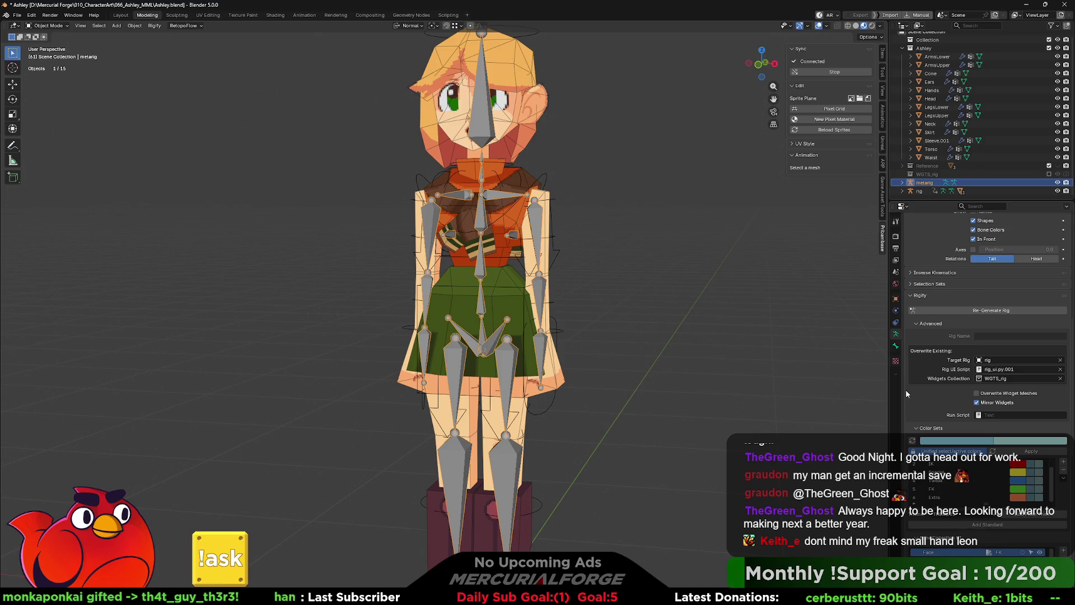
pyautogui.scroll(-3, 905, 389)
pyautogui.scroll(-2, 905, 388)
pyautogui.scroll(-2, 906, 388)
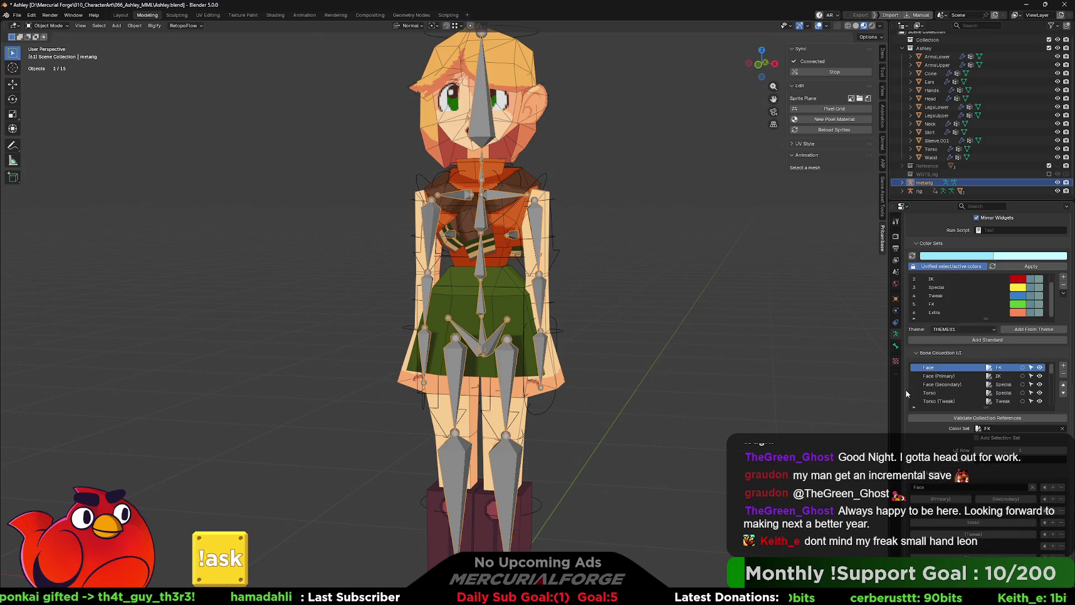
pyautogui.scroll(-1, 906, 389)
pyautogui.scroll(-1, 905, 389)
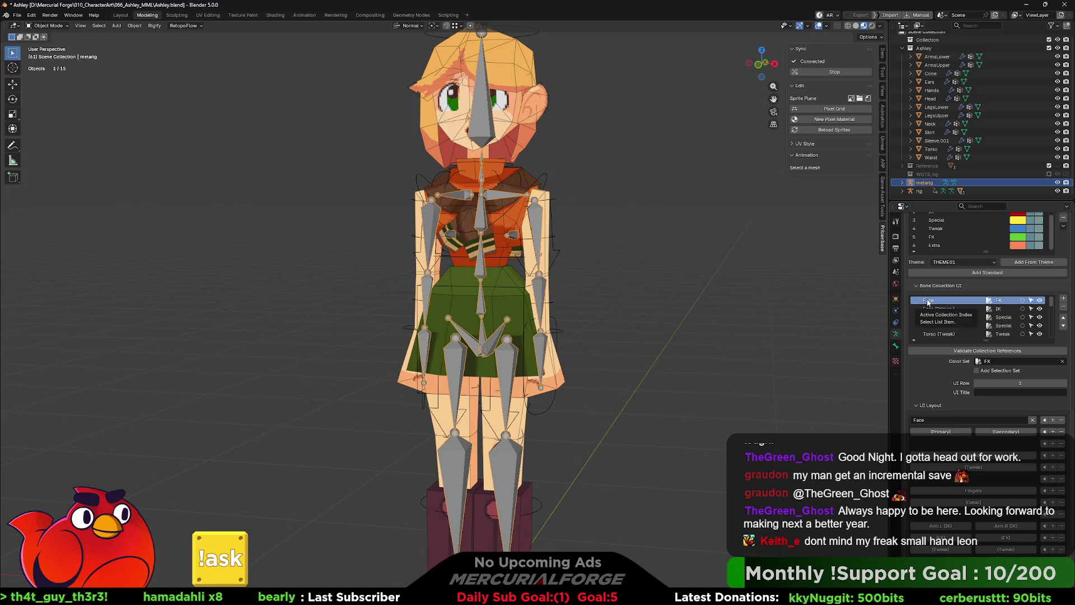
pyautogui.moveTo(987, 338); pyautogui.dragTo(979, 468)
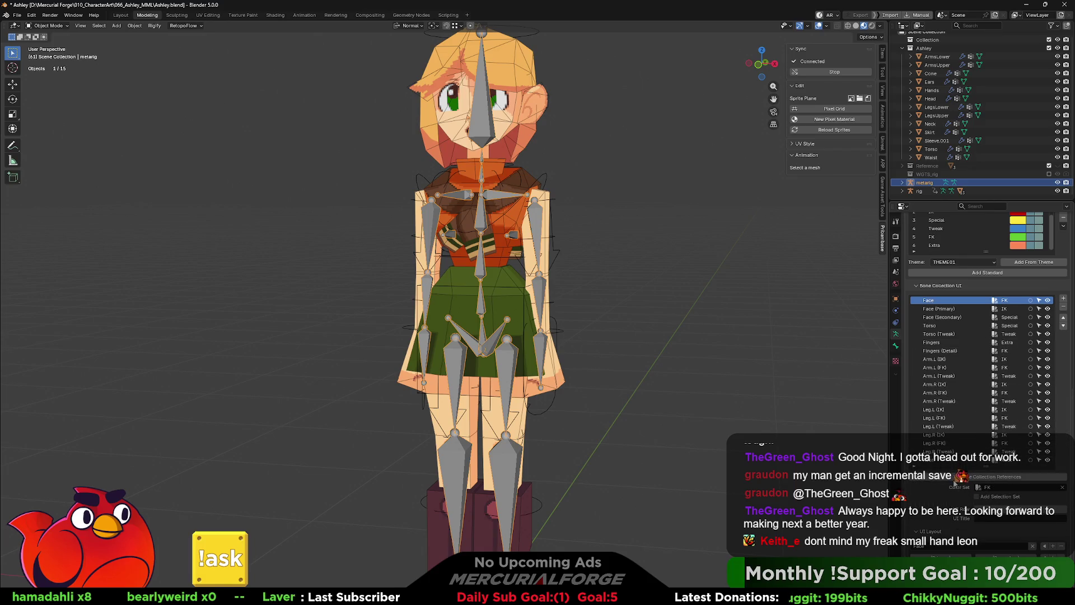
pyautogui.scroll(-2, 963, 477)
pyautogui.scroll(-2, 964, 478)
pyautogui.scroll(-1, 953, 436)
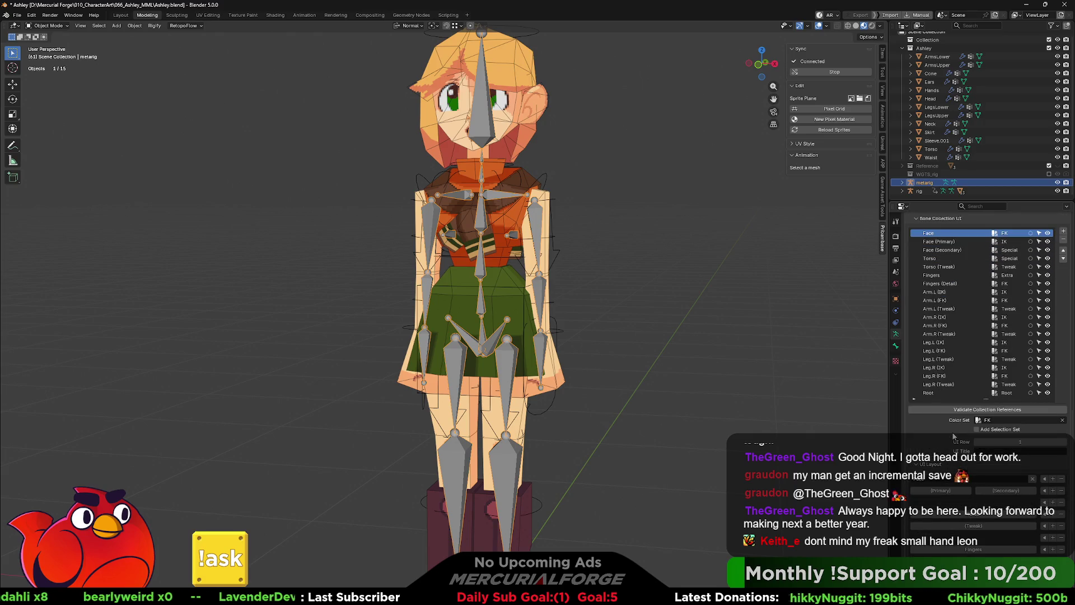
pyautogui.scroll(-2, 932, 430)
pyautogui.scroll(-2, 919, 423)
pyautogui.scroll(-2, 918, 424)
pyautogui.scroll(-1, 918, 424)
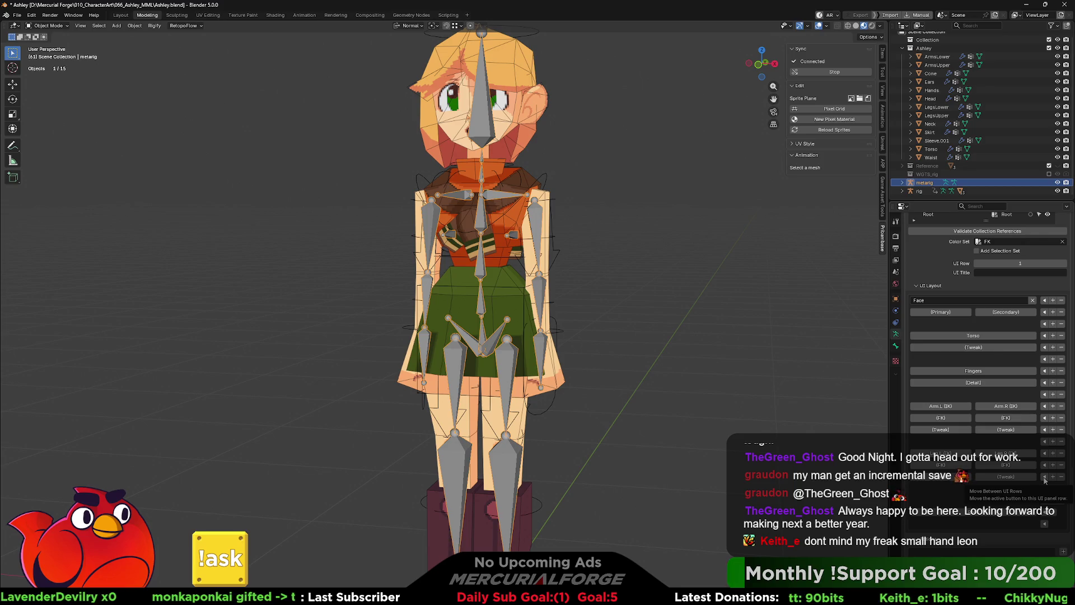
# Step: Move the Face collection's button up and down between rows of the rig UI layout
pyautogui.click(1044, 478)
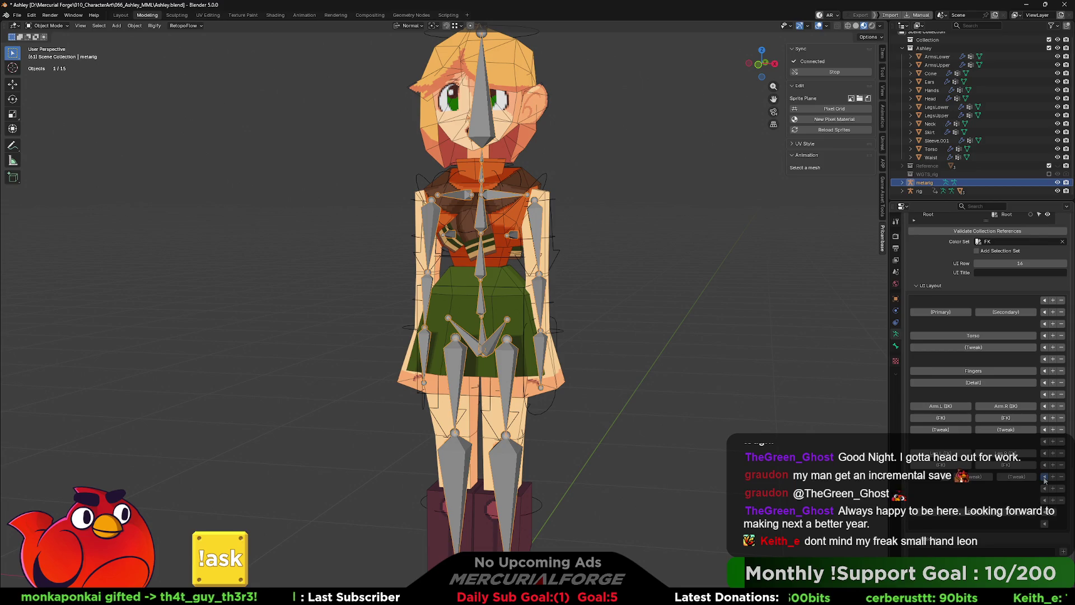
pyautogui.scroll(1, 1060, 480)
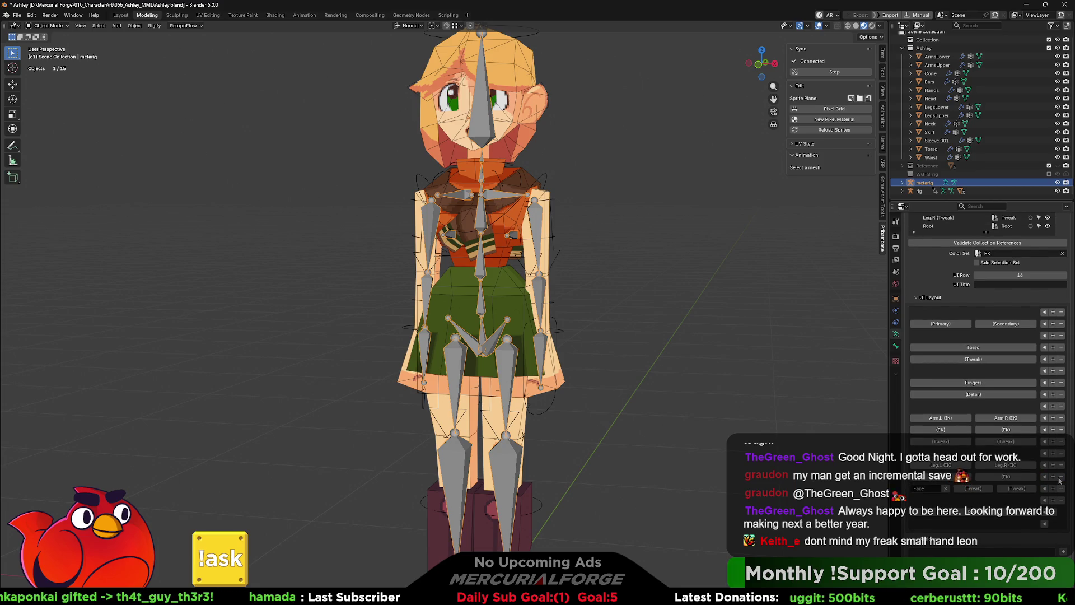
pyautogui.scroll(1, 1060, 489)
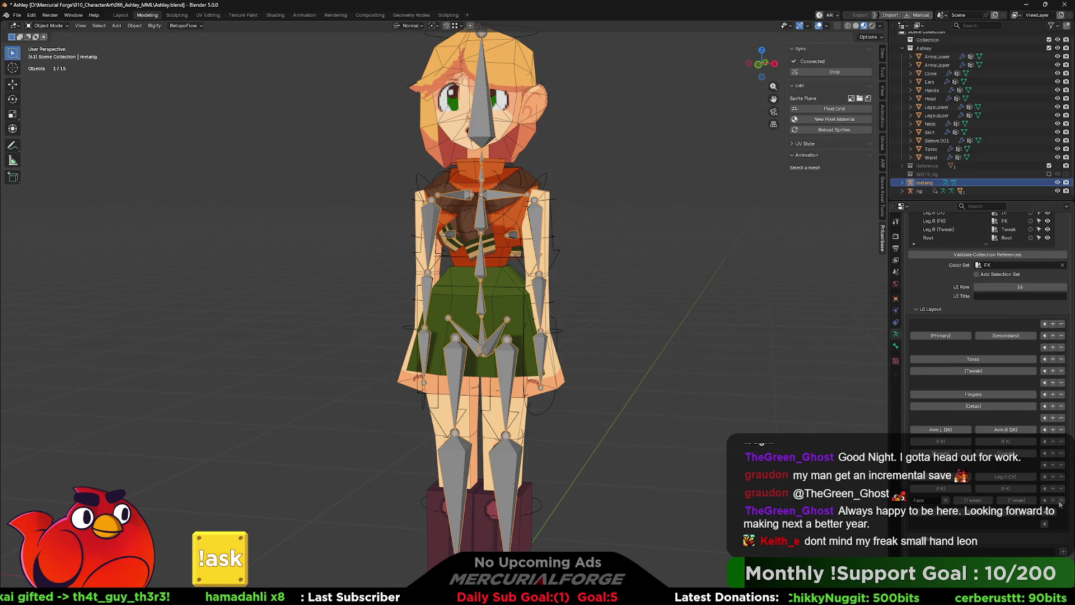
pyautogui.scroll(1, 1060, 503)
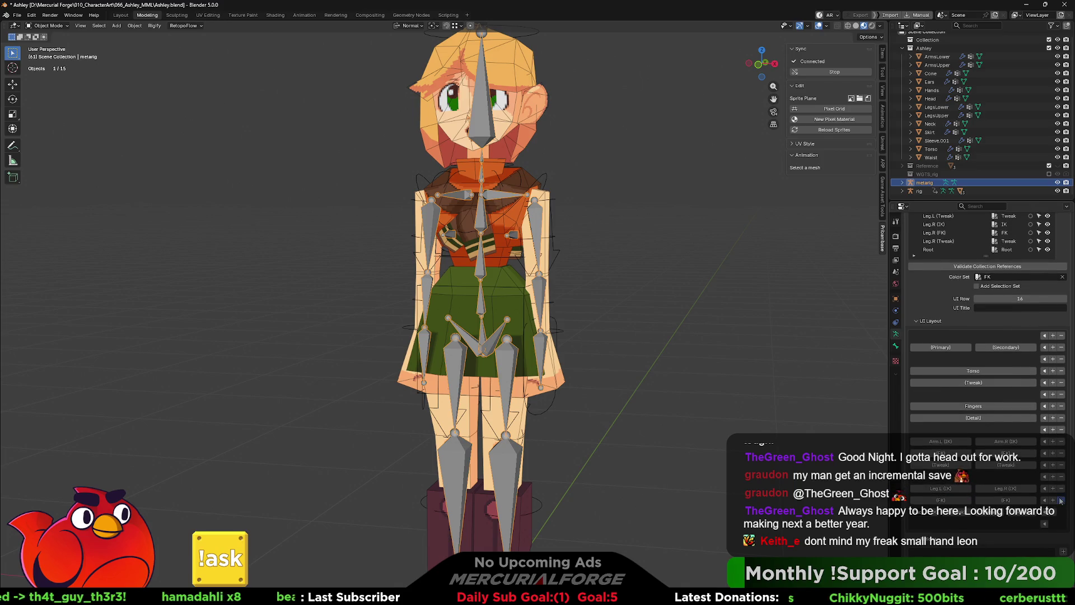
pyautogui.scroll(1, 1060, 500)
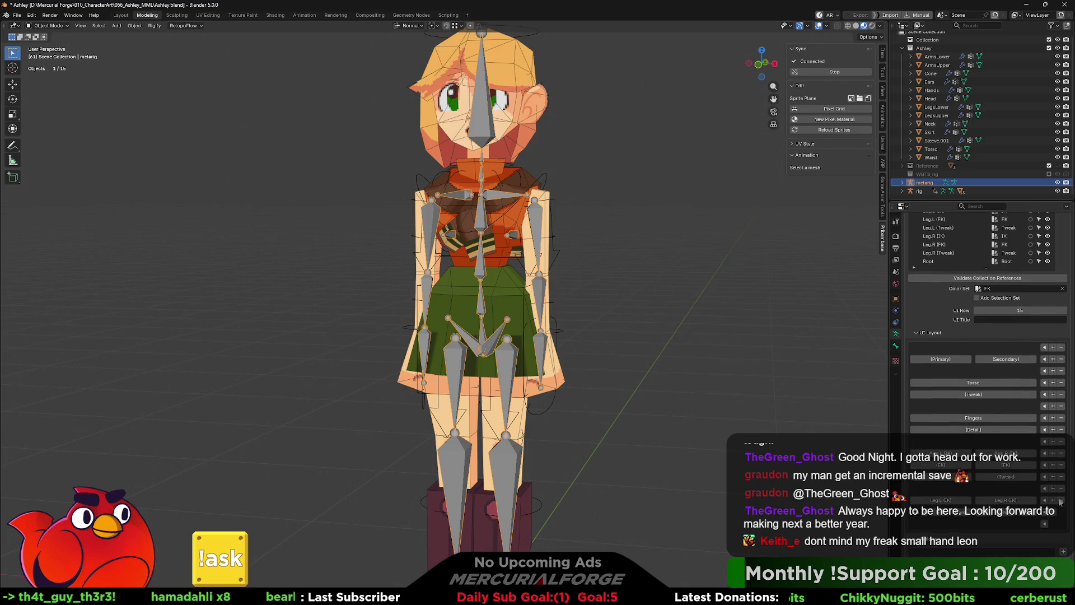
pyautogui.click(1046, 528)
pyautogui.click(1046, 530)
pyautogui.click(1046, 522)
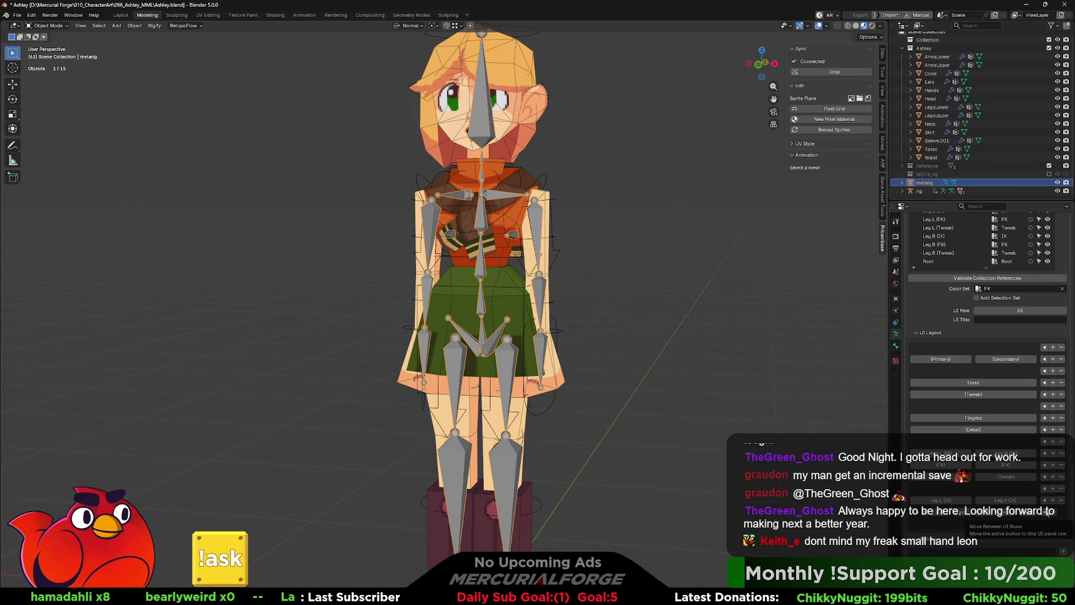
pyautogui.click(1053, 515)
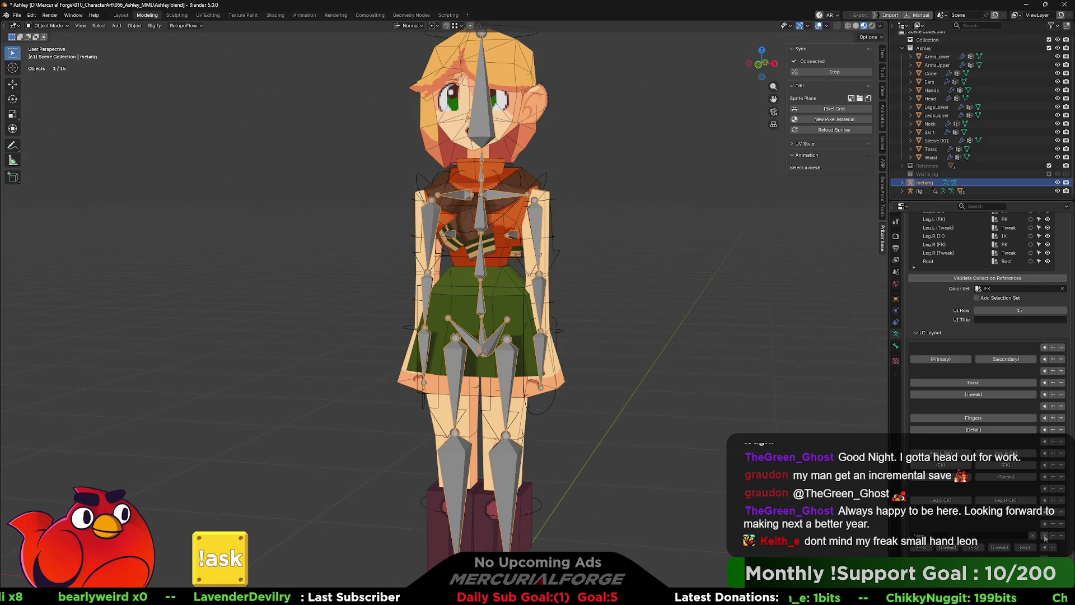
pyautogui.click(1045, 536)
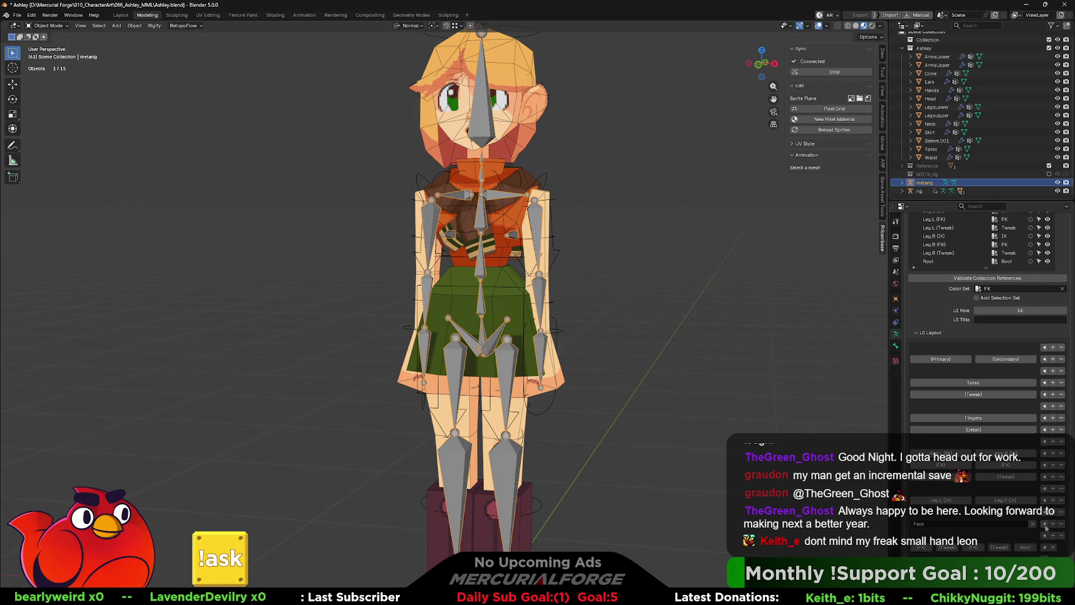
pyautogui.click(1045, 525)
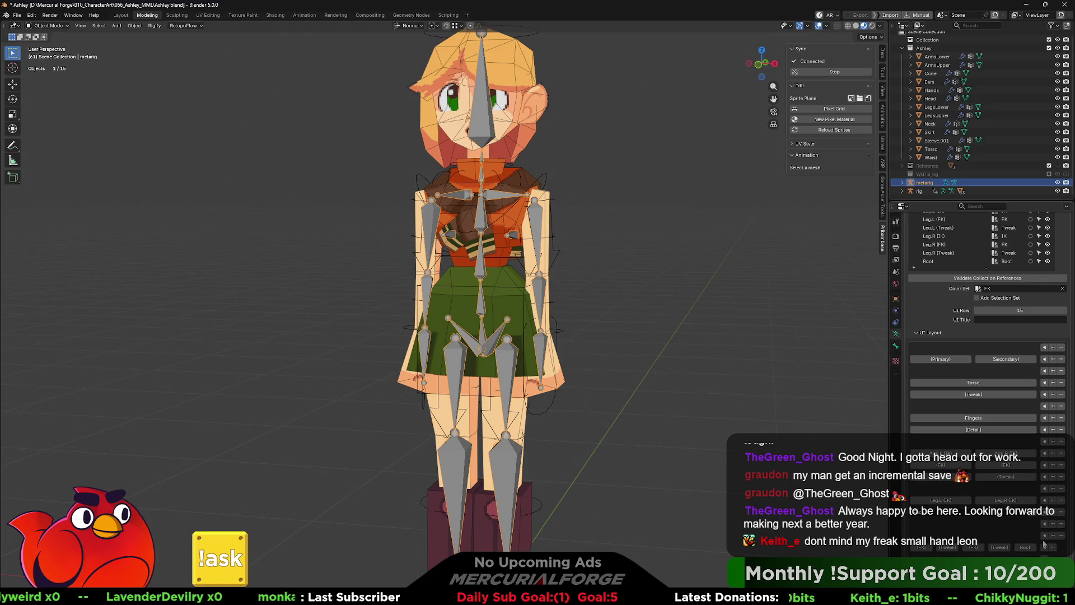
pyautogui.click(1045, 536)
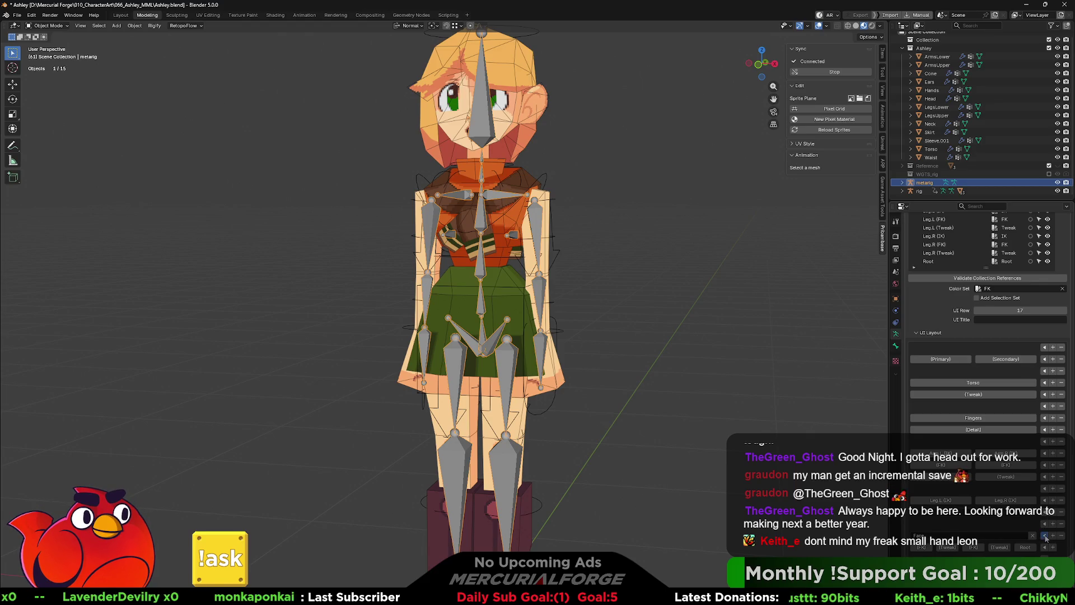
pyautogui.click(1045, 536)
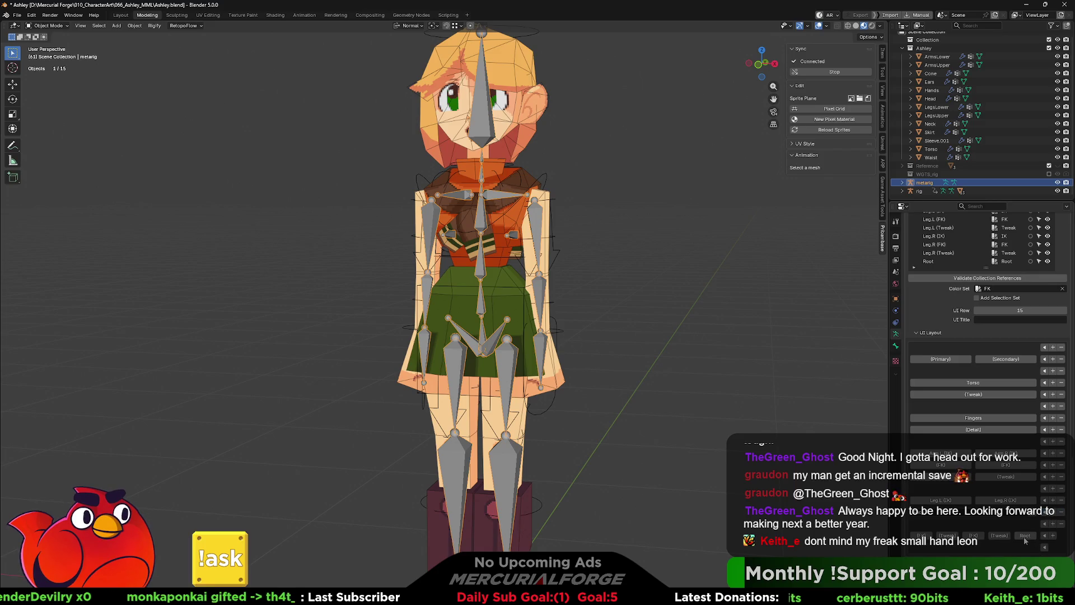
# Step: Activate Root and Leg collections in the list, then add and remove a trial layout row
pyautogui.click(1035, 537)
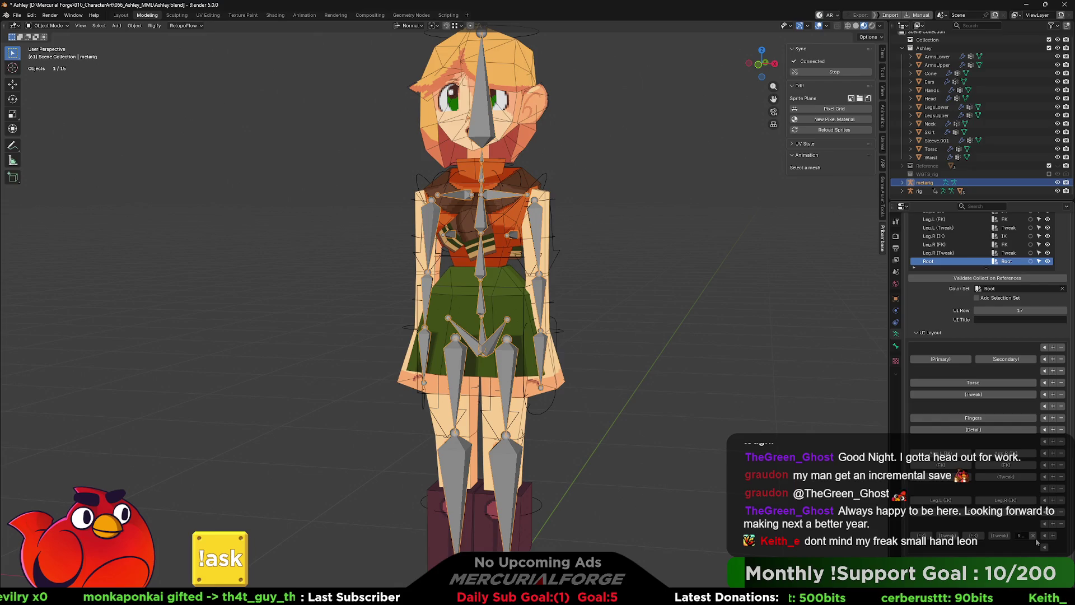
pyautogui.click(988, 539)
pyautogui.click(990, 529)
pyautogui.click(991, 520)
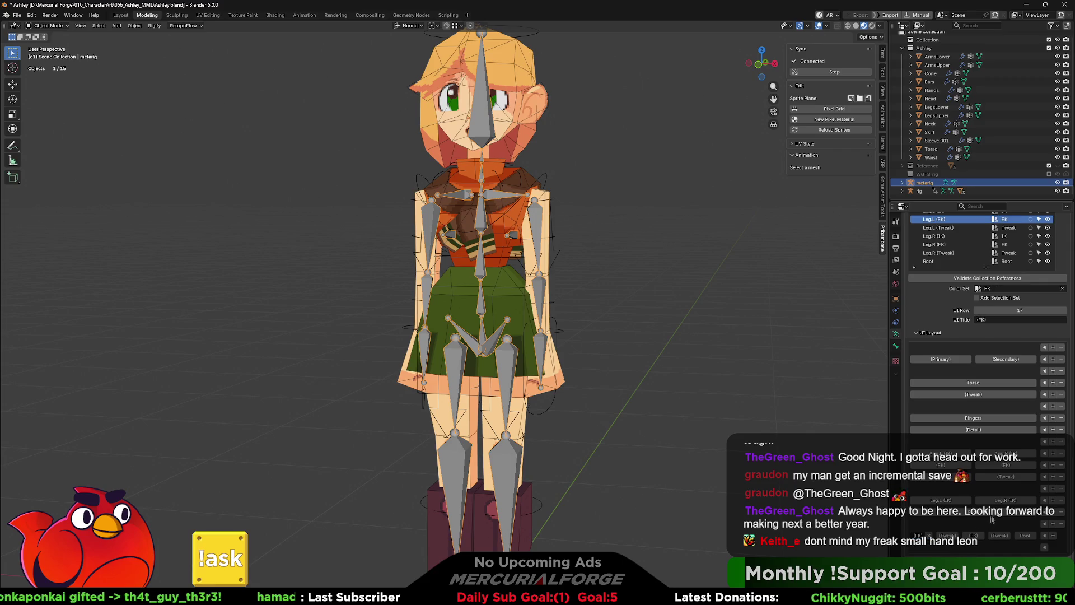
pyautogui.click(1050, 513)
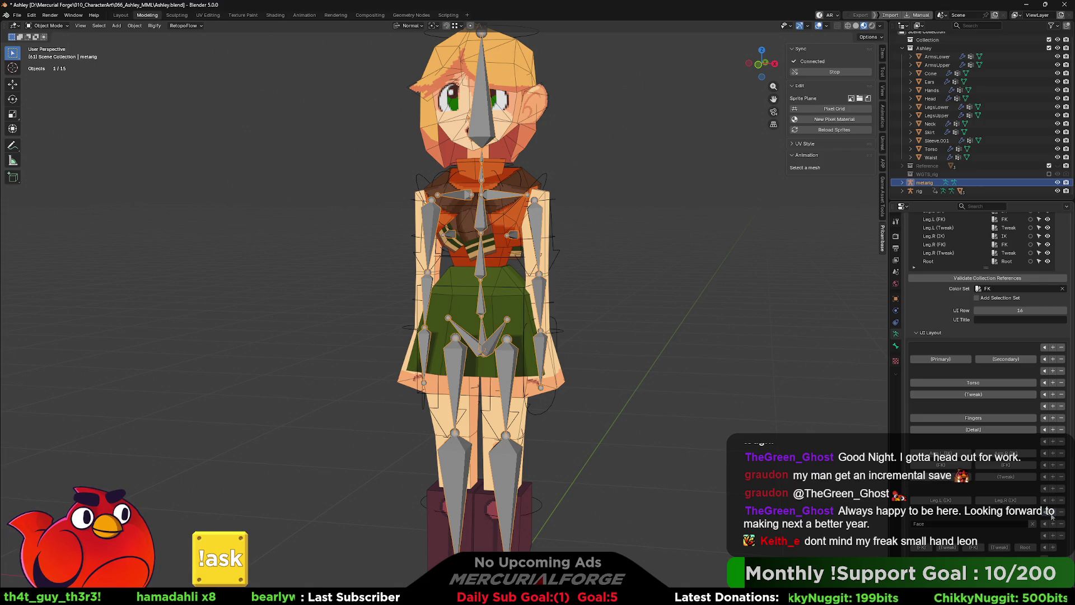
pyautogui.click(1044, 522)
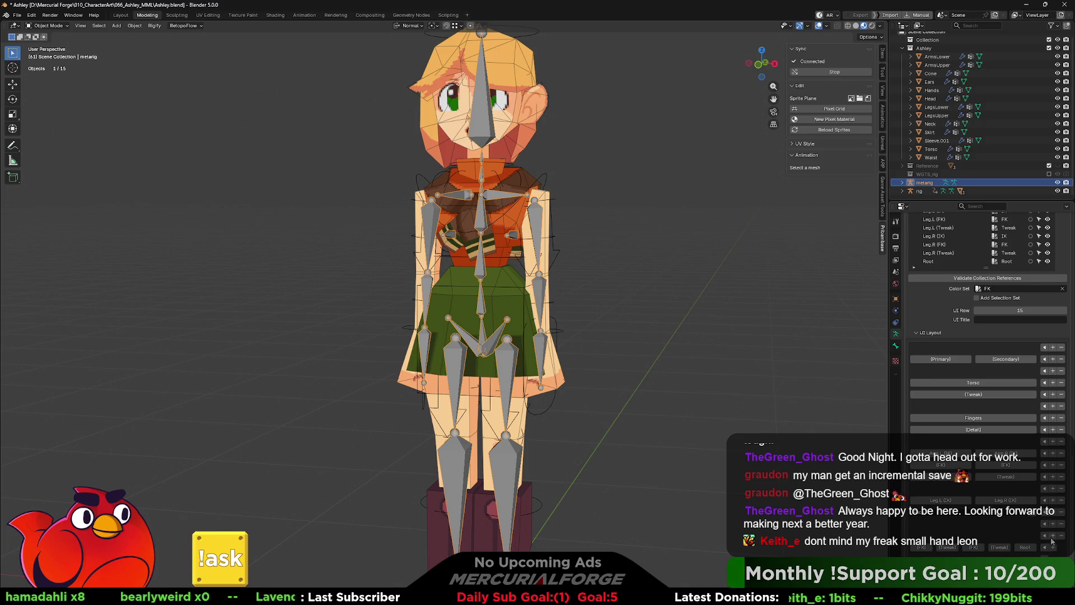
pyautogui.scroll(-2, 1037, 461)
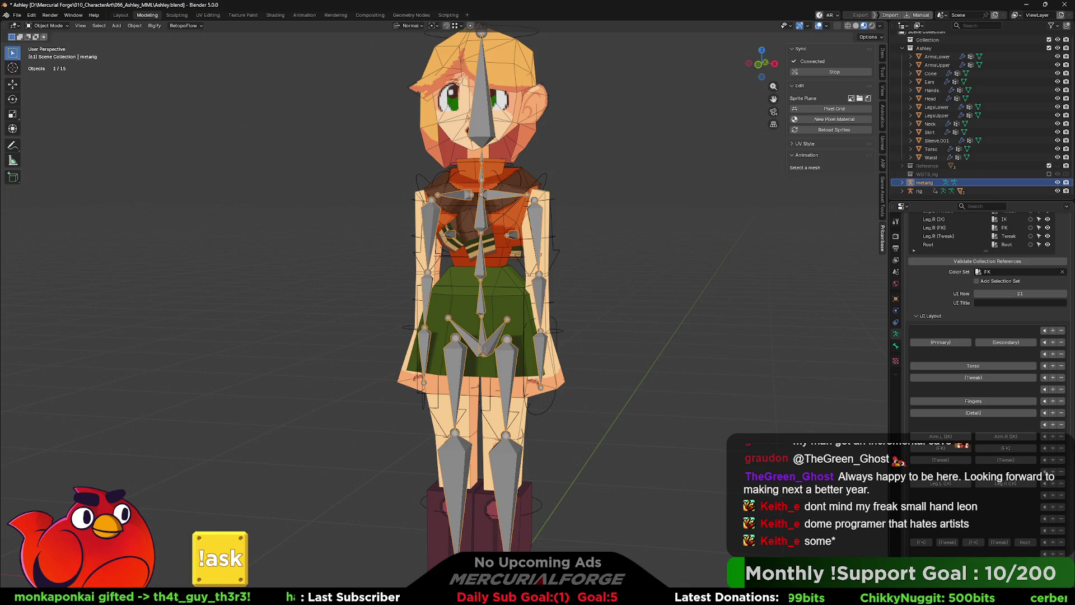
# Step: Move the Face collection's button up into the arm row of the UI layout
pyautogui.click(1046, 544)
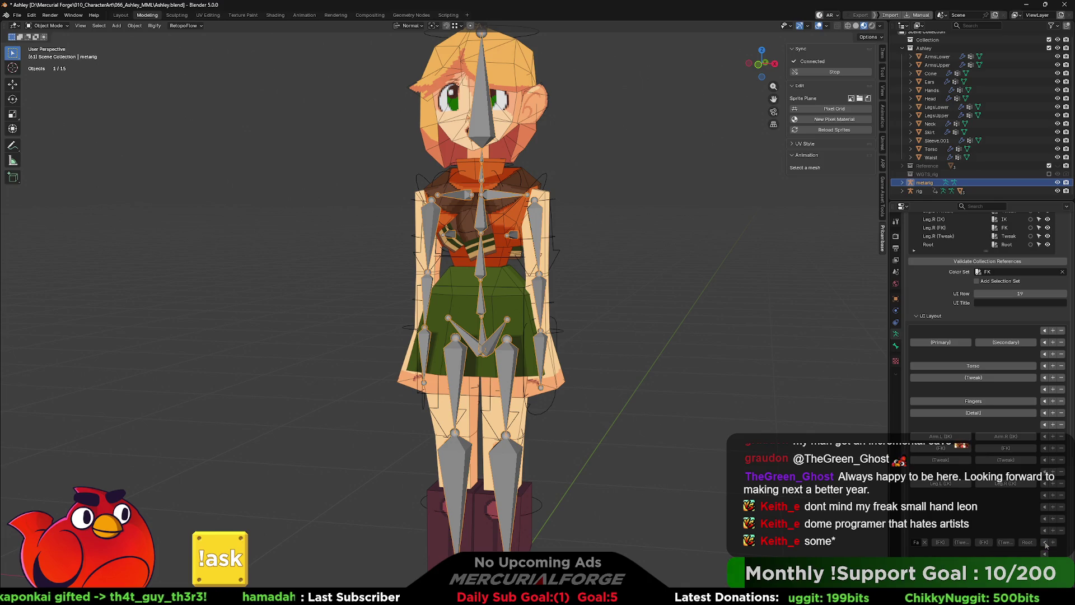
pyautogui.click(1054, 545)
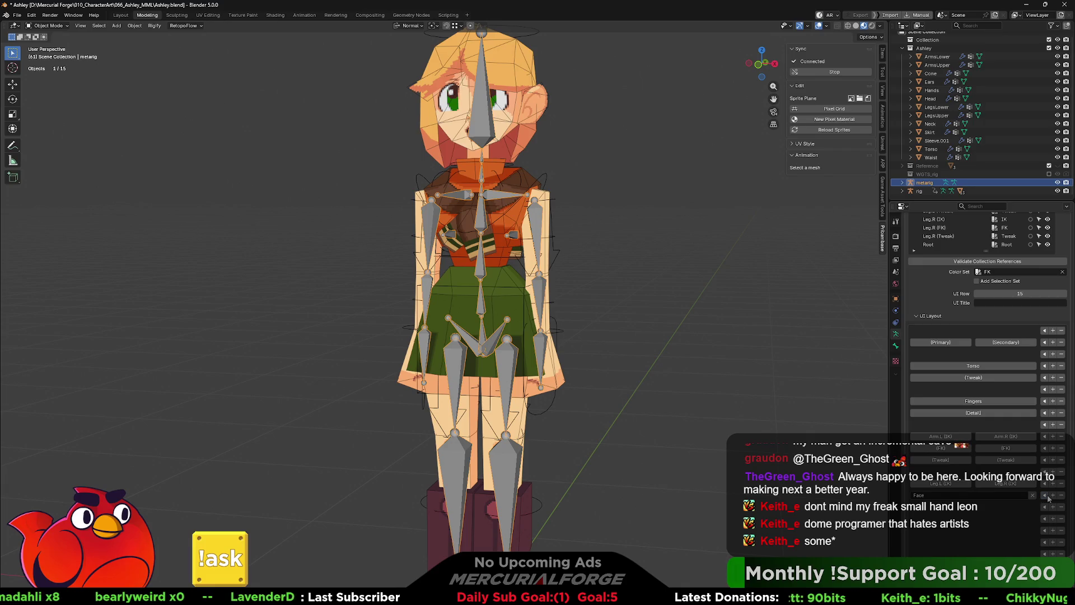
pyautogui.moveTo(1020, 292)
pyautogui.click(1064, 293)
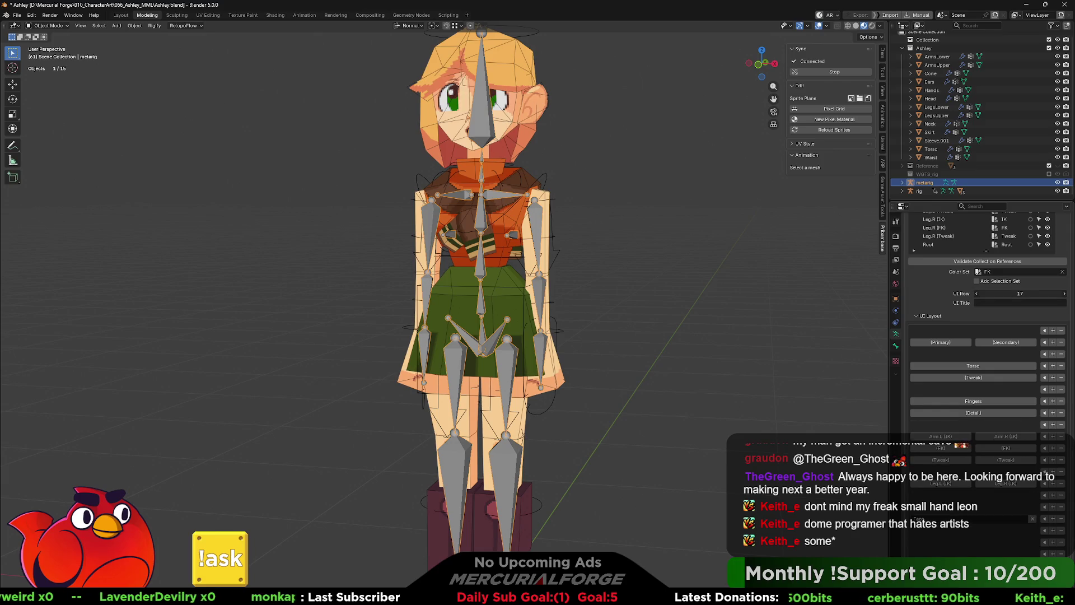
pyautogui.click(1004, 301)
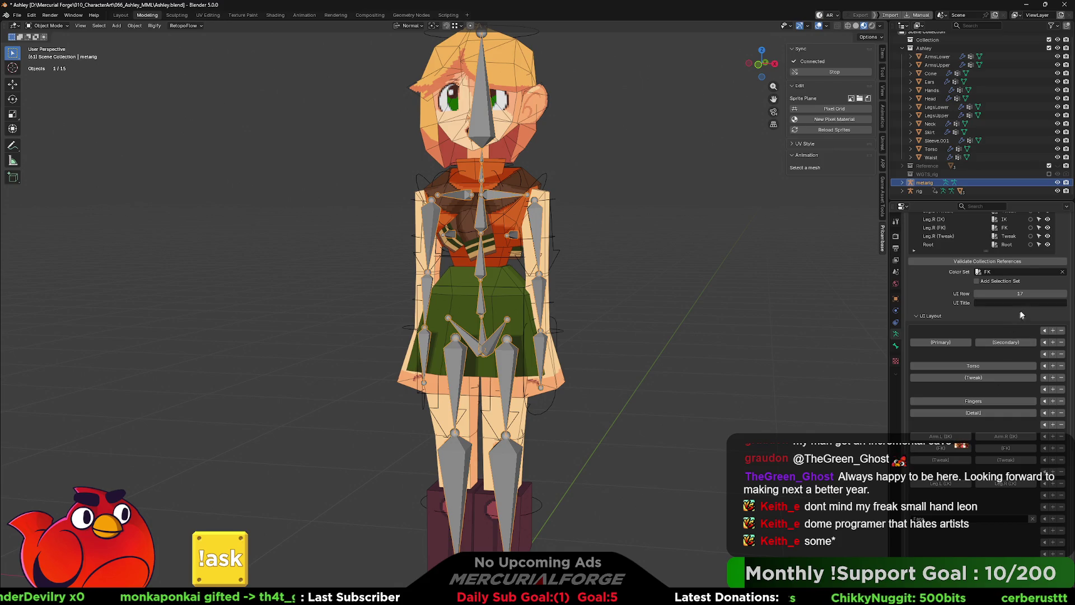
pyautogui.click(1064, 294)
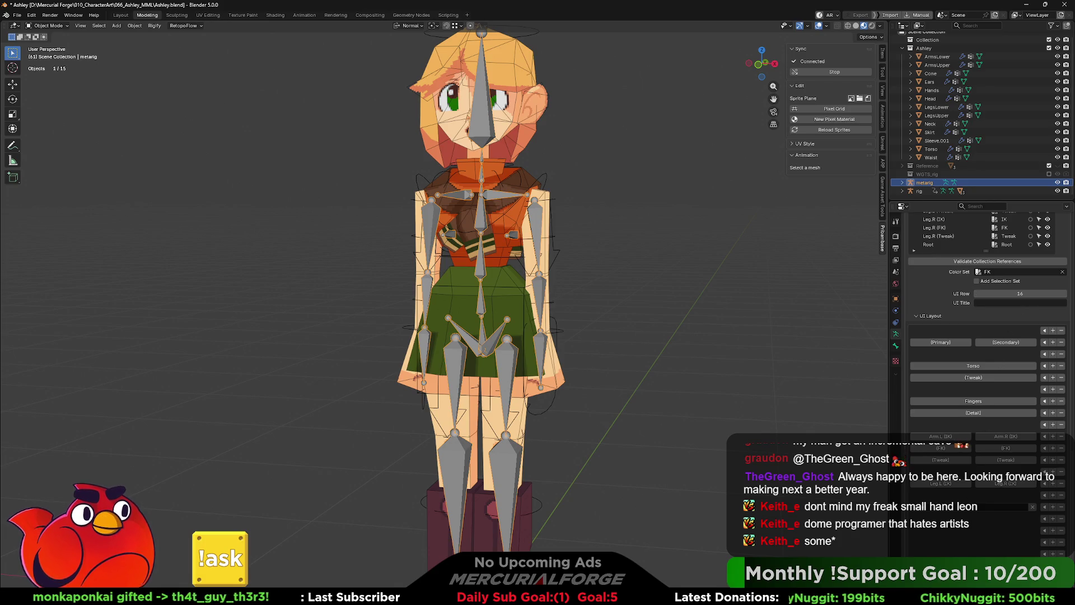
# Step: Make Root the active collection and drag its UI Row down to 17
pyautogui.click(933, 245)
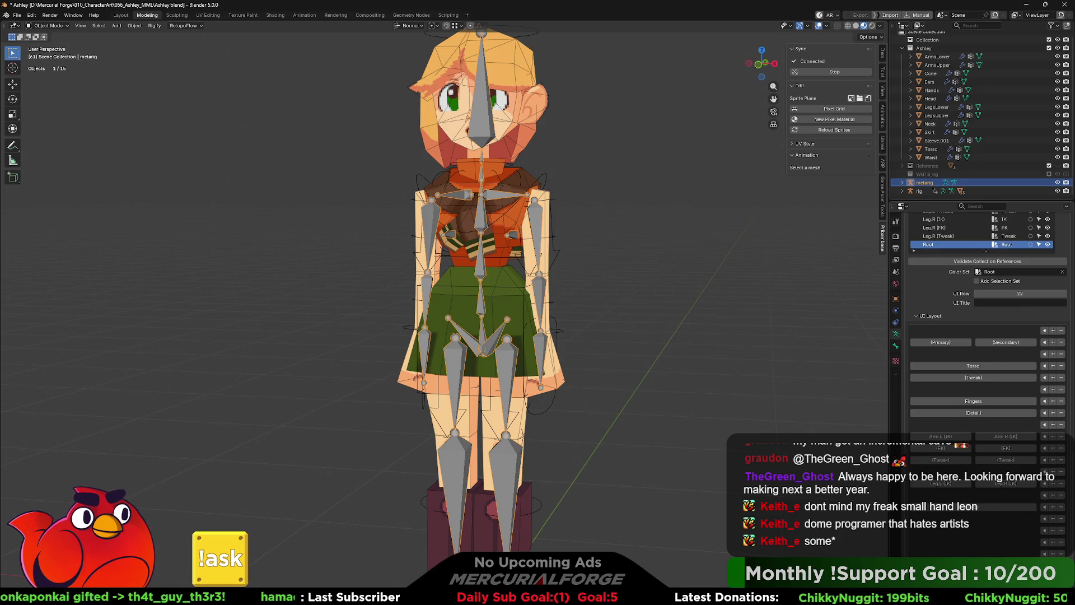
pyautogui.moveTo(1020, 293)
pyautogui.moveTo(1020, 294); pyautogui.dragTo(988, 294)
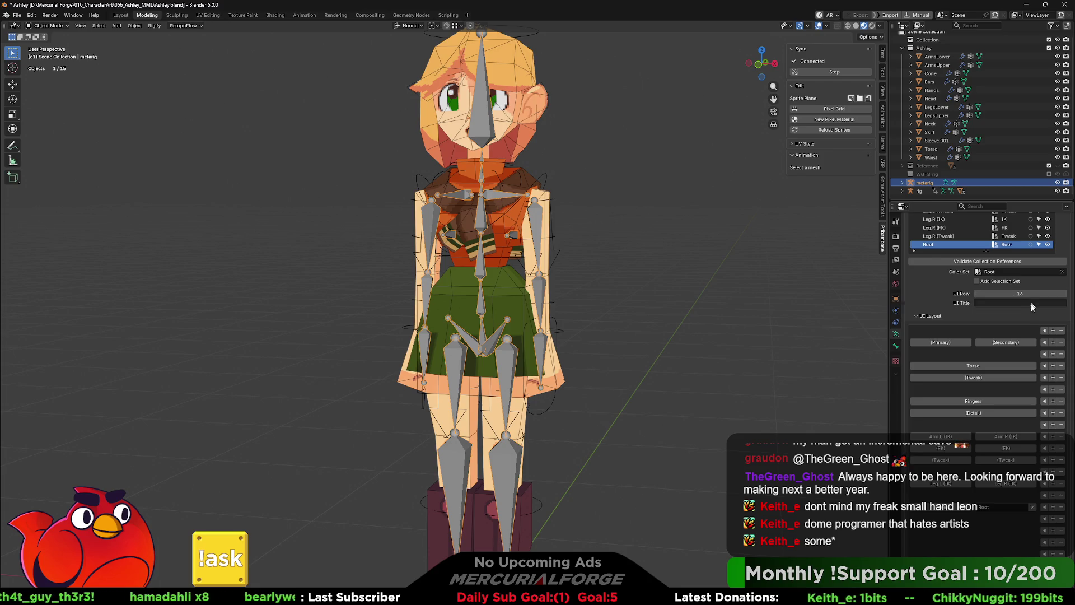
pyautogui.scroll(1, 999, 504)
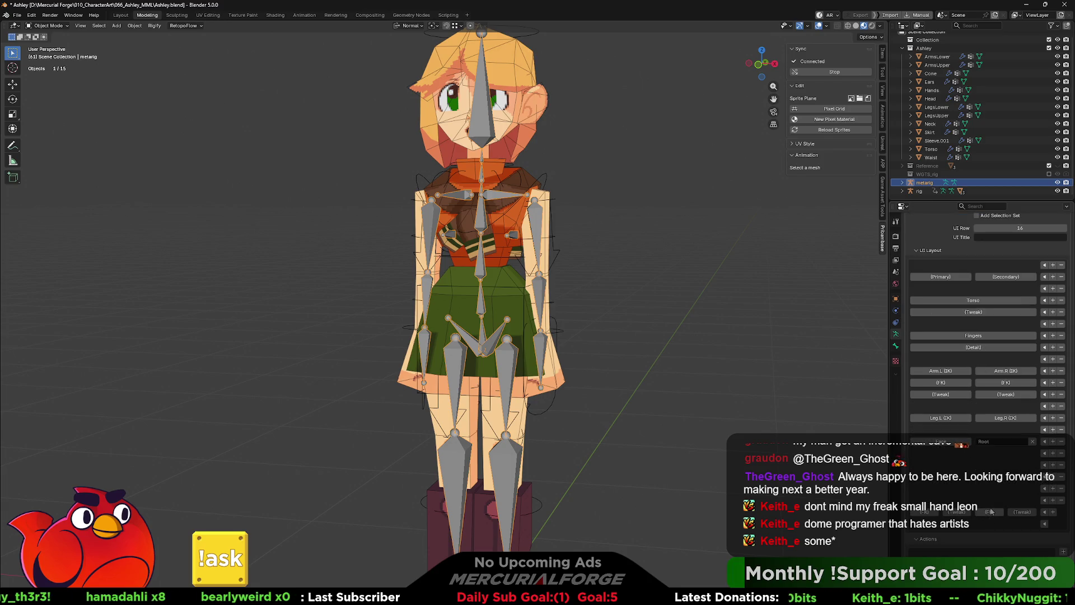
pyautogui.scroll(3, 991, 508)
pyautogui.scroll(2, 975, 502)
pyautogui.scroll(3, 958, 495)
pyautogui.scroll(3, 930, 485)
pyautogui.scroll(1, 931, 486)
pyautogui.scroll(1, 920, 493)
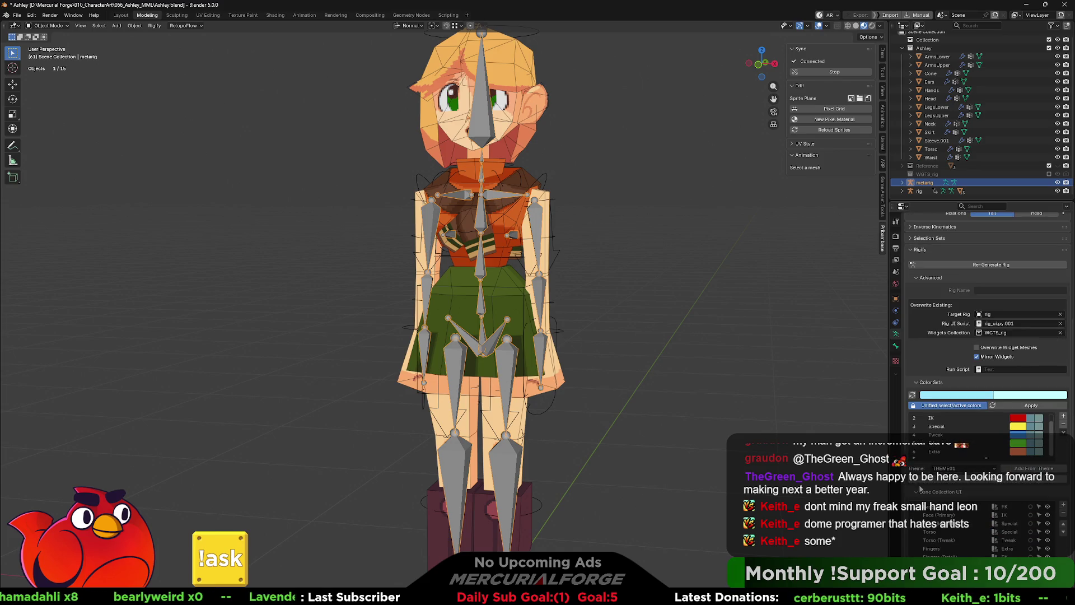
# Step: Collapse the Bone Collection UI settings and enter Edit Mode on the metarig
pyautogui.click(915, 495)
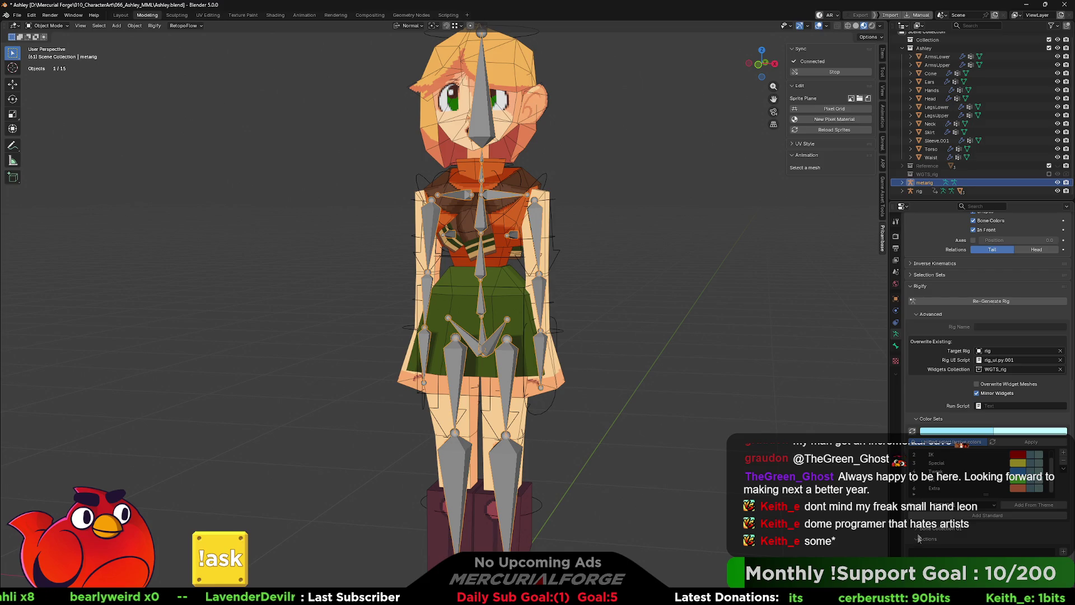
pyautogui.click(917, 542)
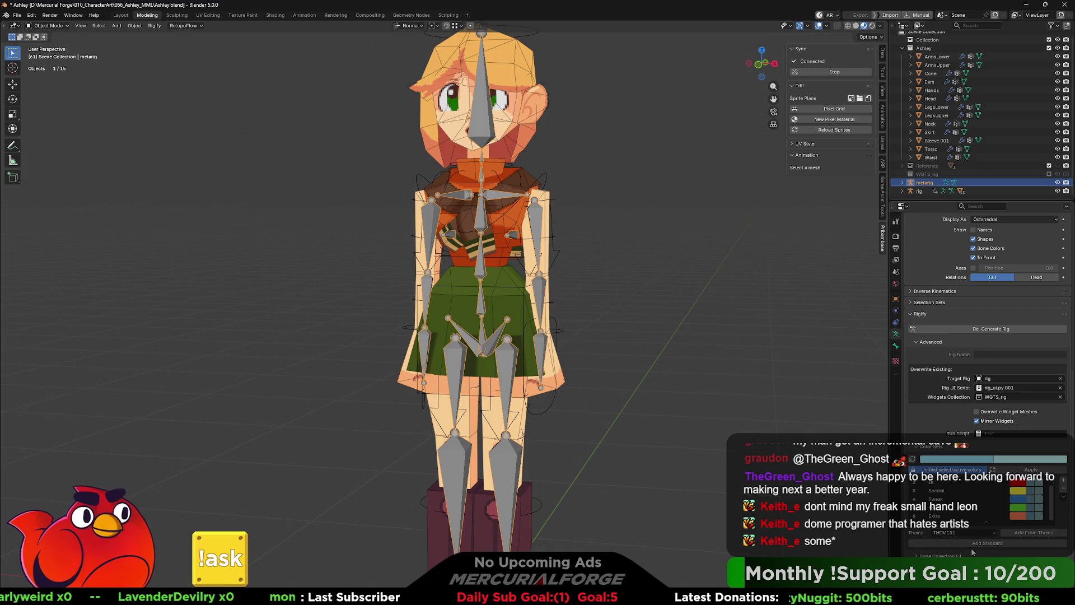
pyautogui.scroll(3, 920, 450)
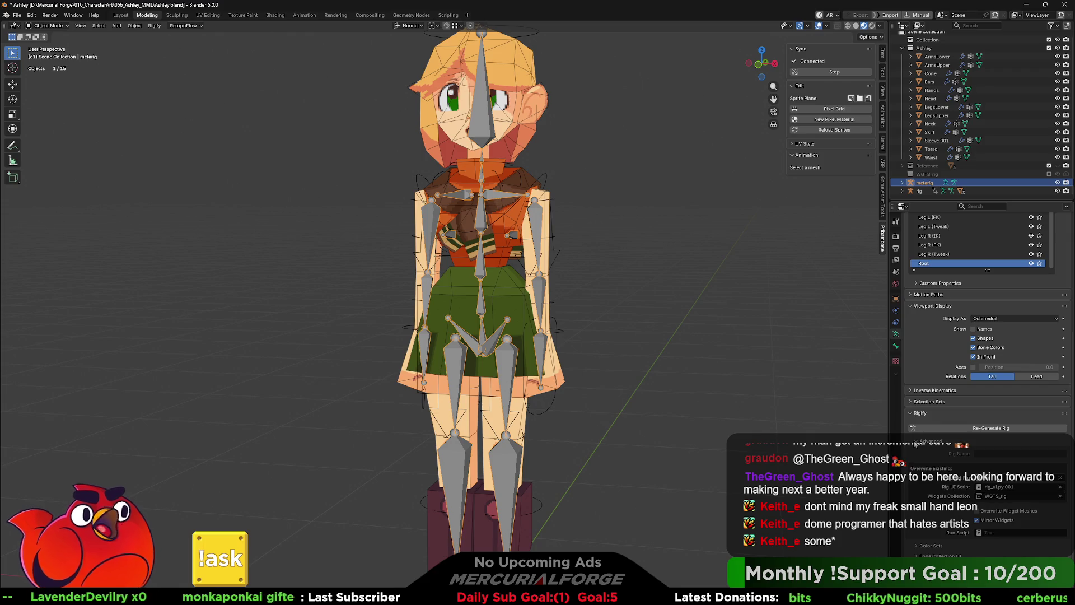
pyautogui.scroll(3, 919, 450)
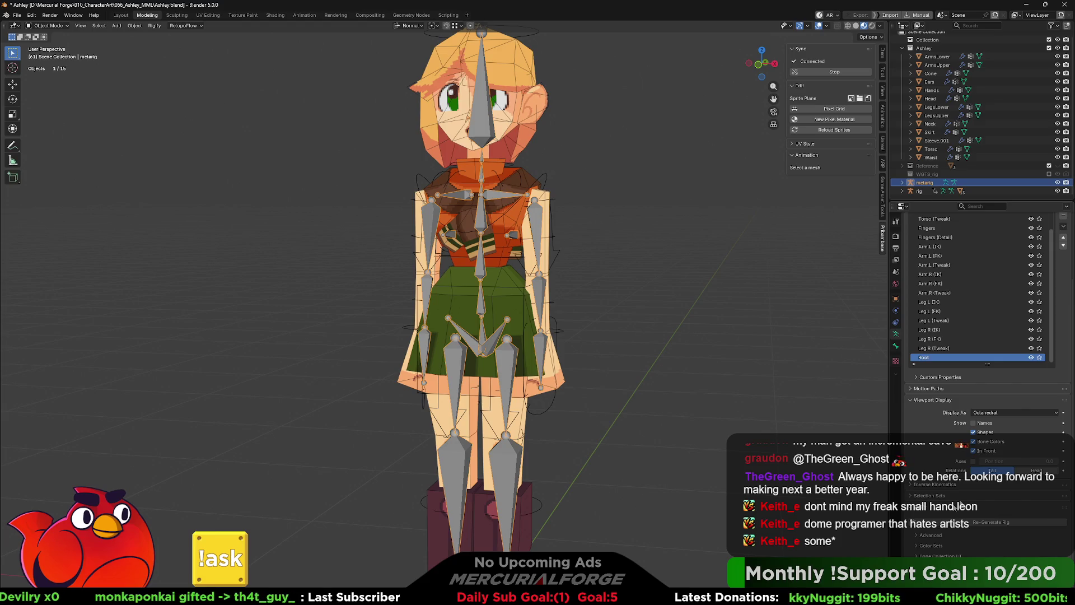
pyautogui.press('Tab')
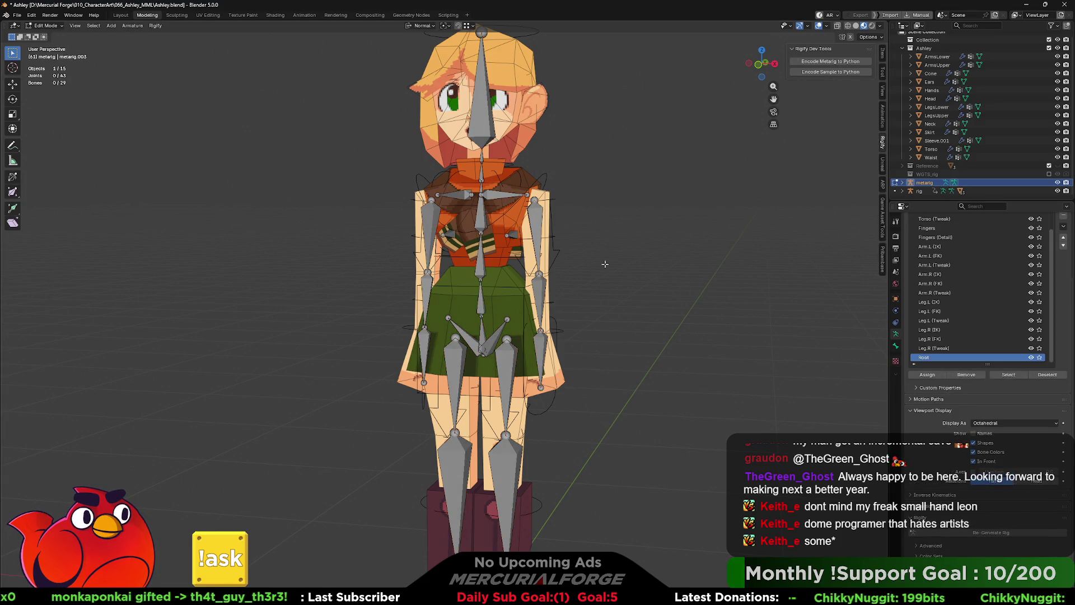
# Step: Select the generated rig, briefly grab and cancel a move, then enter Pose Mode near the legs
pyautogui.press('Tab')
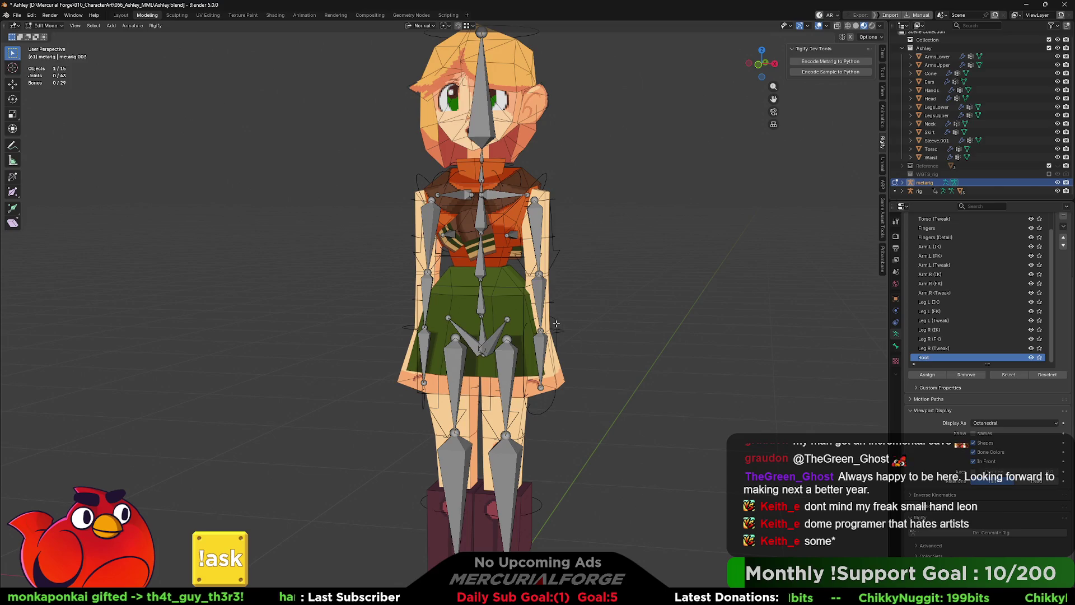
pyautogui.click(559, 329)
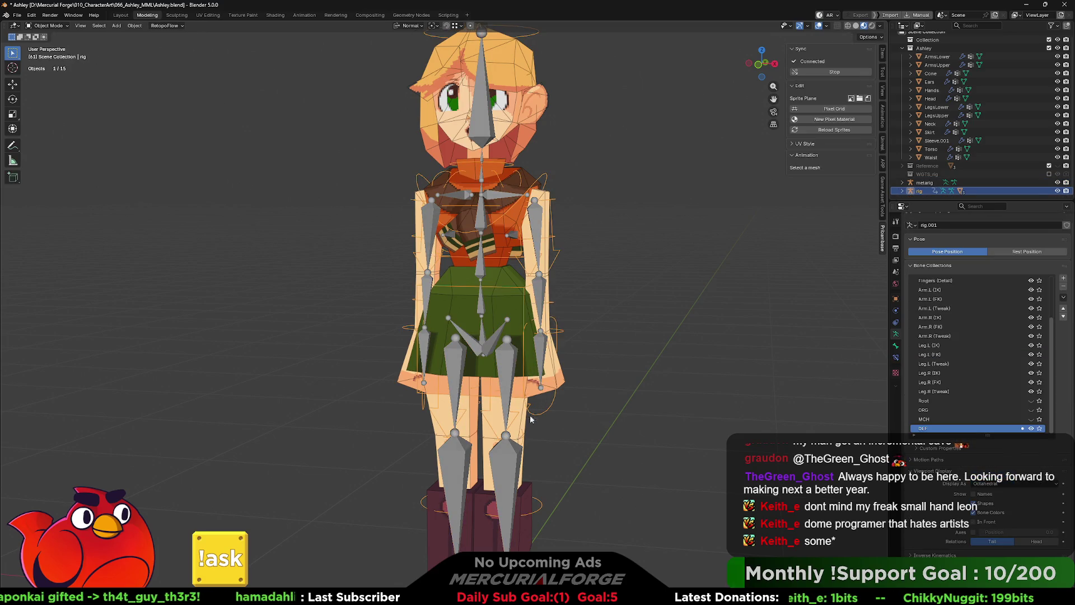
pyautogui.moveTo(645, 433)
pyautogui.mouseDown(button='middle')
pyautogui.moveTo(678, 232)
pyautogui.moveTo(595, 448)
pyautogui.moveTo(588, 442)
pyautogui.mouseUp(button='middle')
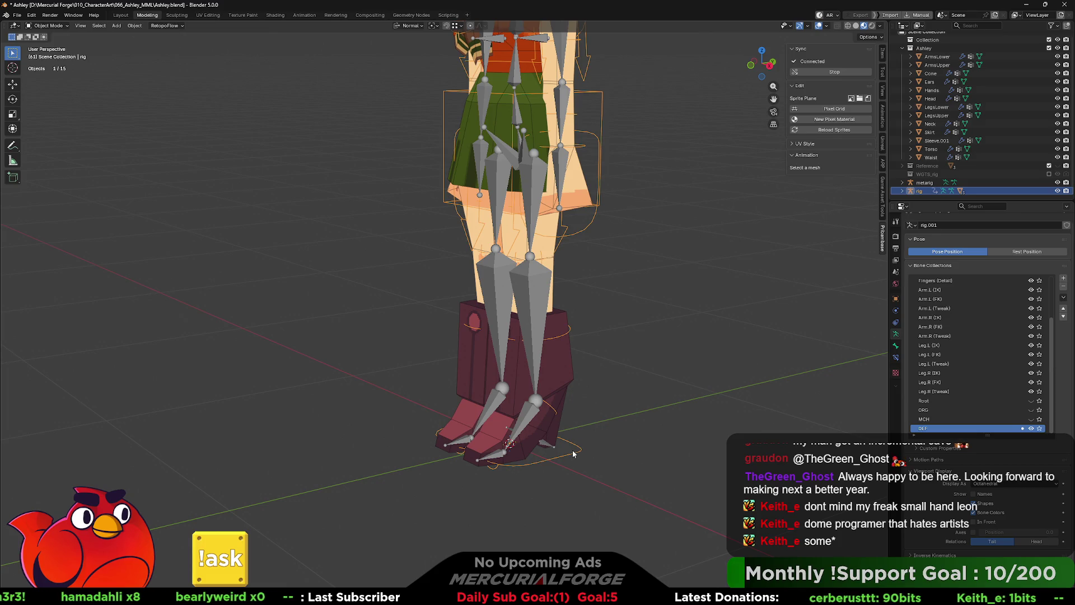
pyautogui.press('g')
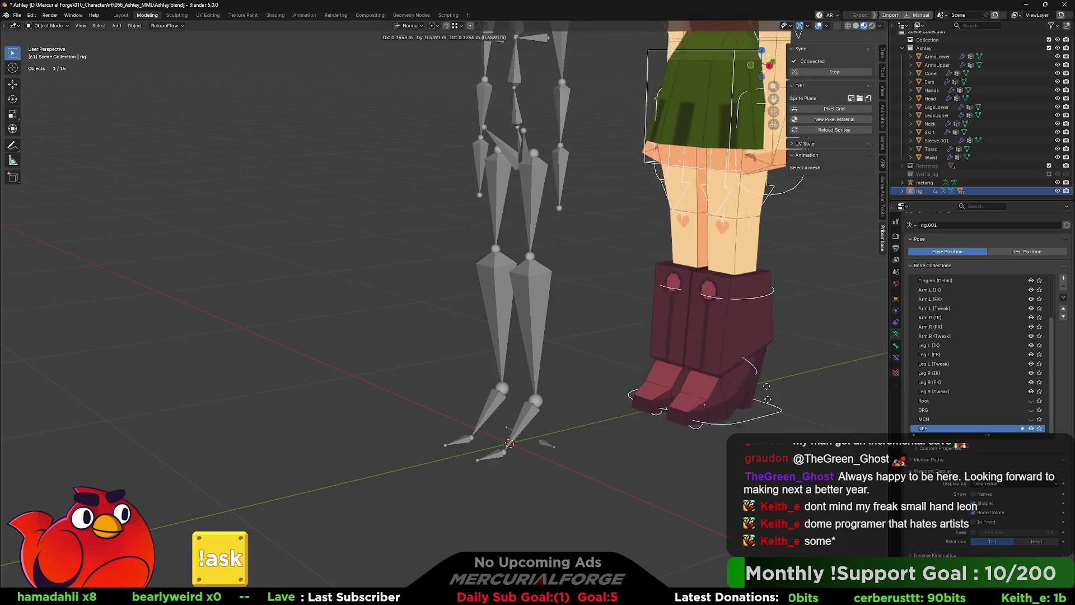
pyautogui.press('Escape')
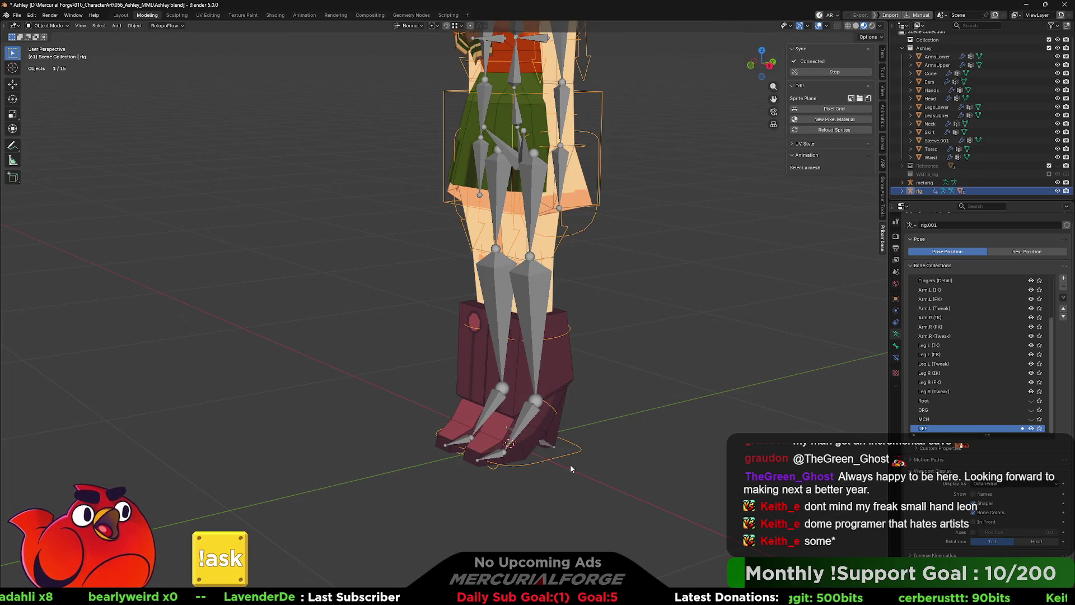
pyautogui.hotkey('ctrl', 'Tab')
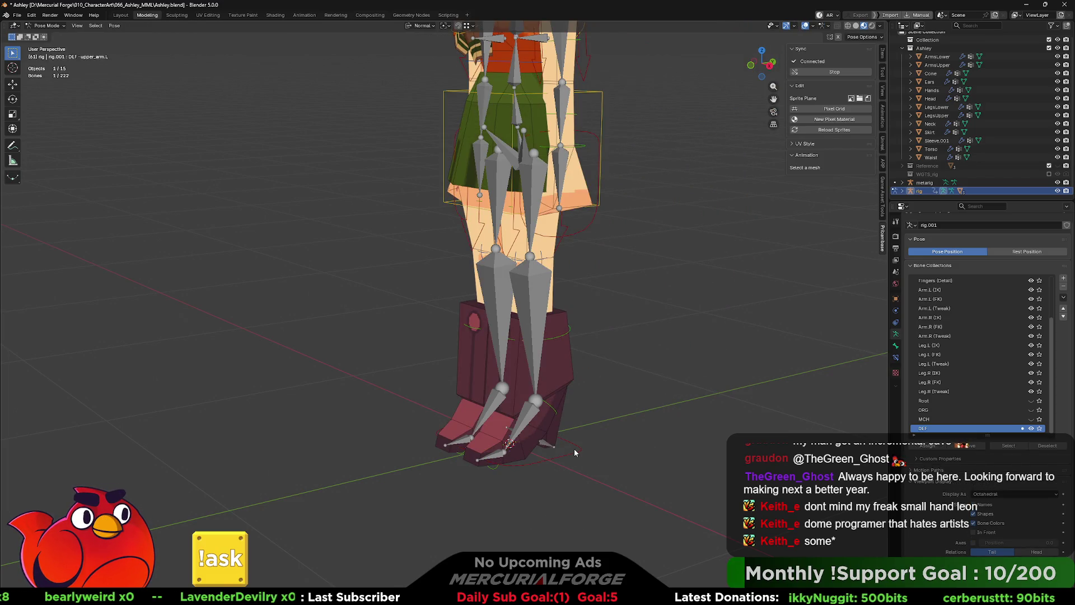
# Step: Lift the leg with the foot IK control and hide overlays to see the bare mesh
pyautogui.press('g')
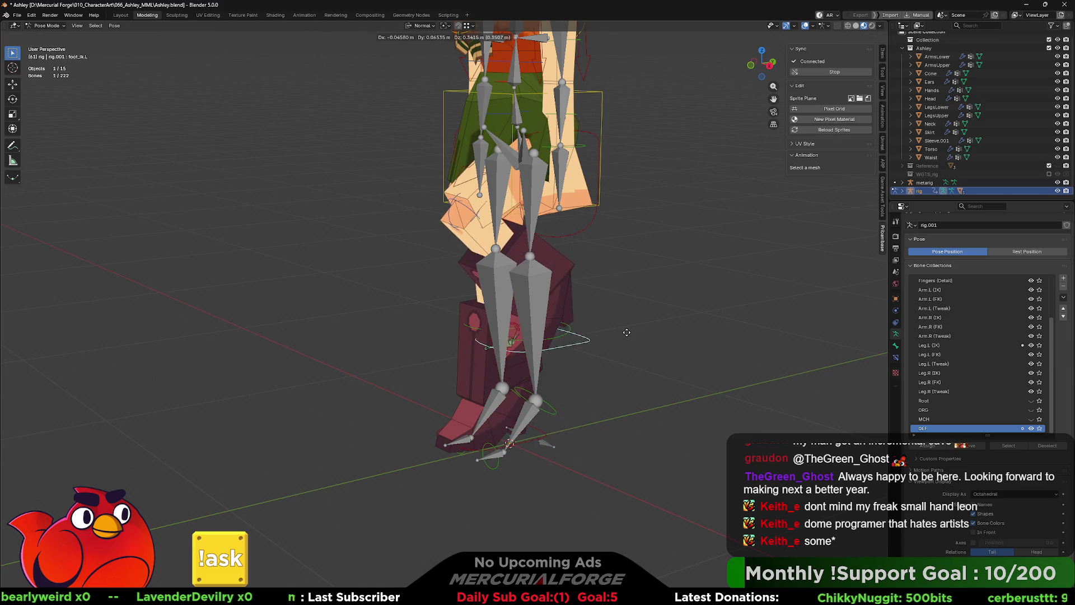
pyautogui.click(805, 226)
pyautogui.moveTo(694, 291)
pyautogui.mouseDown(button='middle')
pyautogui.moveTo(562, 317)
pyautogui.moveTo(717, 421)
pyautogui.mouseUp(button='middle')
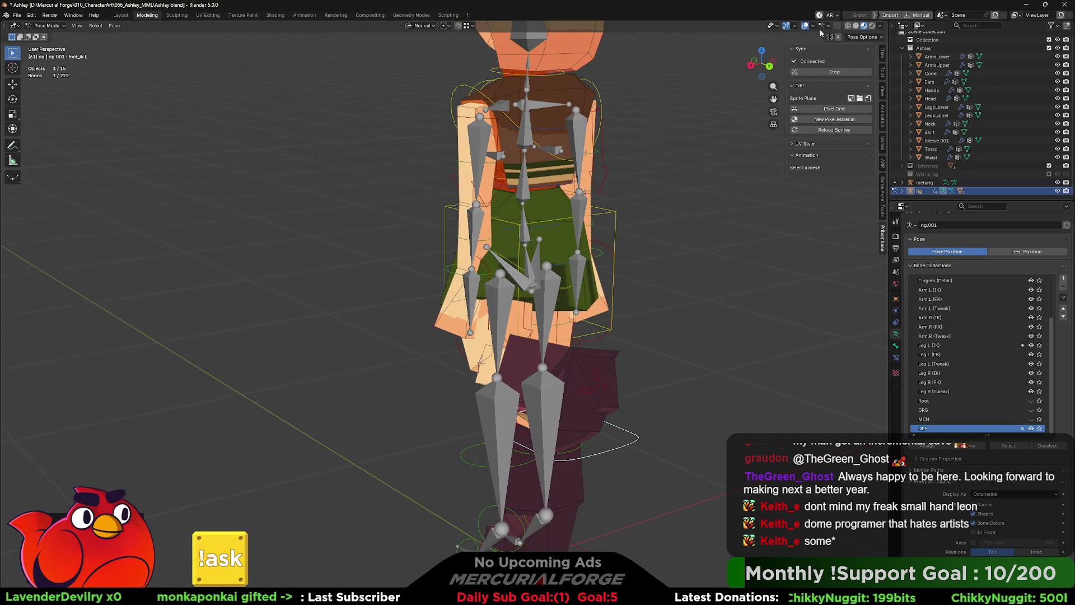
pyautogui.click(804, 26)
# Step: Adjust the raised leg from a side view, then switch the rig toward Edit Mode
pyautogui.moveTo(674, 296)
pyautogui.mouseDown(button='middle')
pyautogui.moveTo(613, 340)
pyautogui.moveTo(542, 329)
pyautogui.moveTo(607, 319)
pyautogui.moveTo(644, 328)
pyautogui.mouseUp(button='middle')
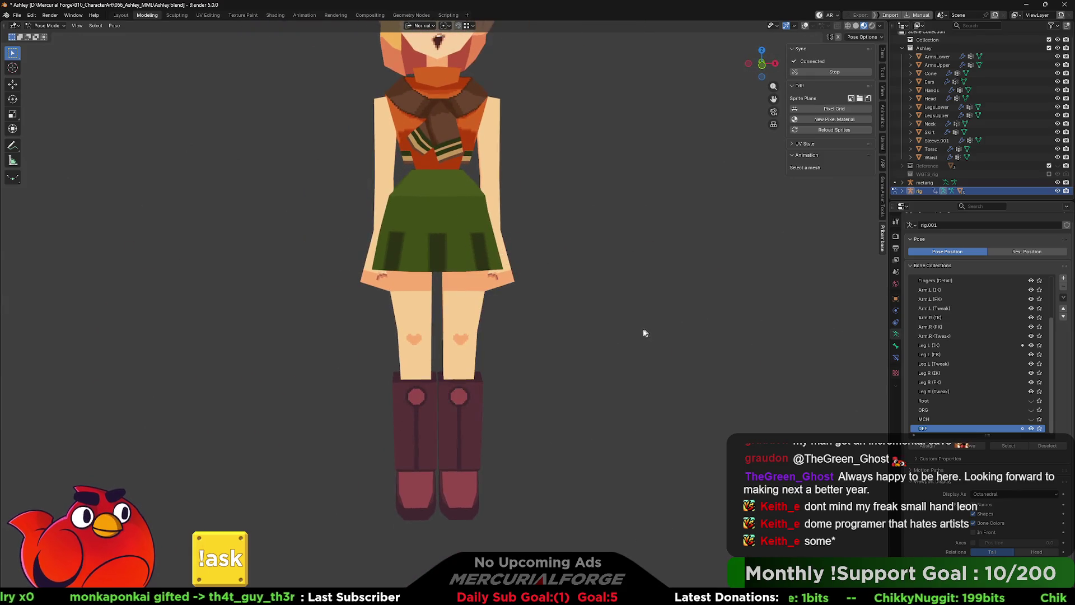
pyautogui.moveTo(504, 367)
pyautogui.mouseDown(button='middle')
pyautogui.moveTo(535, 385)
pyautogui.moveTo(569, 356)
pyautogui.mouseUp(button='middle')
pyautogui.press('g')
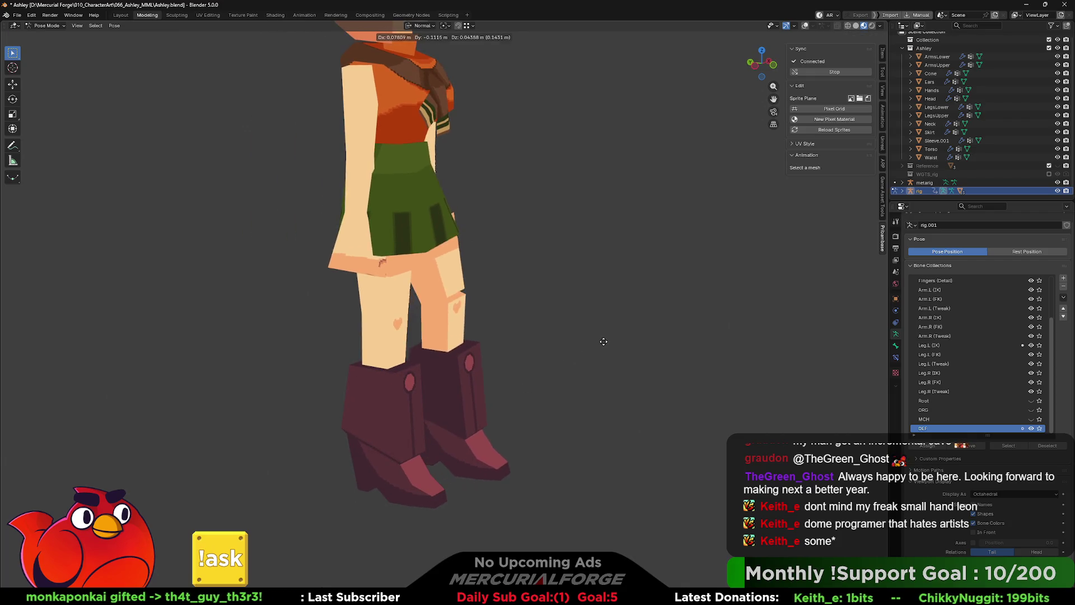
pyautogui.click(655, 279)
pyautogui.moveTo(655, 279)
pyautogui.mouseDown(button='middle')
pyautogui.moveTo(500, 316)
pyautogui.moveTo(581, 314)
pyautogui.moveTo(482, 329)
pyautogui.moveTo(553, 308)
pyautogui.mouseUp(button='middle')
pyautogui.scroll(2, 580, 313)
pyautogui.scroll(3, 573, 358)
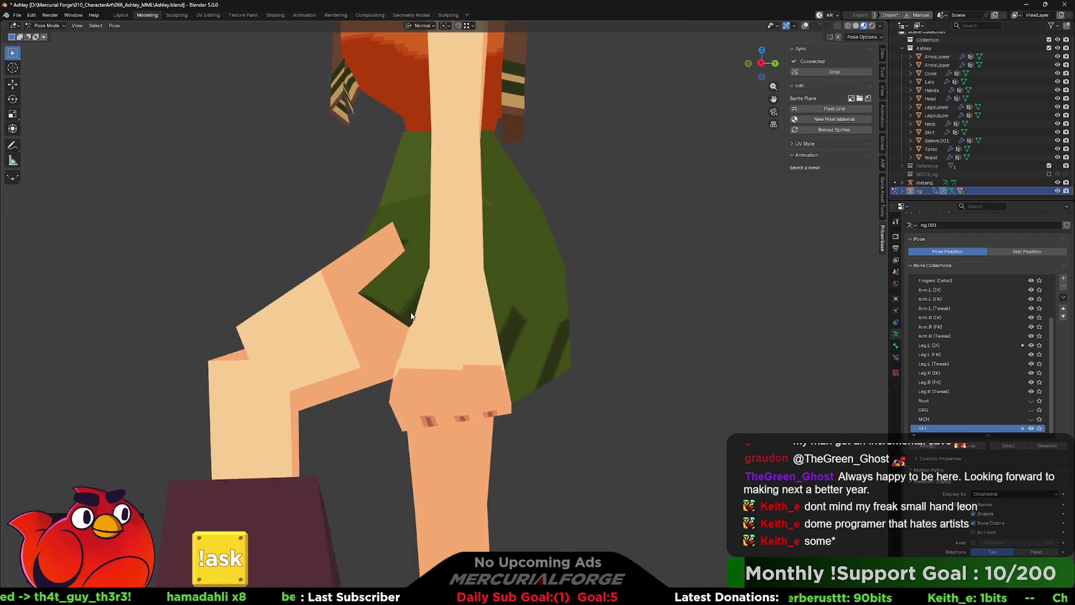
pyautogui.press('Tab')
pyautogui.hotkey('ctrl', 'Tab')
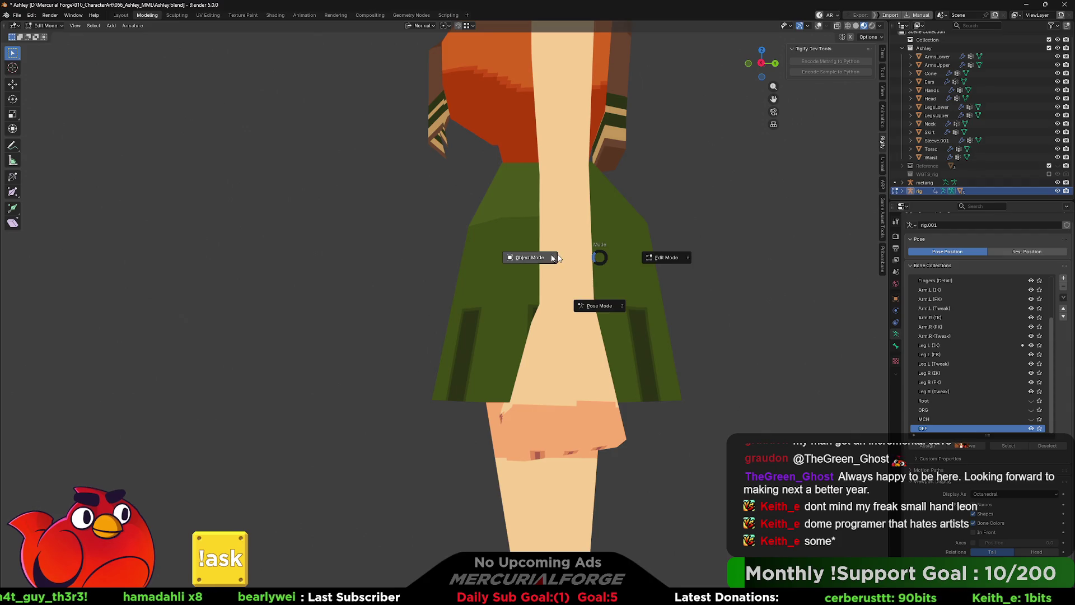
# Step: Select the Skirt, enter Edit Mode on its mesh and turn overlays back on
pyautogui.click(530, 258)
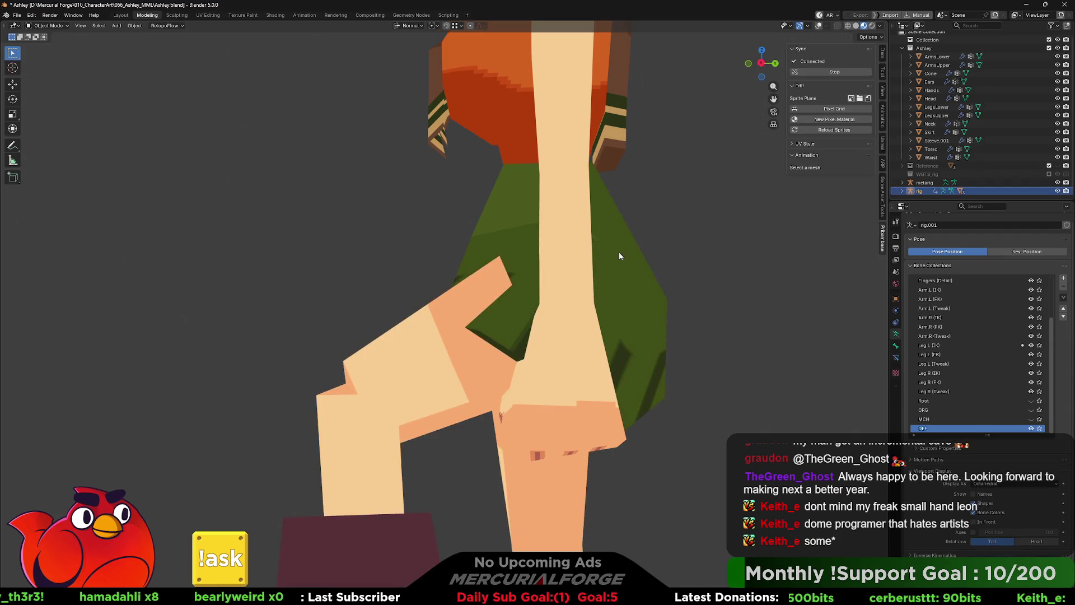
pyautogui.click(618, 252)
pyautogui.hotkey('ctrl', 'Tab')
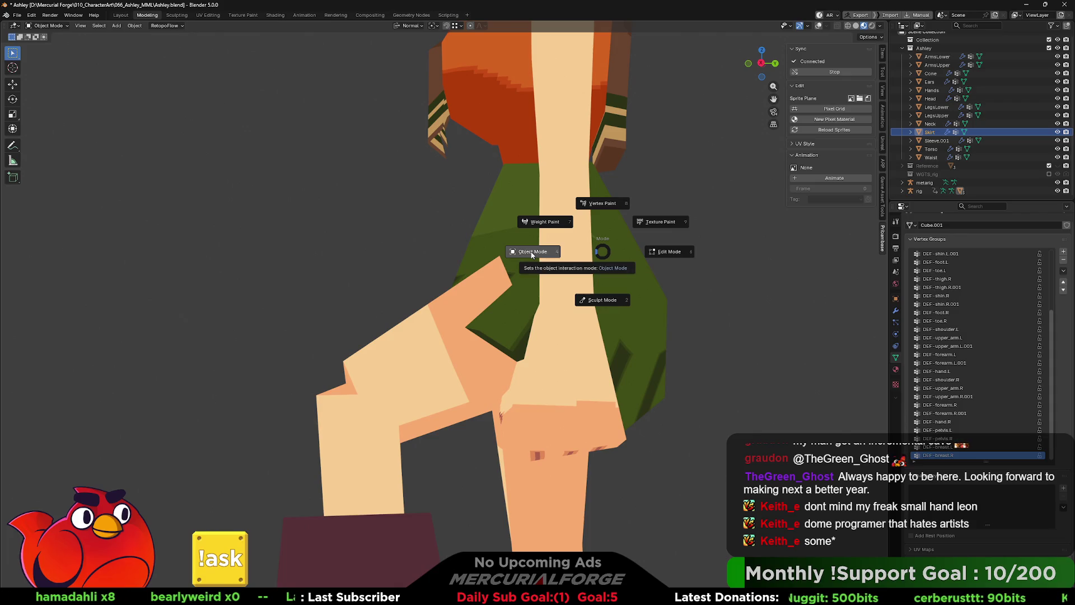
pyautogui.click(663, 252)
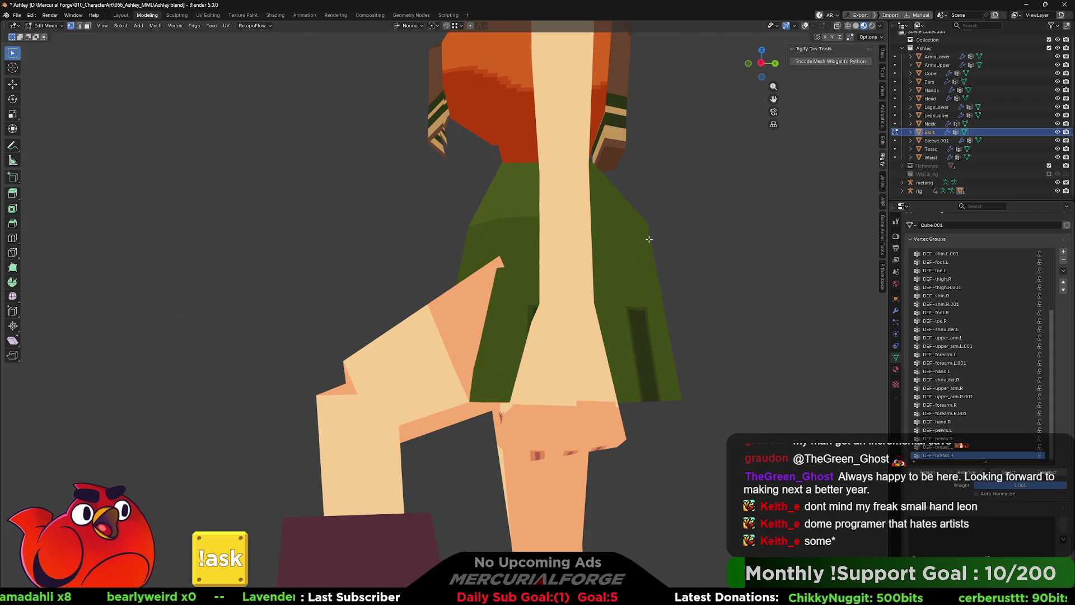
pyautogui.moveTo(663, 254); pyautogui.dragTo(663, 278, button='middle')
pyautogui.press('Tab')
pyautogui.press('Tab')
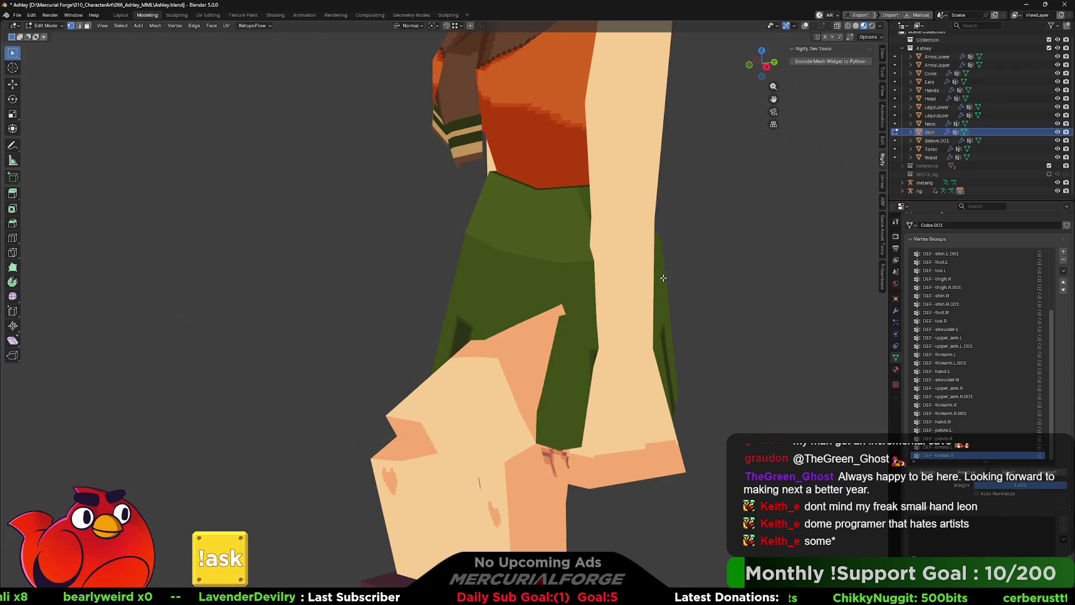
pyautogui.click(806, 26)
pyautogui.moveTo(551, 285)
pyautogui.mouseDown(button='middle')
pyautogui.moveTo(563, 287)
pyautogui.moveTo(546, 310)
pyautogui.mouseUp(button='middle')
# Step: Select waist vertices and the DEF-spine vertex group, leave and re-enter Skirt editing
pyautogui.click(531, 266)
pyautogui.keyDown('shift'); pyautogui.click(545, 310); pyautogui.keyUp('shift')
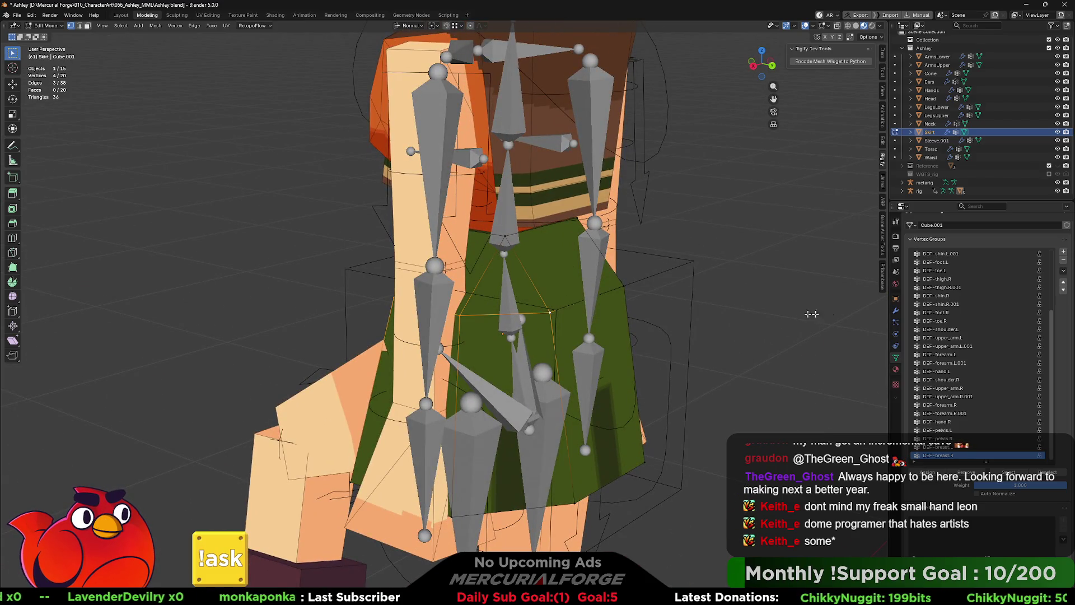
pyautogui.scroll(5, 975, 319)
pyautogui.click(954, 253)
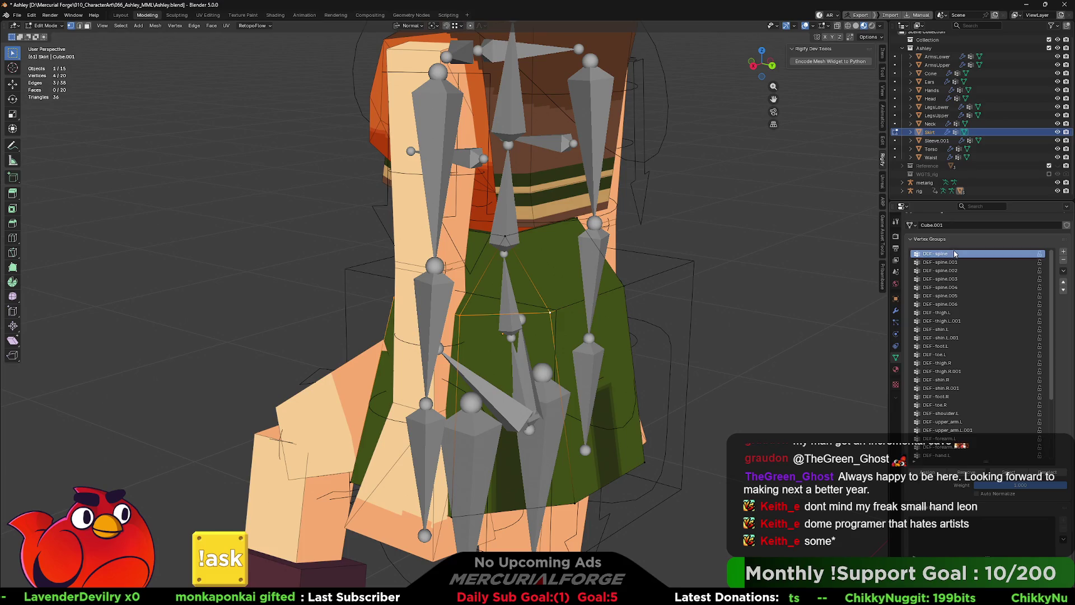
pyautogui.press('Tab')
pyautogui.moveTo(619, 336); pyautogui.dragTo(664, 410, button='middle')
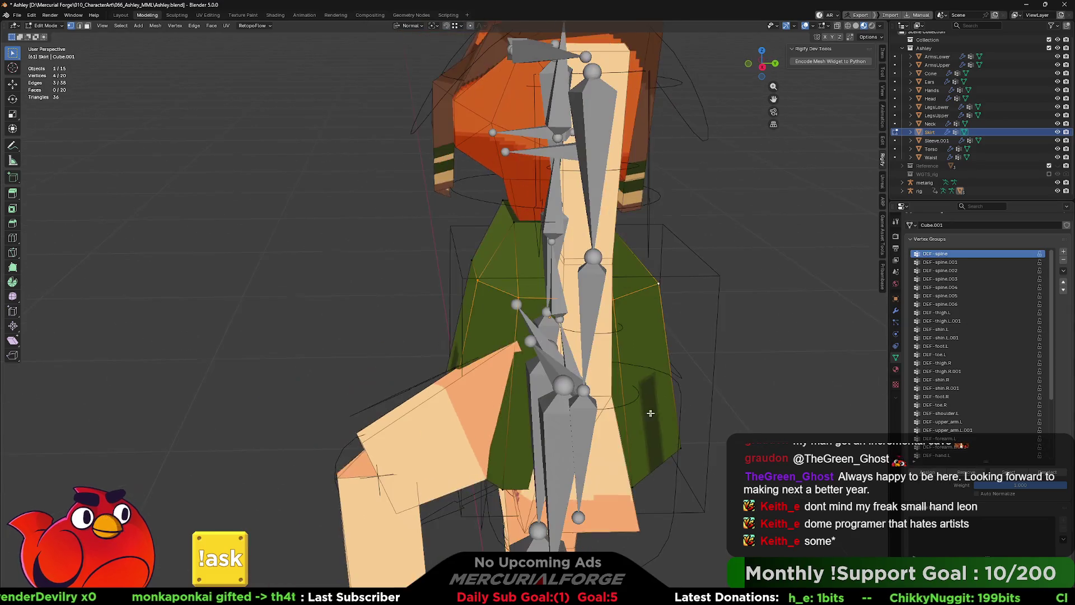
pyautogui.moveTo(712, 370); pyautogui.dragTo(657, 362, button='middle')
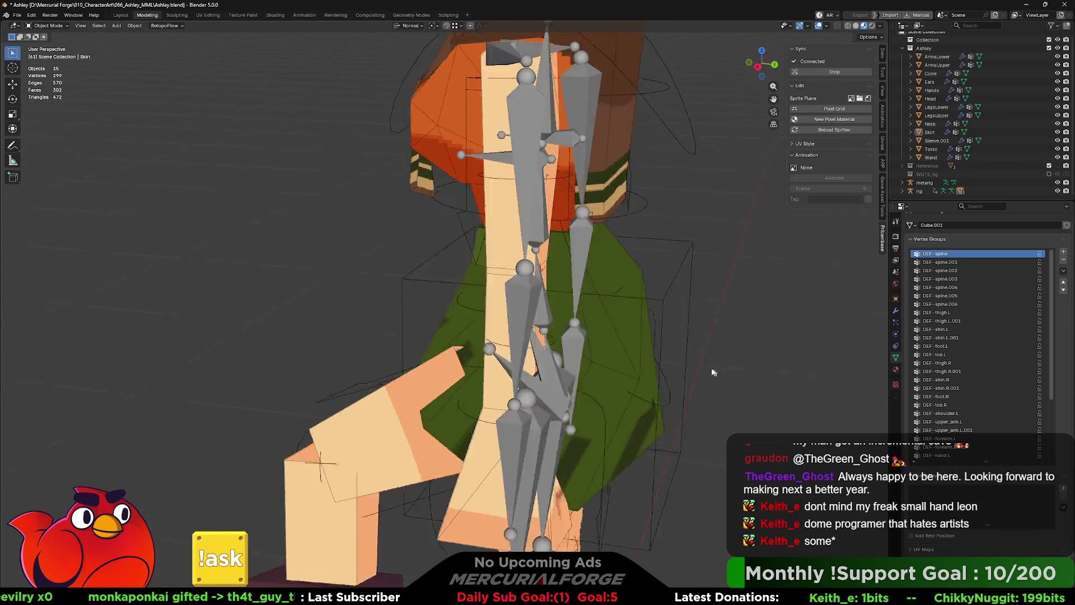
pyautogui.click(658, 361)
pyautogui.press('Tab')
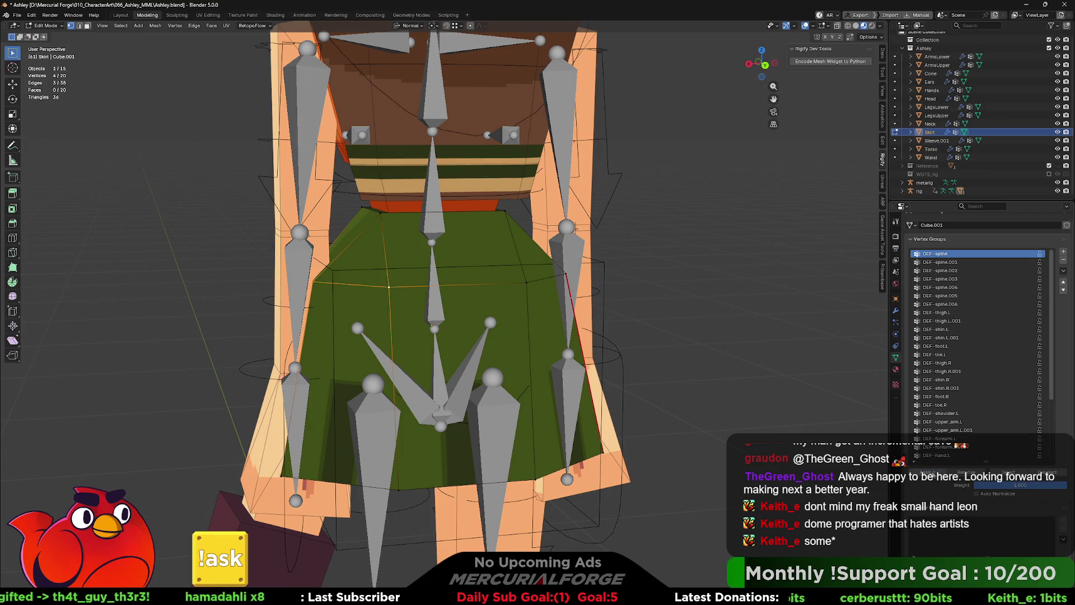
pyautogui.moveTo(503, 359)
pyautogui.mouseDown(button='middle')
pyautogui.moveTo(703, 366)
pyautogui.moveTo(637, 362)
pyautogui.mouseUp(button='middle')
pyautogui.press('Tab')
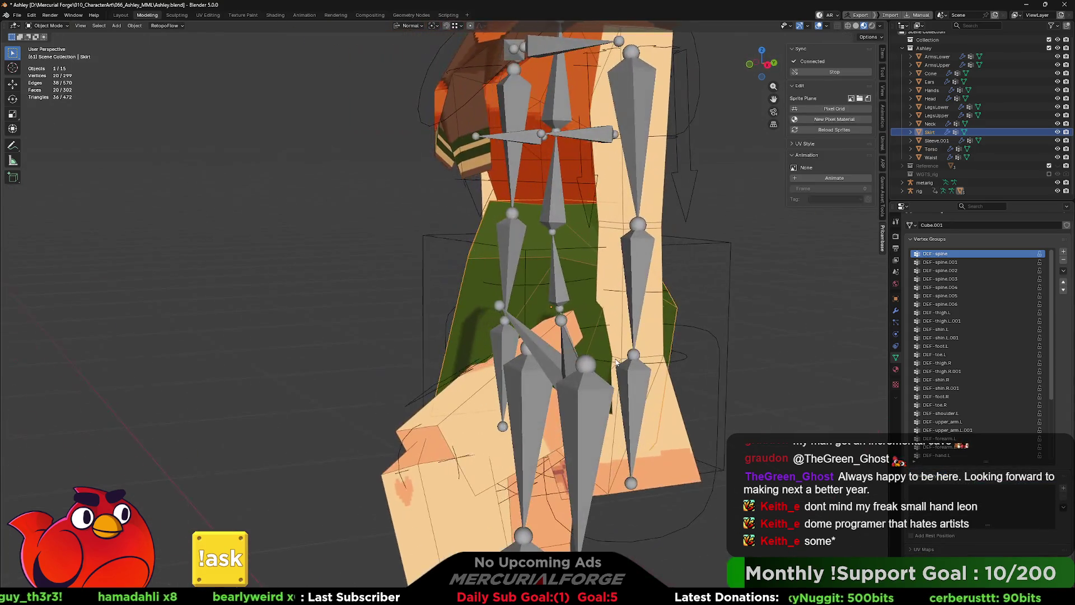
pyautogui.press('Tab')
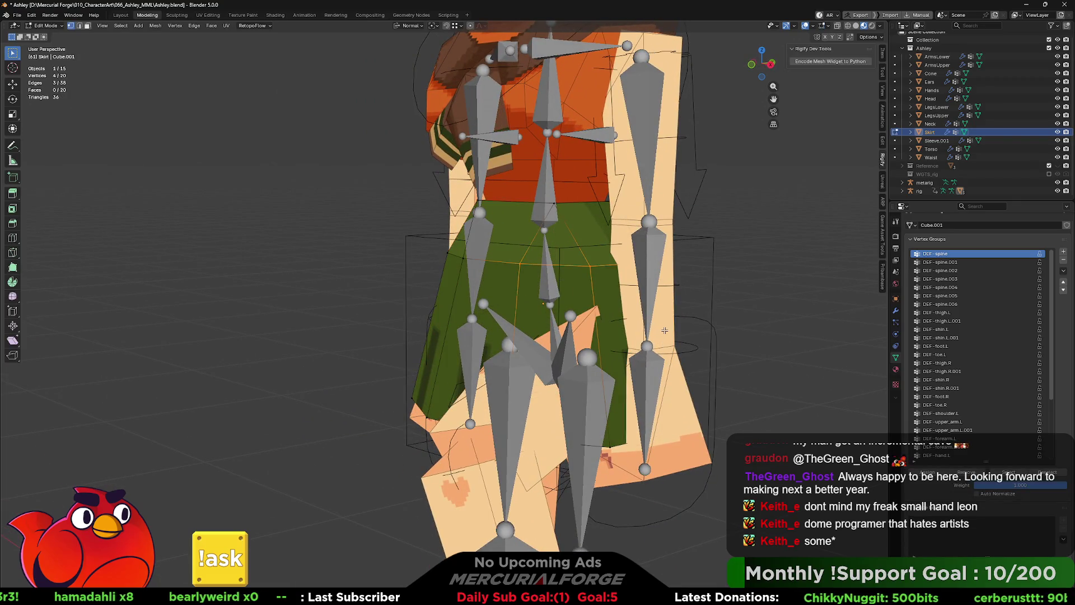
pyautogui.click(952, 312)
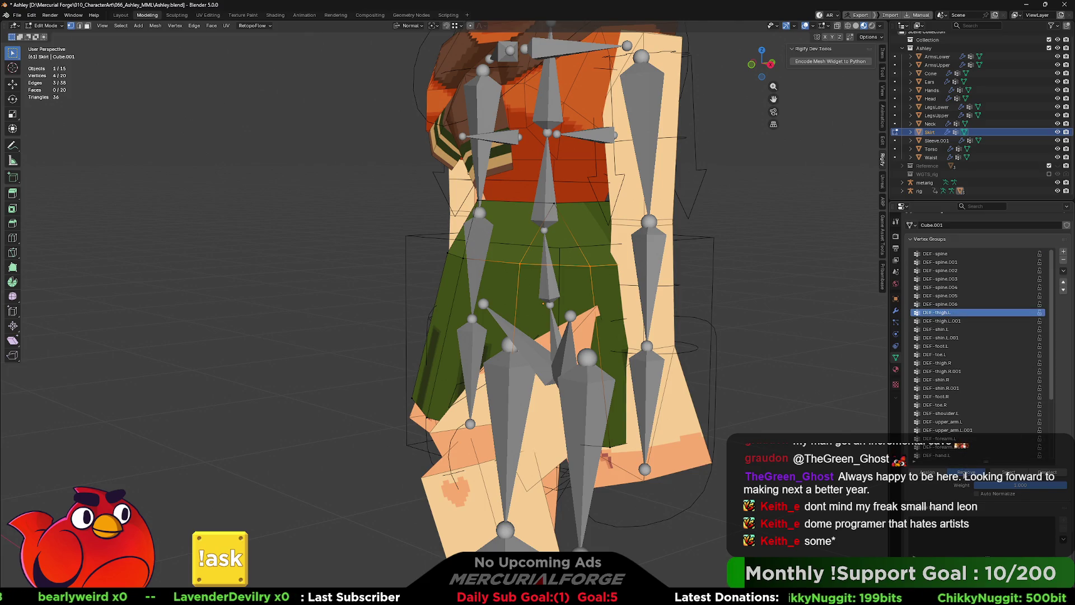
pyautogui.press('Tab')
pyautogui.moveTo(699, 324)
pyautogui.mouseDown(button='middle')
pyautogui.moveTo(532, 315)
pyautogui.moveTo(739, 326)
pyautogui.mouseUp(button='middle')
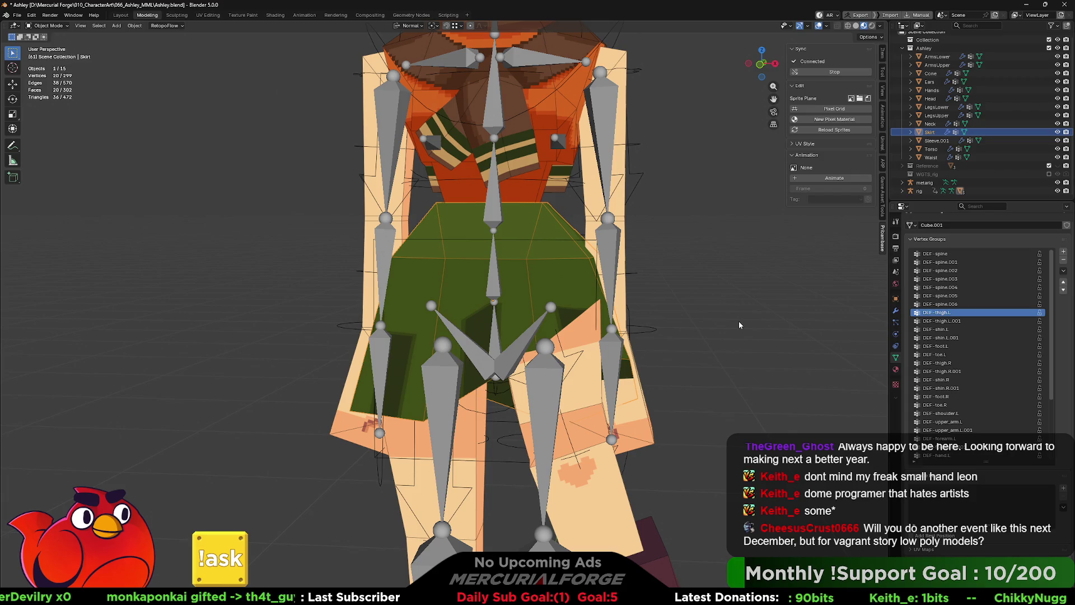
pyautogui.moveTo(739, 324)
pyautogui.mouseDown(button='middle')
pyautogui.moveTo(639, 315)
pyautogui.moveTo(670, 312)
pyautogui.moveTo(568, 321)
pyautogui.moveTo(421, 313)
pyautogui.mouseUp(button='middle')
pyautogui.moveTo(527, 315); pyautogui.dragTo(480, 323, button='middle')
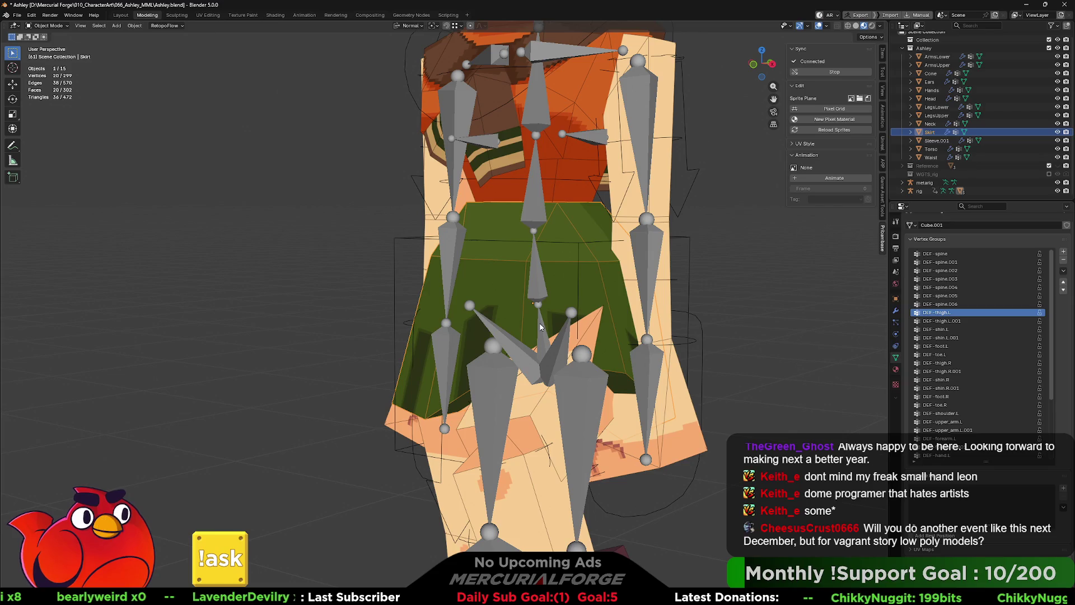
pyautogui.moveTo(540, 328)
pyautogui.mouseDown(button='middle')
pyautogui.moveTo(622, 330)
pyautogui.moveTo(438, 323)
pyautogui.moveTo(594, 312)
pyautogui.mouseUp(button='middle')
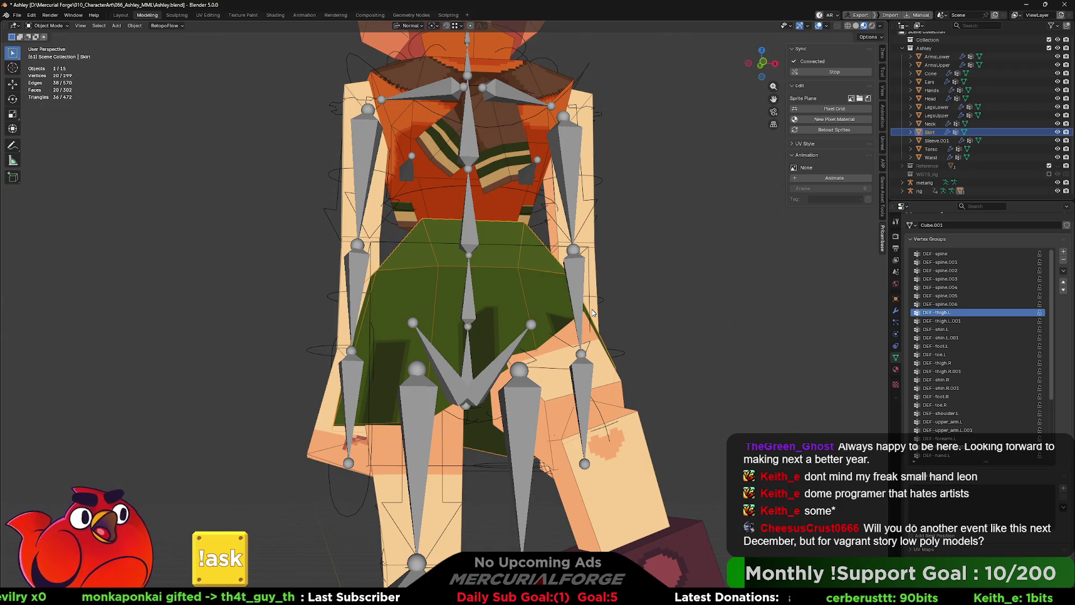
pyautogui.moveTo(697, 291)
pyautogui.mouseDown(button='middle')
pyautogui.moveTo(574, 320)
pyautogui.moveTo(636, 324)
pyautogui.moveTo(520, 310)
pyautogui.mouseUp(button='middle')
pyautogui.scroll(-3, 671, 313)
pyautogui.scroll(2, 674, 313)
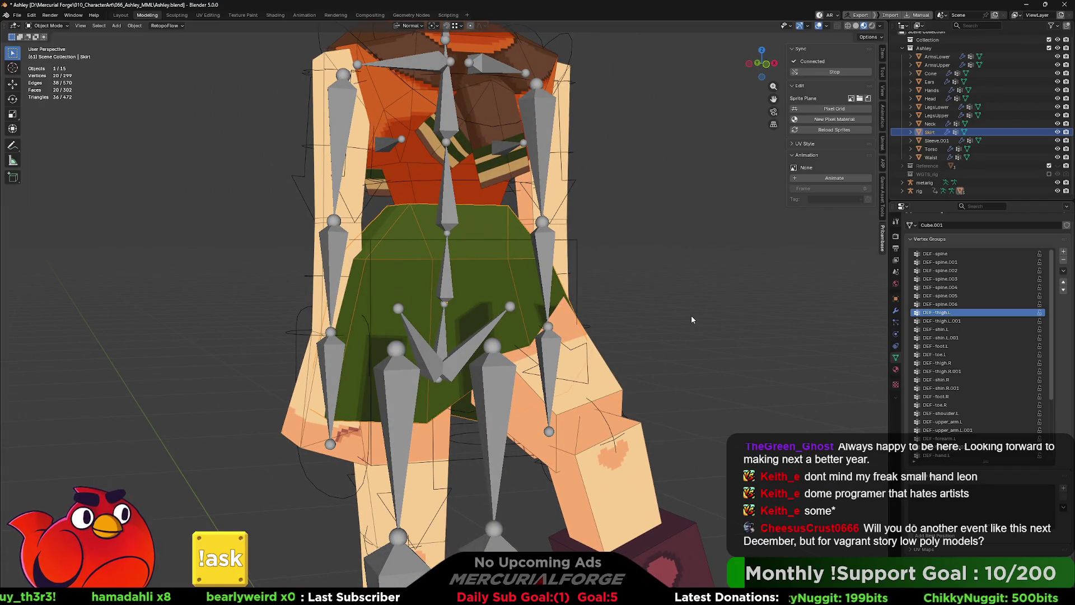
pyautogui.scroll(-2, 691, 320)
pyautogui.scroll(-2, 666, 339)
pyautogui.scroll(-2, 666, 339)
pyautogui.scroll(2, 665, 343)
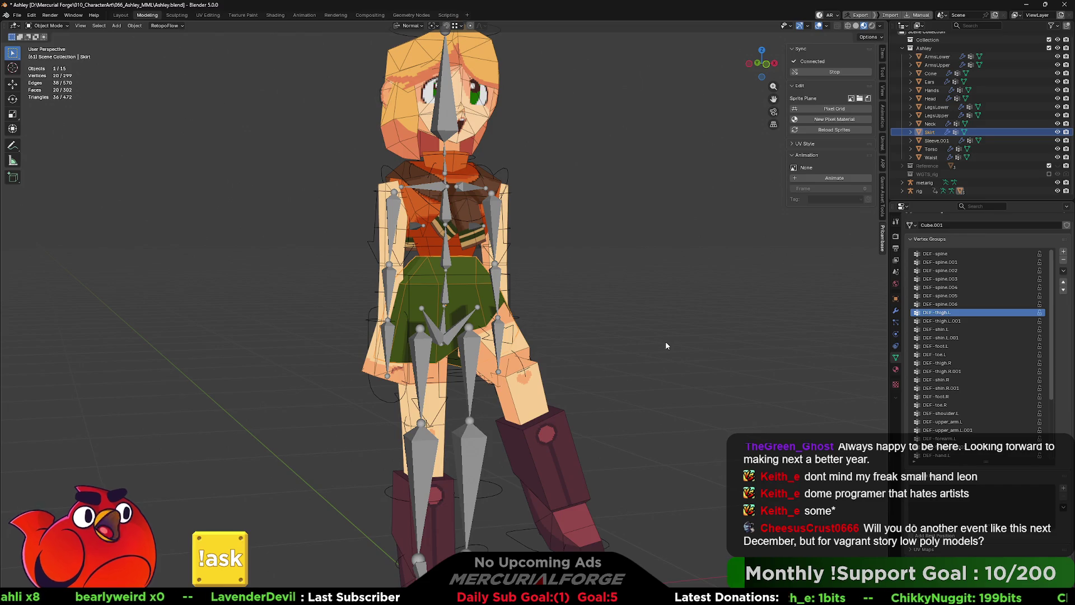
pyautogui.click(641, 337)
pyautogui.click(819, 26)
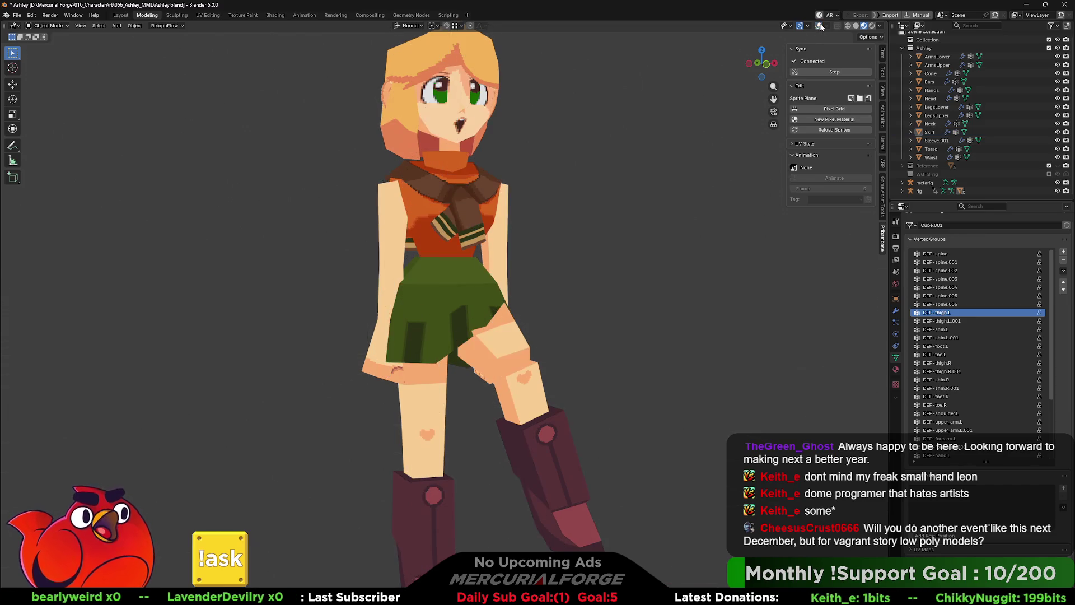
pyautogui.moveTo(618, 346)
pyautogui.mouseDown(button='middle')
pyautogui.moveTo(578, 337)
pyautogui.moveTo(620, 332)
pyautogui.moveTo(614, 340)
pyautogui.mouseUp(button='middle')
pyautogui.scroll(-2, 613, 340)
pyautogui.scroll(-2, 613, 343)
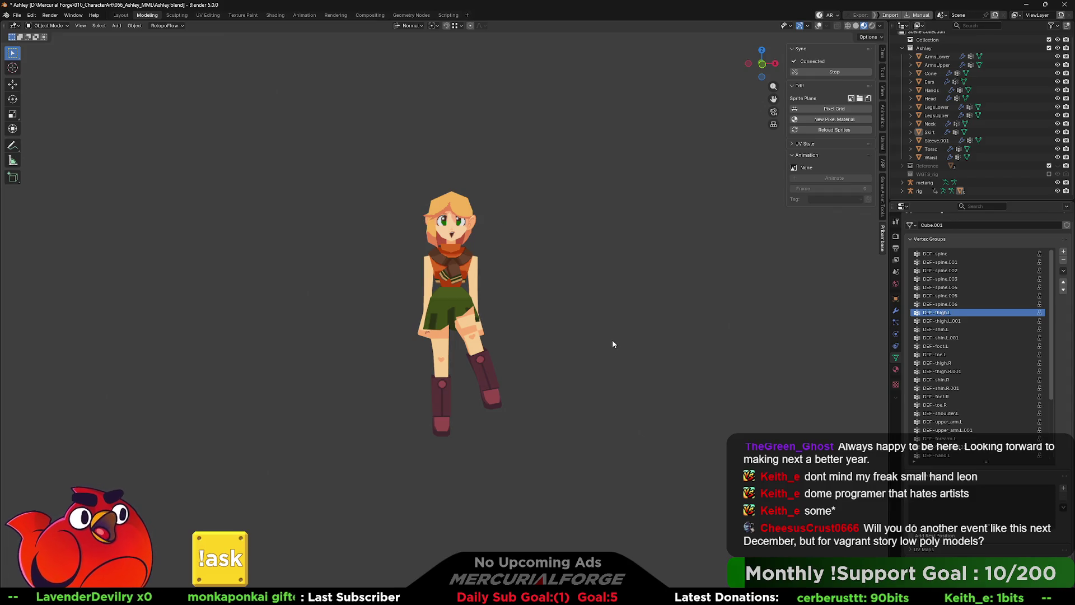
pyautogui.scroll(3, 611, 341)
pyautogui.moveTo(582, 375); pyautogui.dragTo(633, 362, button='middle')
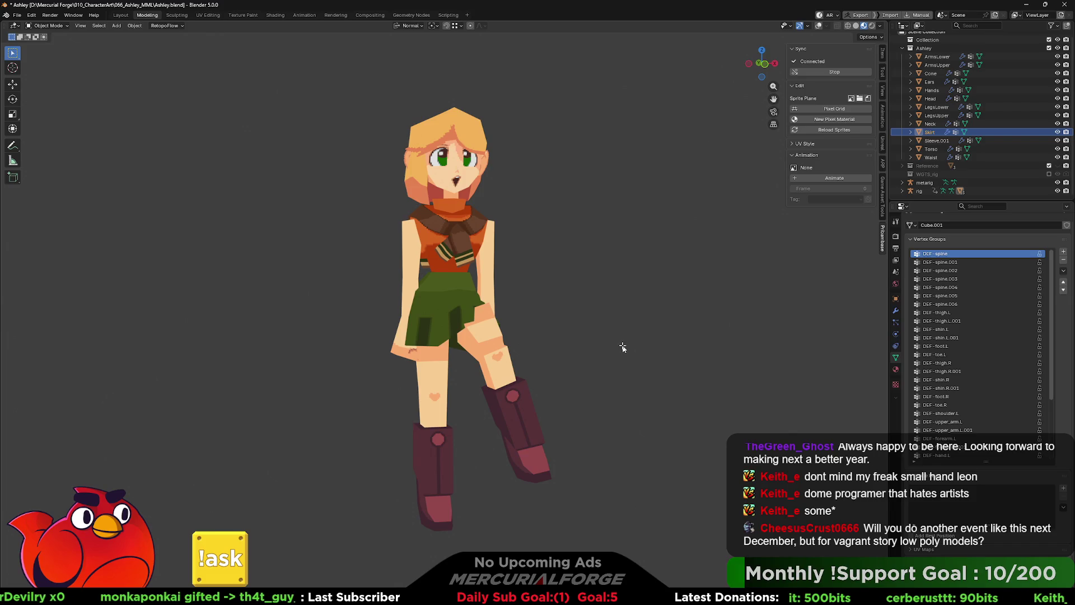
pyautogui.click(622, 348)
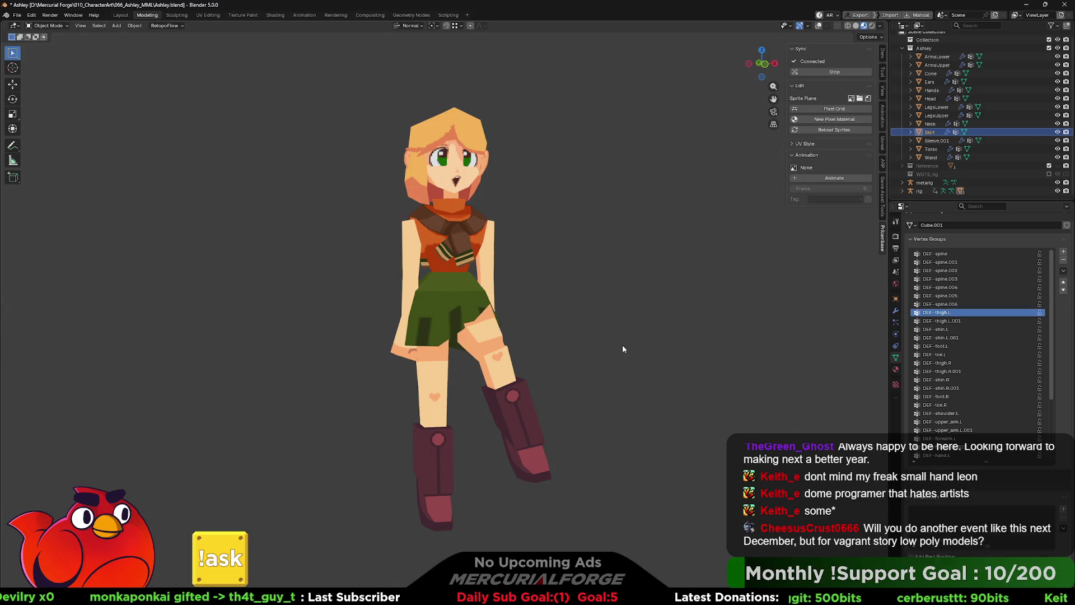
pyautogui.click(819, 25)
pyautogui.moveTo(567, 379); pyautogui.dragTo(484, 423, button='middle')
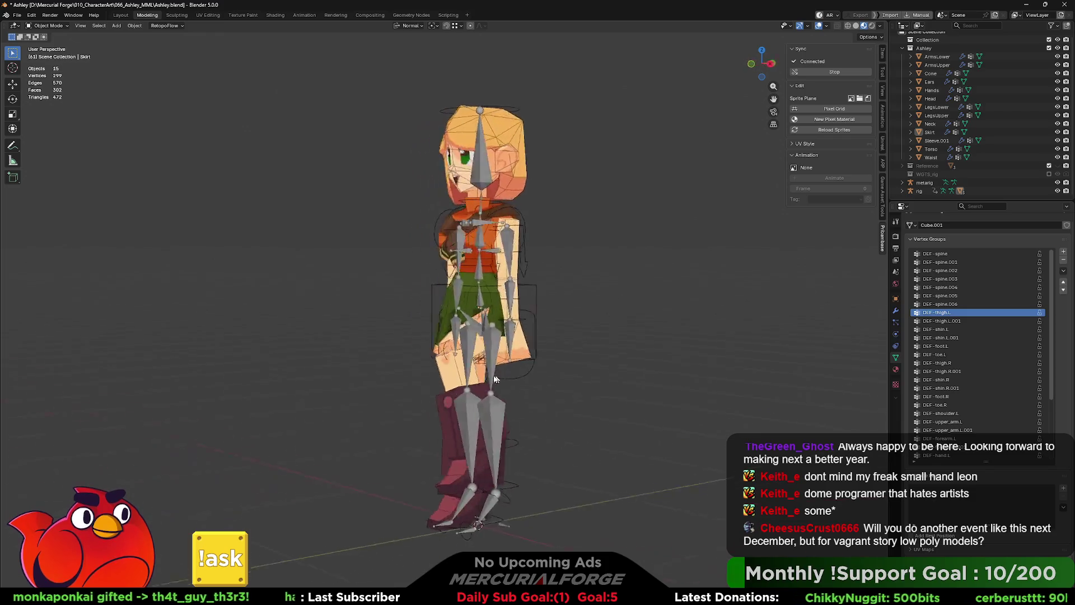
# Step: Select Ashley's rig and show its transform values in the N sidebar's Item tab
pyautogui.click(452, 485)
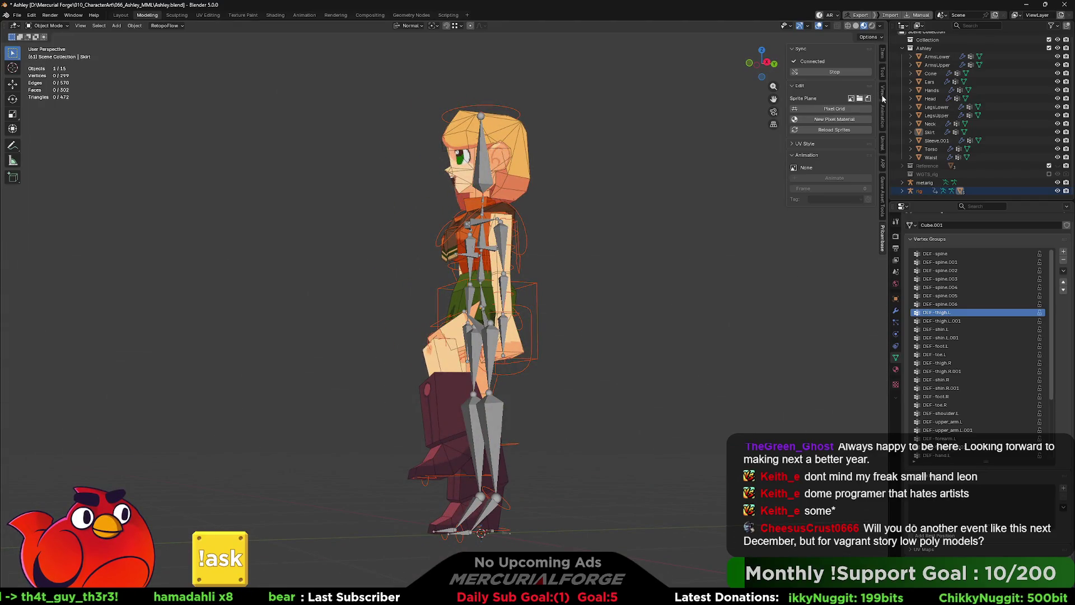
pyautogui.click(881, 70)
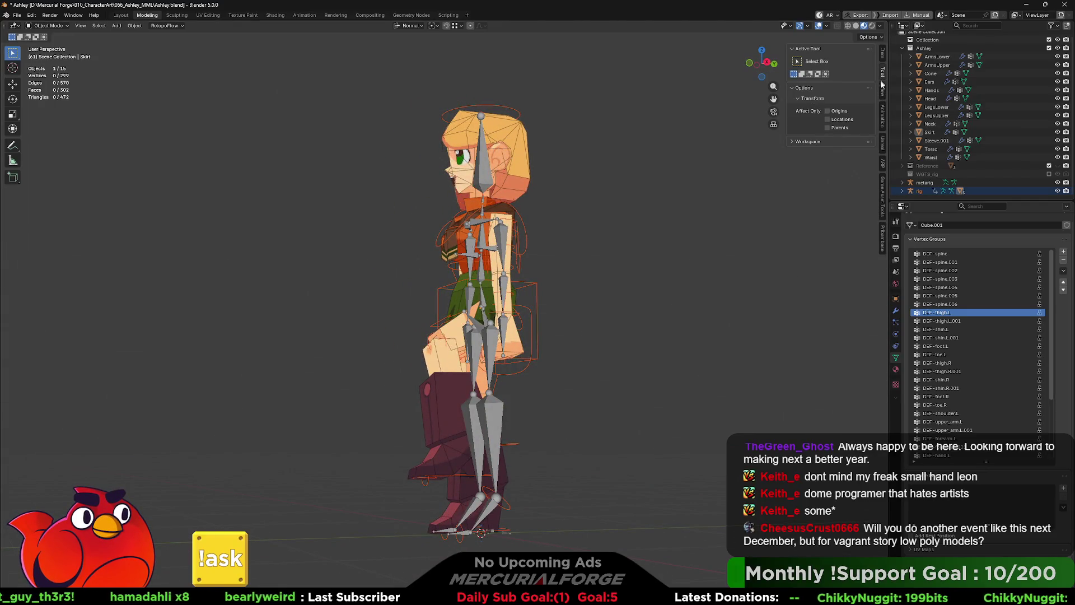
pyautogui.click(882, 90)
pyautogui.click(885, 56)
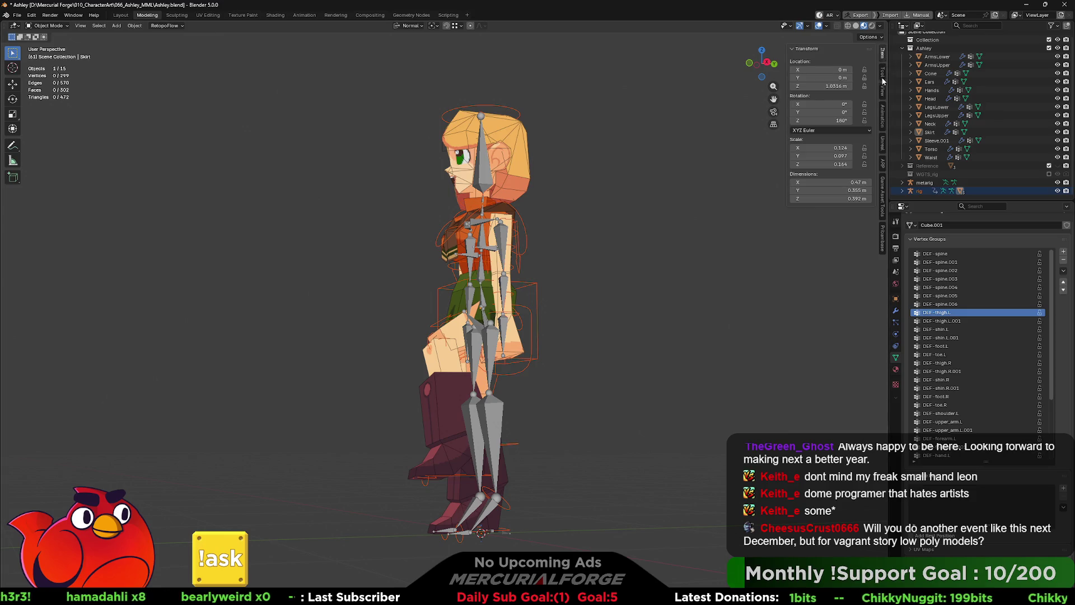
pyautogui.moveTo(547, 440)
pyautogui.mouseDown(button='middle')
pyautogui.moveTo(590, 433)
pyautogui.moveTo(537, 440)
pyautogui.mouseUp(button='middle')
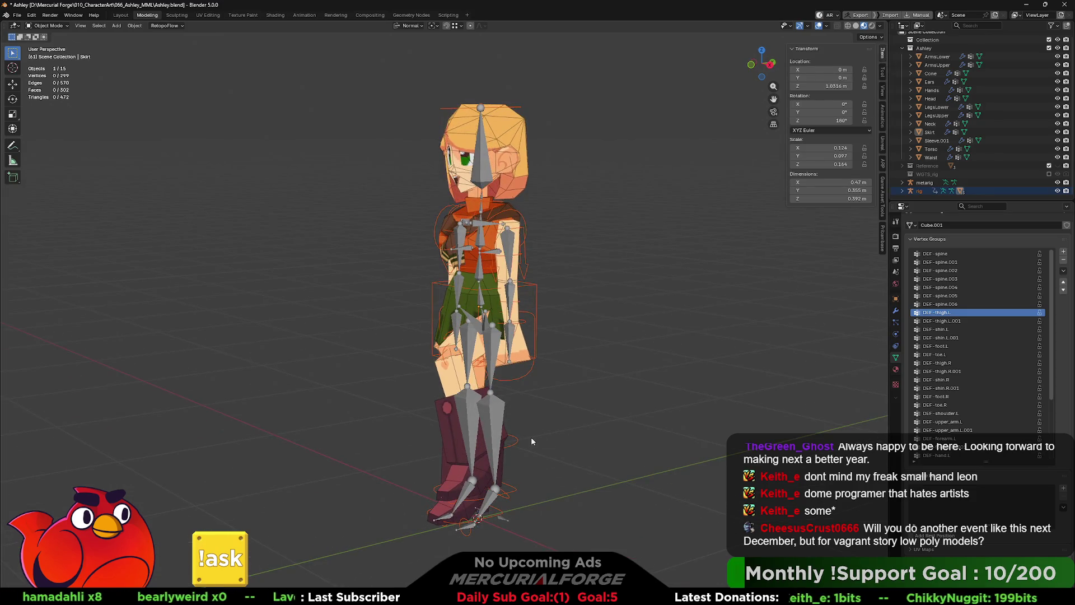
# Step: Switch into Sculpt Mode and back out to Object Mode with the rig active
pyautogui.hotkey('ctrl', 'Tab')
pyautogui.click(507, 487)
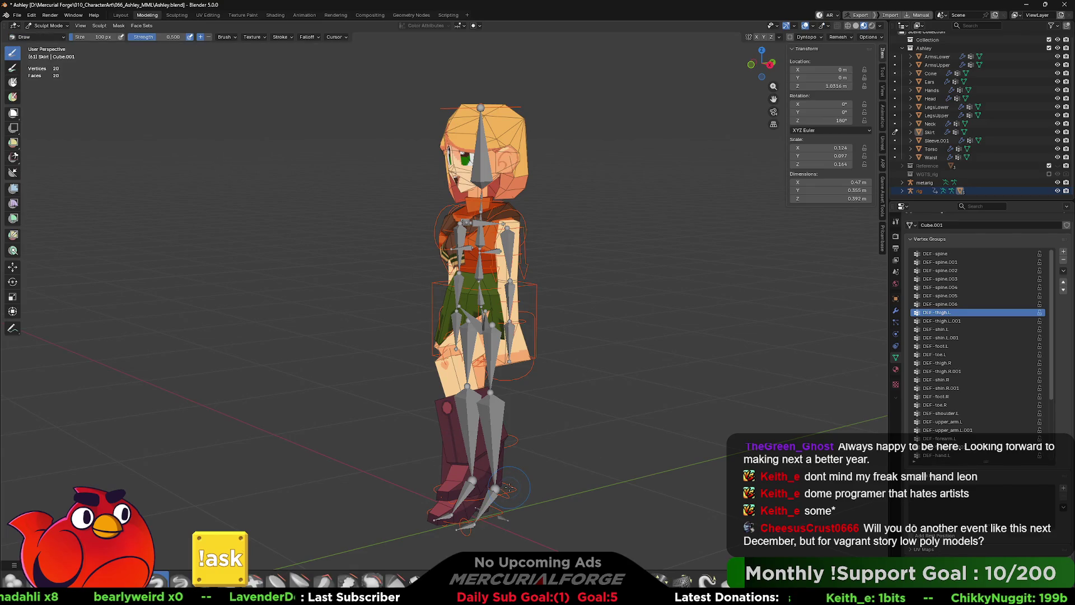
pyautogui.hotkey('ctrl', 'Tab')
pyautogui.click(471, 483)
pyautogui.click(514, 494)
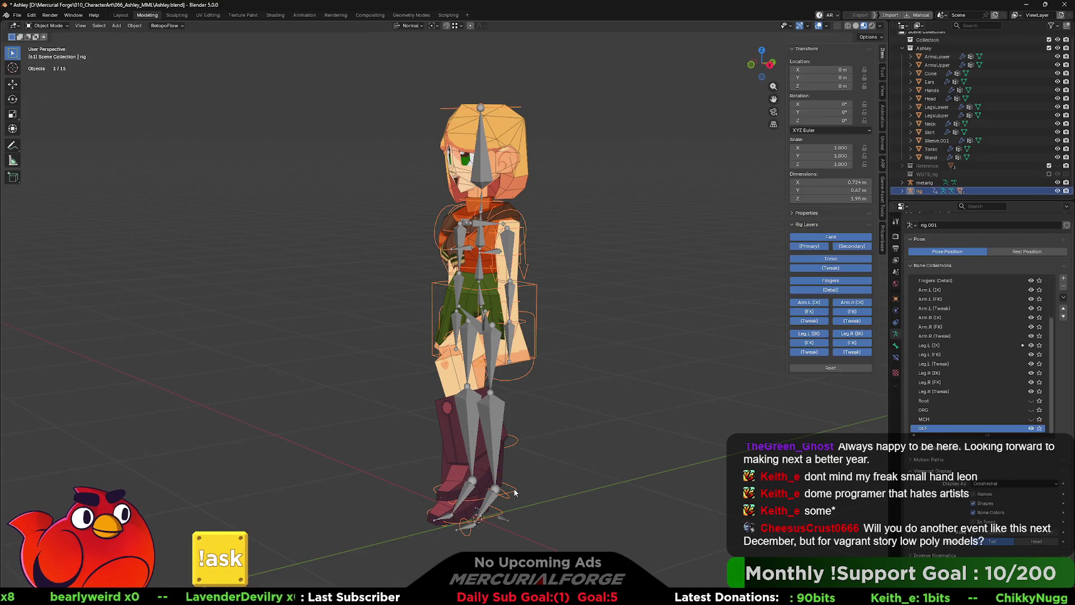
# Step: Enter Pose Mode on the rig and reset the foot bone's location to rest (Alt+G)
pyautogui.hotkey('ctrl', 'Tab')
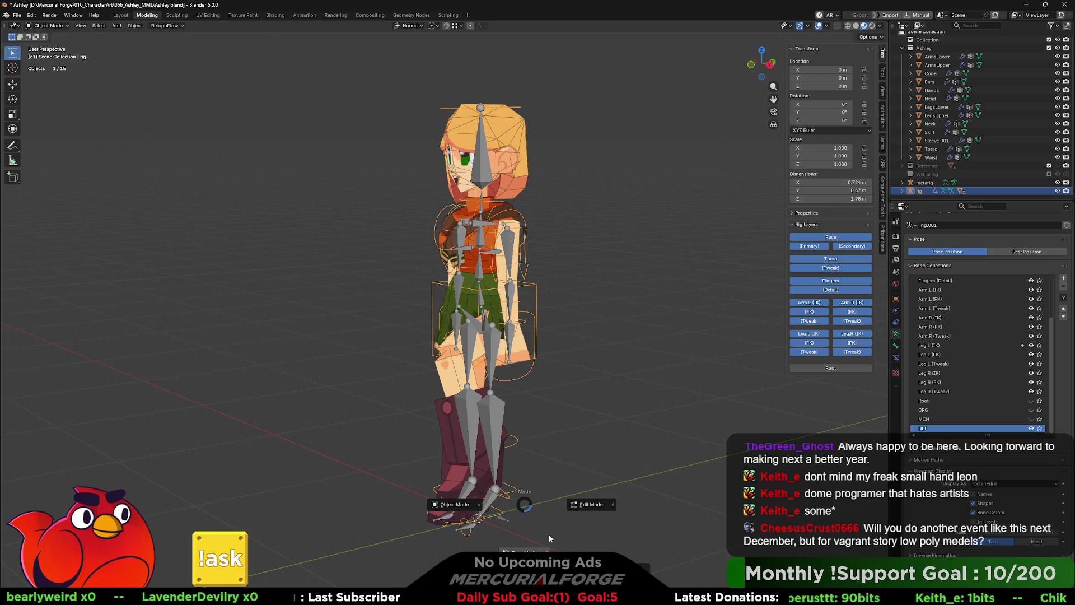
pyautogui.click(522, 551)
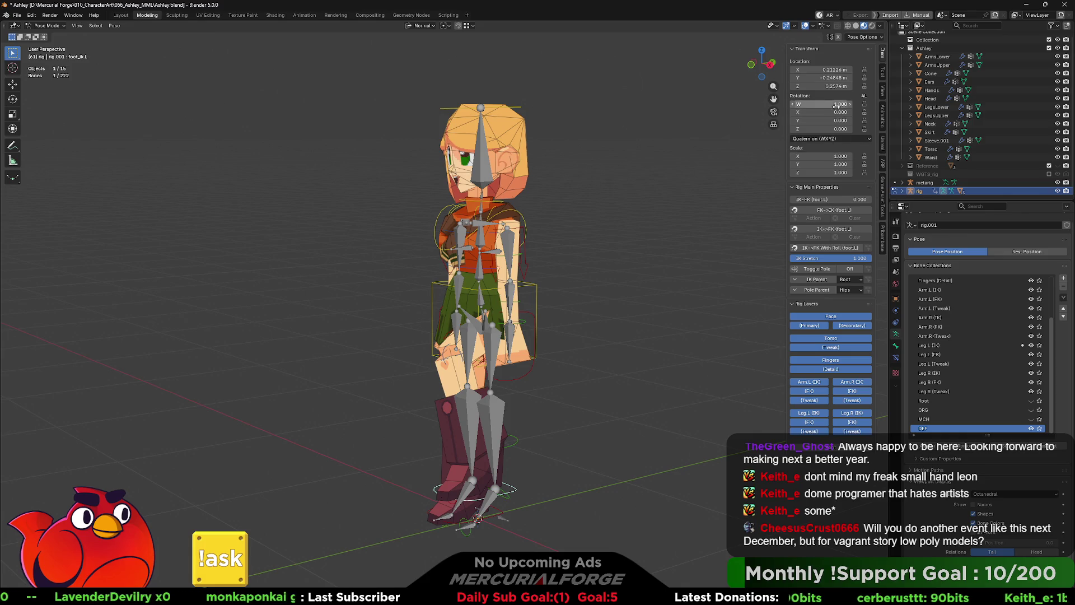
pyautogui.hotkey('alt', 'g')
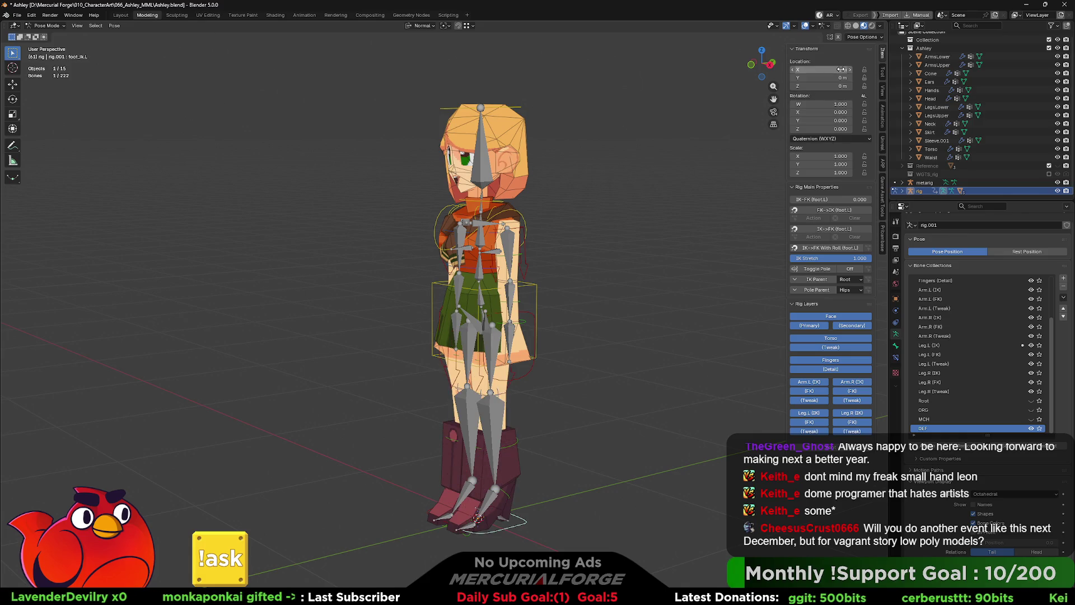
pyautogui.keyDown('shift'); pyautogui.moveTo(654, 444); pyautogui.dragTo(750, 406, button='middle'); pyautogui.keyUp('shift')
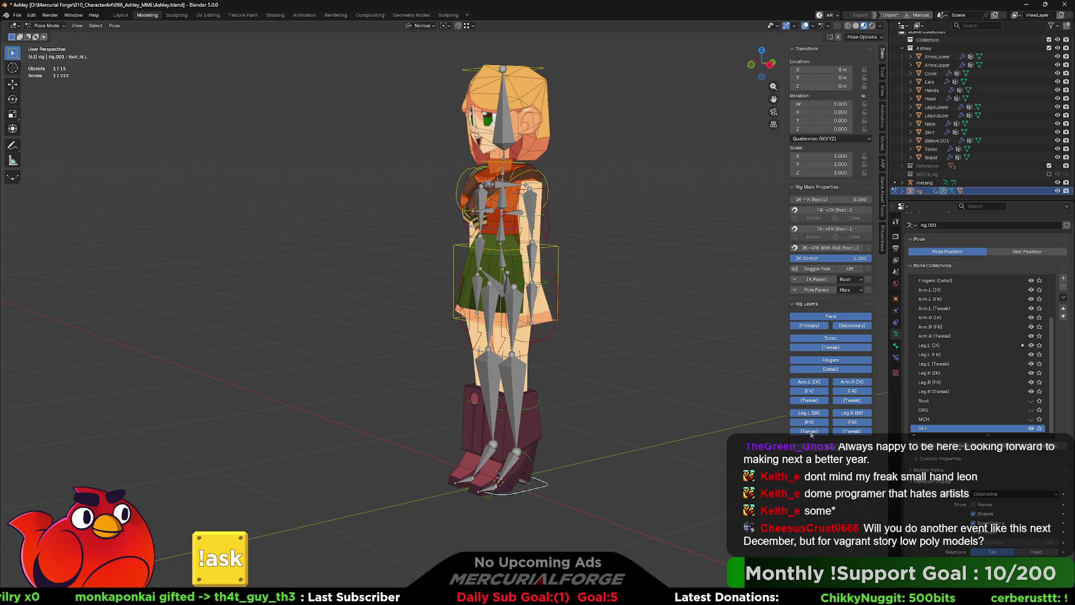
# Step: Hide the Leg.R (FK), Arm.R (IK), Fingers, Torso (Tweak) and Torso rig layers, then show Torso again
pyautogui.click(851, 422)
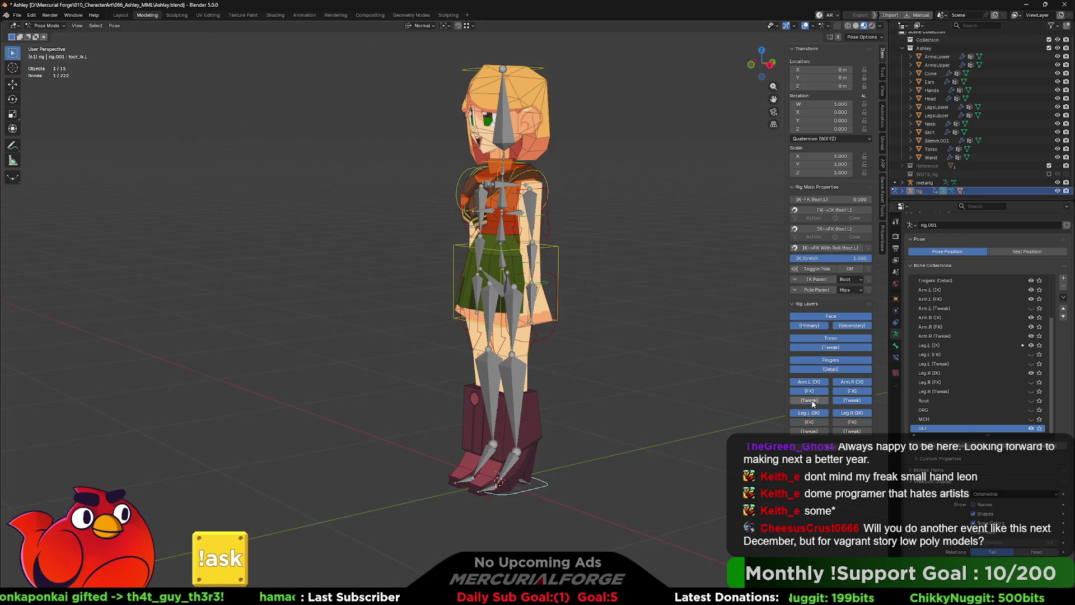
pyautogui.click(850, 384)
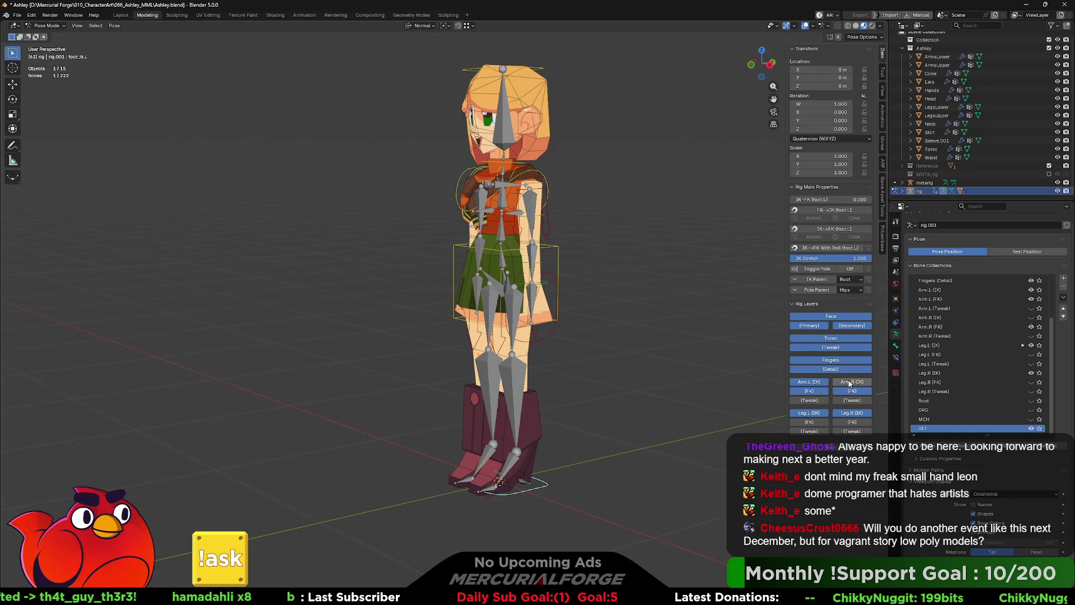
pyautogui.click(829, 360)
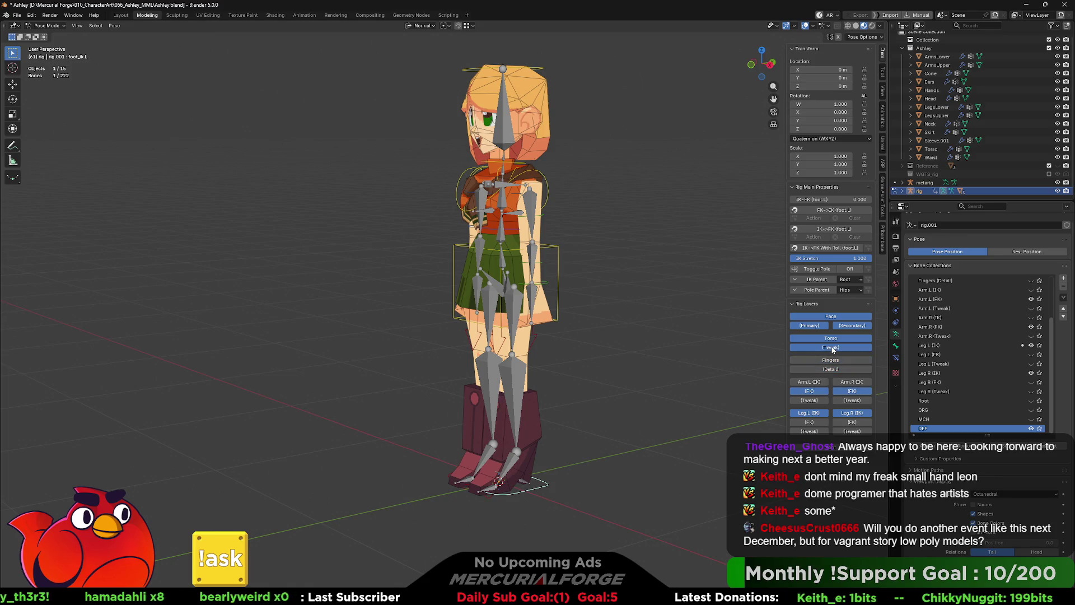
pyautogui.click(832, 348)
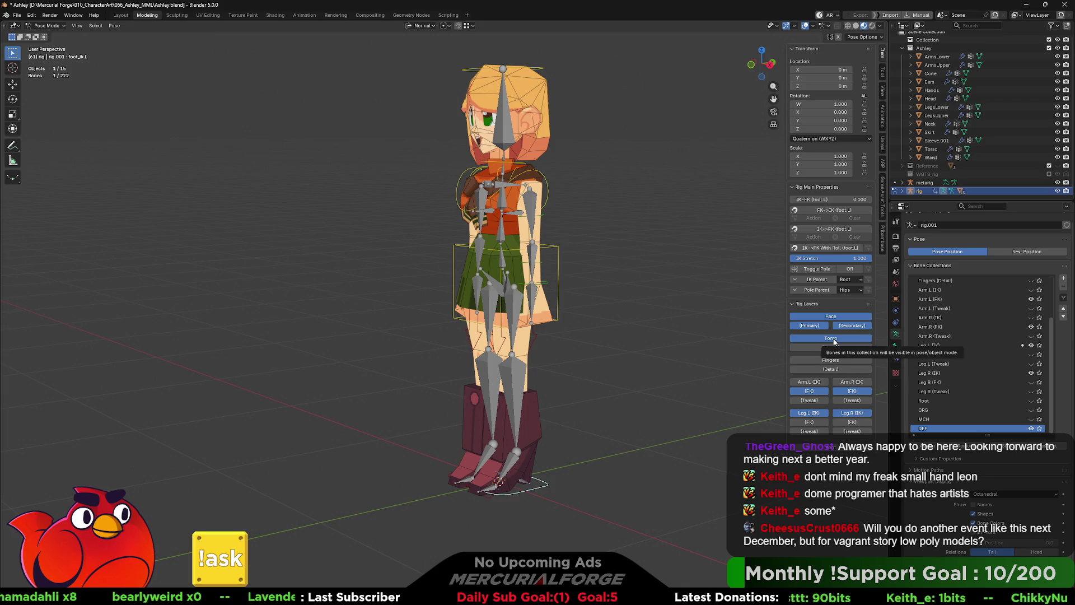
pyautogui.click(834, 340)
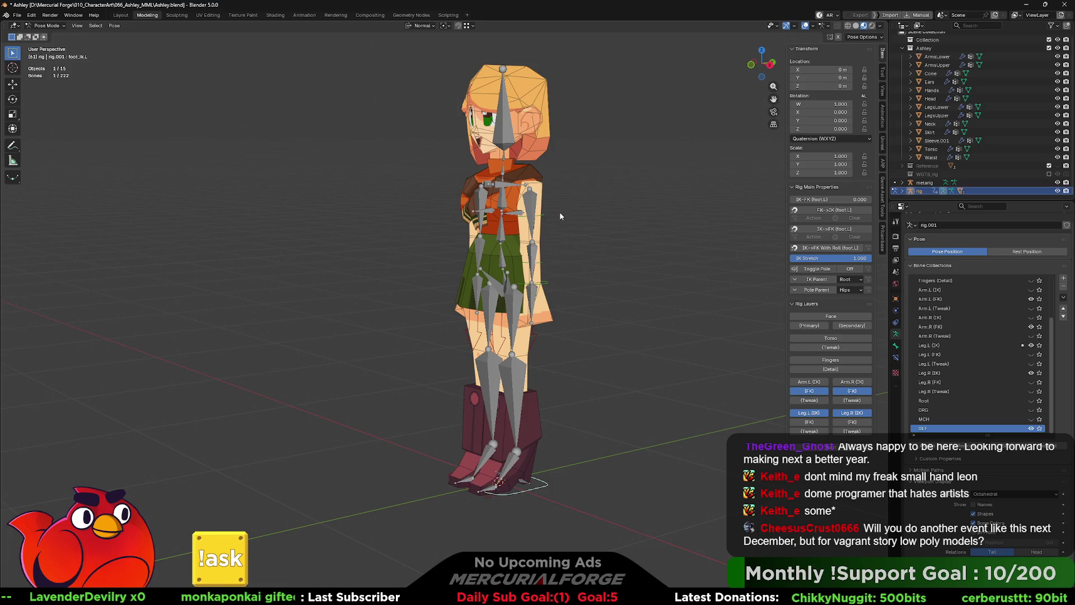
pyautogui.moveTo(478, 232); pyautogui.dragTo(529, 225, button='middle')
pyautogui.scroll(2, 529, 252)
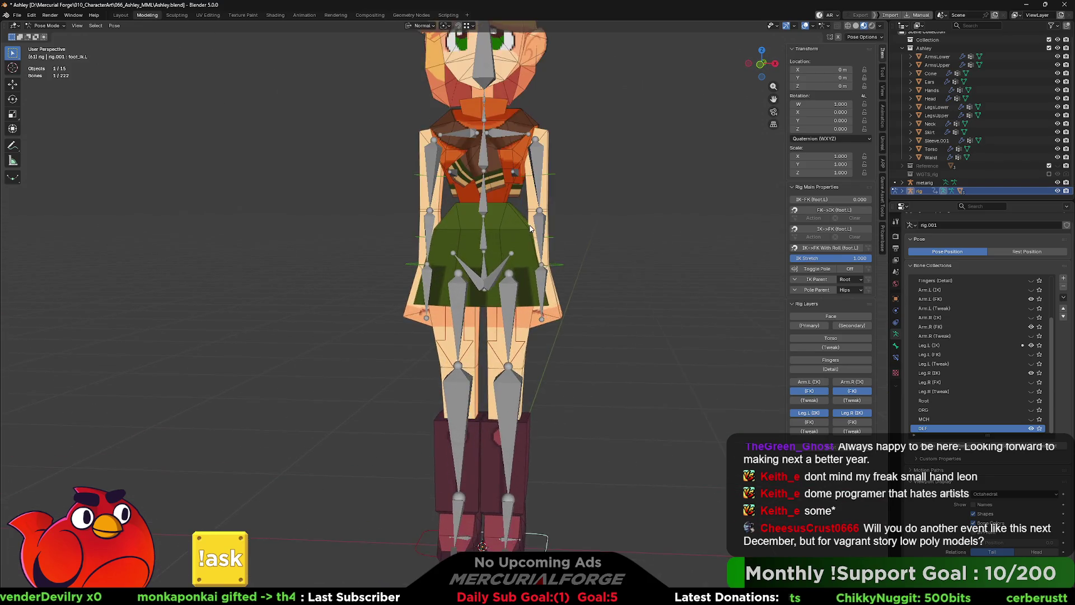
pyautogui.scroll(2, 531, 330)
pyautogui.click(806, 338)
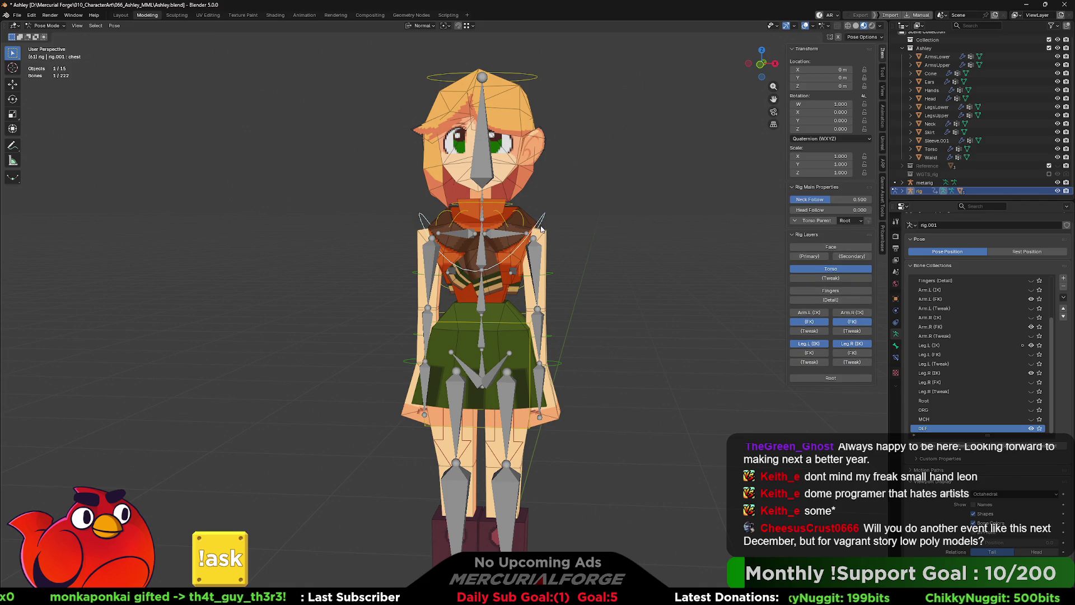
# Step: Rotate the chest bone to tilt the upper body with Neck/Head Follow raised to 1.0, then select upper_arm_fk.R
pyautogui.press('r')
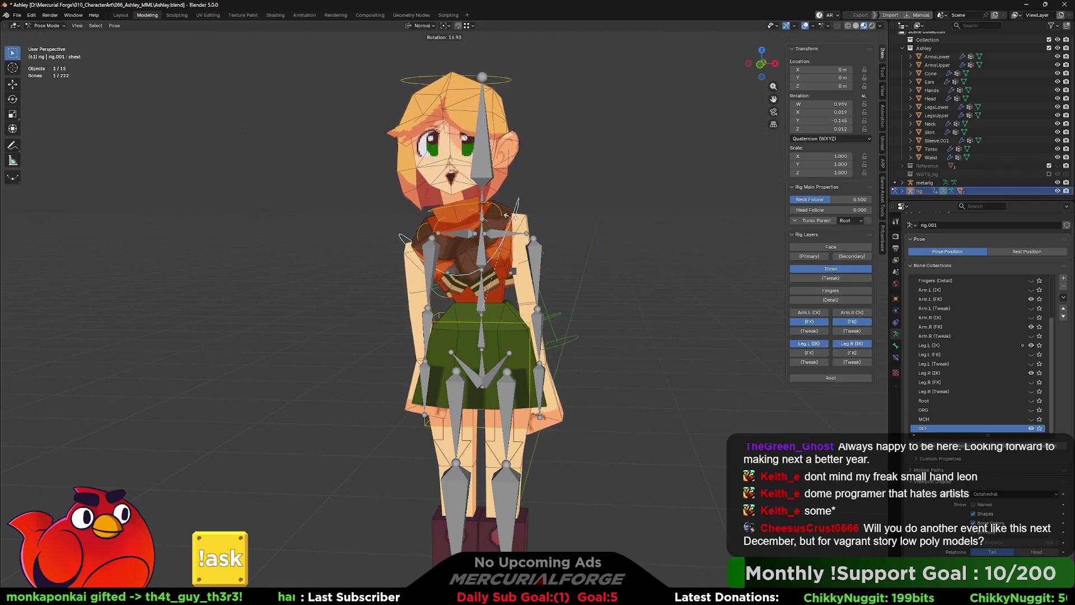
pyautogui.click(500, 217)
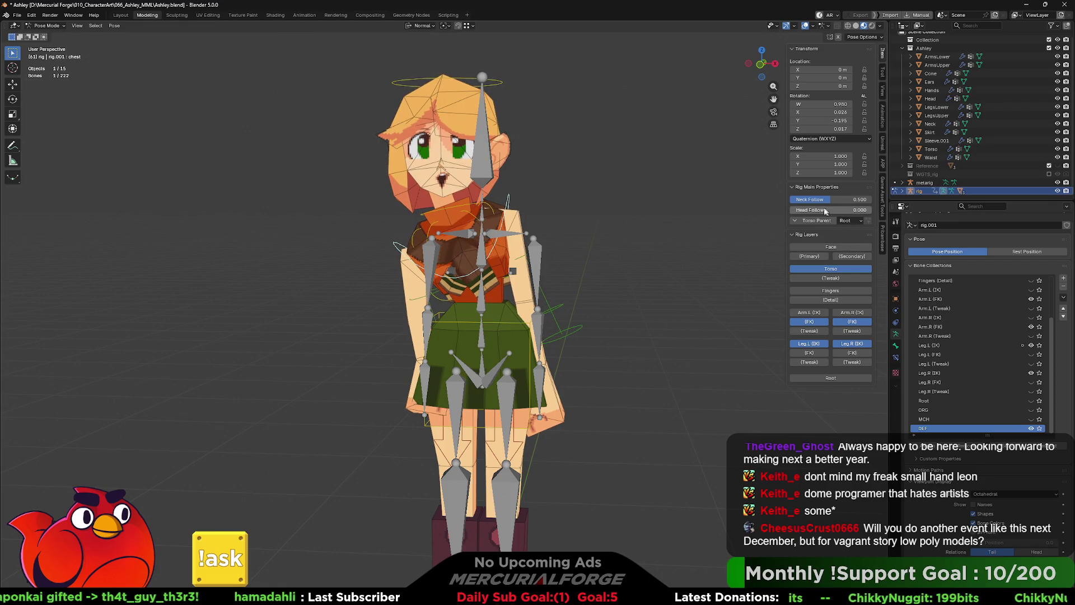
pyautogui.moveTo(848, 199)
pyautogui.mouseDown()
pyautogui.moveTo(870, 200)
pyautogui.moveTo(869, 211)
pyautogui.mouseUp()
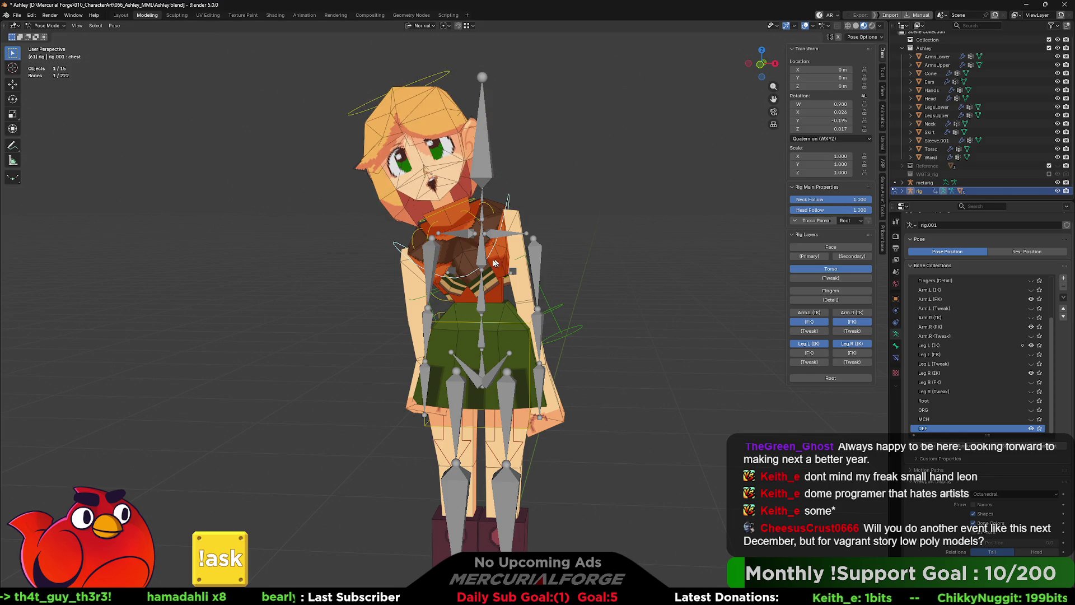
pyautogui.press('r')
pyautogui.press('r')
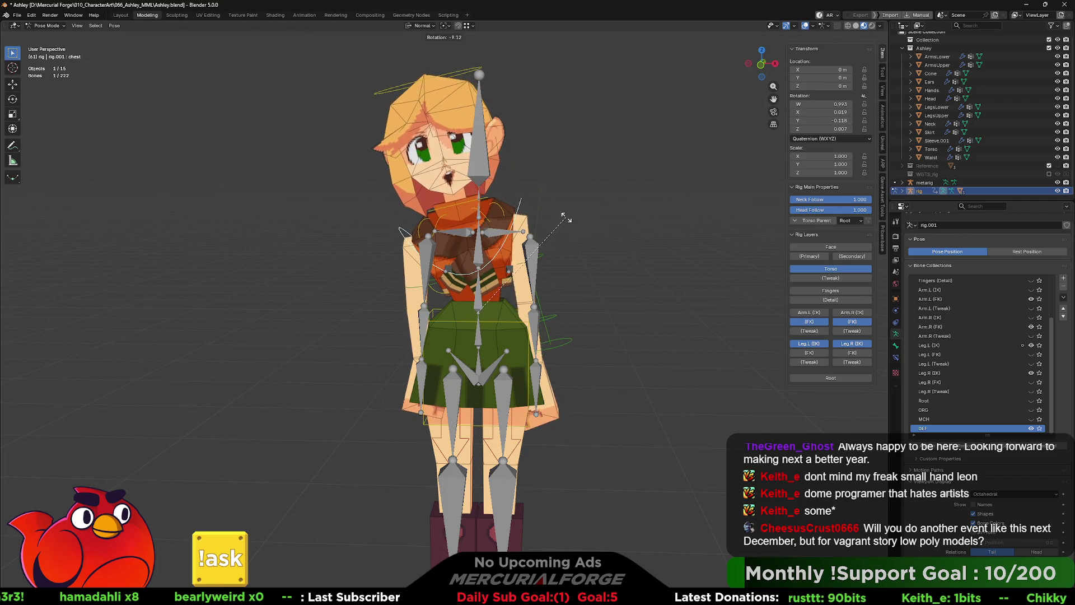
pyautogui.click(443, 263)
pyautogui.click(418, 288)
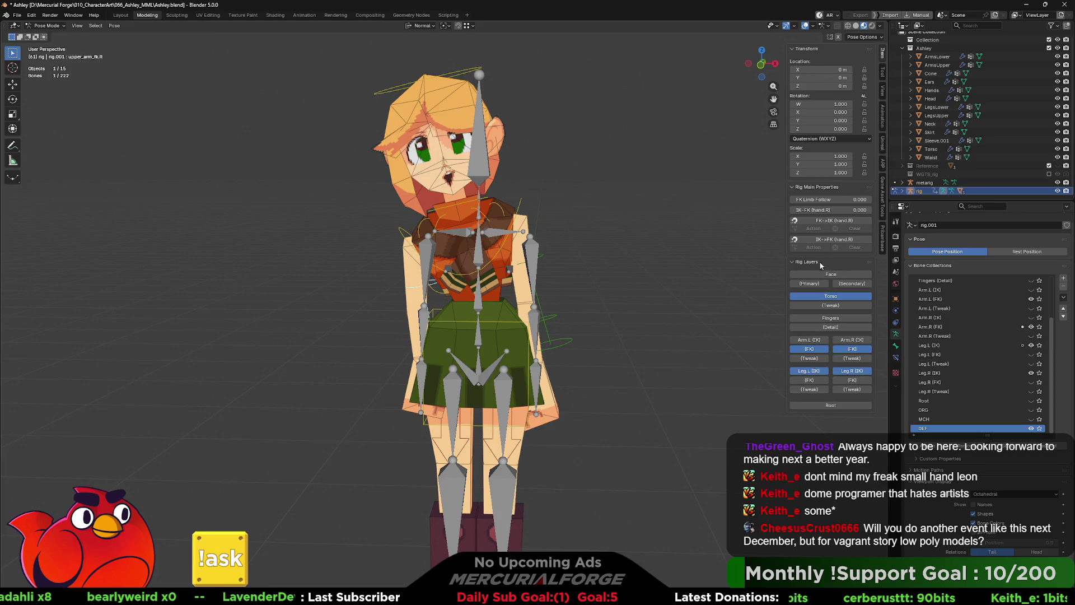
# Step: Switch the right arm fully to FK and rotate the upper arm outward and bend the forearm
pyautogui.click(830, 209)
pyautogui.press('r')
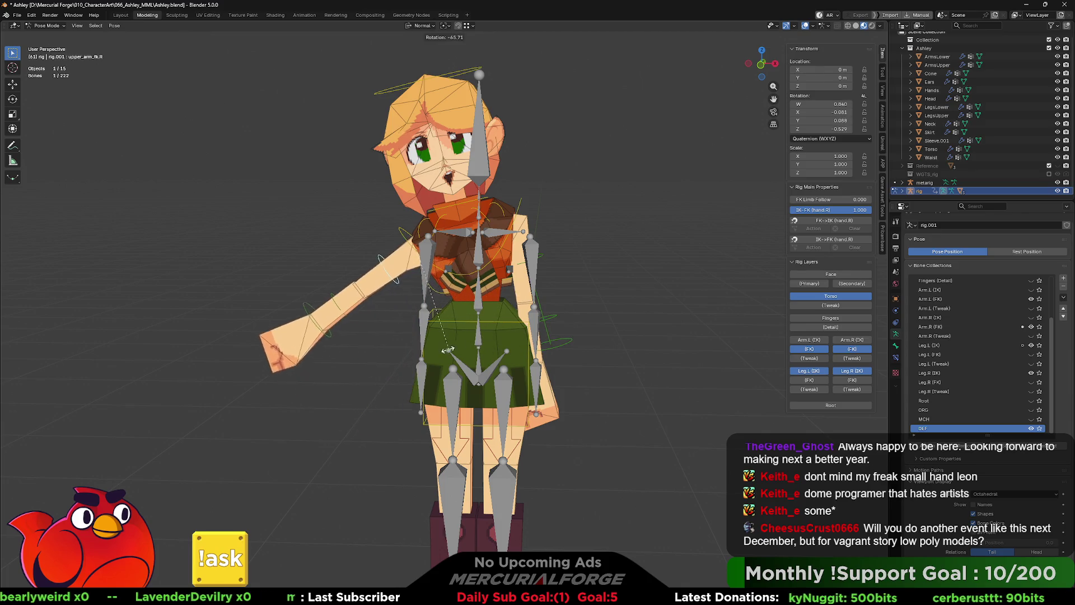
pyautogui.click(407, 346)
pyautogui.click(333, 303)
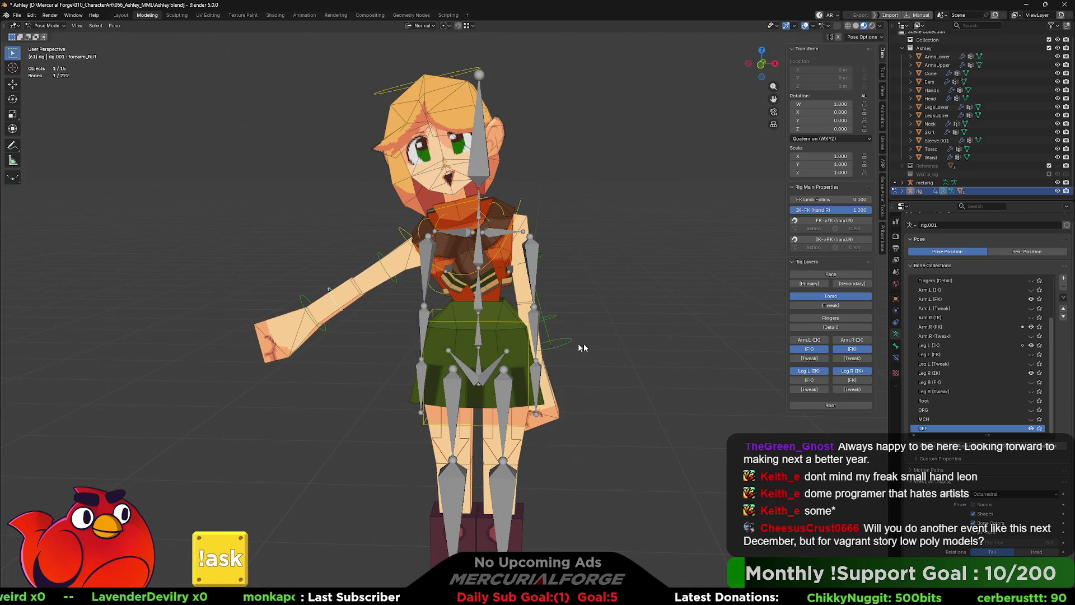
pyautogui.press('r')
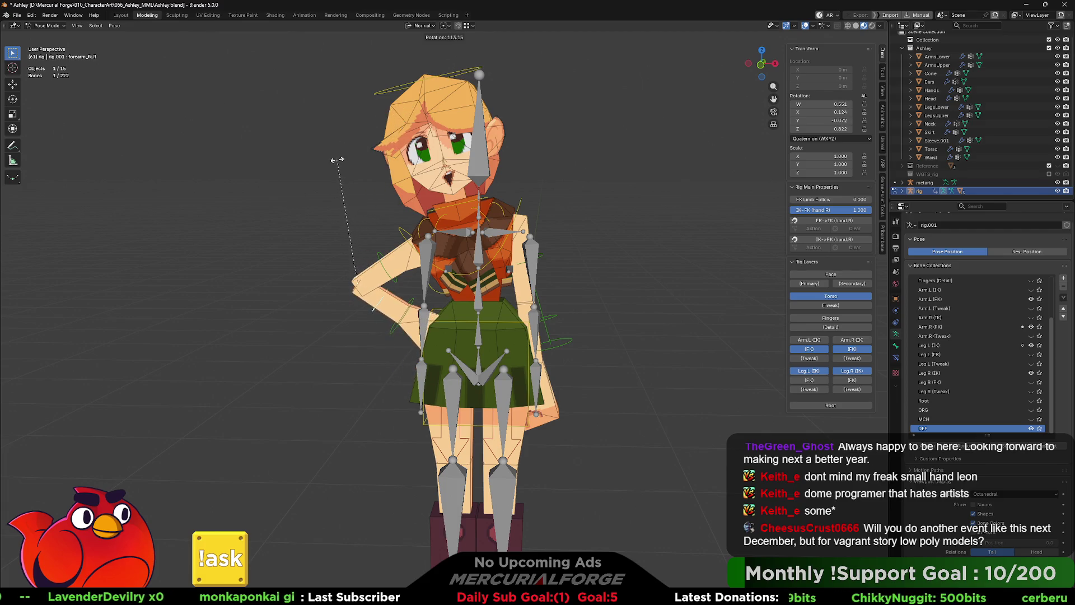
pyautogui.click(357, 164)
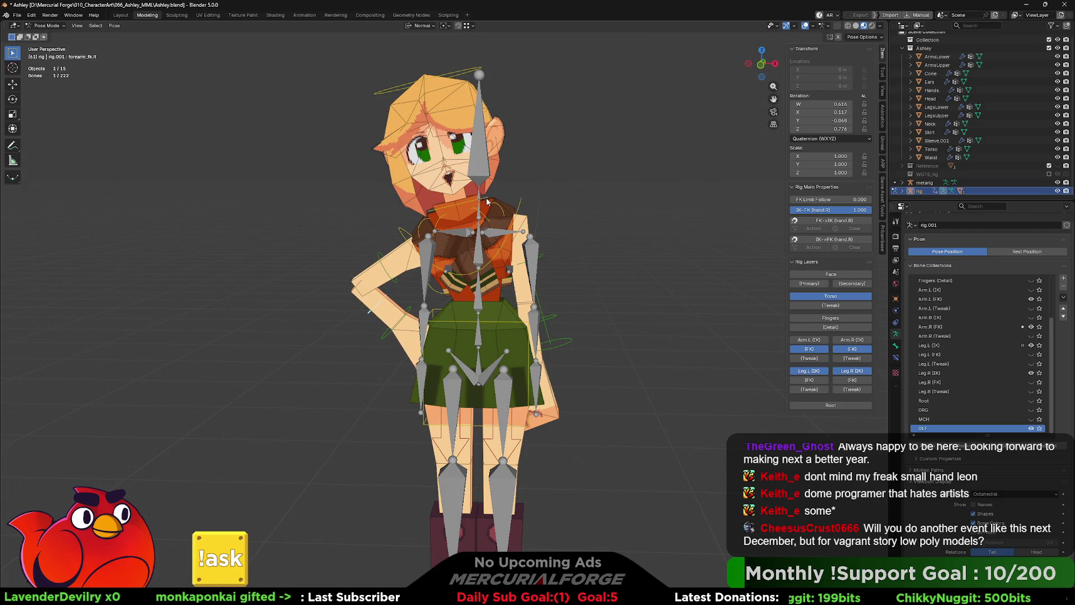
# Step: Start tilting the head, cancel it, and undo the arm pose back to rest
pyautogui.click(458, 73)
pyautogui.press('r')
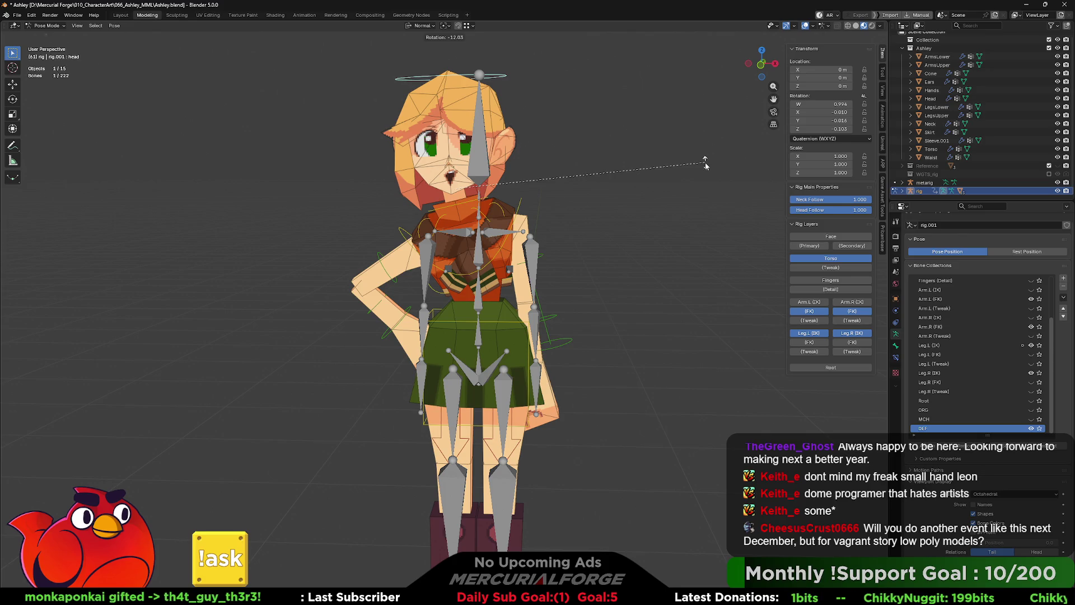
pyautogui.press('Escape')
pyautogui.hotkey('ctrl', 'z')
pyautogui.hotkey('ctrl', 'z')
pyautogui.hotkey('ctrl', 'z')
pyautogui.hotkey('ctrl', 'z')
pyautogui.hotkey('ctrl', 'z')
pyautogui.hotkey('ctrl', 'z')
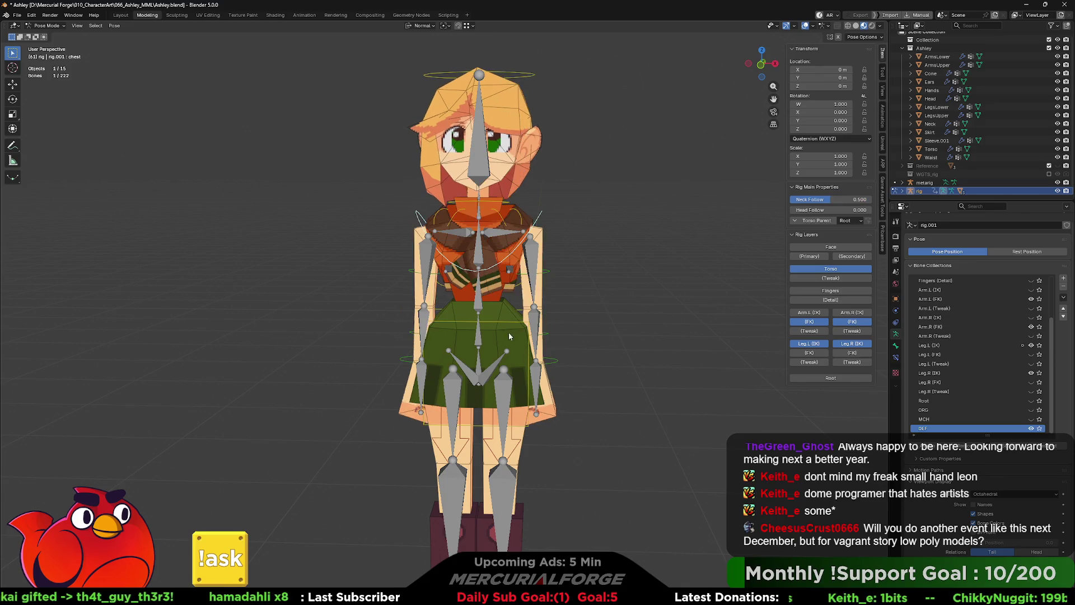
# Step: Toggle the Face (Secondary), Torso (Tweak), Fingers, Fingers (Detail) and Root rig layers, then select the torso bone
pyautogui.keyDown('shift'); pyautogui.moveTo(585, 360); pyautogui.dragTo(593, 340, button='middle'); pyautogui.keyUp('shift')
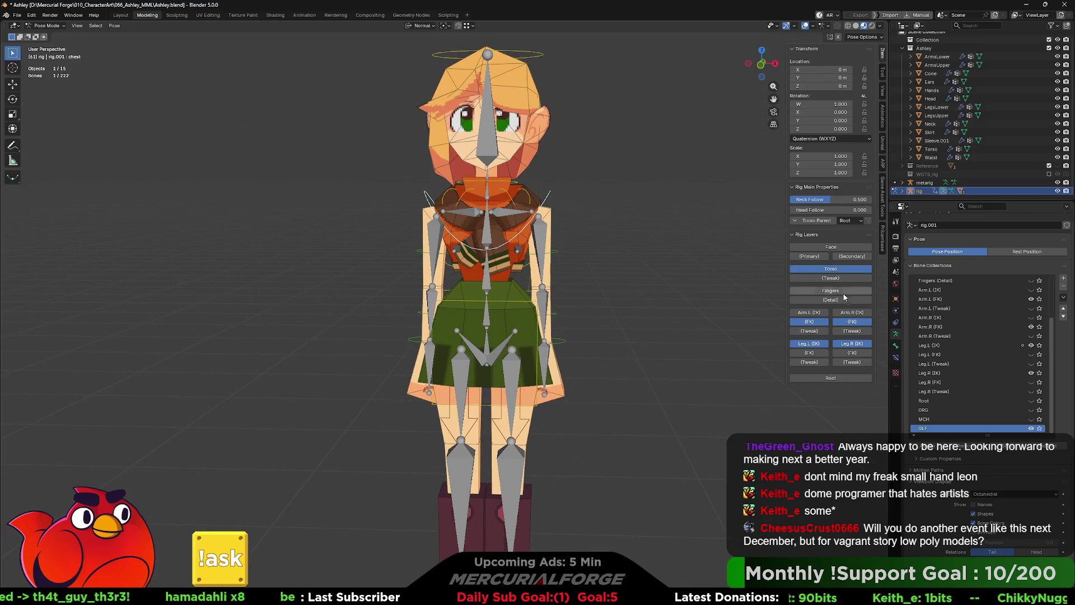
pyautogui.click(815, 256)
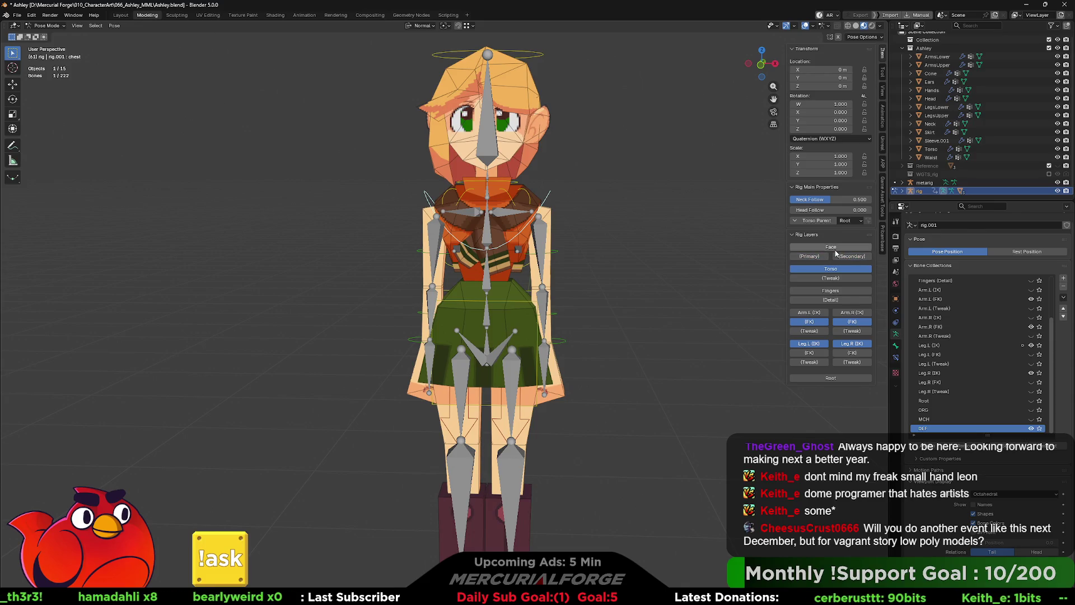
pyautogui.click(835, 280)
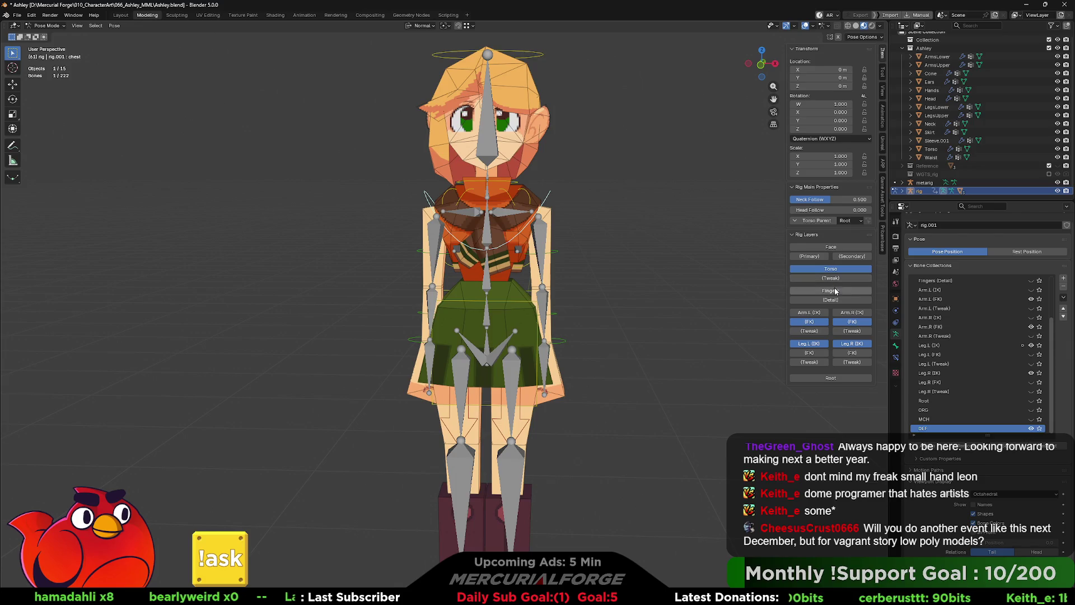
pyautogui.click(835, 292)
pyautogui.click(833, 299)
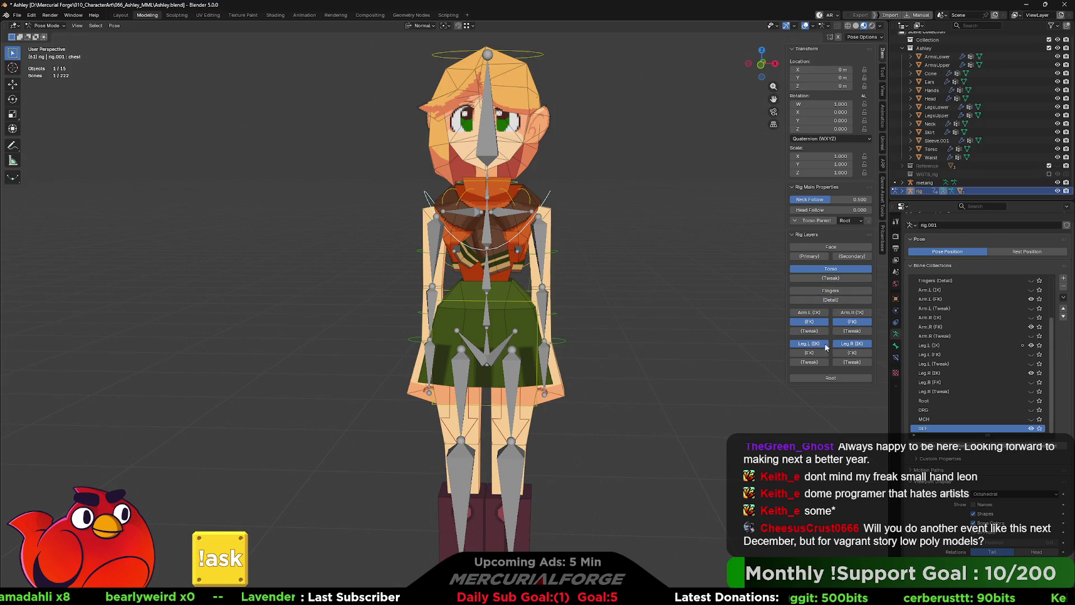
pyautogui.click(828, 377)
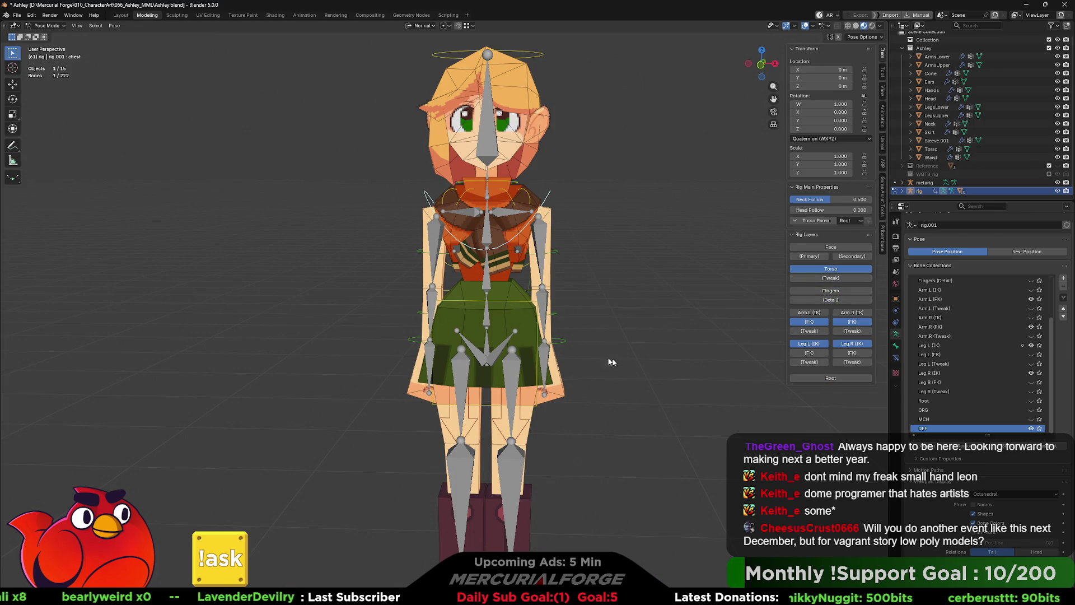
pyautogui.moveTo(619, 365); pyautogui.dragTo(559, 318, button='middle')
pyautogui.click(542, 308)
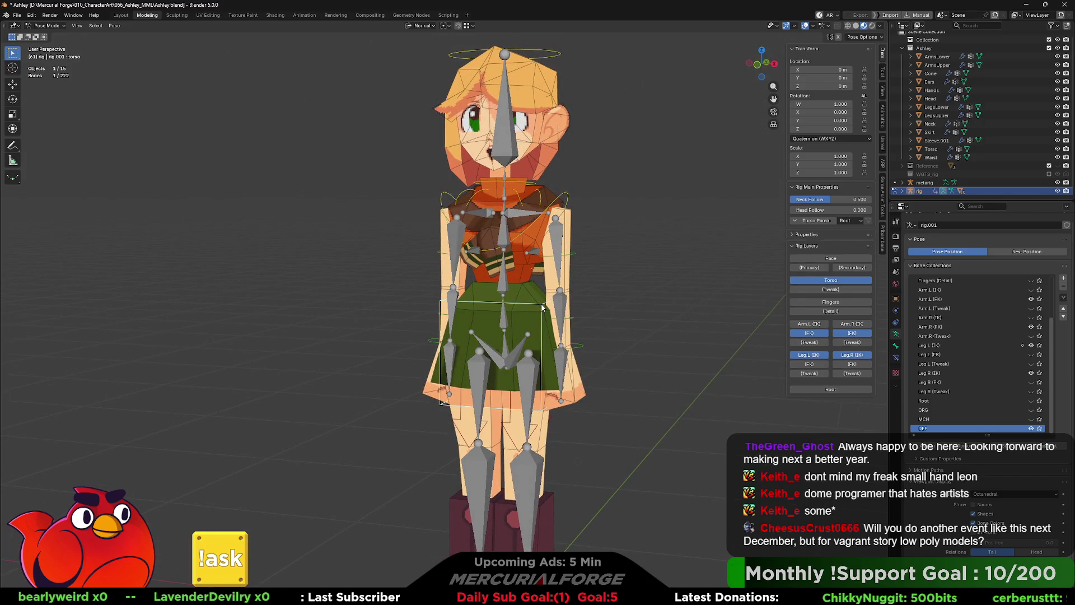
# Step: Rotate the torso bone to twist the upper body slightly after two cancelled tries, then select the right upper arm control
pyautogui.press('r')
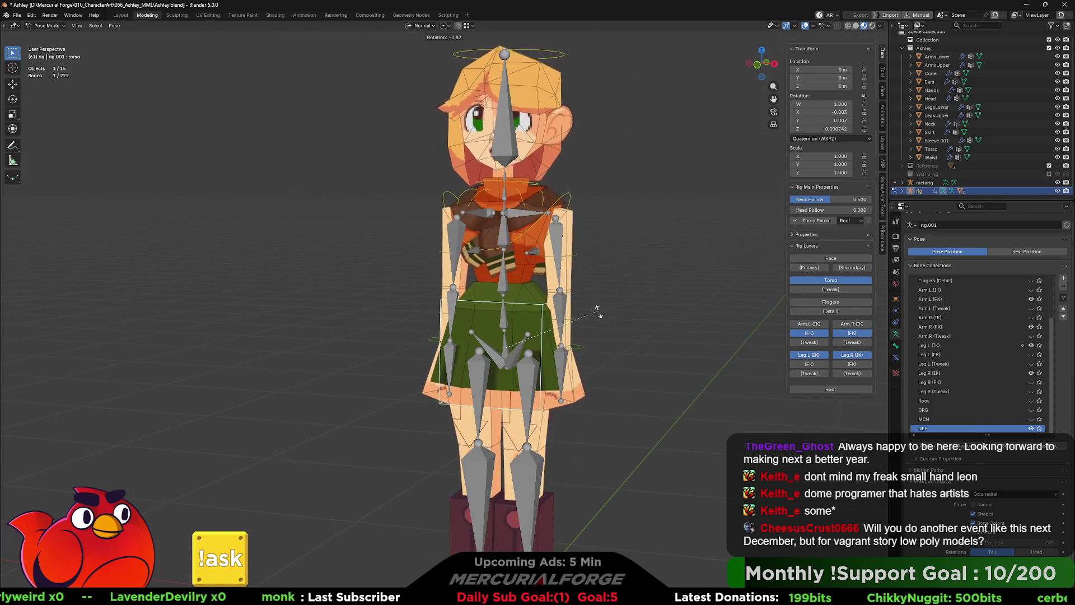
pyautogui.press('Escape')
pyautogui.moveTo(602, 312); pyautogui.dragTo(615, 299, button='middle')
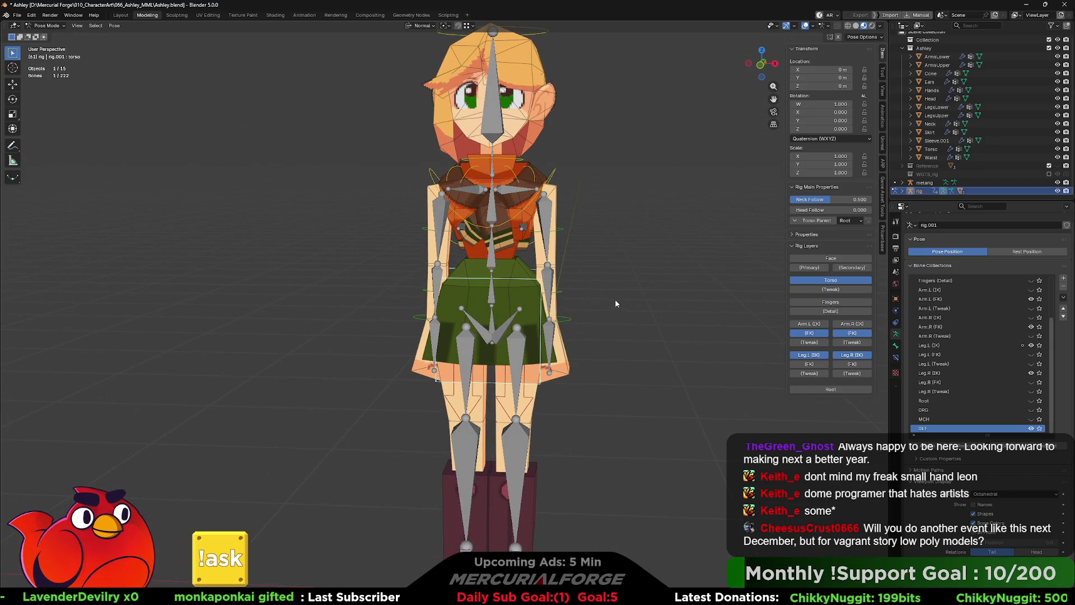
pyautogui.press('r')
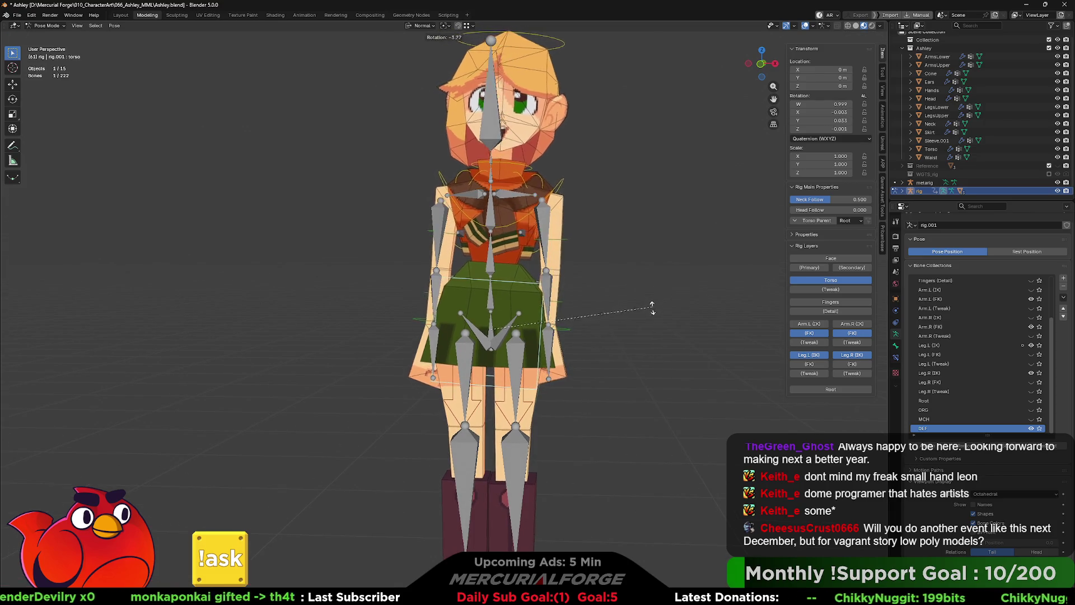
pyautogui.rightClick(646, 328)
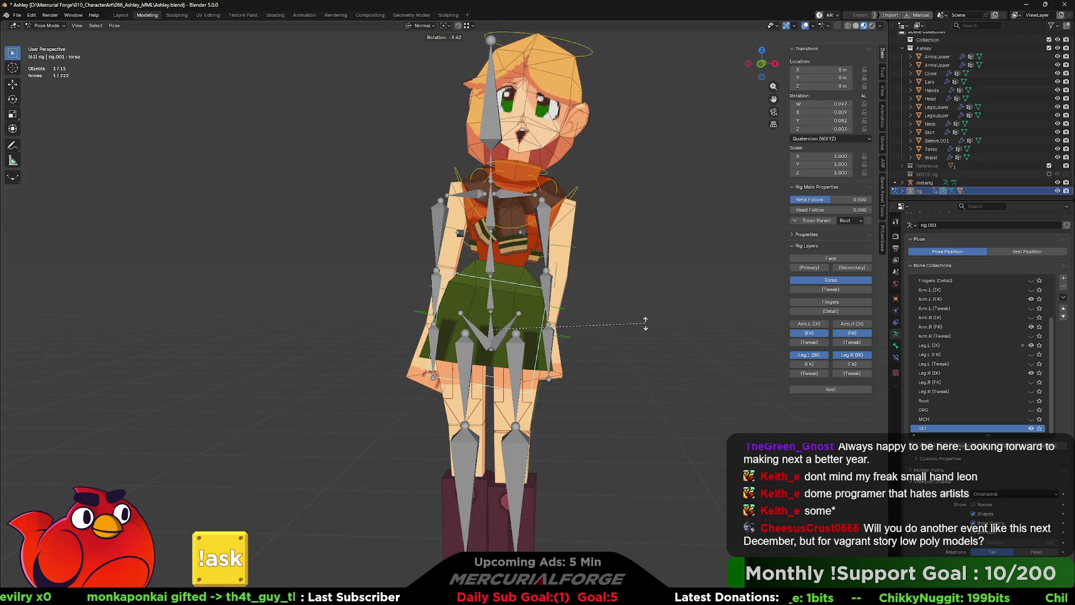
pyautogui.press('r')
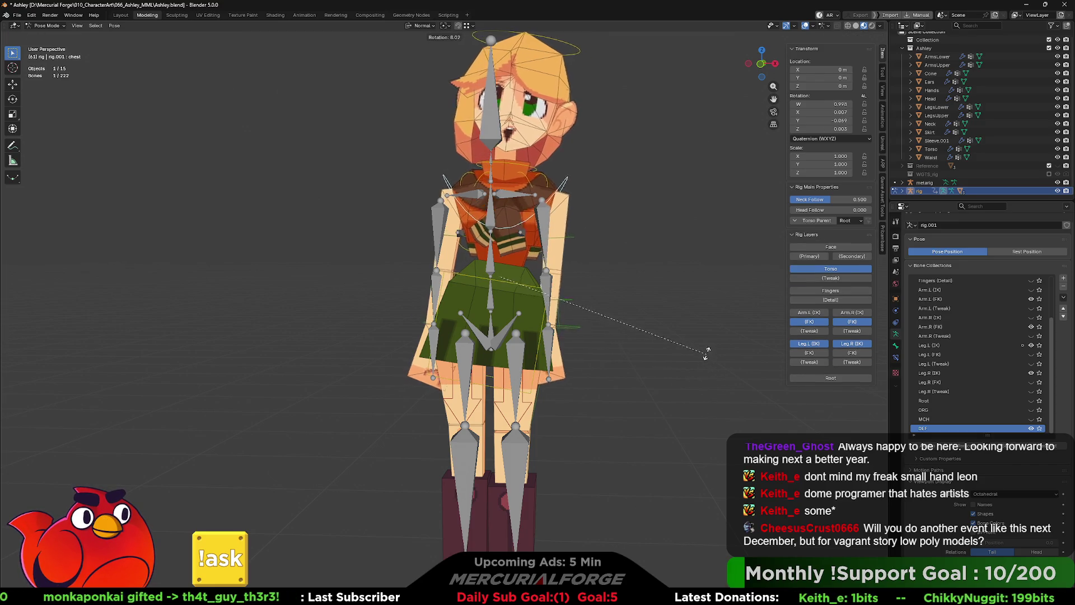
pyautogui.click(674, 303)
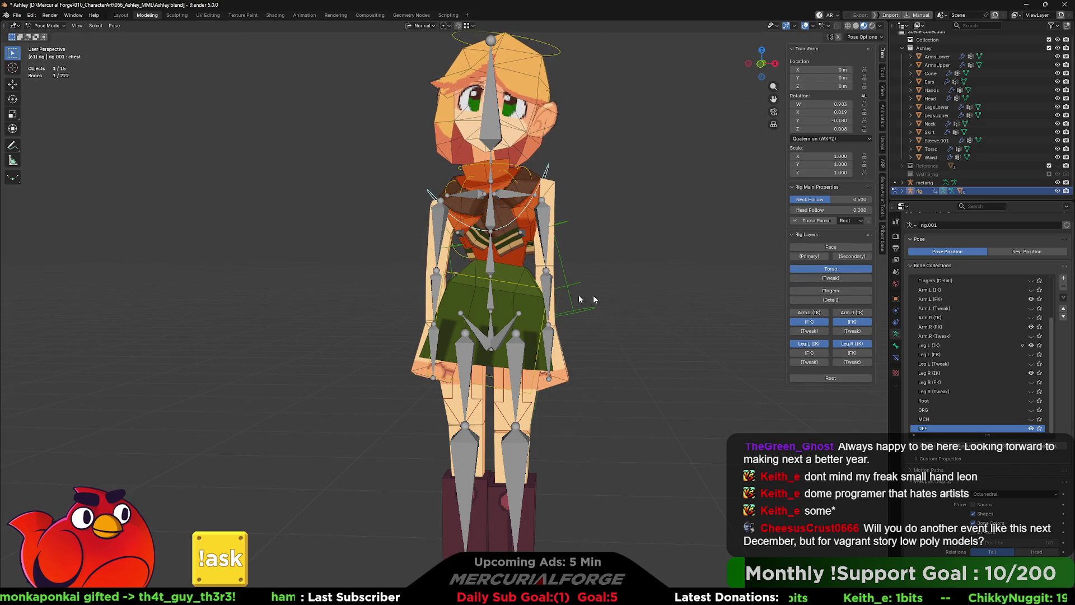
pyautogui.click(448, 250)
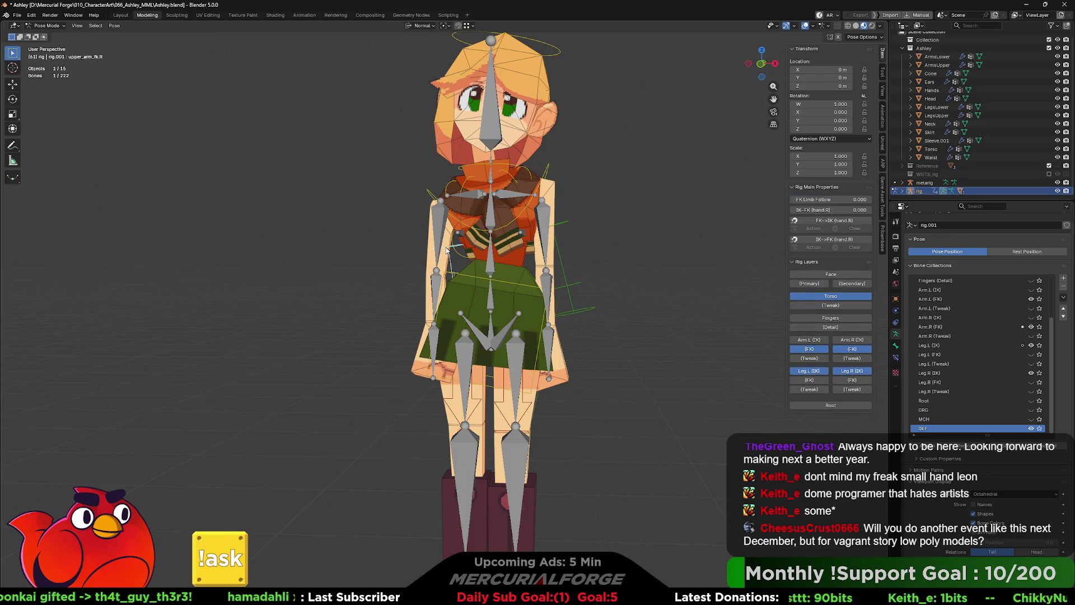
# Step: Set the right arm's IK-FK blend to 1, rotate the upper arm outward and bend the forearm upward
pyautogui.moveTo(844, 209); pyautogui.dragTo(873, 214)
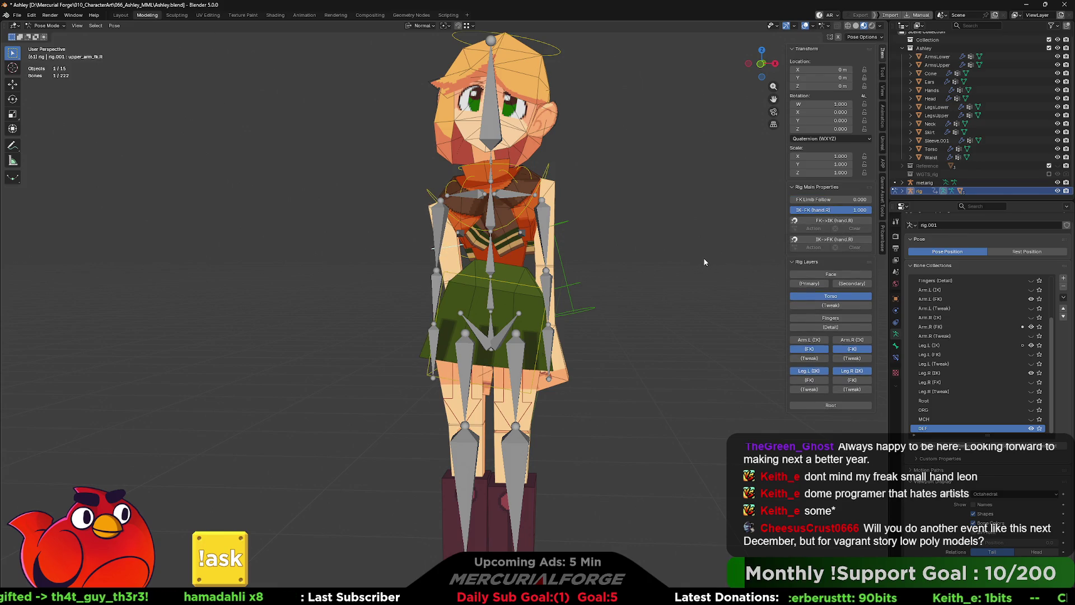
pyautogui.press('r')
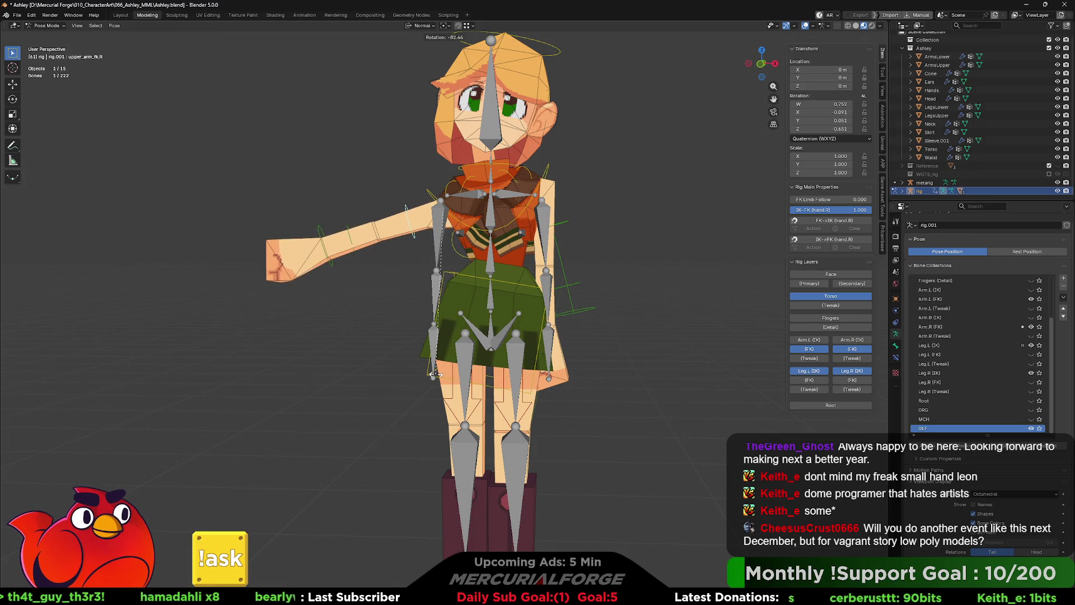
pyautogui.click(434, 379)
pyautogui.click(361, 246)
pyautogui.press('r')
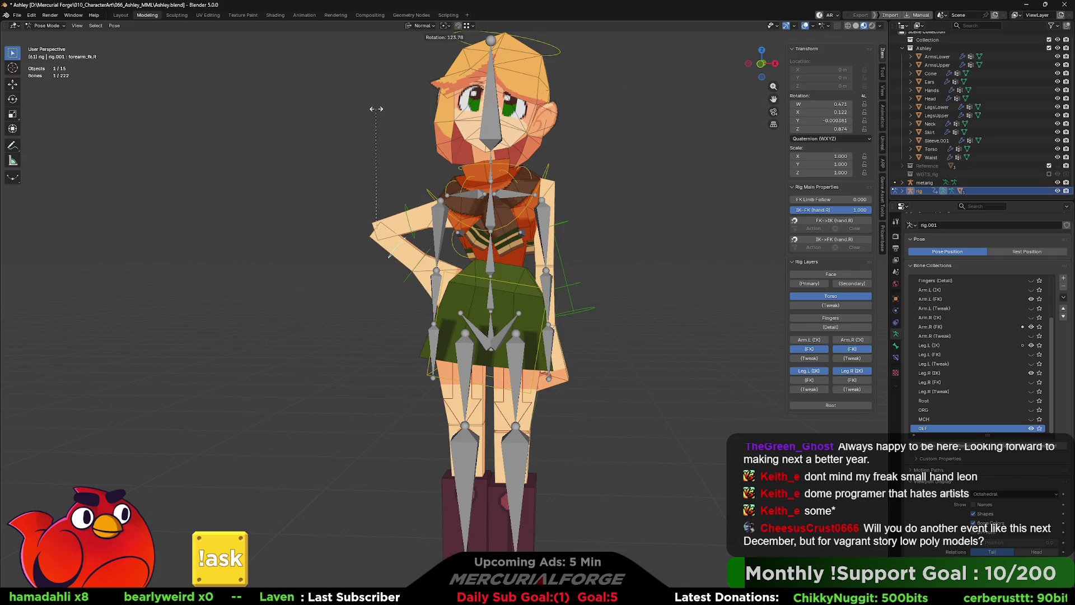
pyautogui.click(386, 115)
# Step: Raise shoulder.R and turn hand_IK.R so the hand rests on the hip, viewed from the side
pyautogui.click(448, 186)
pyautogui.press('r')
pyautogui.click(606, 210)
pyautogui.click(419, 241)
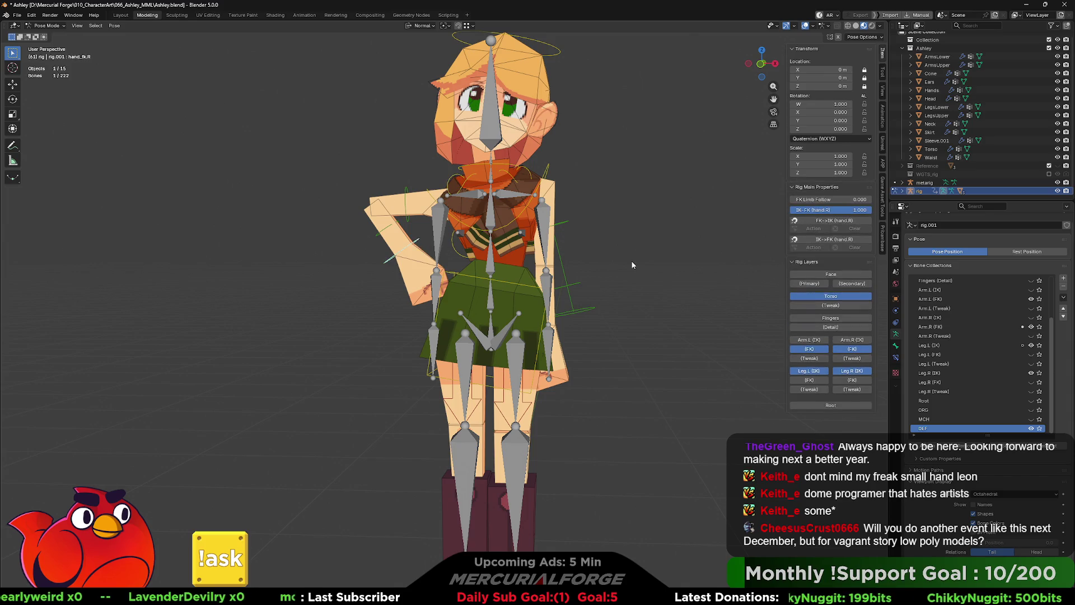
pyautogui.press('r')
pyautogui.click(551, 166)
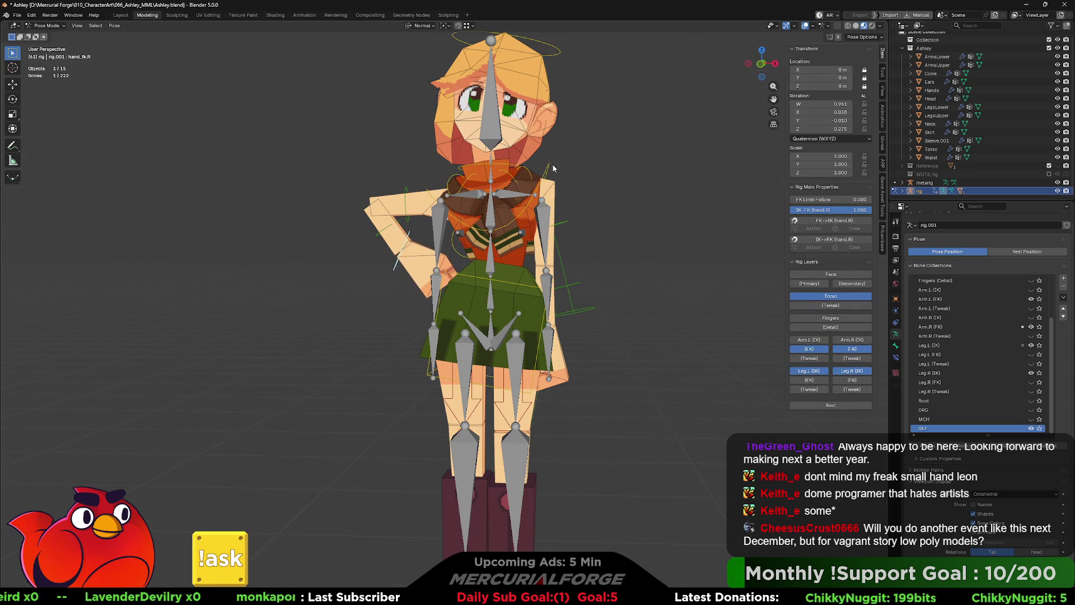
pyautogui.moveTo(406, 300); pyautogui.dragTo(502, 339, button='middle')
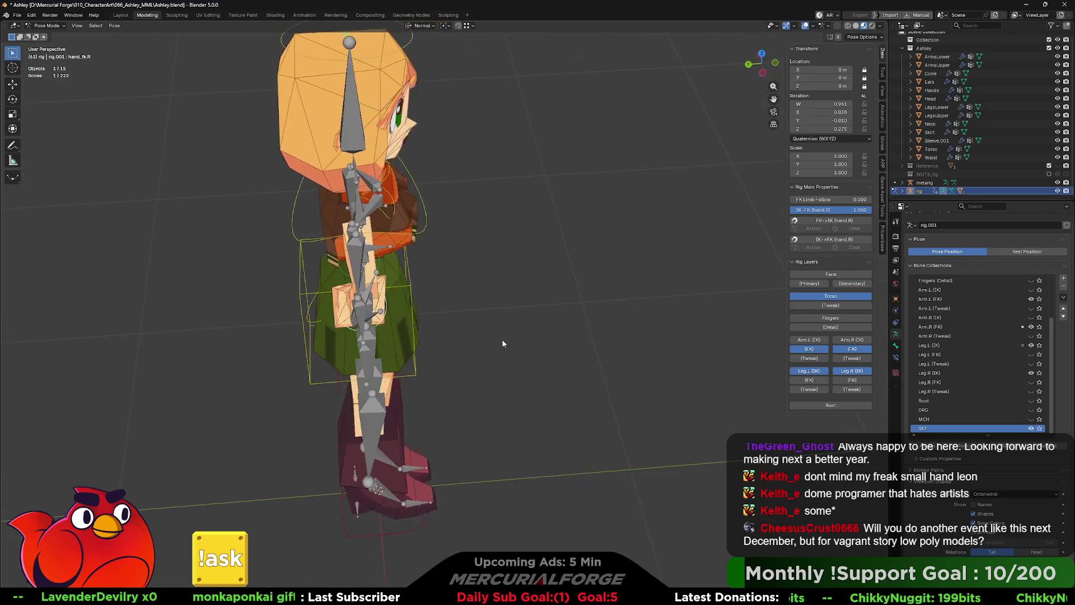
# Step: Rotate hand_IK.R again to re-angle the hand on the hip and inspect from the front
pyautogui.press('r')
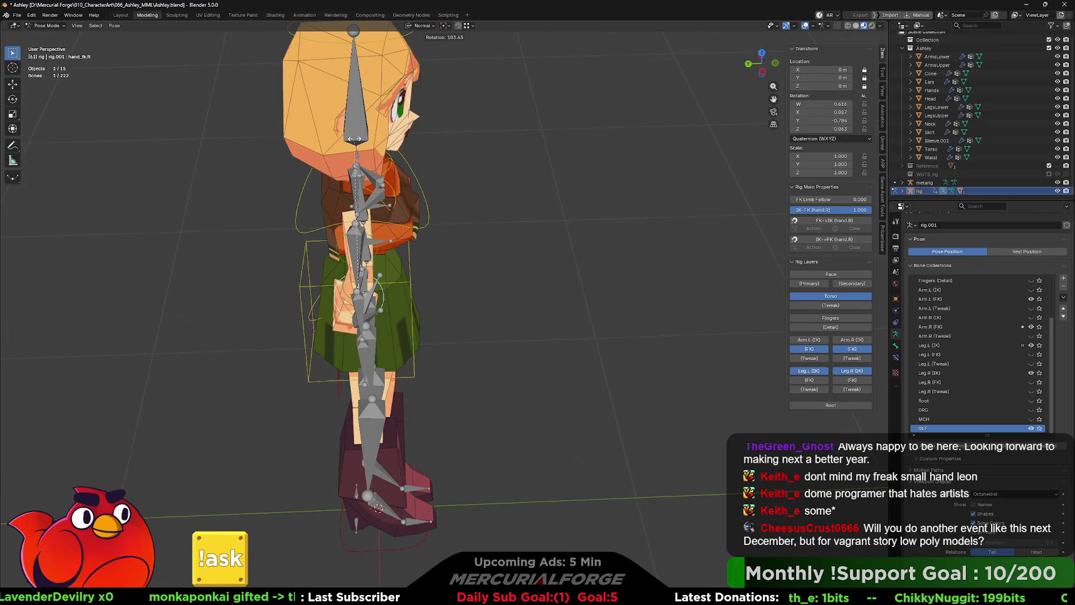
pyautogui.click(332, 143)
pyautogui.moveTo(595, 344); pyautogui.dragTo(490, 307, button='middle')
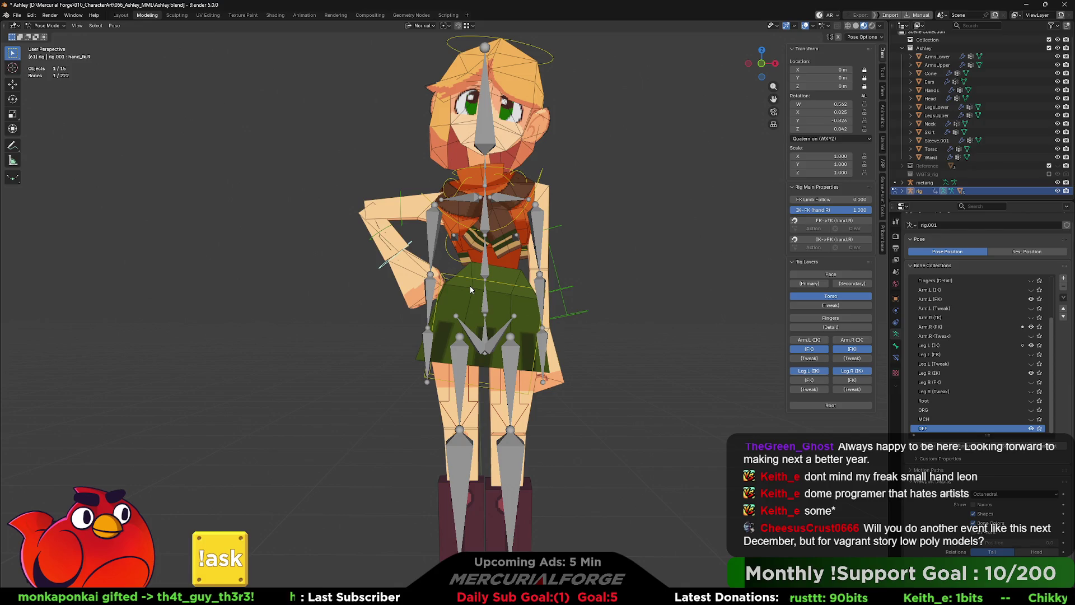
pyautogui.scroll(3, 470, 286)
pyautogui.scroll(2, 425, 200)
pyautogui.moveTo(425, 200)
pyautogui.mouseDown(button='middle')
pyautogui.moveTo(470, 311)
pyautogui.moveTo(589, 337)
pyautogui.moveTo(476, 319)
pyautogui.mouseUp(button='middle')
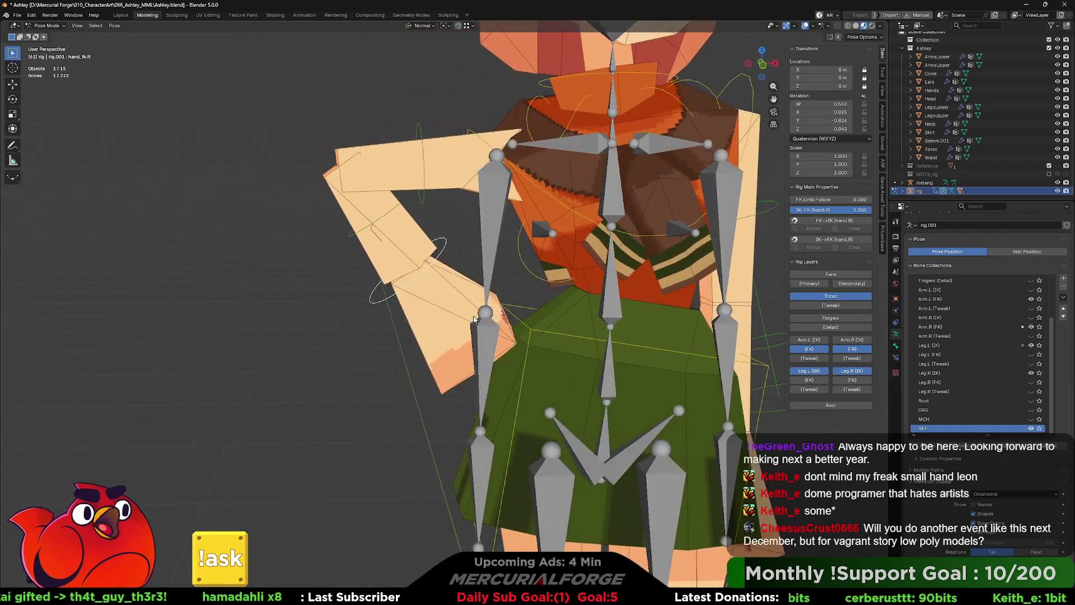
pyautogui.scroll(2, 476, 319)
pyautogui.scroll(-4, 504, 319)
pyautogui.scroll(1, 529, 318)
pyautogui.scroll(2, 544, 318)
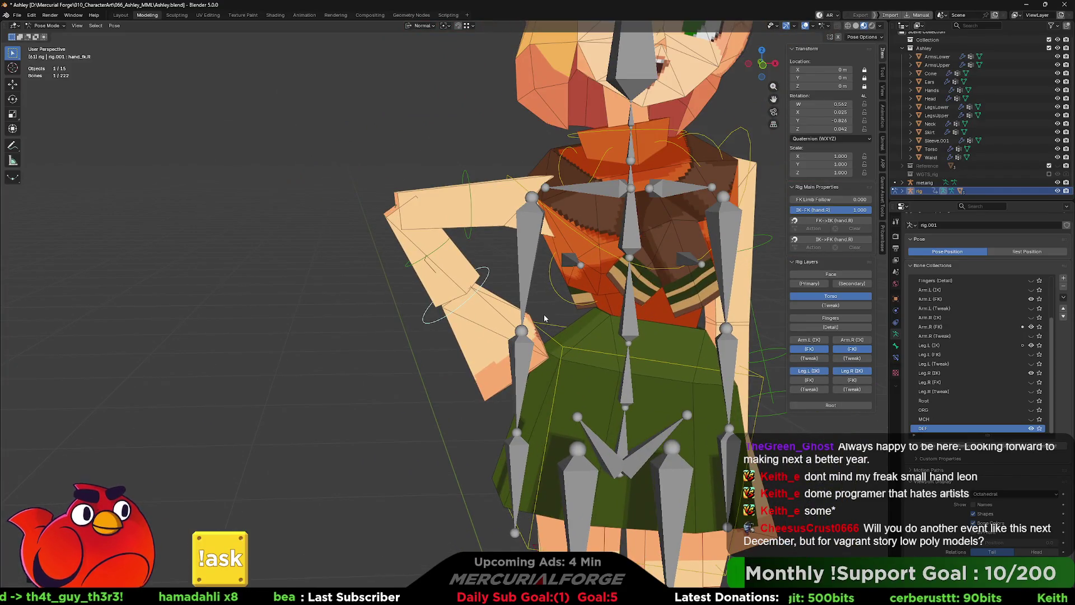
# Step: Drag the right arm's FK Limb Follow to 1 as a test, then undo it back to 0
pyautogui.moveTo(830, 199); pyautogui.dragTo(870, 198)
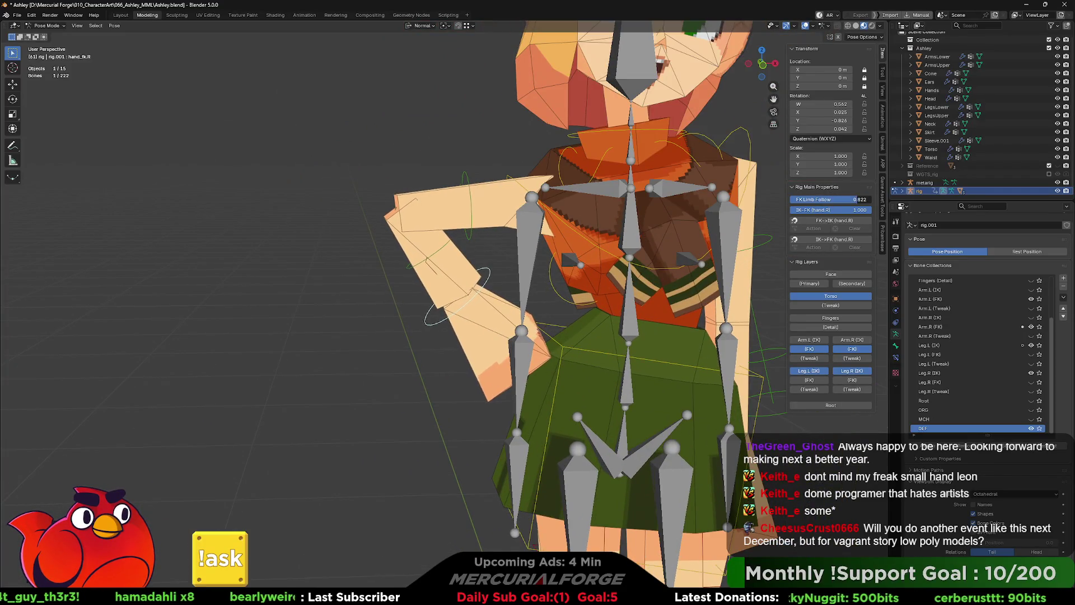
pyautogui.hotkey('ctrl', 'z')
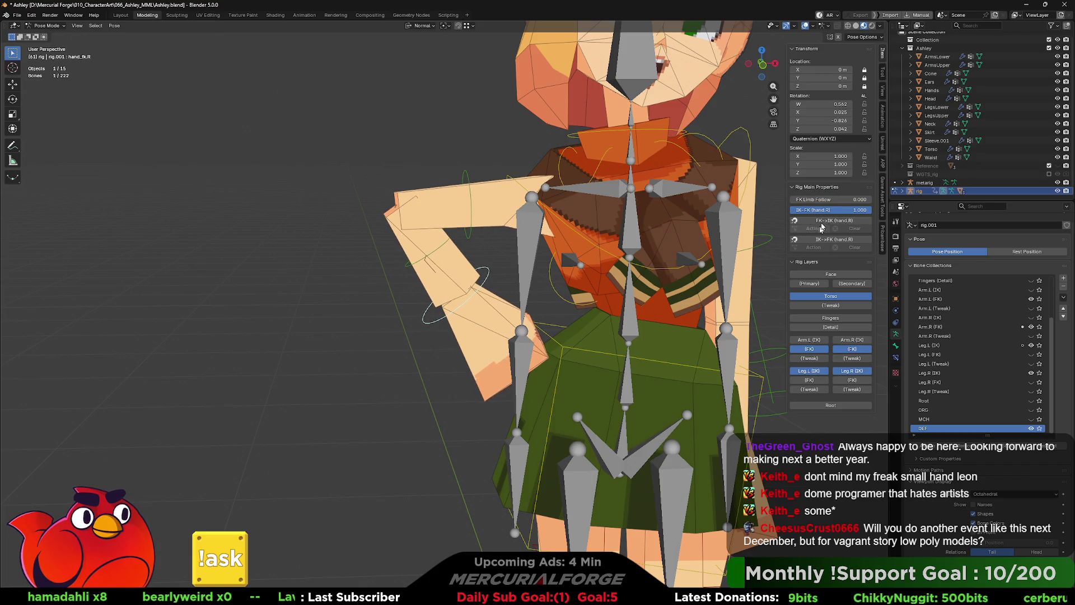
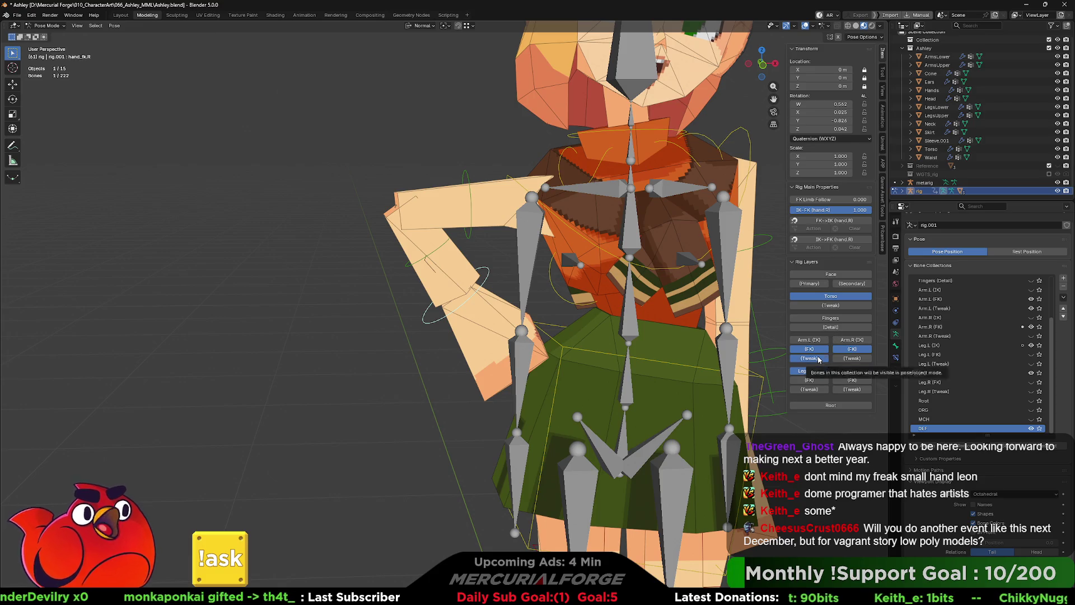
# Step: Turn the Rubber Tweak up to full on both right forearm tweak bones
pyautogui.click(431, 246)
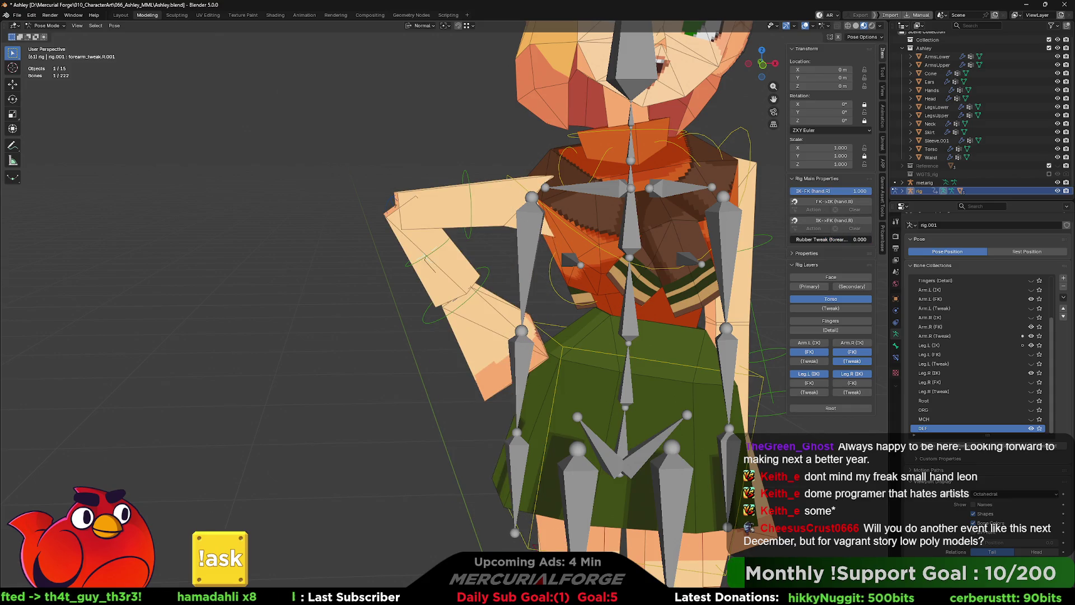
pyautogui.moveTo(807, 239); pyautogui.dragTo(871, 239)
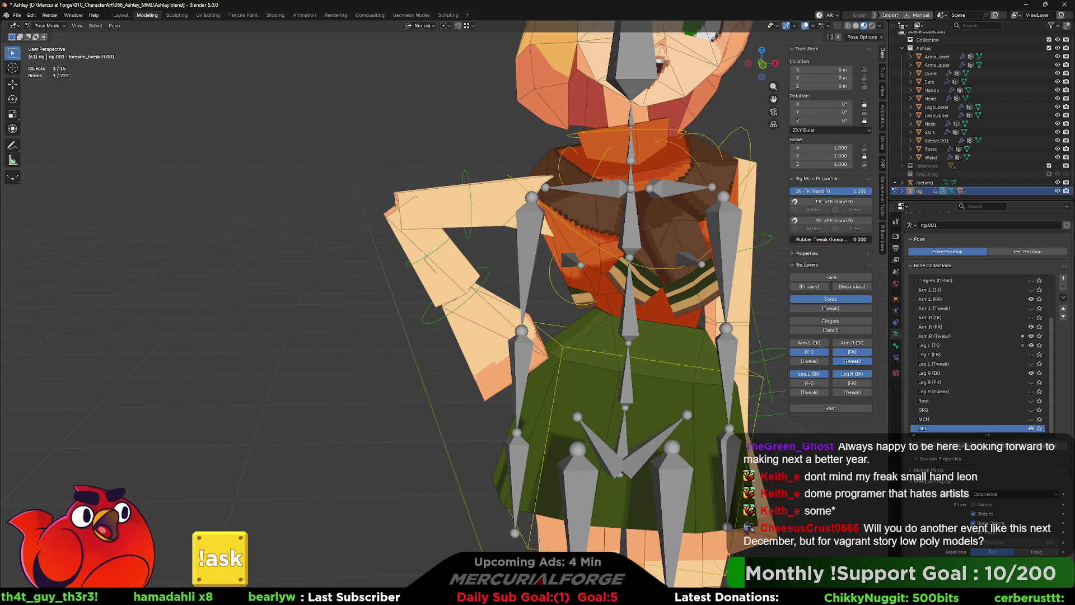
pyautogui.click(468, 291)
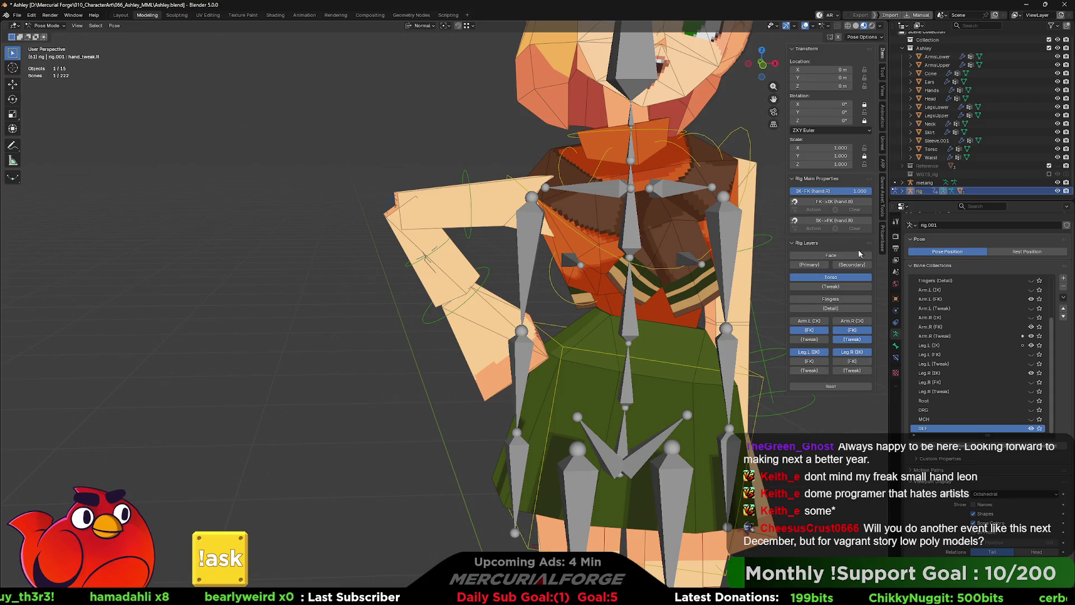
pyautogui.click(392, 202)
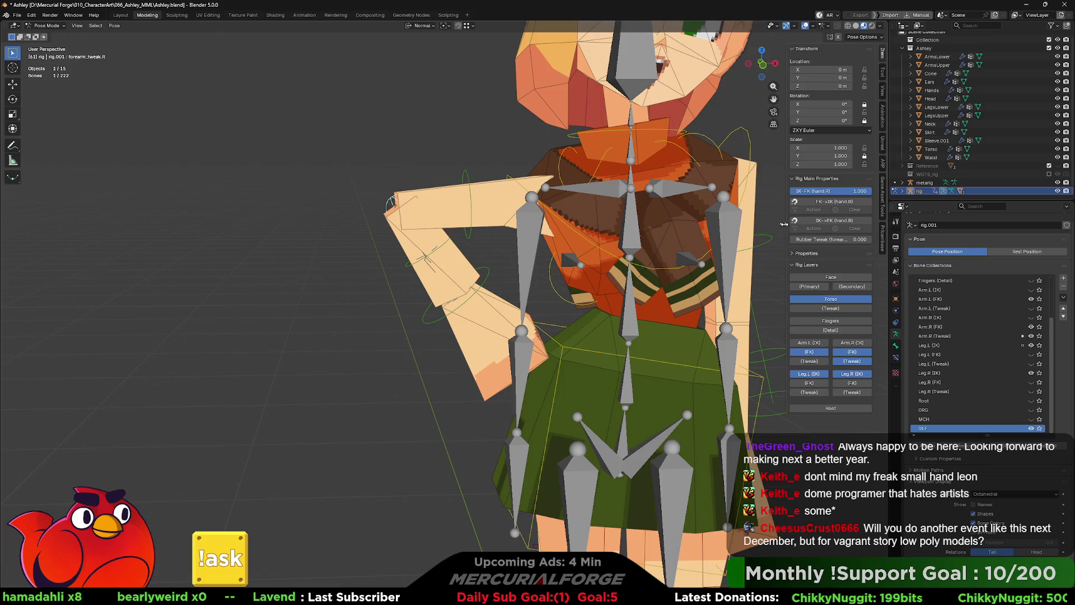
pyautogui.moveTo(830, 240); pyautogui.dragTo(871, 240)
# Step: Undo and redo to compare the right arm with and without the rubber tweak
pyautogui.hotkey('ctrl', 'z')
pyautogui.hotkey('ctrl', 'shift', 'z')
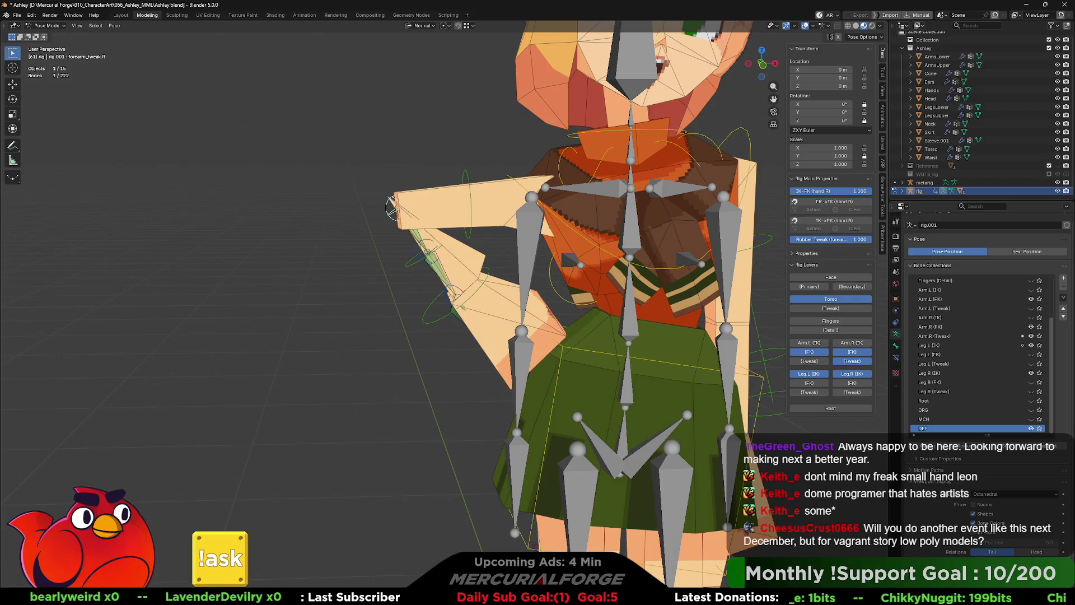
pyautogui.hotkey('ctrl', 'z')
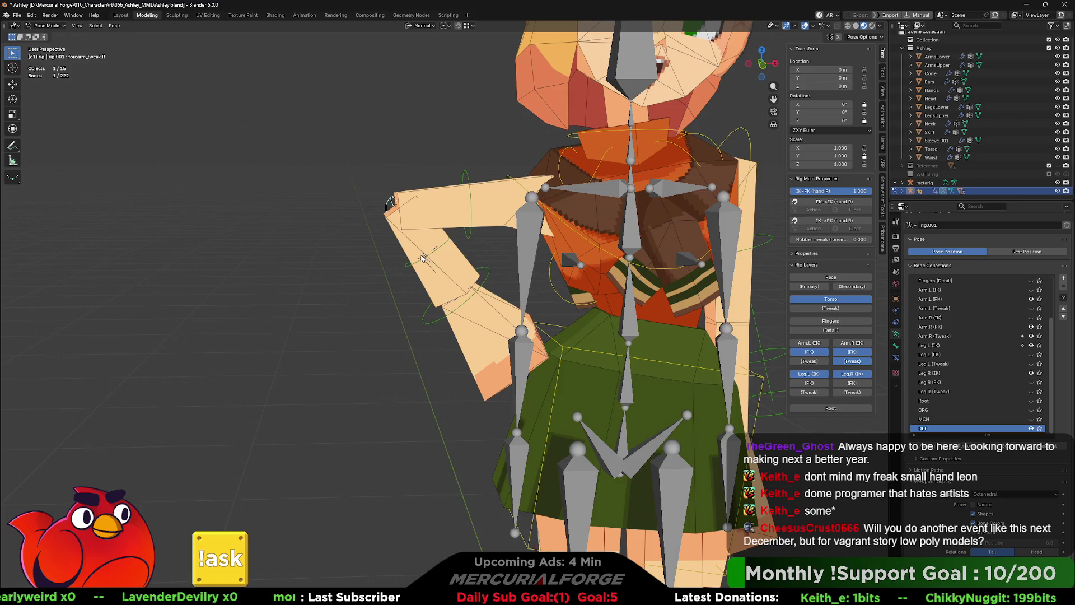
pyautogui.hotkey('ctrl', 'z')
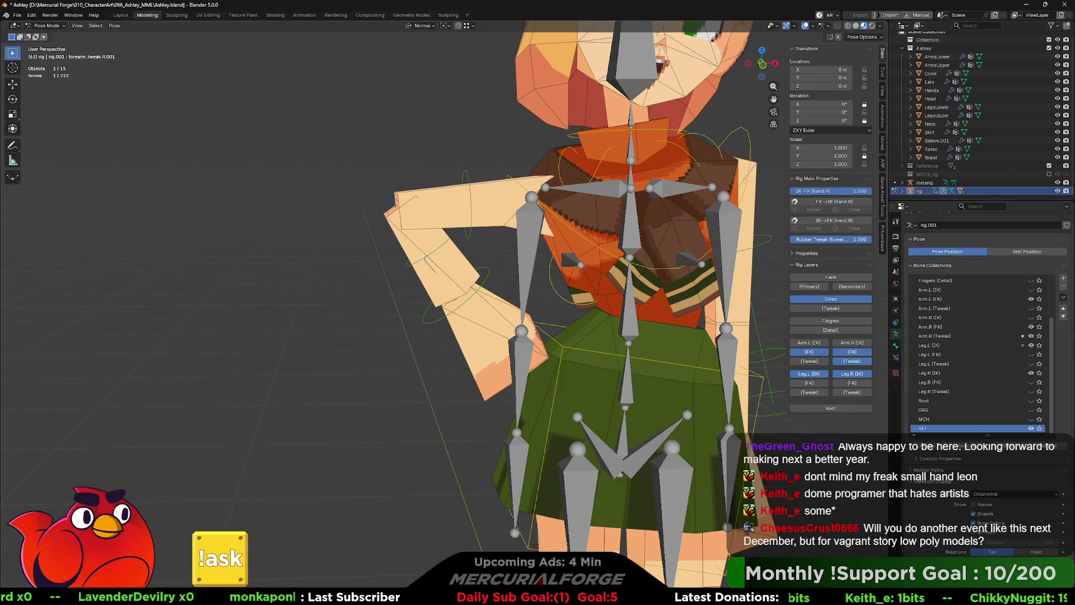
pyautogui.hotkey('ctrl', 'shift', 'z')
# Step: Inspect the right hand, upper arm and forearm tweak bones, framing the right arm
pyautogui.click(452, 304)
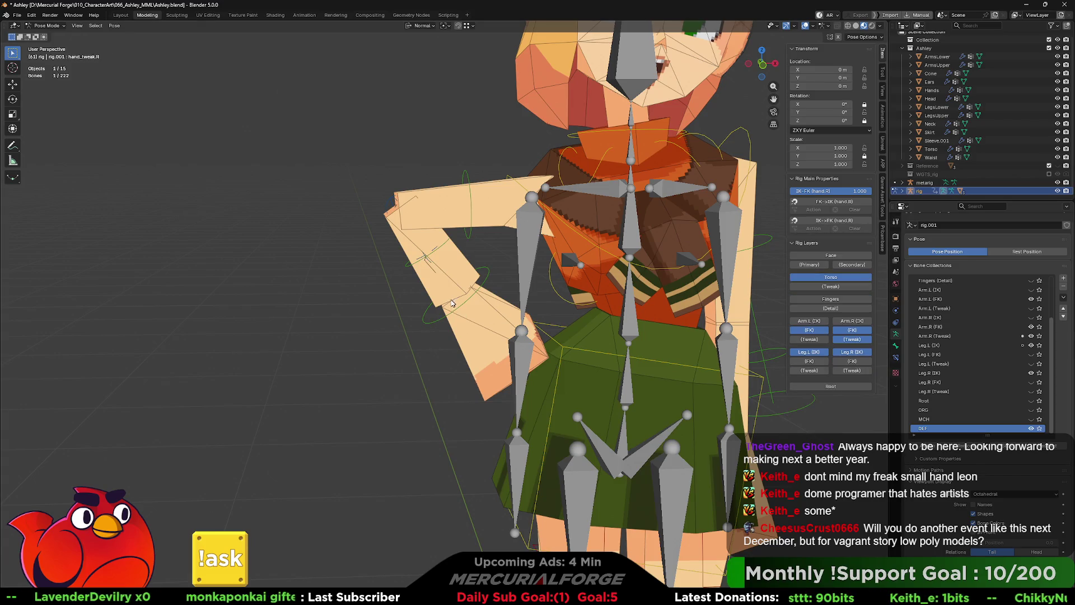
pyautogui.click(466, 204)
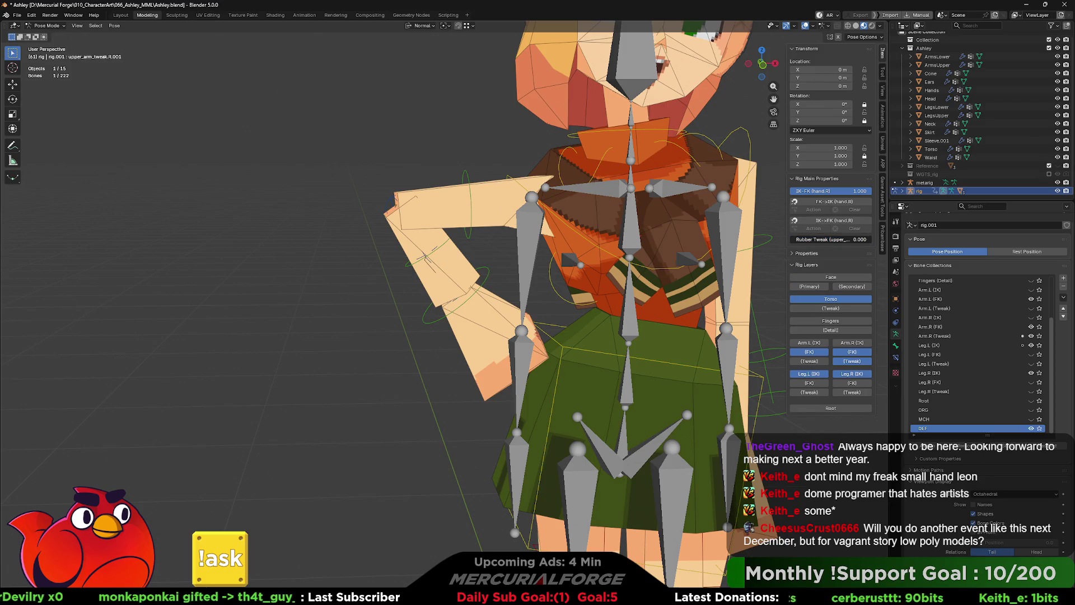
pyautogui.click(521, 200)
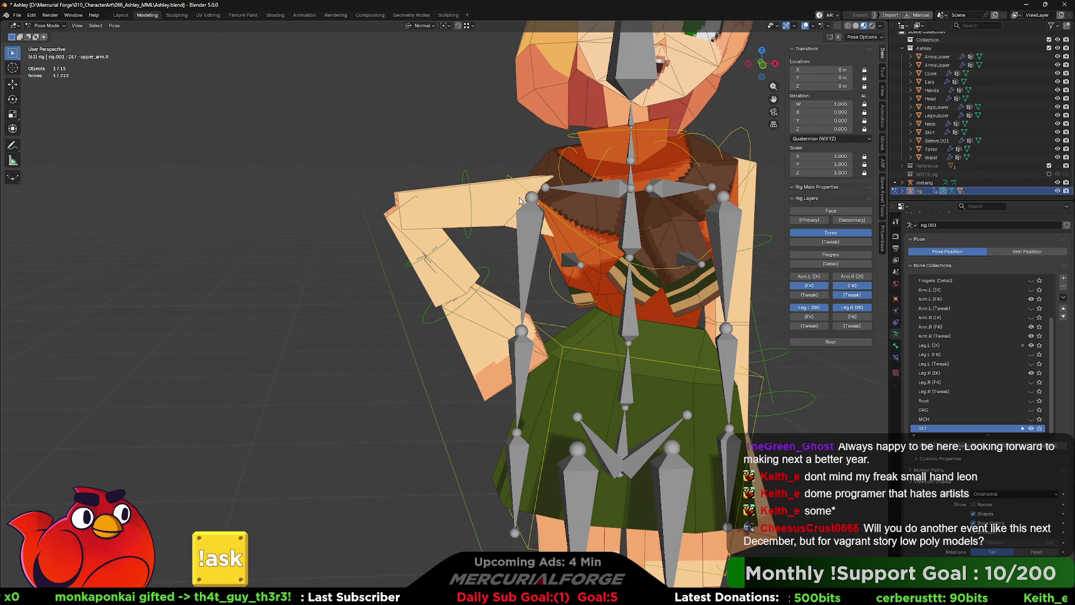
pyautogui.click(530, 199)
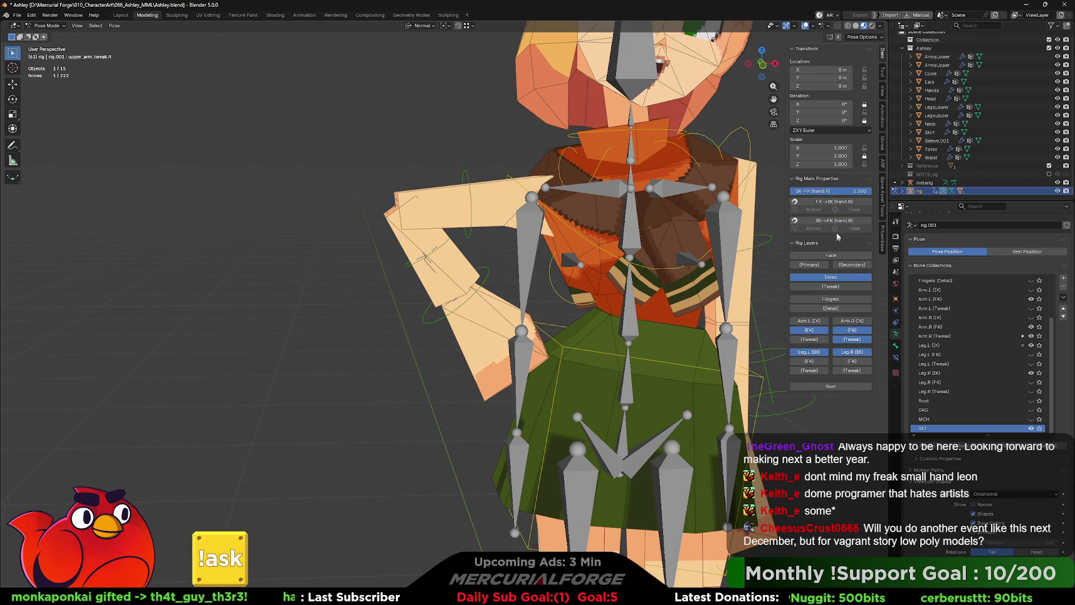
pyautogui.moveTo(495, 230); pyautogui.dragTo(414, 250, button='middle')
pyautogui.scroll(2, 415, 249)
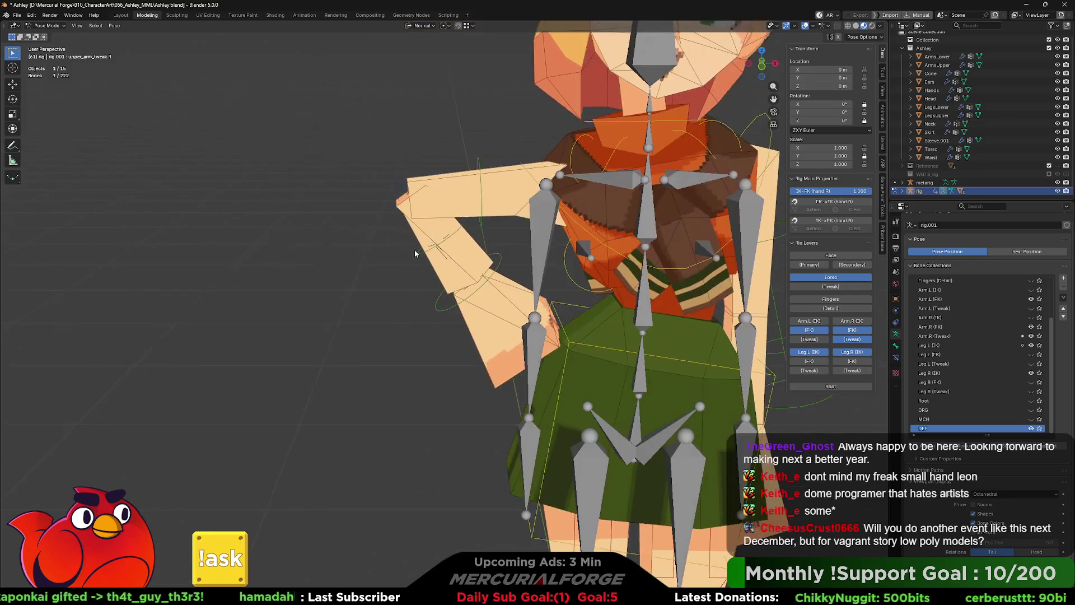
pyautogui.scroll(-2, 411, 250)
pyautogui.click(359, 248)
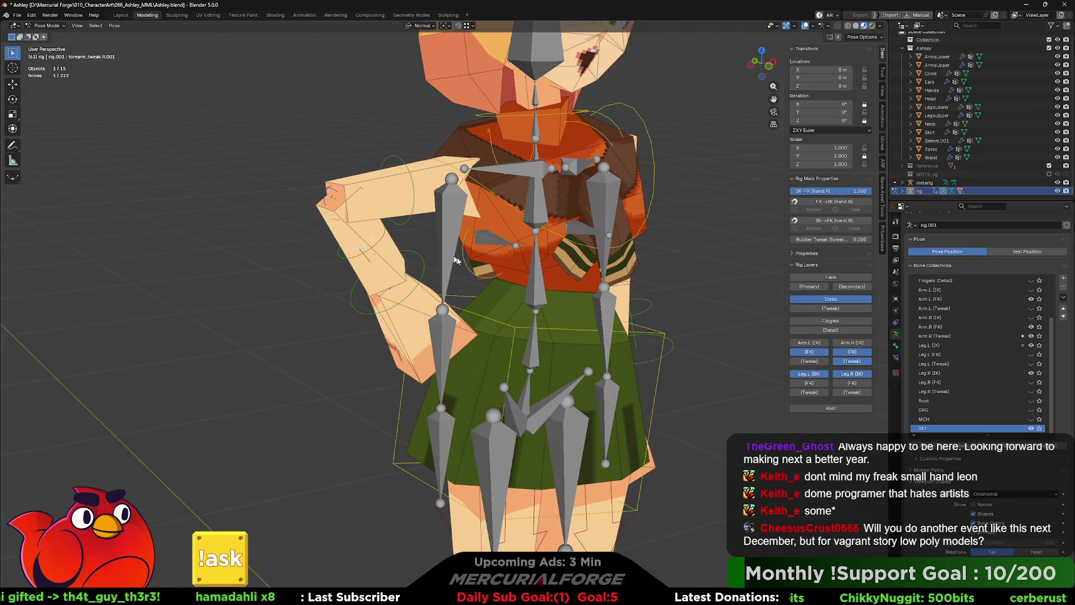
# Step: Rotate the right forearm and right hand bones to re-angle the hand on her hip
pyautogui.press('r')
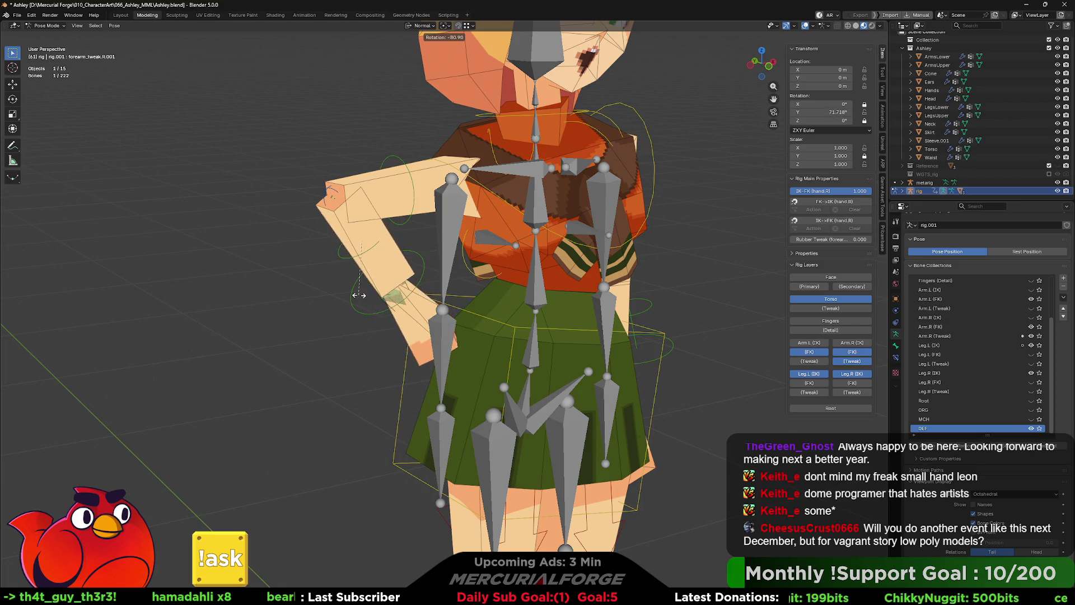
pyautogui.click(363, 297)
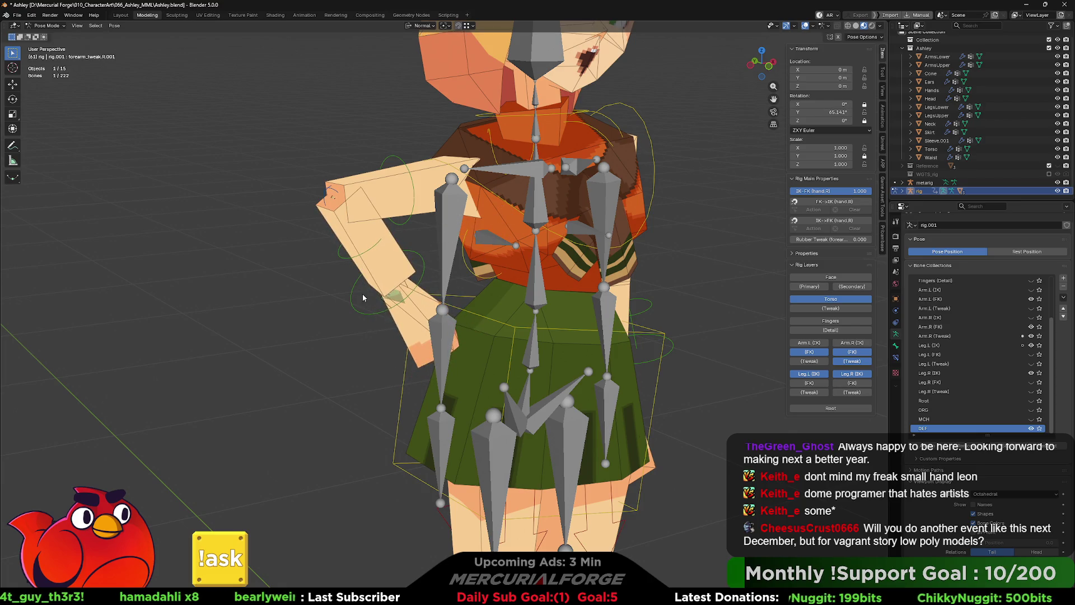
pyautogui.click(407, 290)
pyautogui.press('r')
pyautogui.click(454, 209)
pyautogui.moveTo(454, 208)
pyautogui.mouseDown(button='middle')
pyautogui.moveTo(452, 278)
pyautogui.moveTo(378, 380)
pyautogui.moveTo(451, 372)
pyautogui.mouseUp(button='middle')
# Step: Rotate the right hand tweak bone, then undo the arm change after checking it from the front
pyautogui.click(399, 280)
pyautogui.press('r')
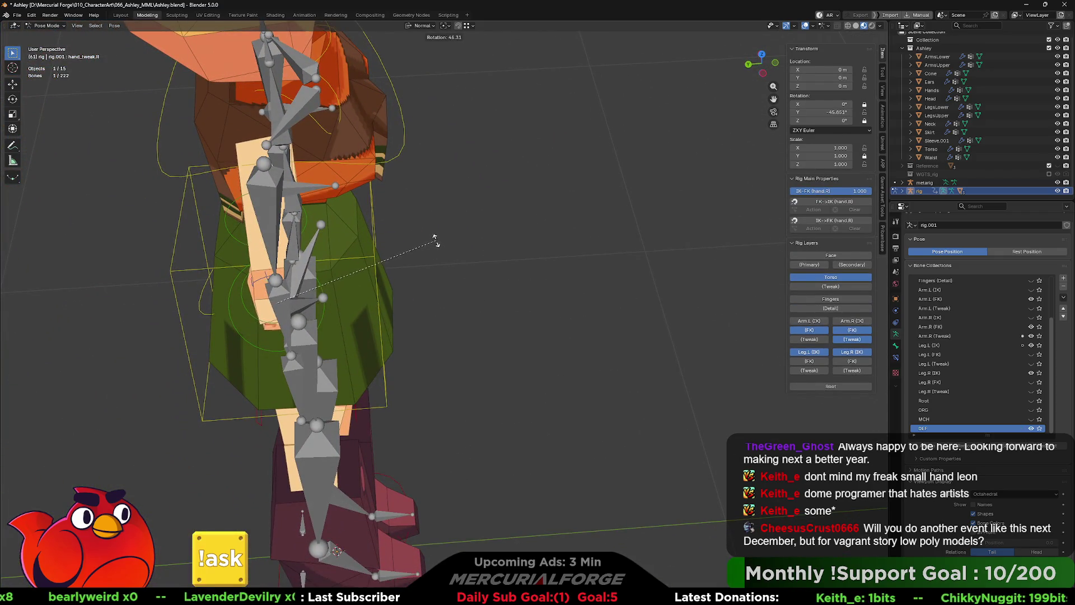
pyautogui.click(423, 230)
pyautogui.moveTo(423, 230); pyautogui.dragTo(397, 359, button='middle')
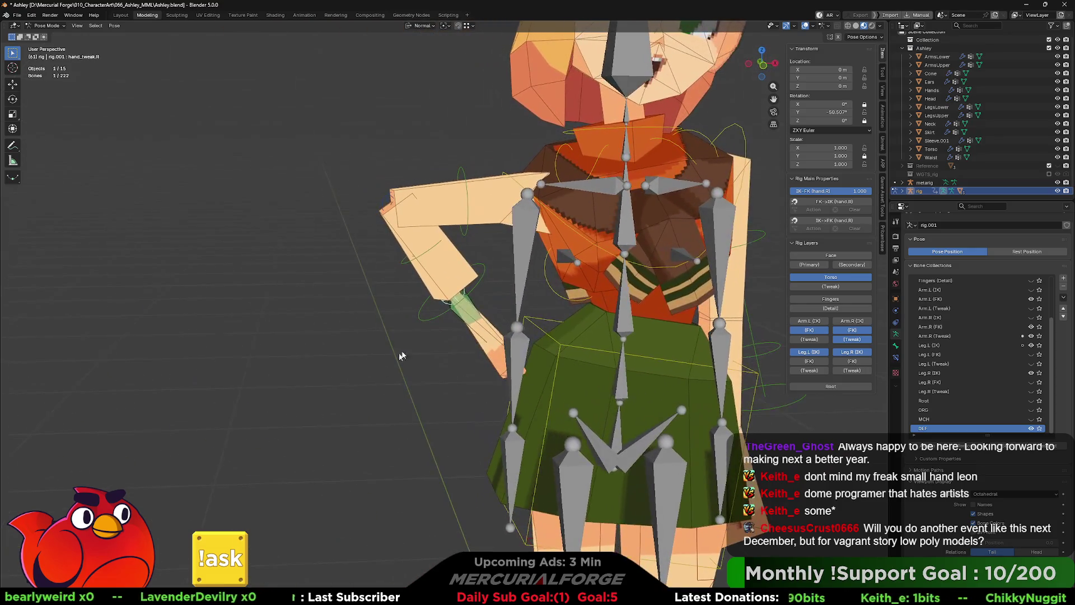
pyautogui.scroll(3, 462, 301)
pyautogui.moveTo(462, 301)
pyautogui.mouseDown(button='middle')
pyautogui.moveTo(655, 285)
pyautogui.moveTo(541, 298)
pyautogui.mouseUp(button='middle')
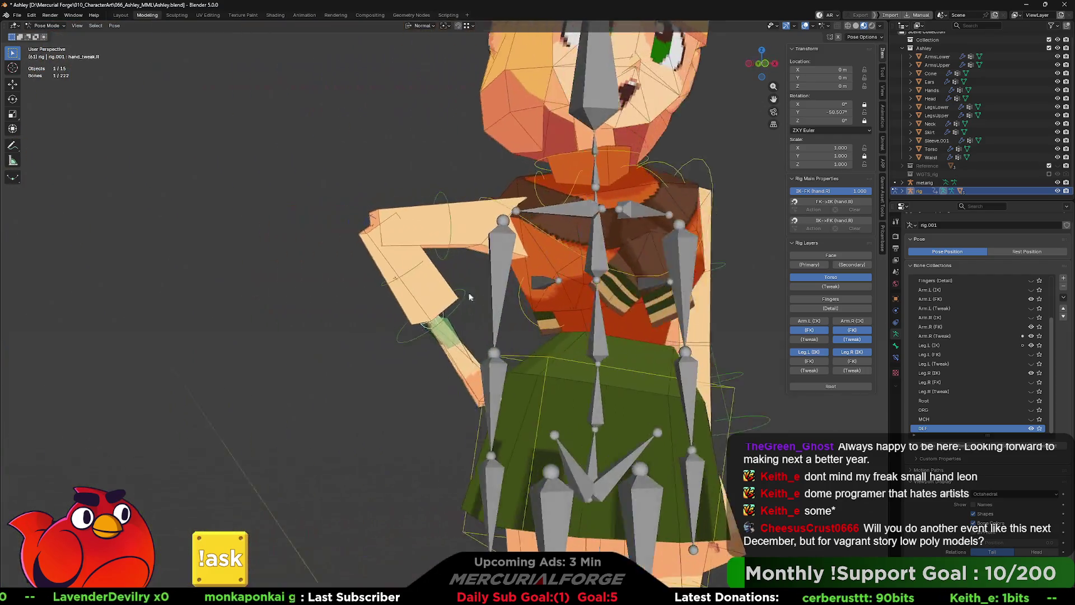
pyautogui.hotkey('ctrl', 'z')
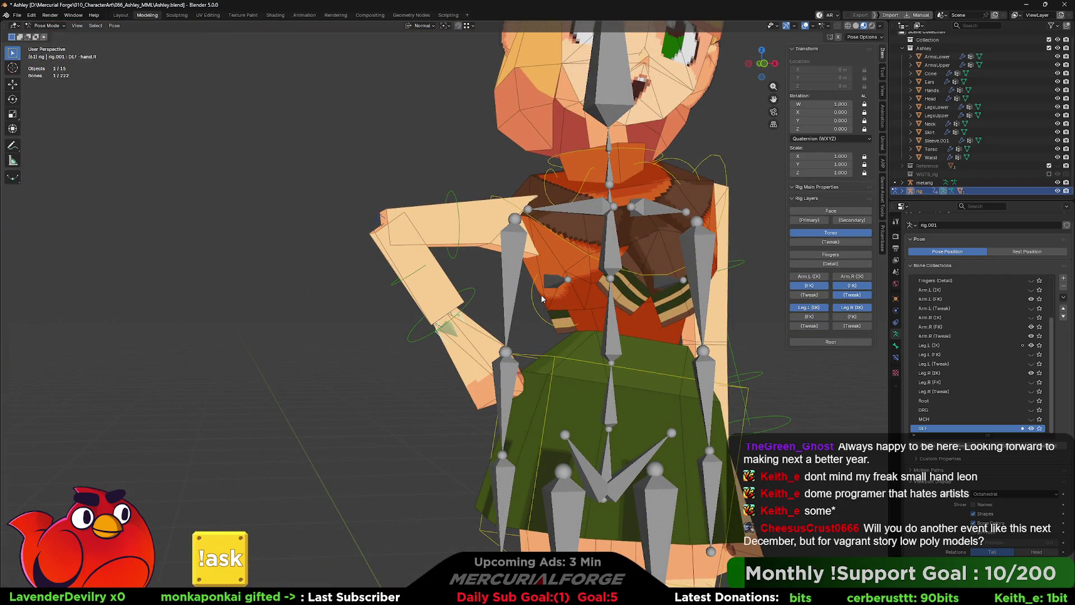
pyautogui.hotkey('ctrl', 'z')
pyautogui.scroll(-2, 542, 299)
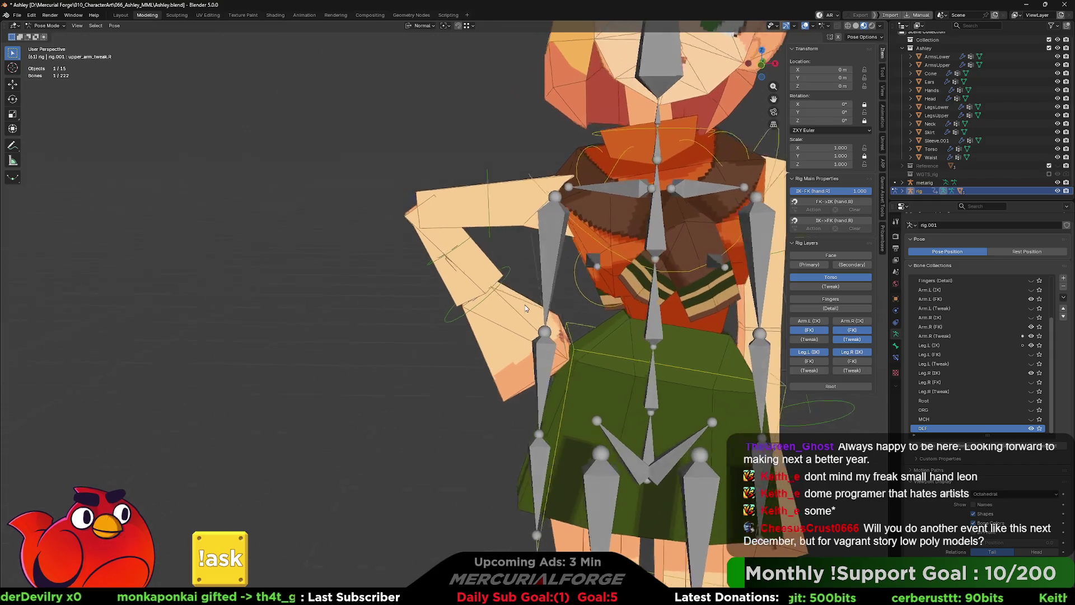
pyautogui.scroll(-2, 542, 298)
pyautogui.scroll(-3, 468, 297)
# Step: Hide the metarig in the Outliner so only the posed character shows
pyautogui.keyDown('shift'); pyautogui.moveTo(468, 297); pyautogui.dragTo(448, 297, button='middle'); pyautogui.keyUp('shift')
pyautogui.click(1058, 184)
pyautogui.moveTo(705, 274)
pyautogui.mouseDown(button='middle')
pyautogui.moveTo(597, 287)
pyautogui.moveTo(659, 292)
pyautogui.moveTo(393, 307)
pyautogui.moveTo(622, 322)
pyautogui.mouseUp(button='middle')
pyautogui.scroll(2, 576, 296)
pyautogui.click(375, 292)
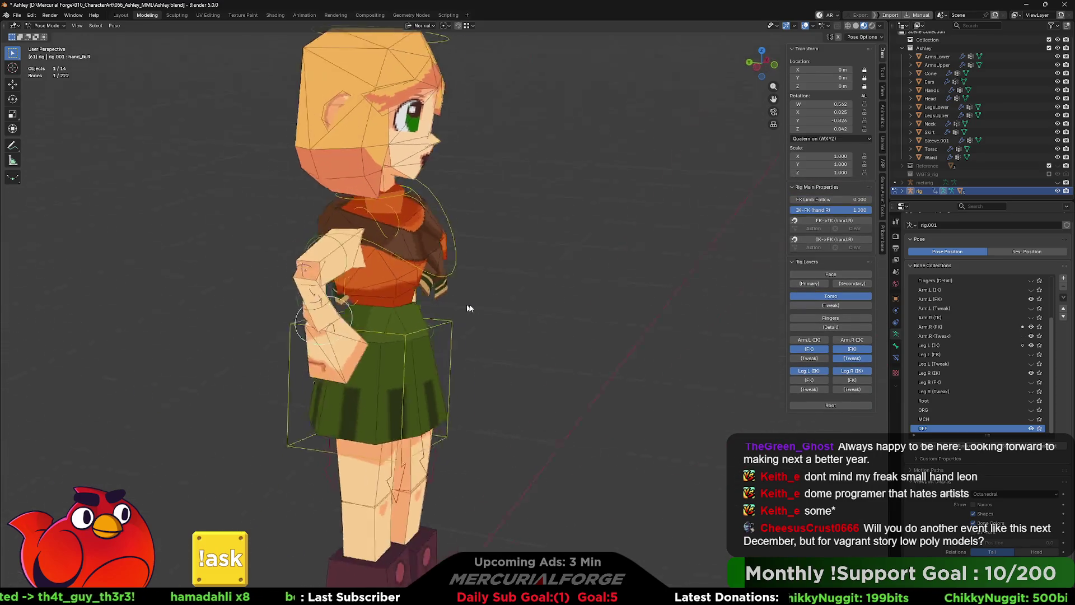
# Step: Rotate the right hand raised onto the hip and settle the upper arm near its original pose
pyautogui.press('r')
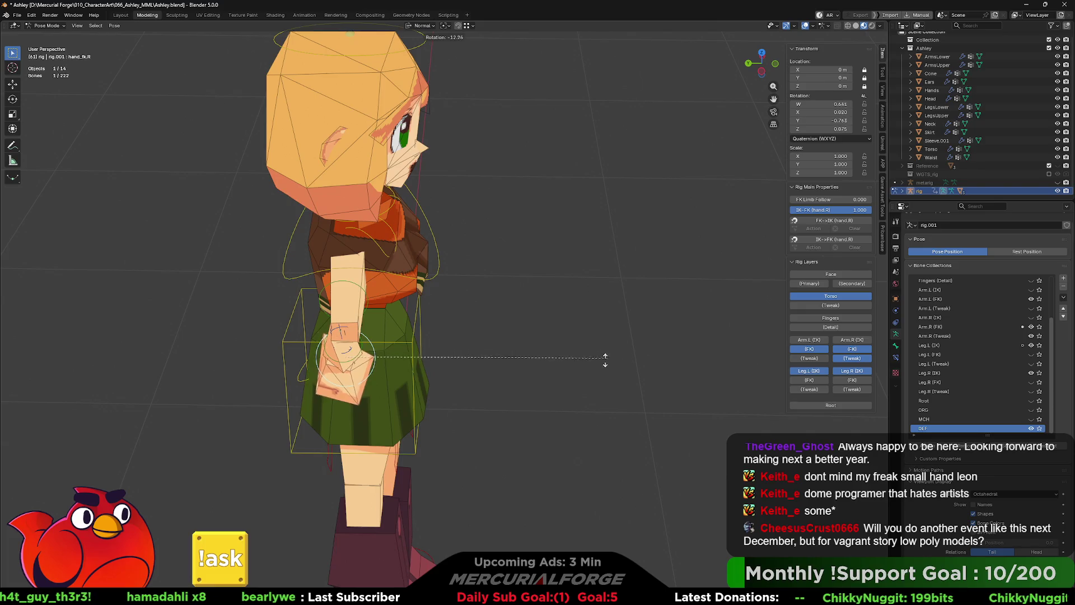
pyautogui.click(402, 407)
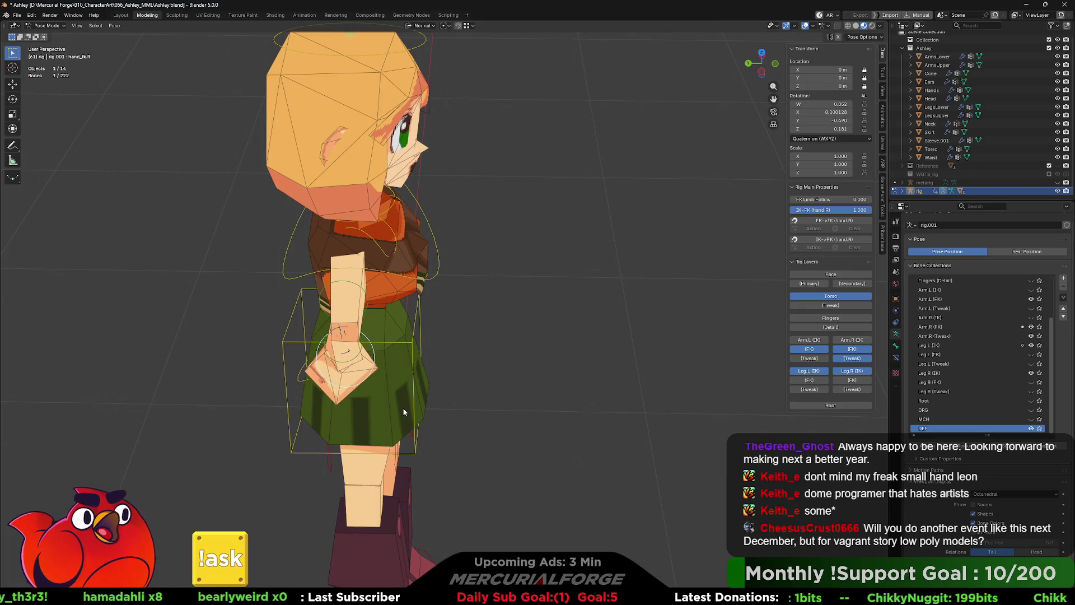
pyautogui.moveTo(403, 408)
pyautogui.mouseDown(button='middle')
pyautogui.moveTo(481, 277)
pyautogui.moveTo(547, 391)
pyautogui.mouseUp(button='middle')
pyautogui.press('r')
pyautogui.click(621, 311)
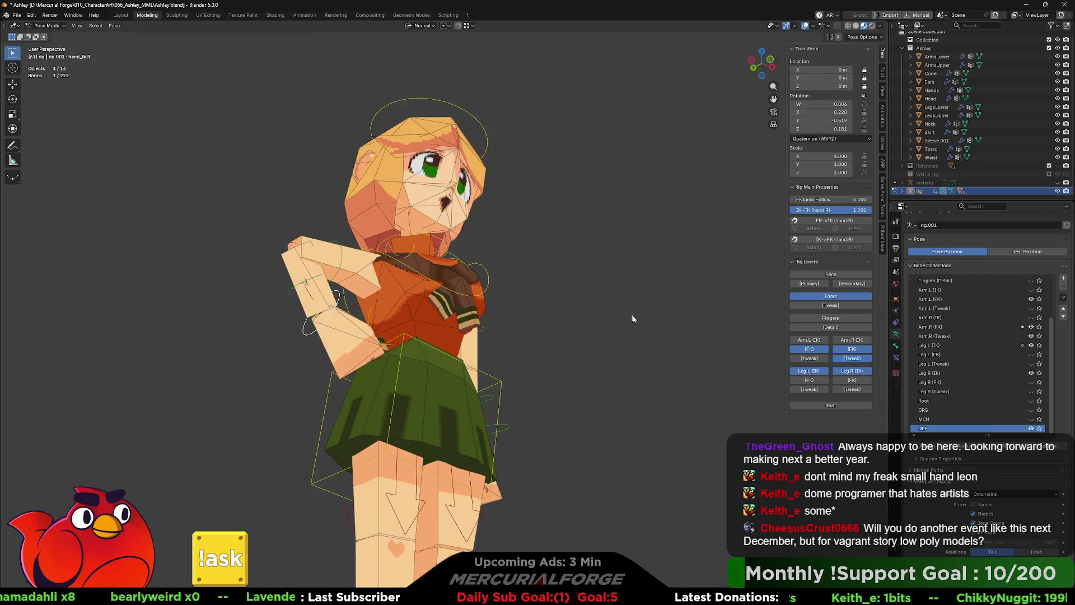
pyautogui.moveTo(667, 326)
pyautogui.mouseDown(button='middle')
pyautogui.moveTo(619, 354)
pyautogui.moveTo(464, 274)
pyautogui.mouseUp(button='middle')
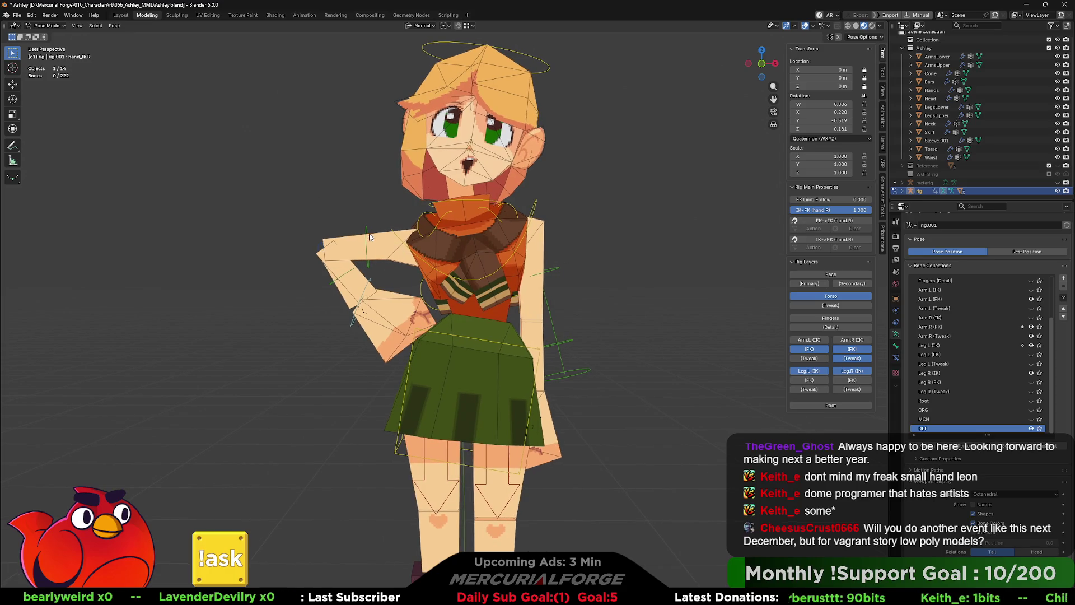
pyautogui.press('r')
pyautogui.click(421, 219)
# Step: Rotate the right shoulder and tilt the chest and head, then refine the right shoulder again
pyautogui.click(423, 220)
pyautogui.press('r')
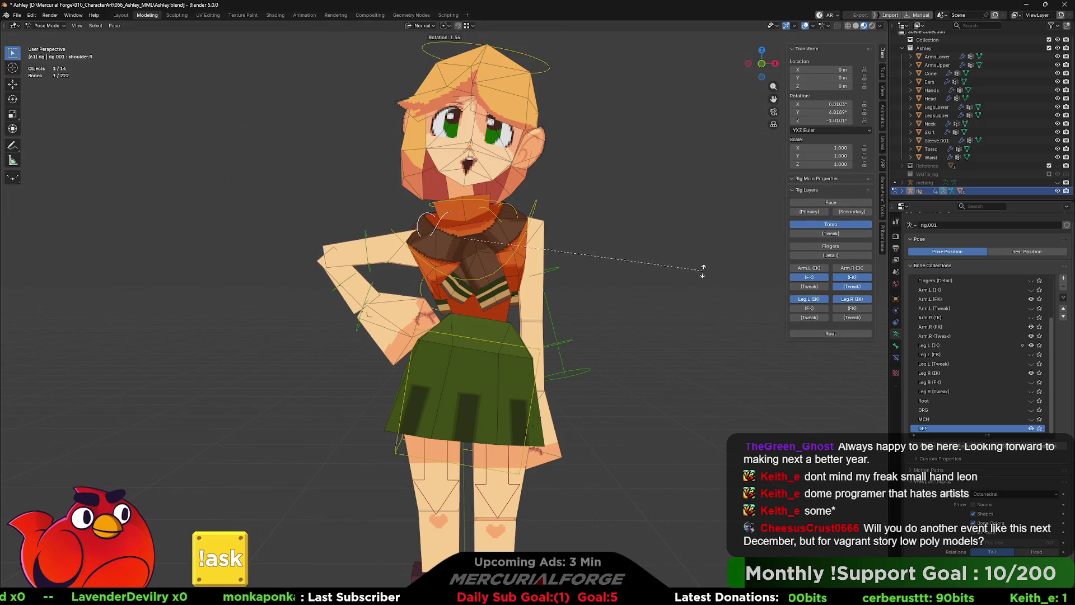
pyautogui.click(703, 266)
pyautogui.click(554, 207)
pyautogui.press('r')
pyautogui.click(722, 258)
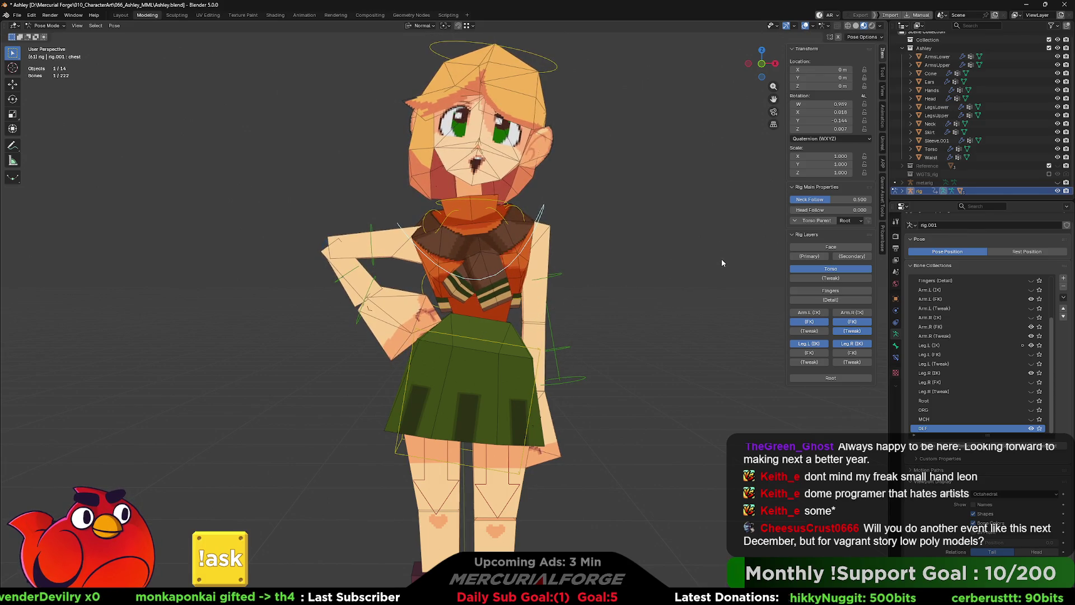
pyautogui.click(462, 220)
pyautogui.press('r')
pyautogui.click(687, 263)
# Step: Rotate the left shoulder to a new angle to balance the upper body
pyautogui.moveTo(558, 285); pyautogui.dragTo(509, 305, button='middle')
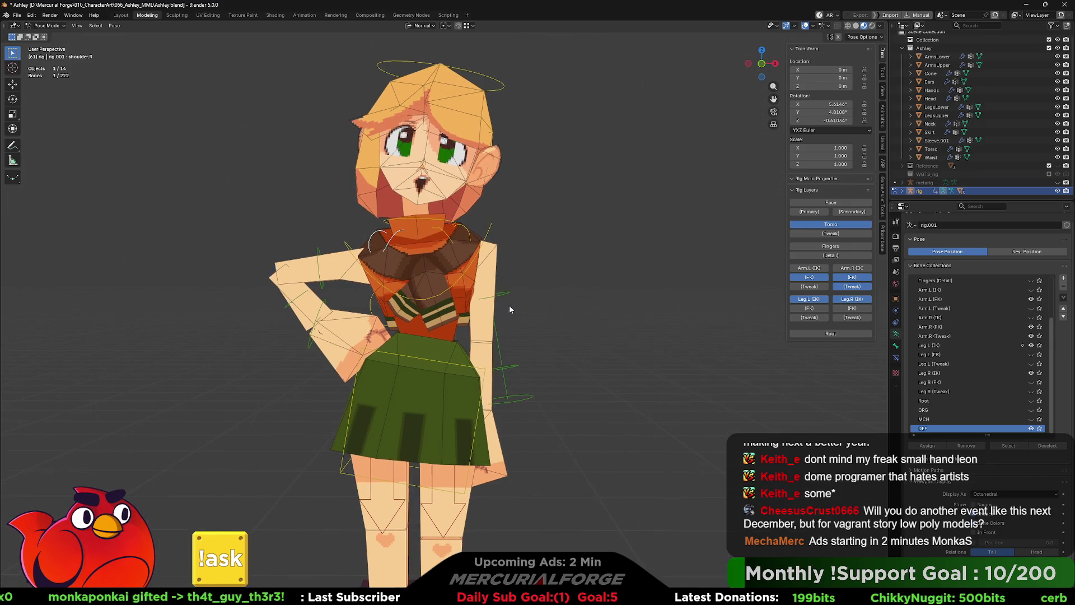
pyautogui.click(492, 252)
pyautogui.press('r')
pyautogui.click(737, 271)
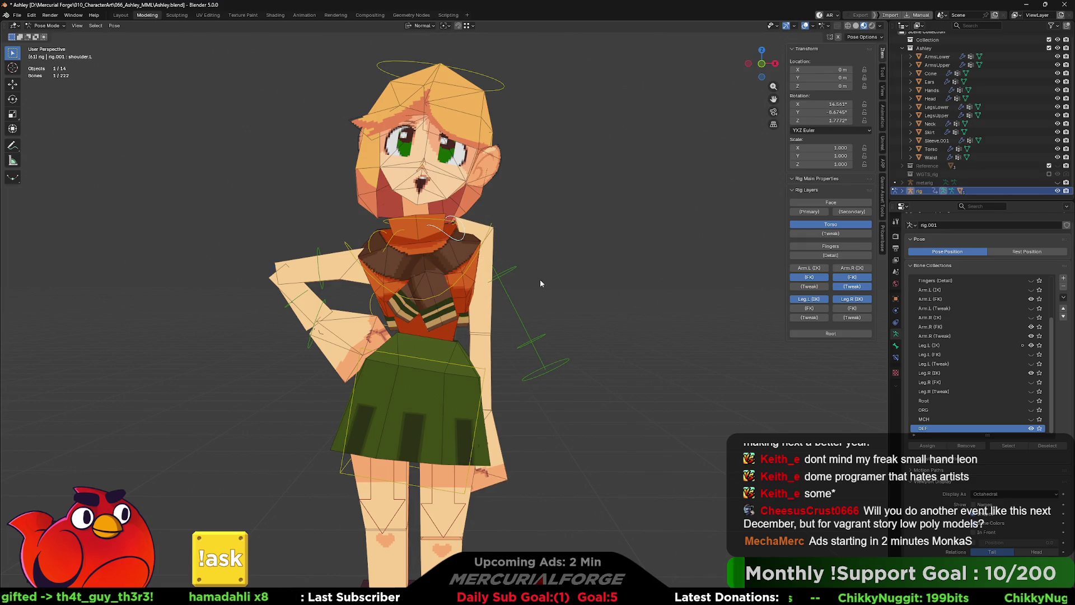
pyautogui.click(512, 270)
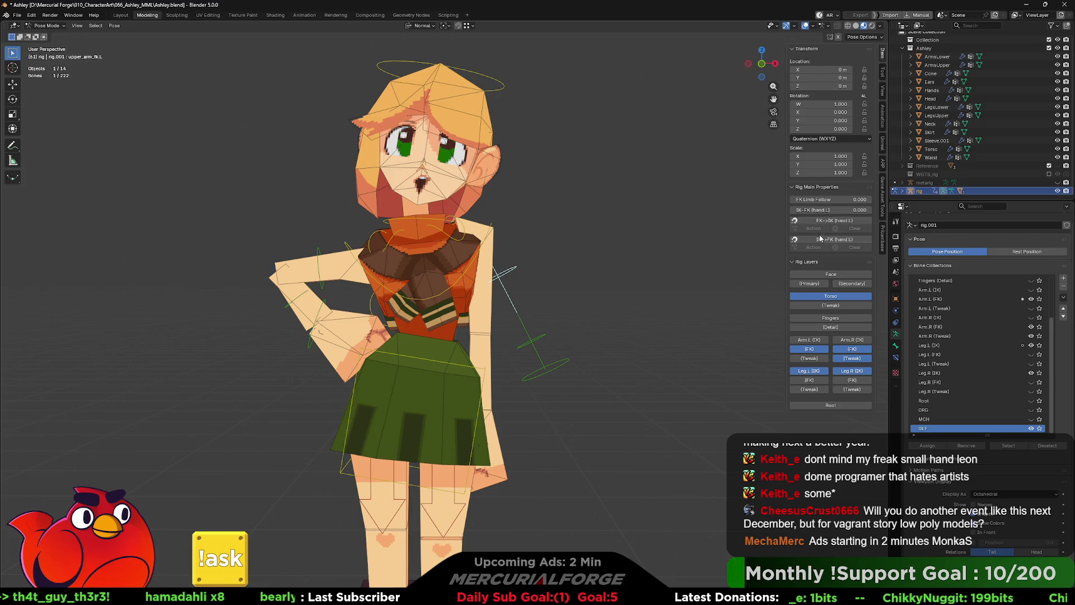
# Step: Switch the left arm's IK-FK slider to 1 and rotate the left forearm forward
pyautogui.moveTo(821, 210); pyautogui.dragTo(865, 211)
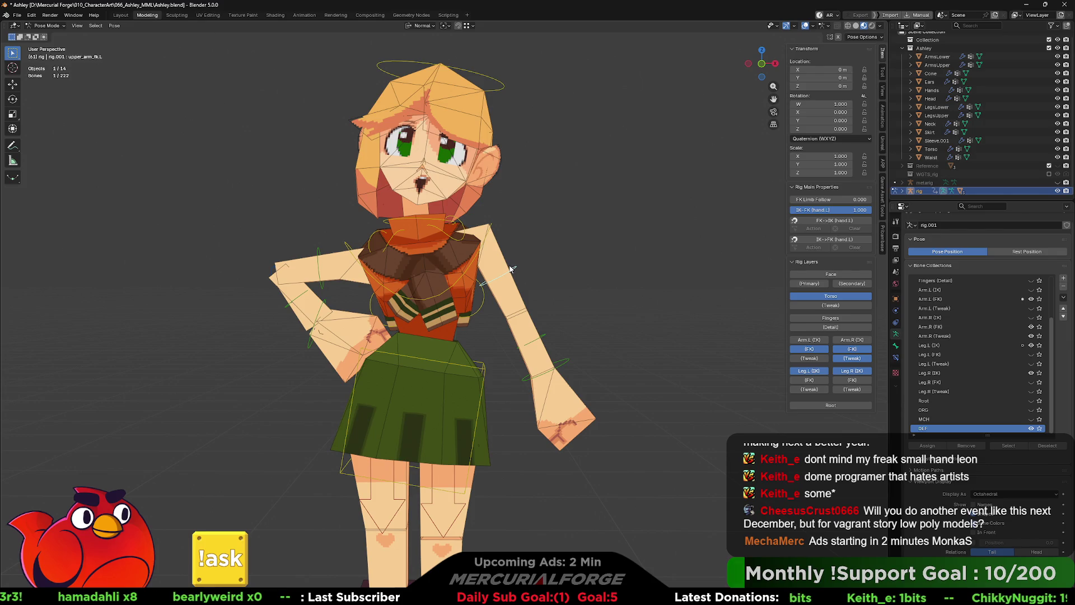
pyautogui.click(544, 334)
pyautogui.press('r')
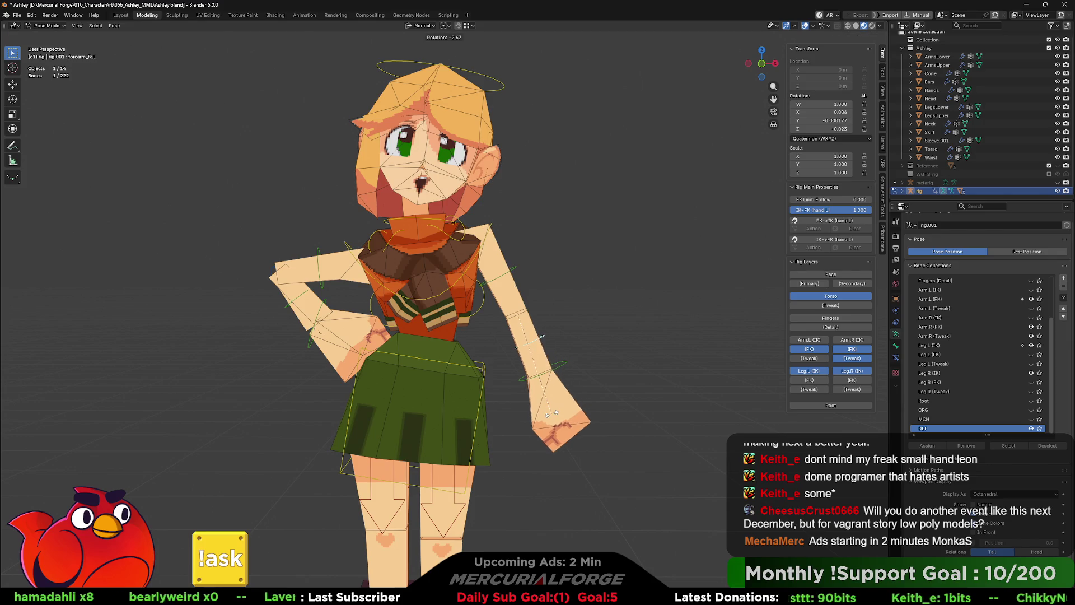
pyautogui.moveTo(552, 415); pyautogui.dragTo(664, 251, button='middle')
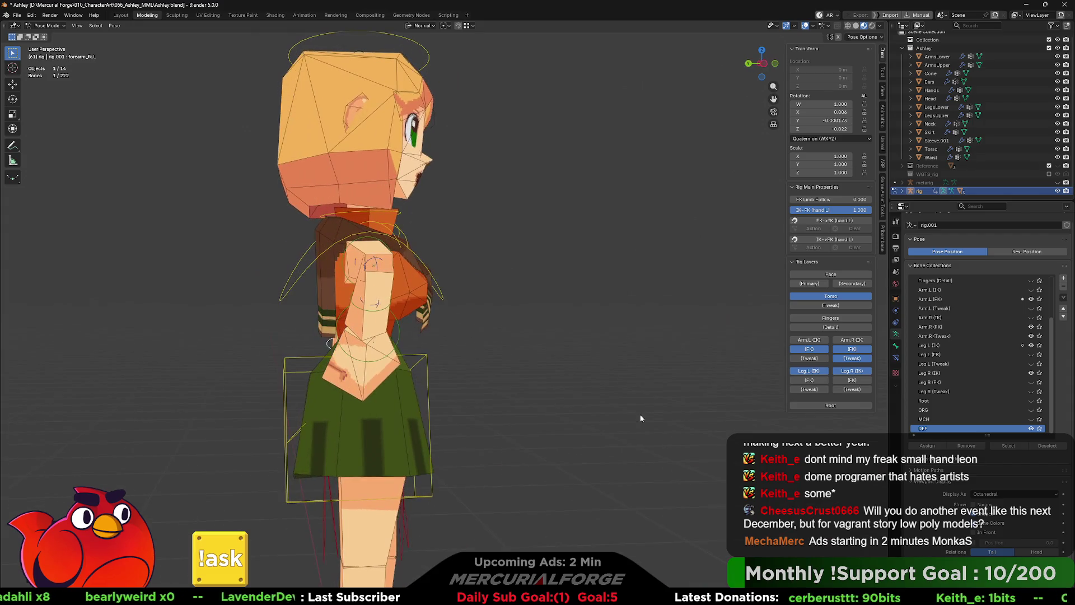
pyautogui.click(569, 48)
pyautogui.moveTo(568, 49)
pyautogui.mouseDown(button='middle')
pyautogui.moveTo(494, 375)
pyautogui.moveTo(483, 375)
pyautogui.mouseUp(button='middle')
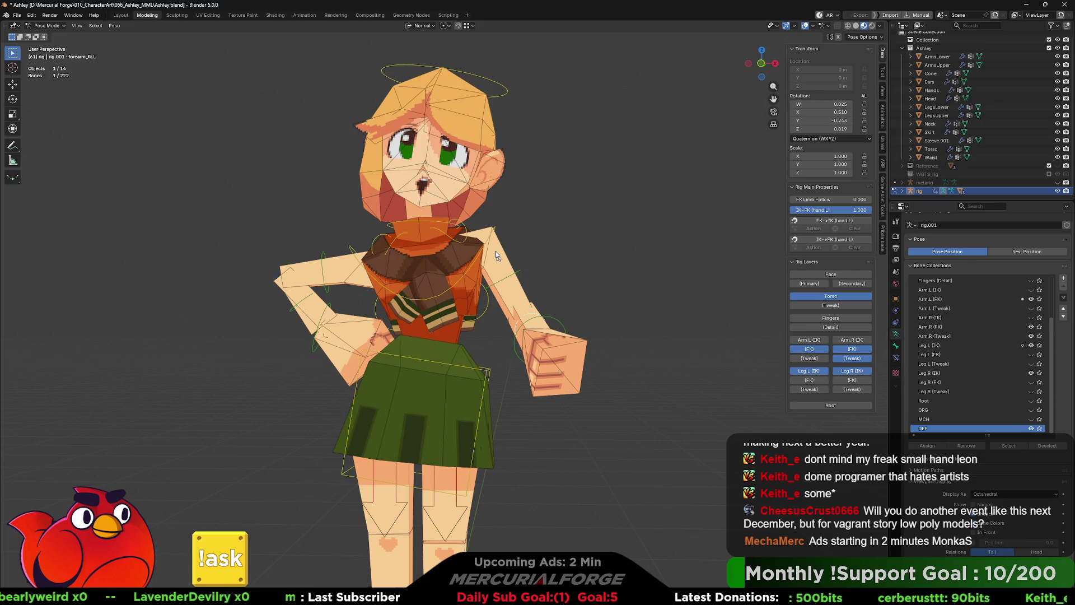
# Step: Rotate the left shoulder and left upper arm FK controls to bend the arm forward
pyautogui.click(470, 232)
pyautogui.press('r')
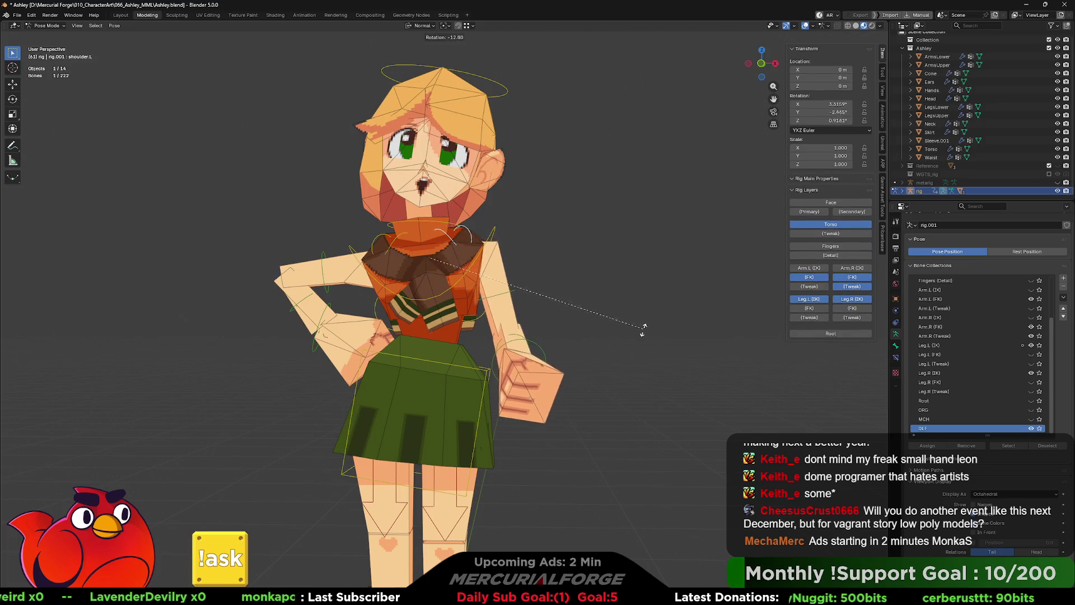
pyautogui.click(511, 294)
pyautogui.press('r')
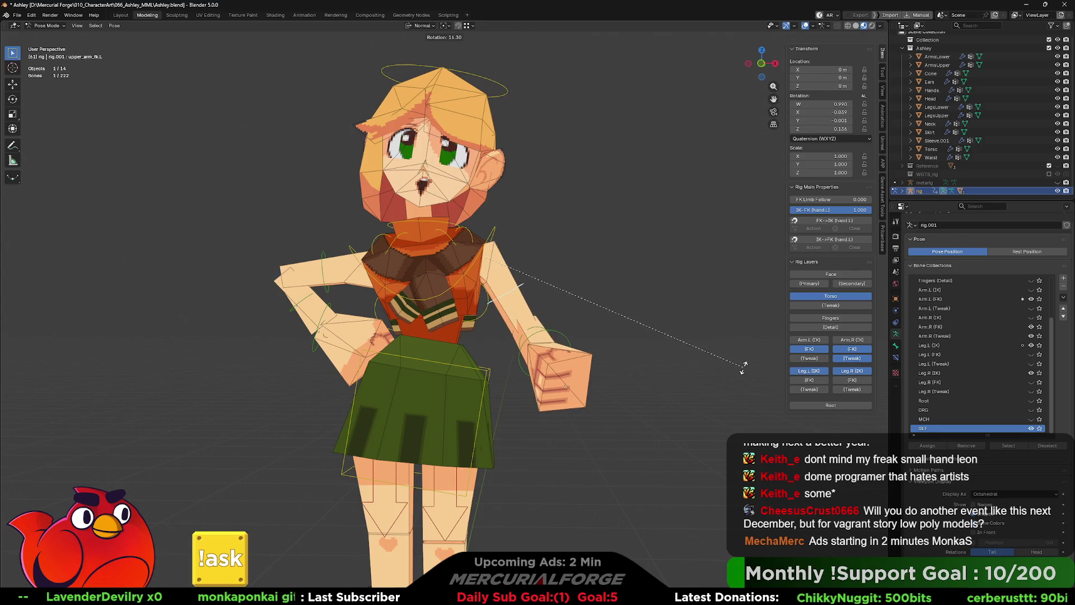
pyautogui.click(742, 369)
pyautogui.scroll(-2, 457, 477)
pyautogui.moveTo(457, 477)
pyautogui.mouseDown(button='middle')
pyautogui.moveTo(471, 462)
pyautogui.moveTo(510, 499)
pyautogui.moveTo(533, 482)
pyautogui.mouseUp(button='middle')
pyautogui.scroll(3, 483, 457)
# Step: Move and rotate the left foot IK control, then undo the accidental foot jump
pyautogui.click(508, 500)
pyautogui.press('g')
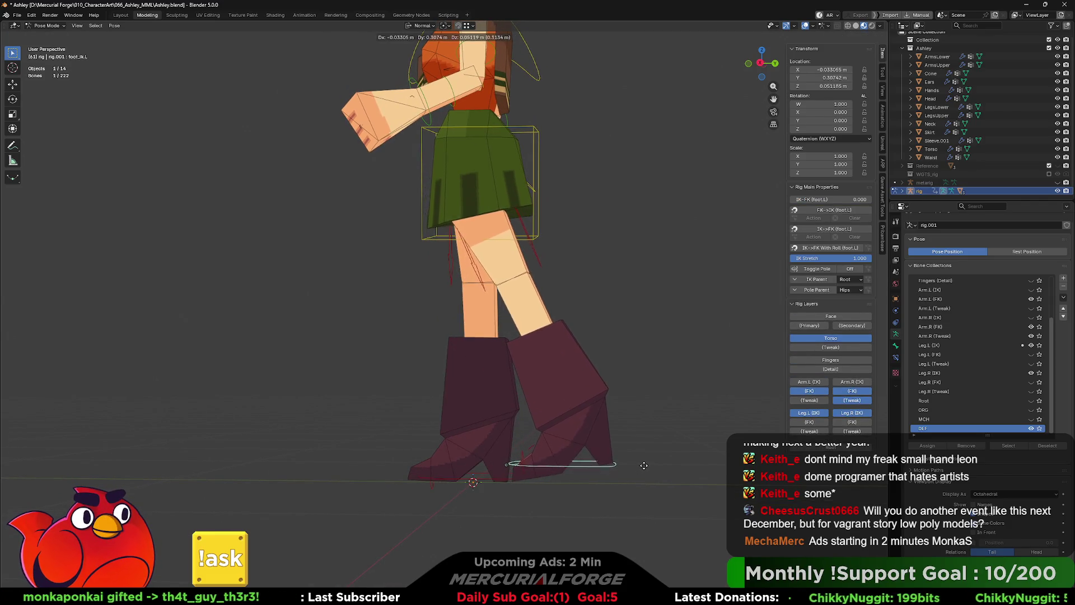
pyautogui.click(656, 466)
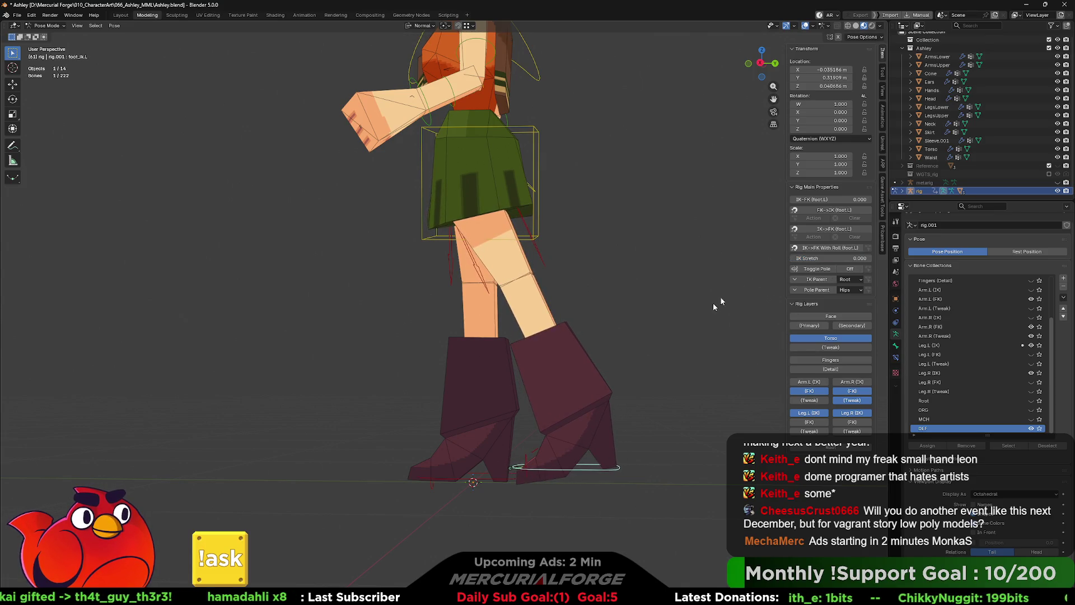
pyautogui.press('g')
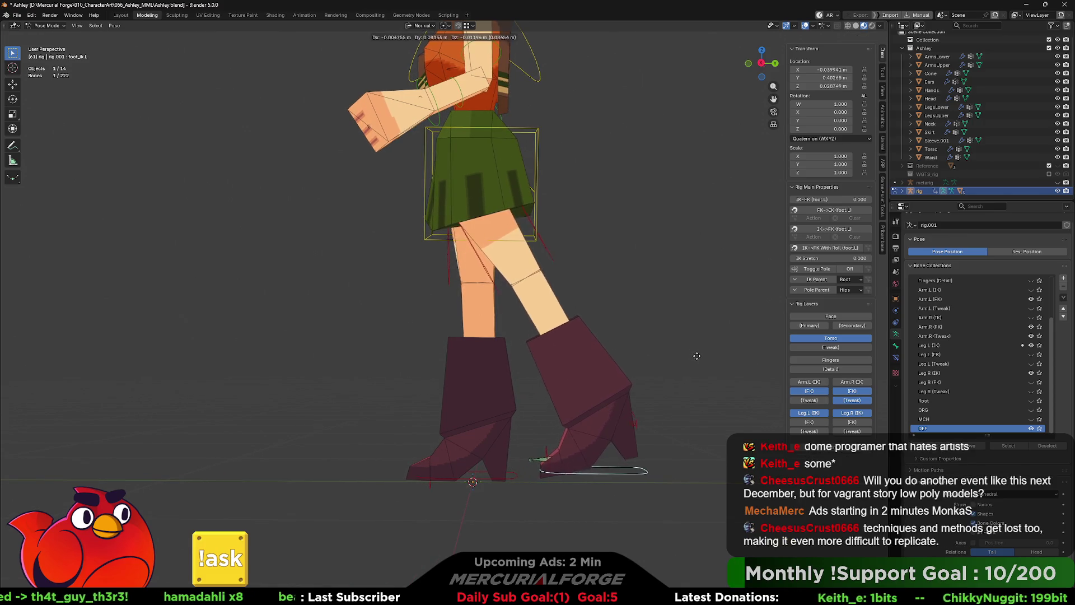
pyautogui.click(683, 365)
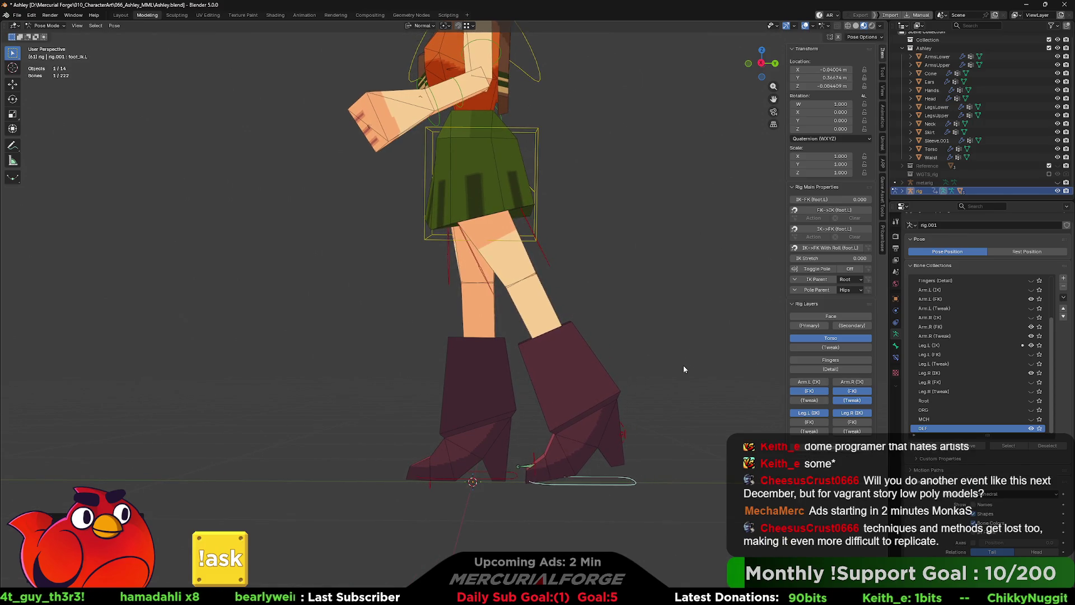
pyautogui.press('r')
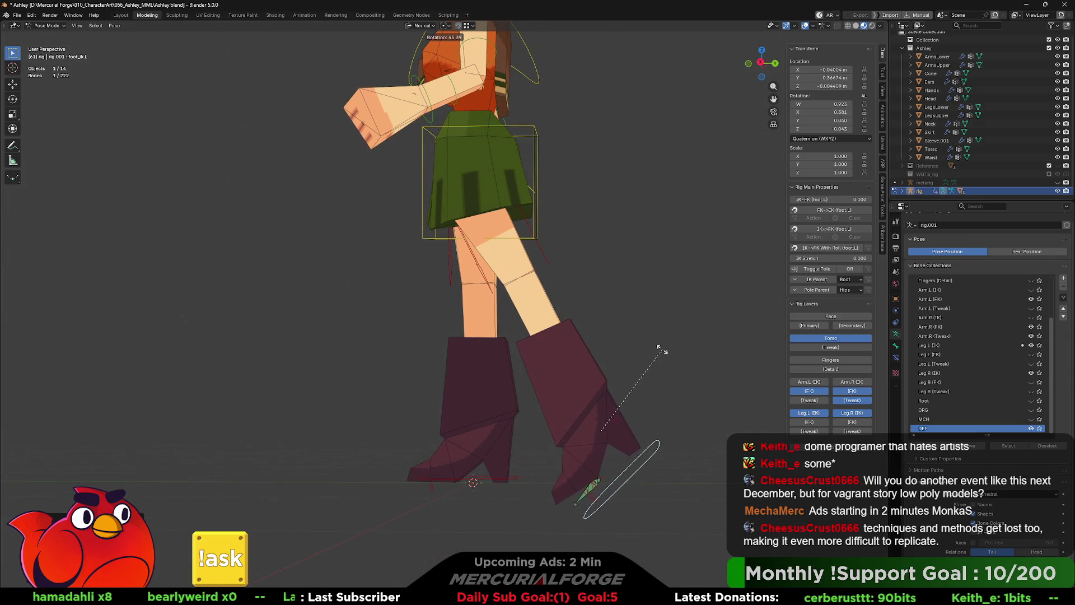
pyautogui.click(659, 348)
pyautogui.press('g')
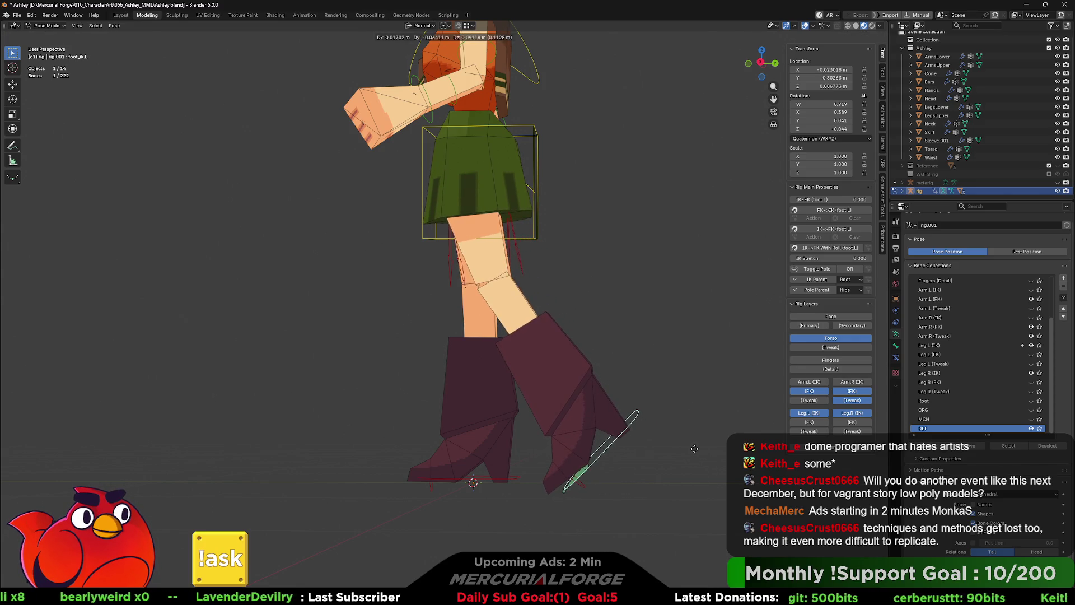
pyautogui.write('53')
pyautogui.press('Return')
pyautogui.hotkey('ctrl', 'z')
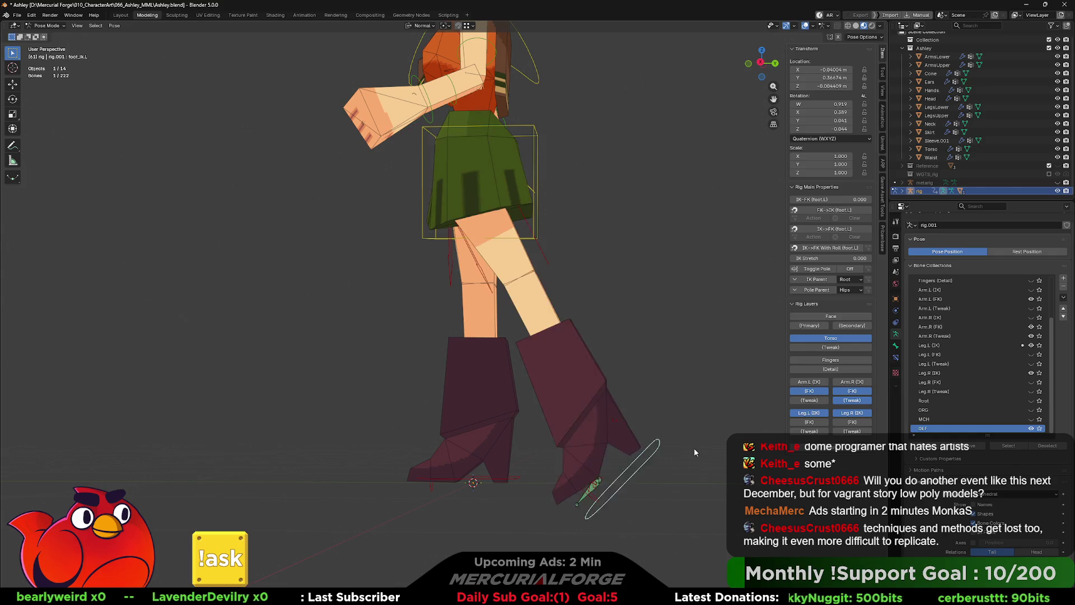
pyautogui.hotkey('ctrl', 'z')
# Step: From the orthographic side view, tilt and lift the left foot onto its toe
pyautogui.press('KP_5')
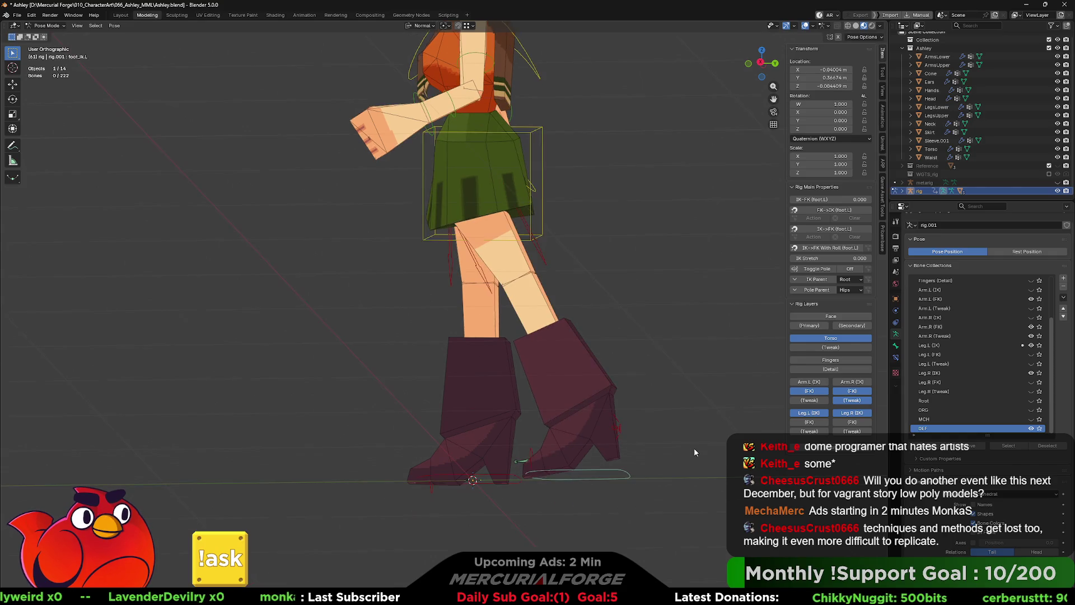
pyautogui.press('KP_3')
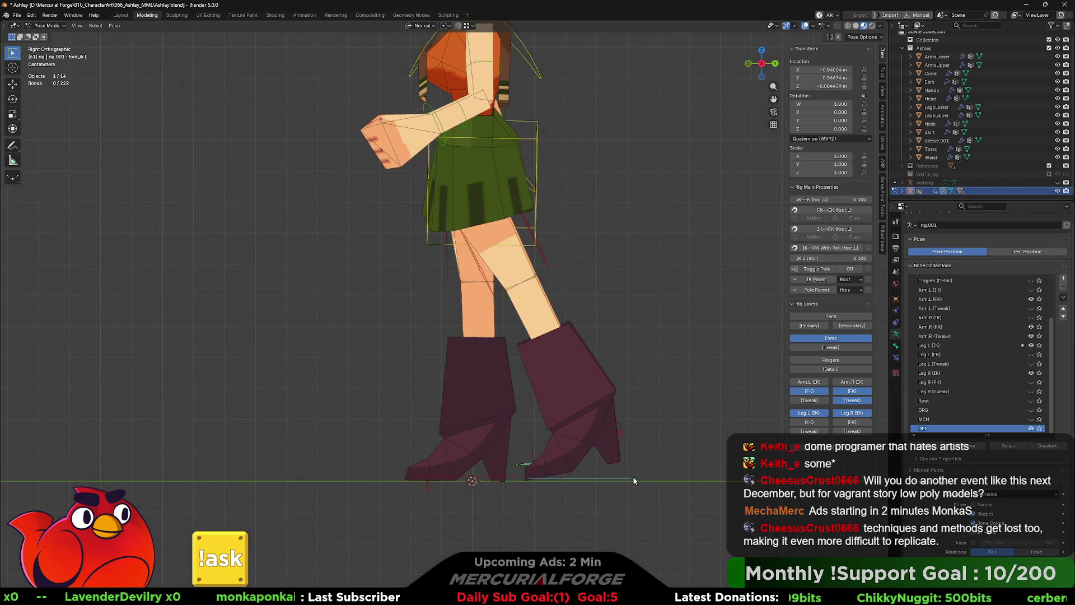
pyautogui.press('r')
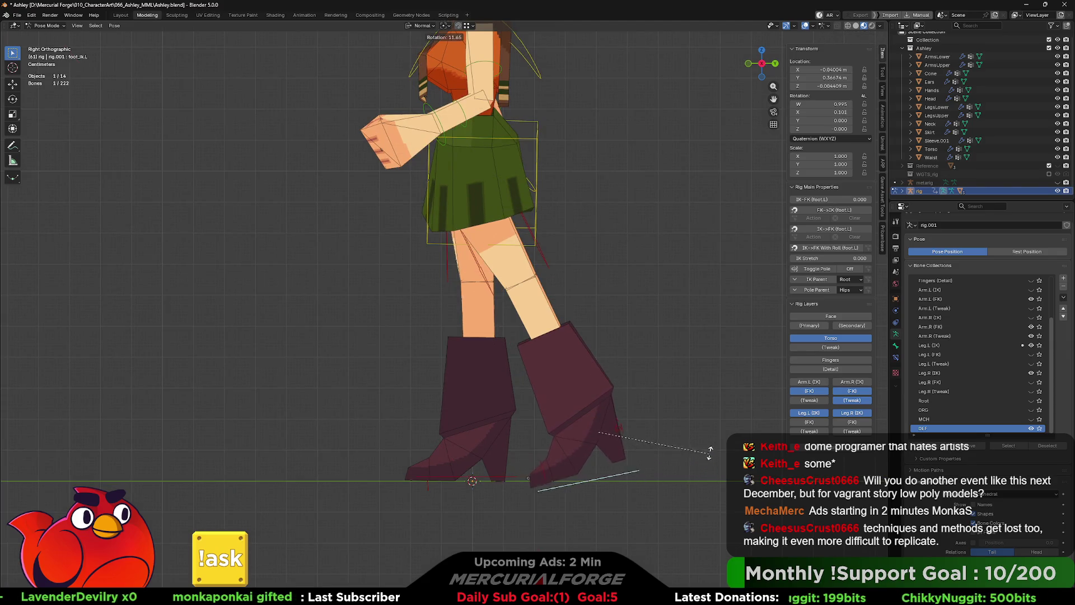
pyautogui.click(690, 407)
pyautogui.press('g')
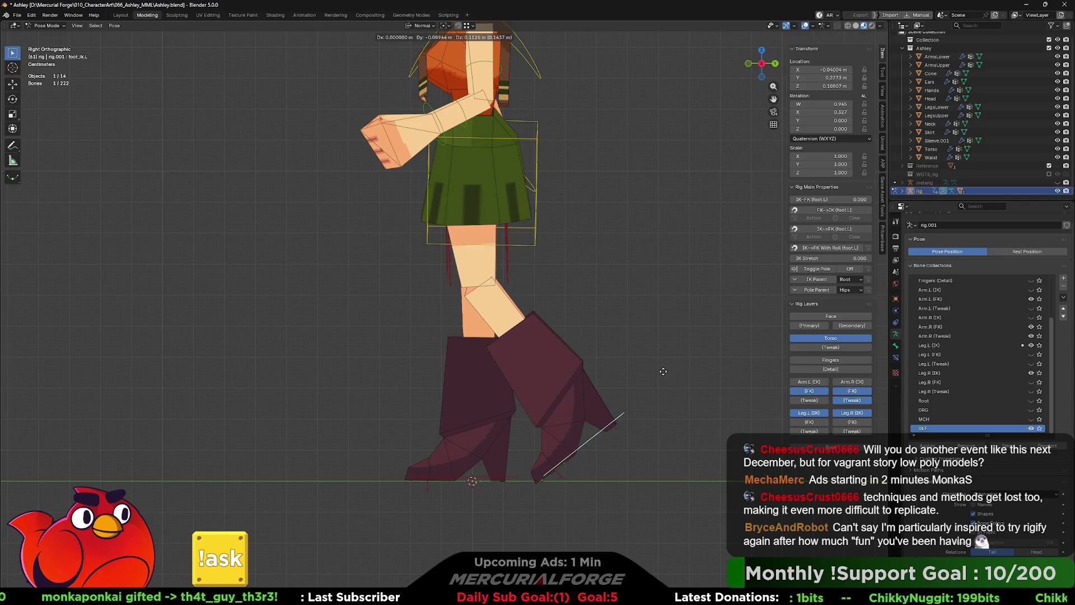
pyautogui.click(663, 370)
pyautogui.press('KP_1')
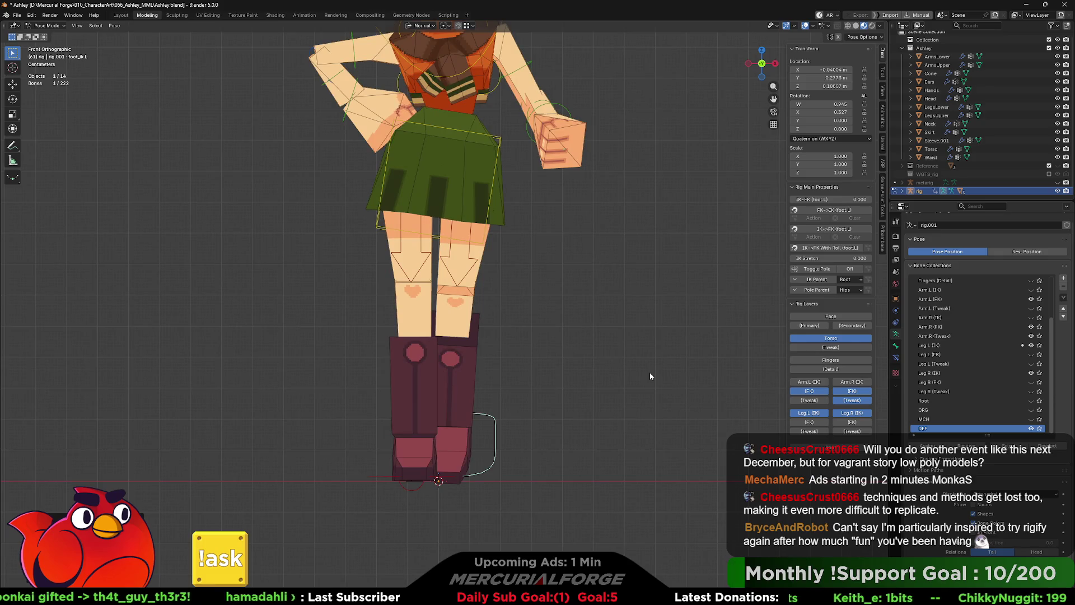
# Step: Shift the right foot IK control to a new position
pyautogui.click(378, 478)
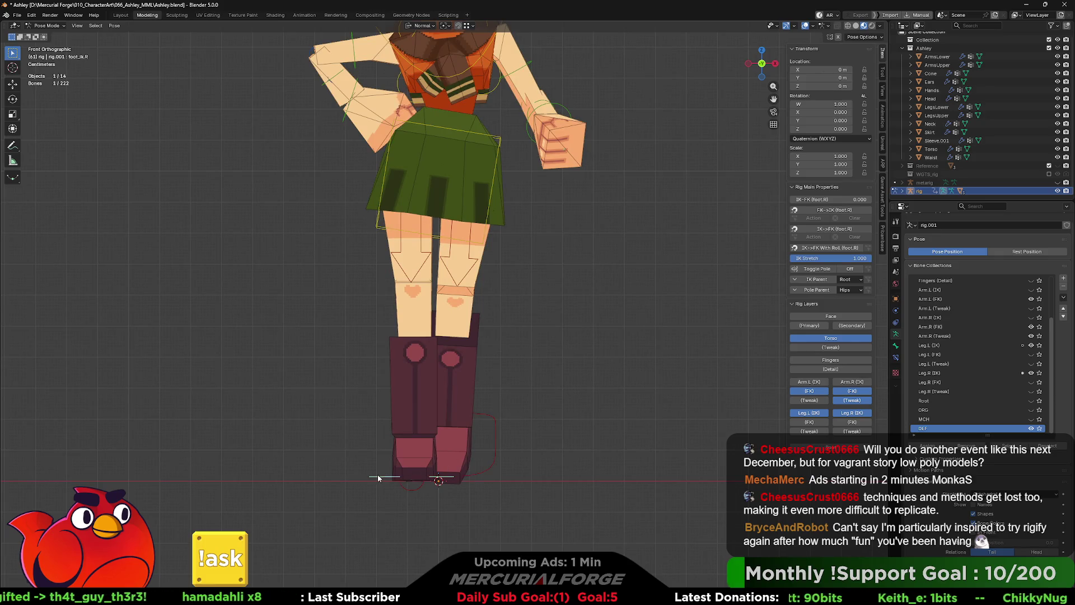
pyautogui.press('g')
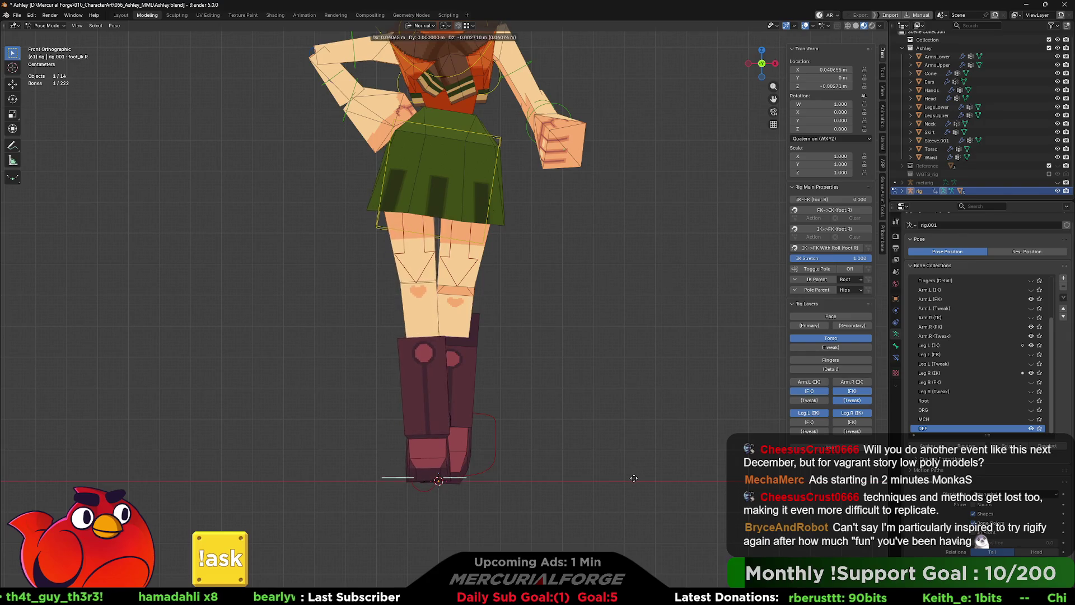
pyautogui.click(636, 480)
# Step: Twist the left and right feet around their normal Z axes to angle the boots
pyautogui.click(494, 463)
pyautogui.press('r')
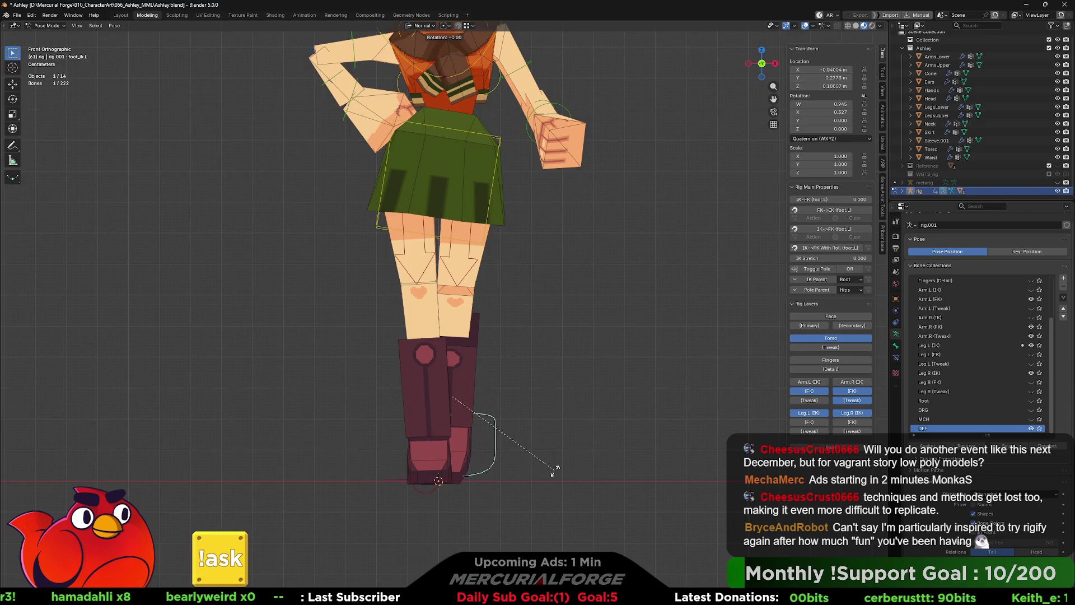
pyautogui.press('z')
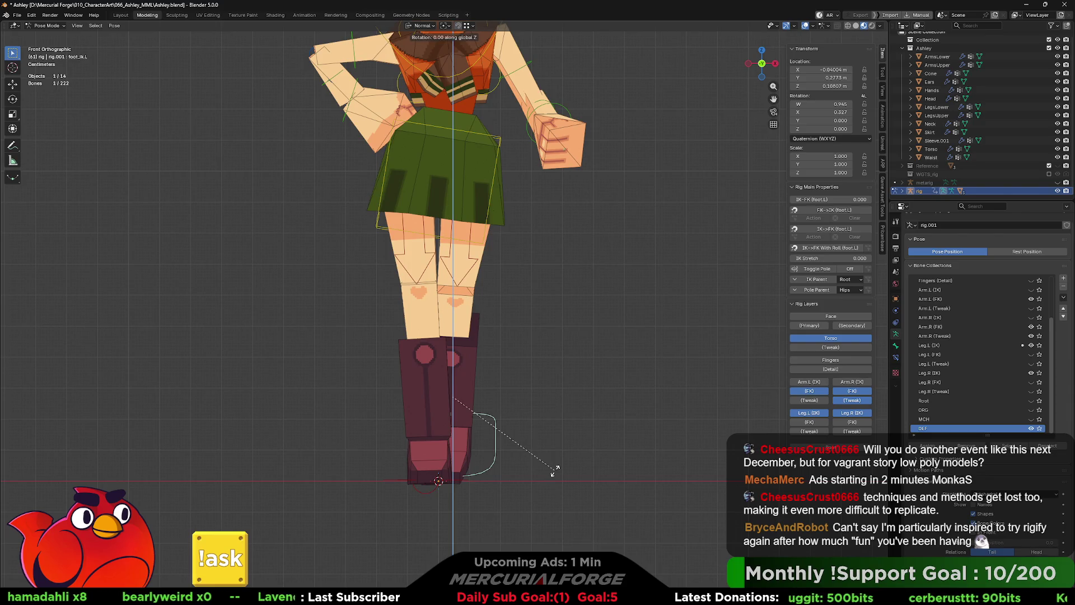
pyautogui.click(465, 461)
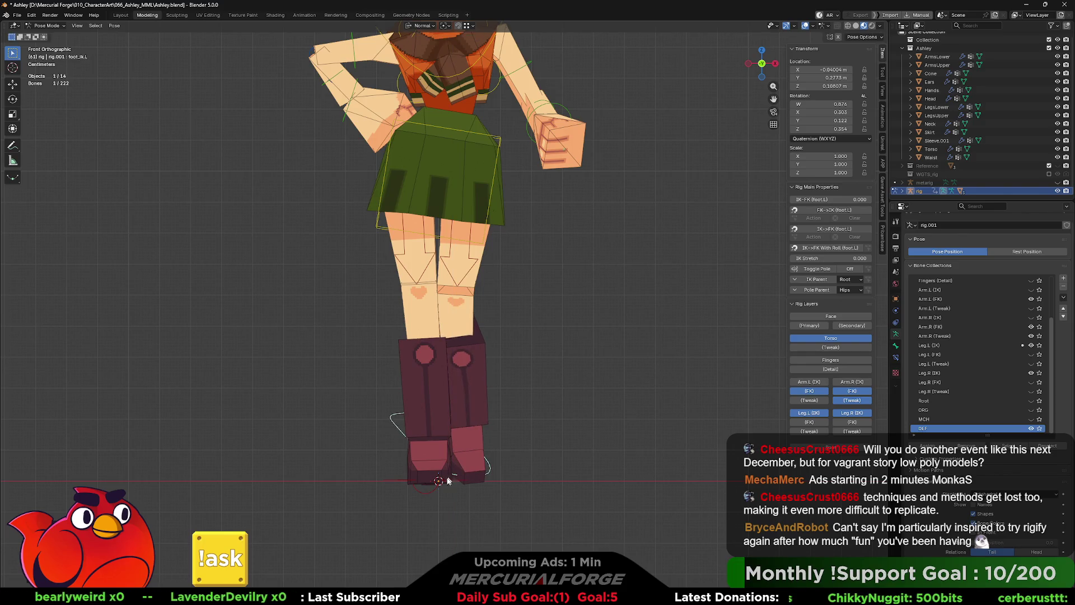
pyautogui.click(454, 478)
pyautogui.press('r')
pyautogui.press('z')
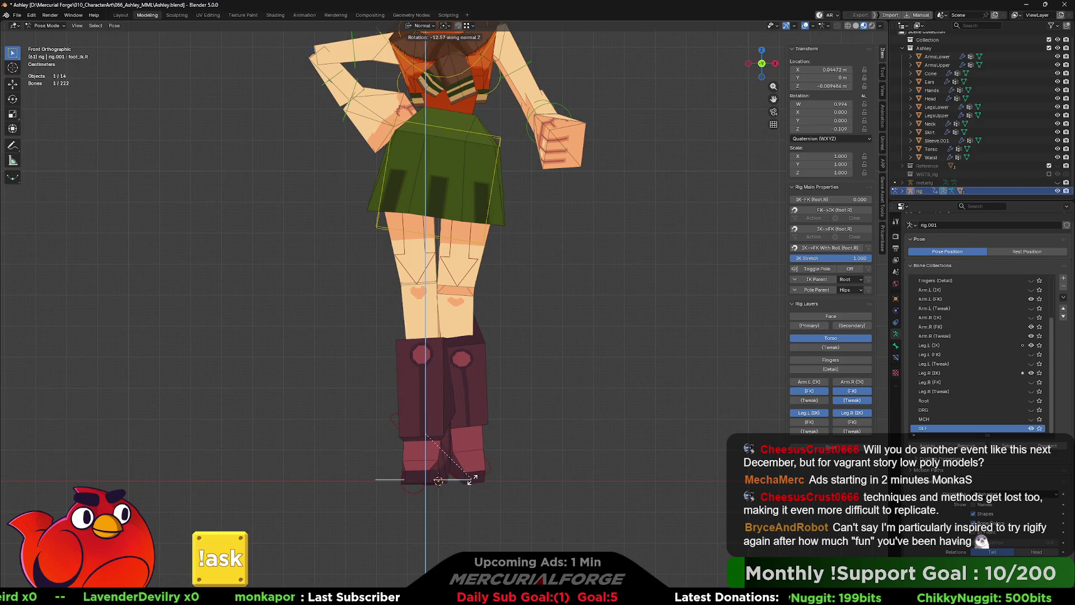
pyautogui.click(470, 479)
pyautogui.keyDown('shift'); pyautogui.moveTo(555, 289); pyautogui.dragTo(566, 389, button='middle'); pyautogui.keyUp('shift')
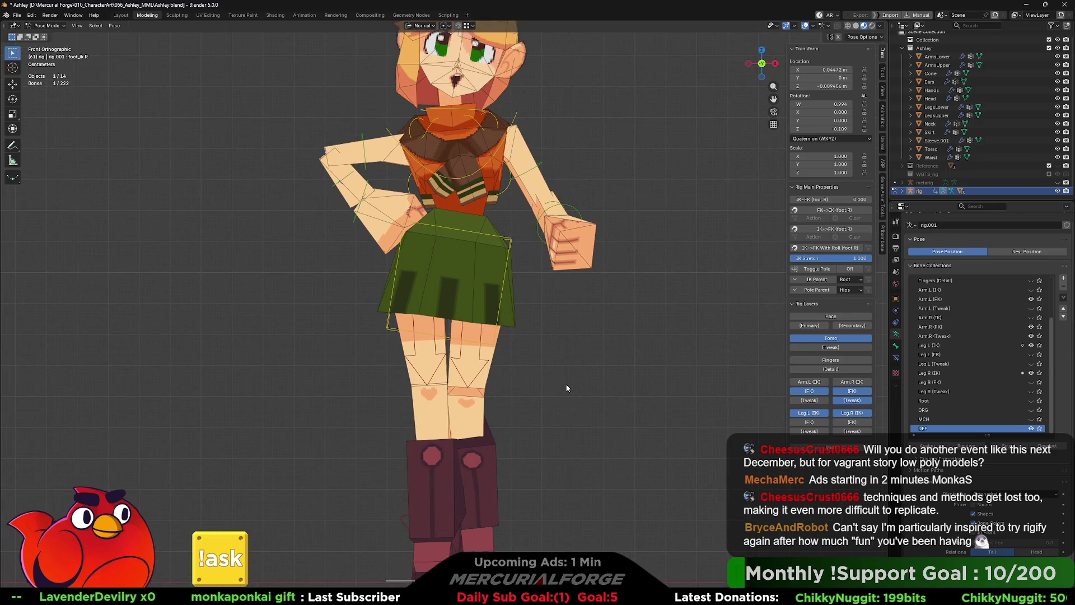
# Step: Twist the chest control around the vertical Z axis in perspective view
pyautogui.press('KP_5')
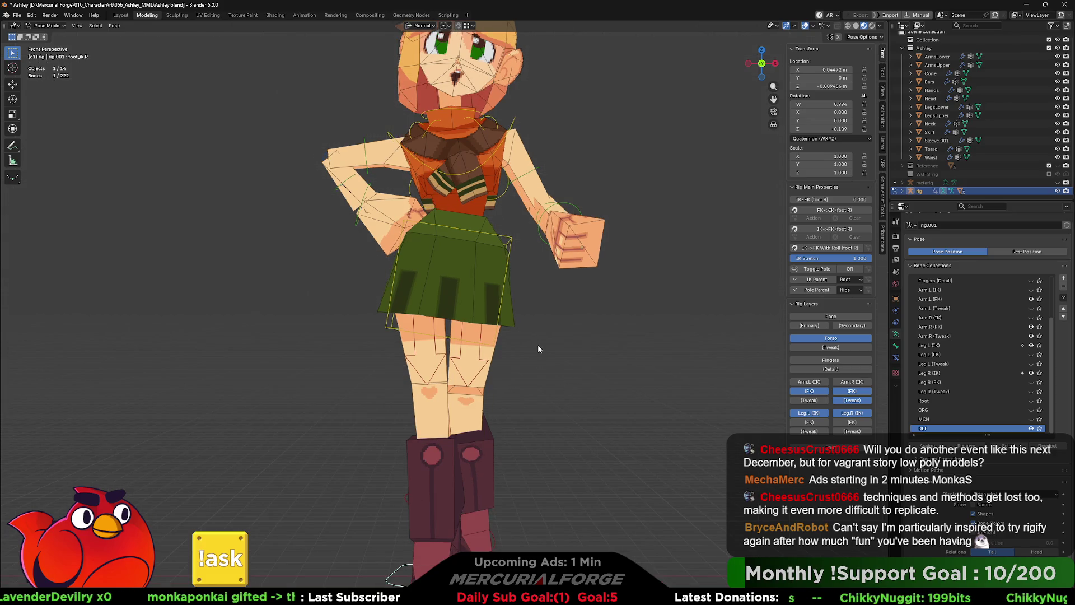
pyautogui.moveTo(538, 348); pyautogui.dragTo(531, 345, button='middle')
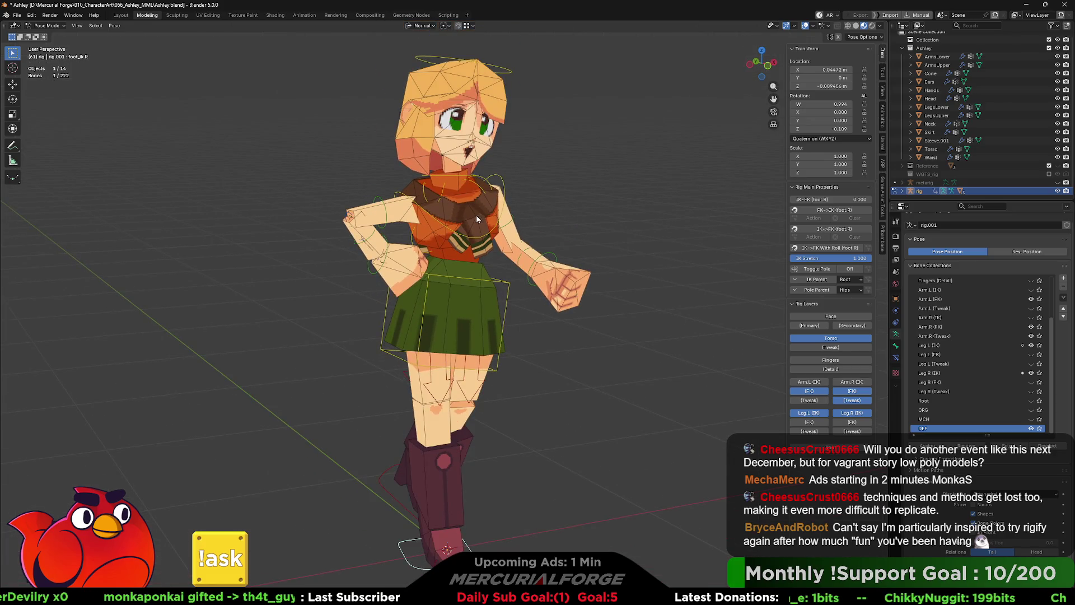
pyautogui.click(489, 232)
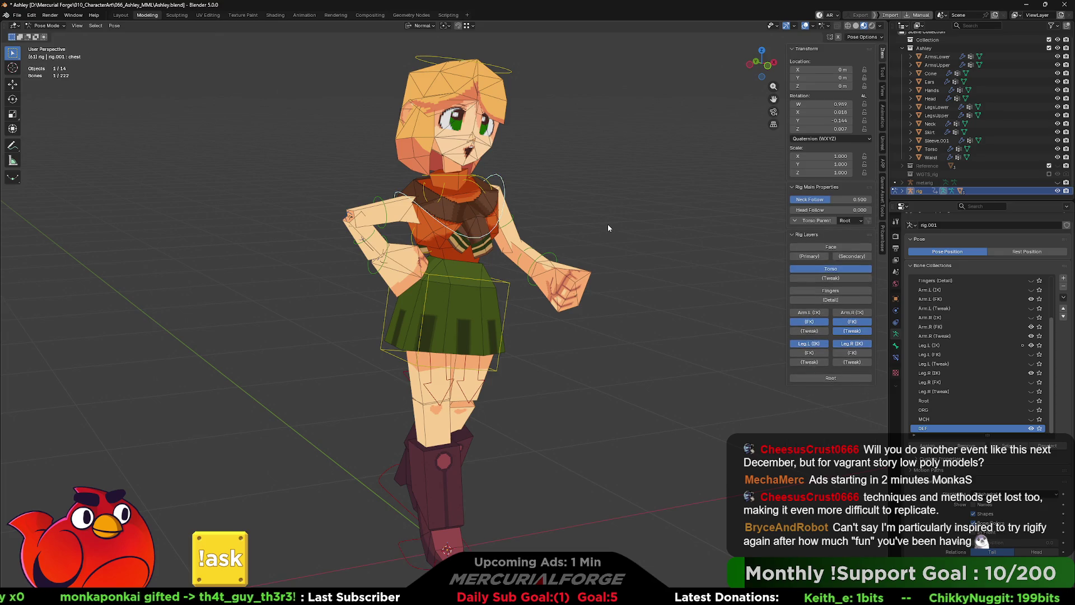
pyautogui.press('r')
pyautogui.press('z')
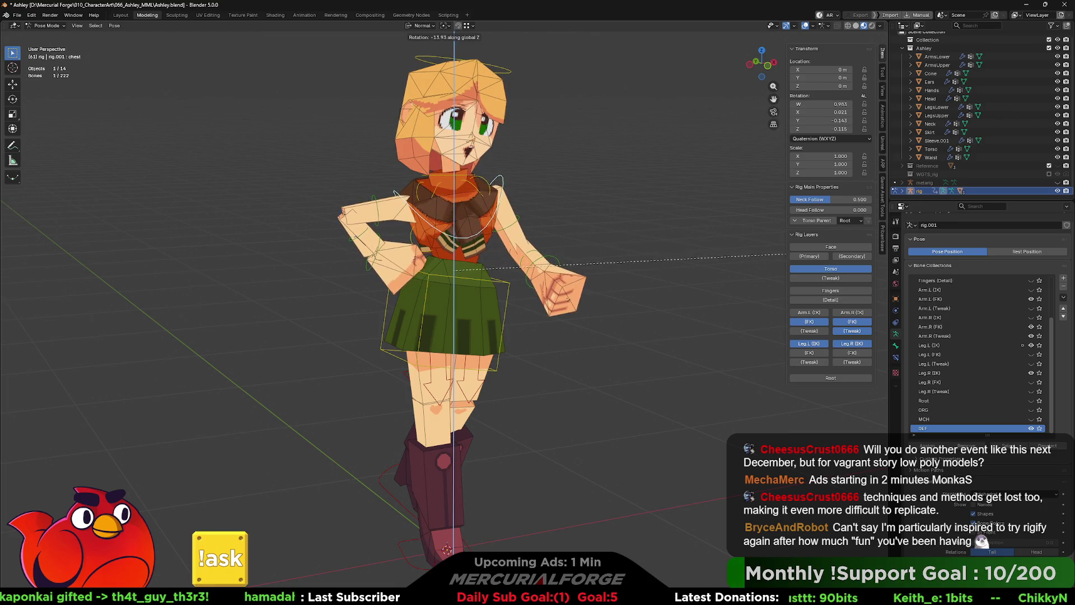
pyautogui.click(701, 313)
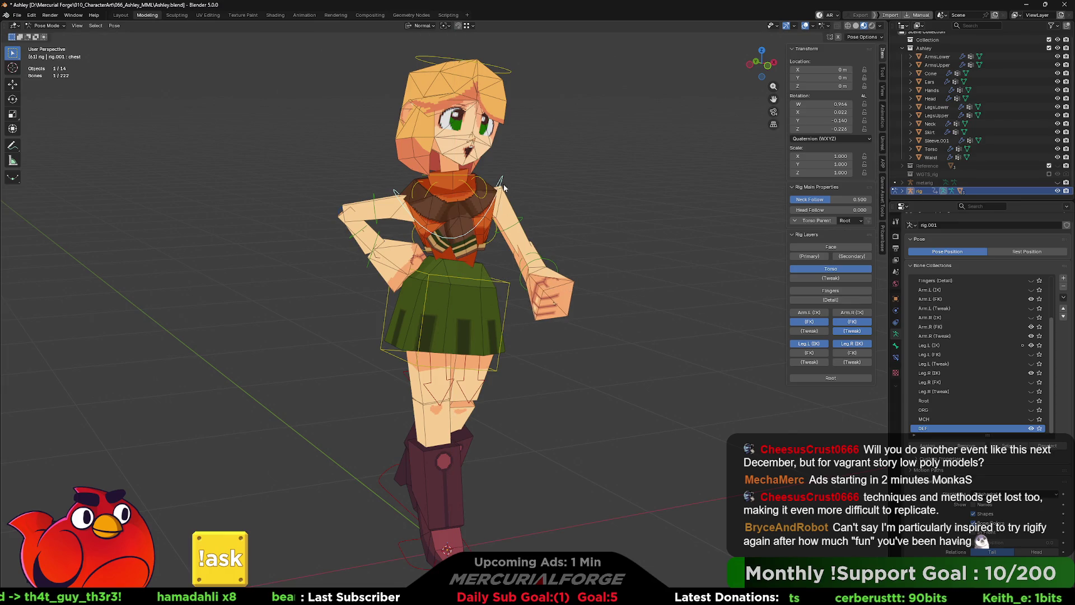
# Step: Rotate the left shoulder twice into a new angle, checking from side and top views
pyautogui.moveTo(505, 187); pyautogui.dragTo(449, 202, button='middle')
pyautogui.click(523, 229)
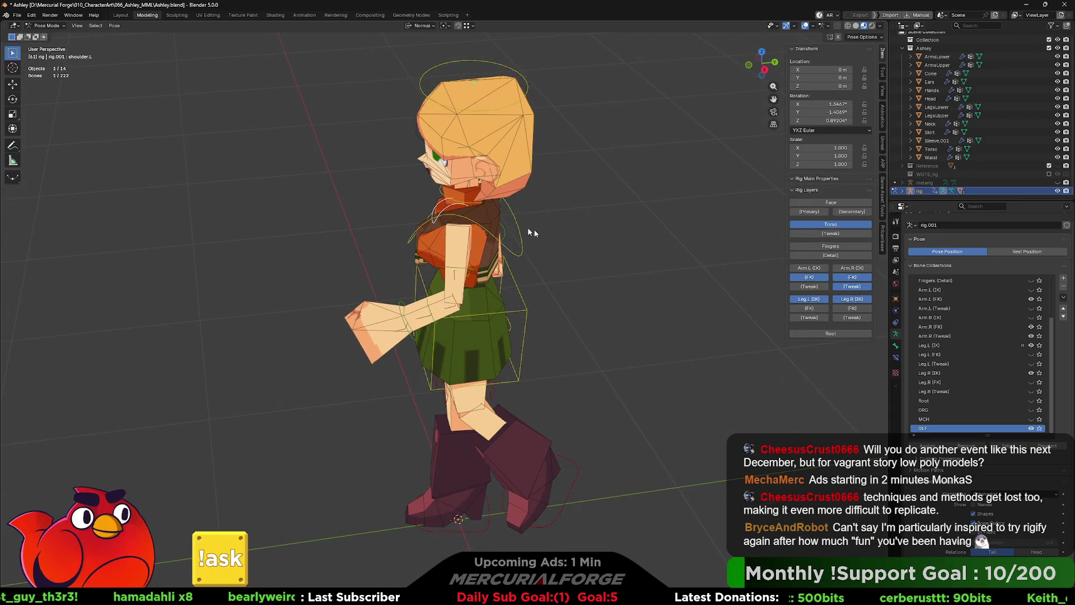
pyautogui.moveTo(523, 227); pyautogui.dragTo(541, 243, button='middle')
pyautogui.press('r')
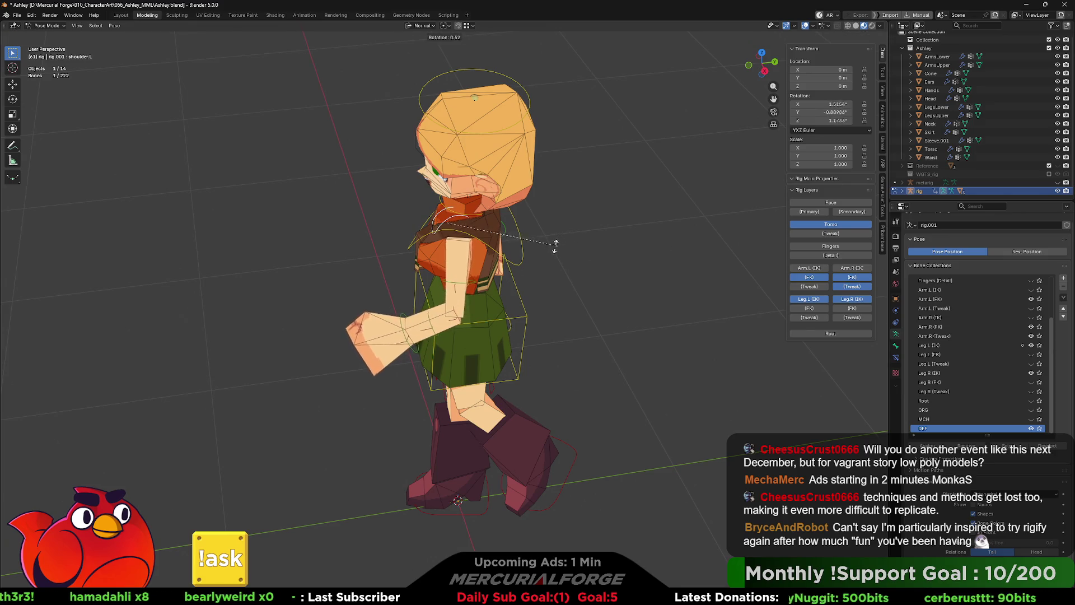
pyautogui.click(562, 248)
pyautogui.moveTo(562, 248)
pyautogui.mouseDown(button='middle')
pyautogui.moveTo(597, 258)
pyautogui.moveTo(612, 236)
pyautogui.mouseUp(button='middle')
pyautogui.press('r')
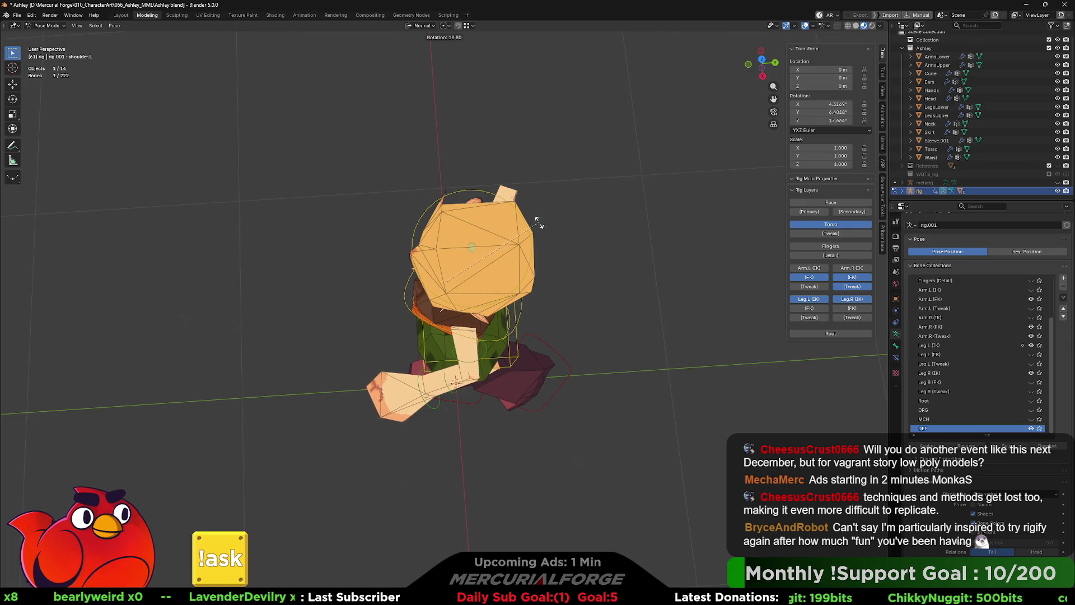
pyautogui.click(532, 248)
pyautogui.moveTo(531, 249)
pyautogui.mouseDown(button='middle')
pyautogui.moveTo(492, 229)
pyautogui.moveTo(562, 235)
pyautogui.mouseUp(button='middle')
pyautogui.click(541, 260)
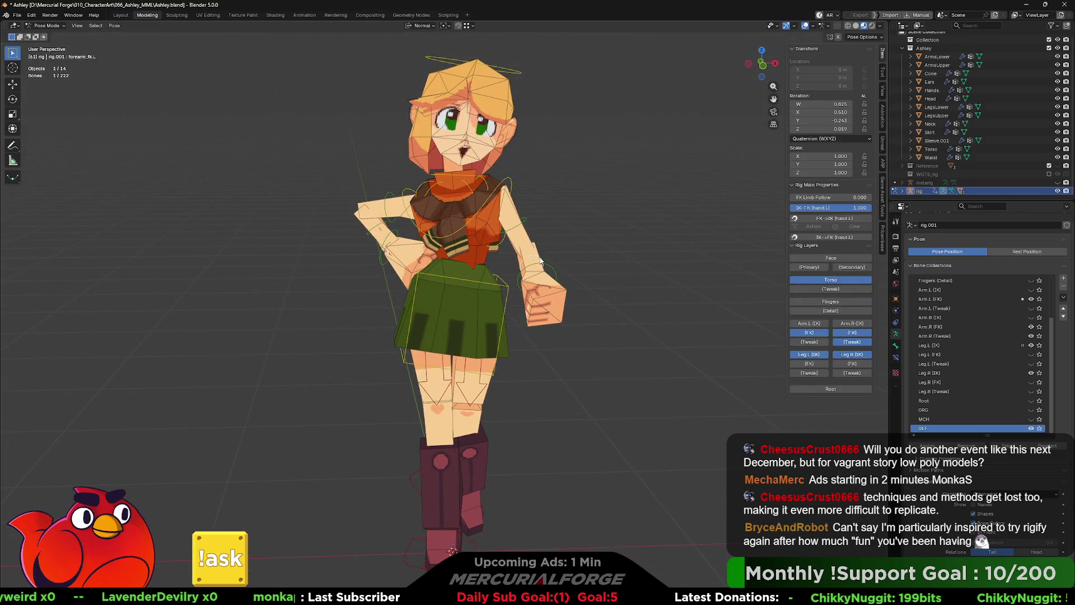
# Step: Bend the left forearm FK control from a top-down view
pyautogui.moveTo(588, 264)
pyautogui.mouseDown(button='middle')
pyautogui.moveTo(587, 311)
pyautogui.moveTo(618, 248)
pyautogui.moveTo(602, 222)
pyautogui.moveTo(586, 271)
pyautogui.moveTo(562, 259)
pyautogui.moveTo(479, 168)
pyautogui.moveTo(496, 134)
pyautogui.mouseUp(button='middle')
pyautogui.press('r')
pyautogui.click(607, 295)
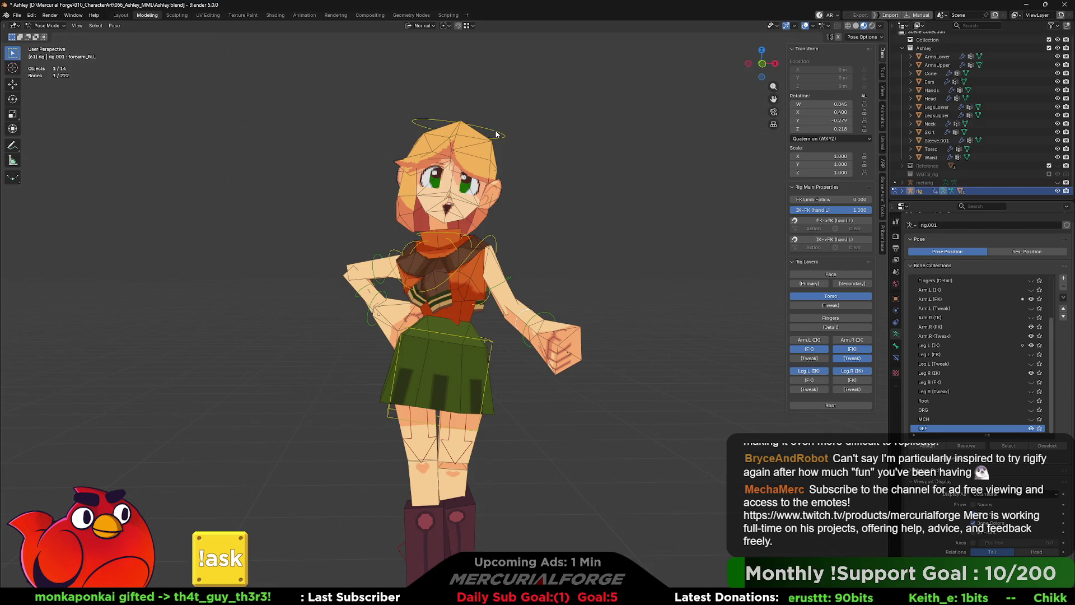
# Step: Set the head's Neck Follow to 1.0 and tilt the head with trackball rotation
pyautogui.click(497, 134)
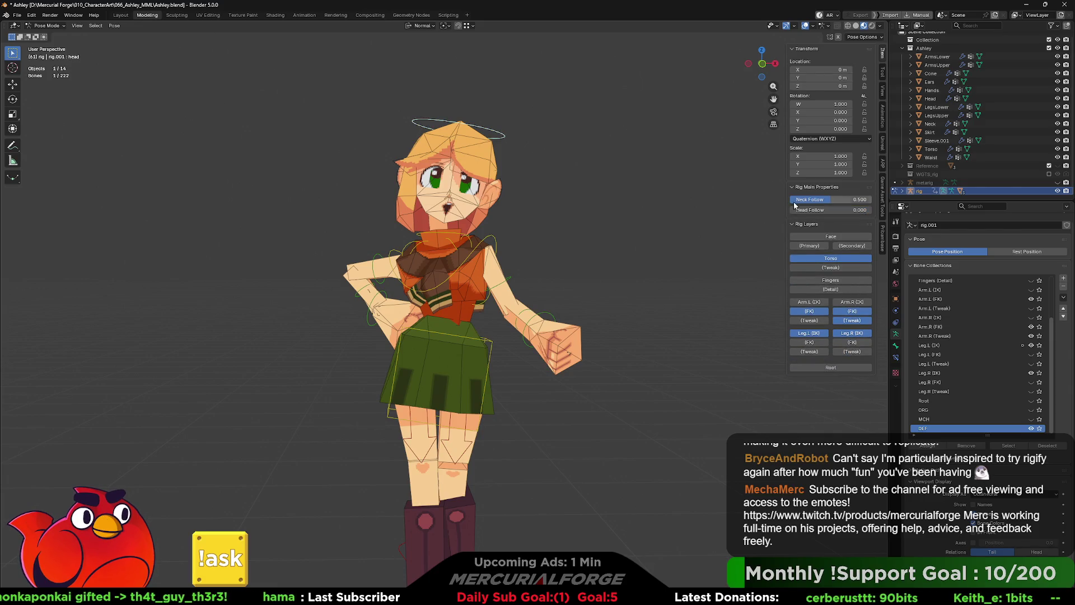
pyautogui.moveTo(832, 199)
pyautogui.mouseDown()
pyautogui.moveTo(872, 198)
pyautogui.moveTo(872, 208)
pyautogui.mouseUp()
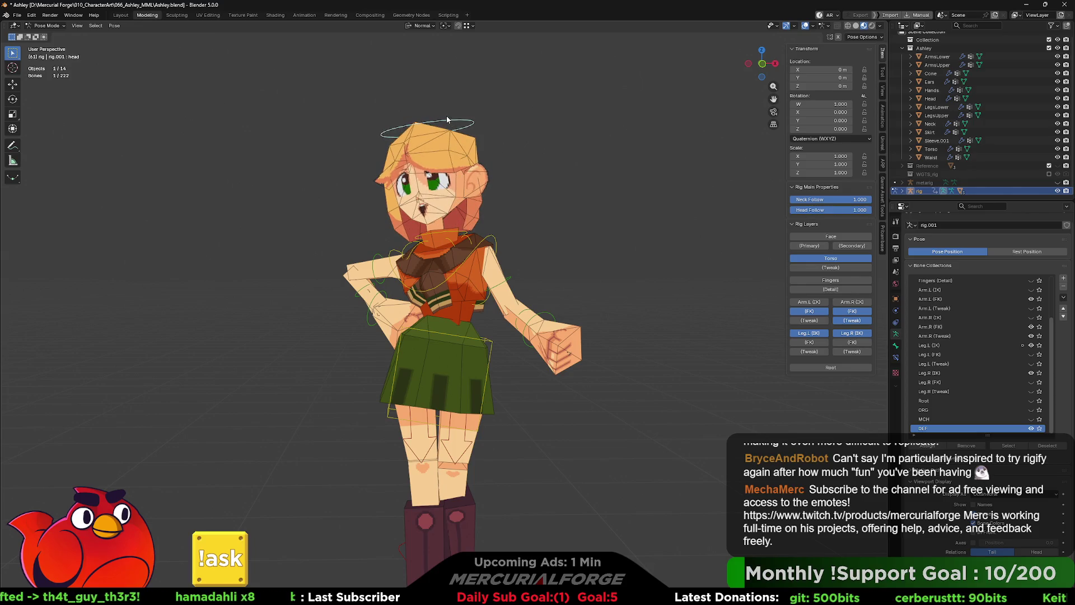
pyautogui.press('r')
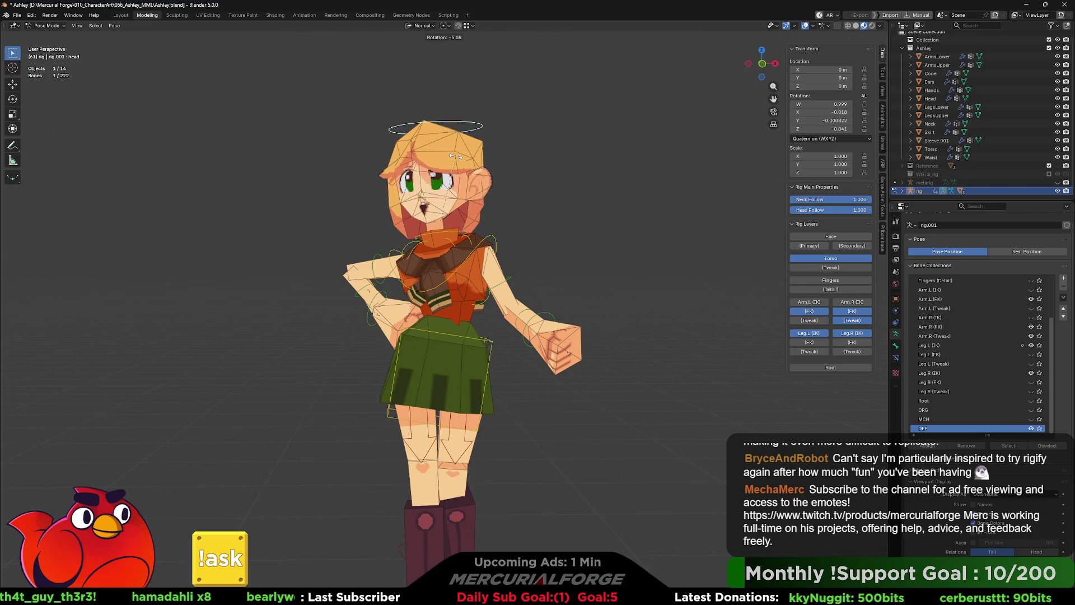
pyautogui.press('r')
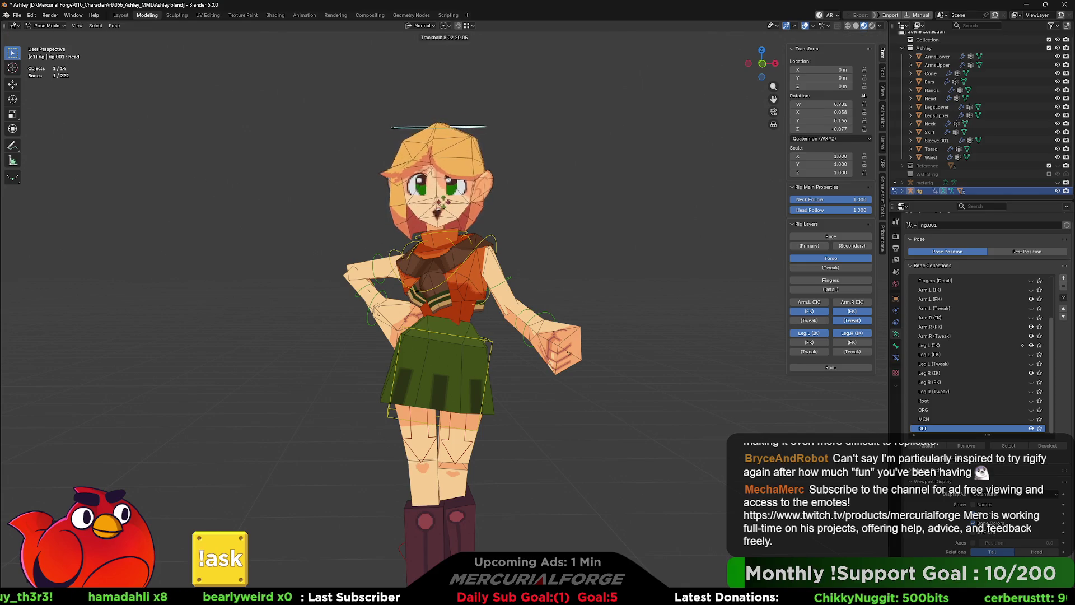
pyautogui.click(446, 202)
pyautogui.moveTo(446, 202); pyautogui.dragTo(488, 201, button='middle')
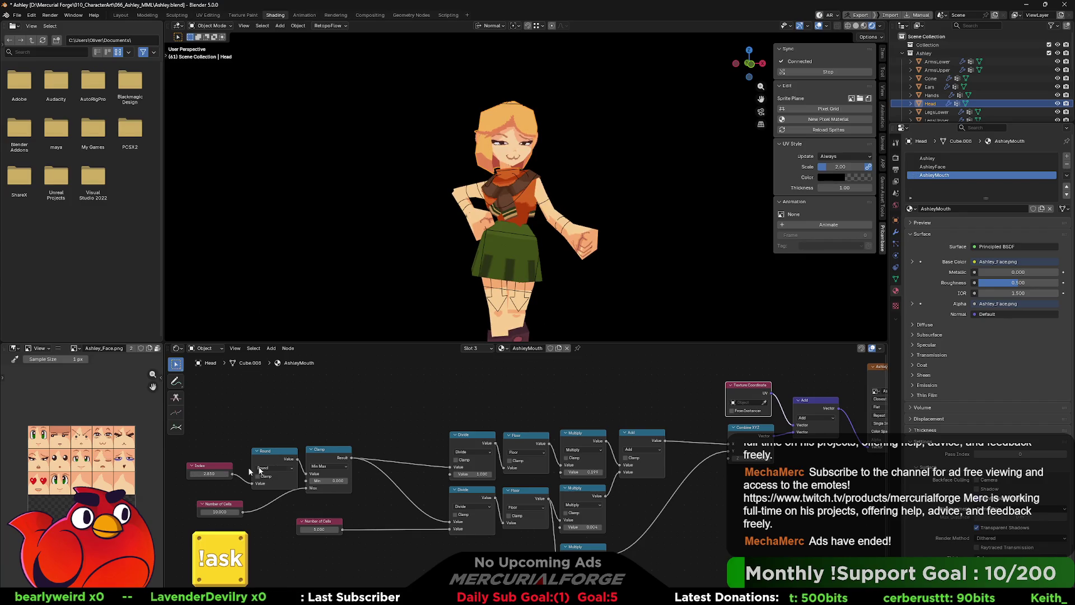
# Step: Switch between the AshleyFace and AshleyMouth material node trees to edit their sprite Index values
pyautogui.click(966, 166)
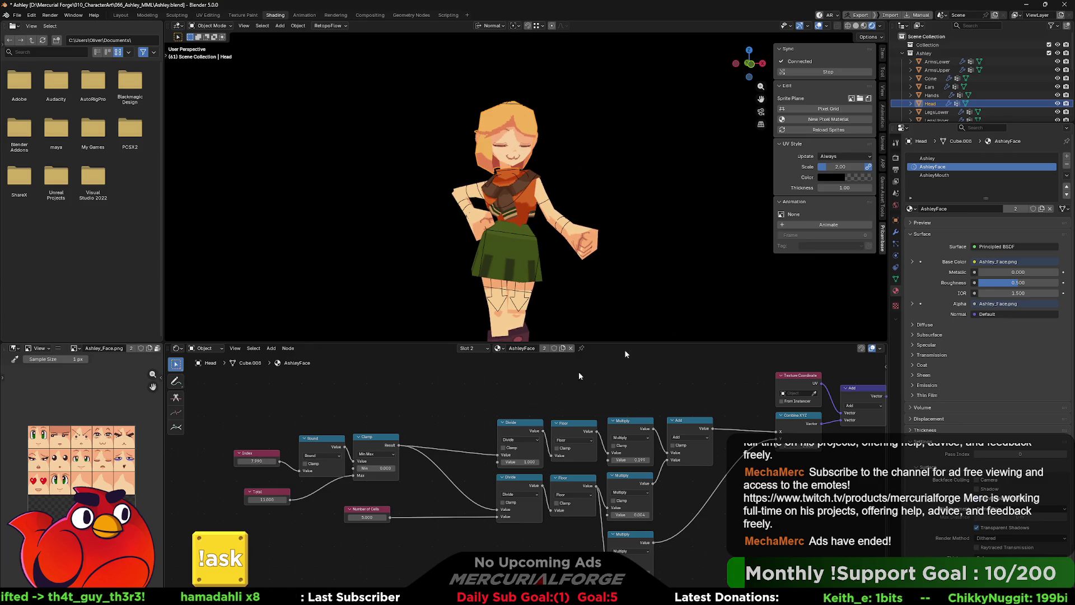
pyautogui.click(934, 174)
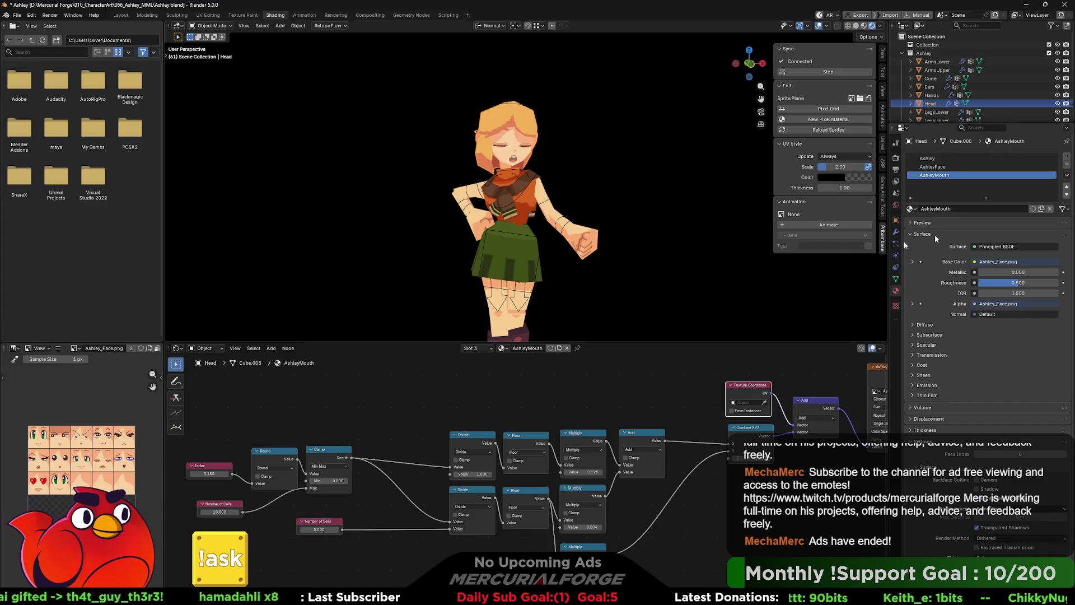
pyautogui.click(935, 168)
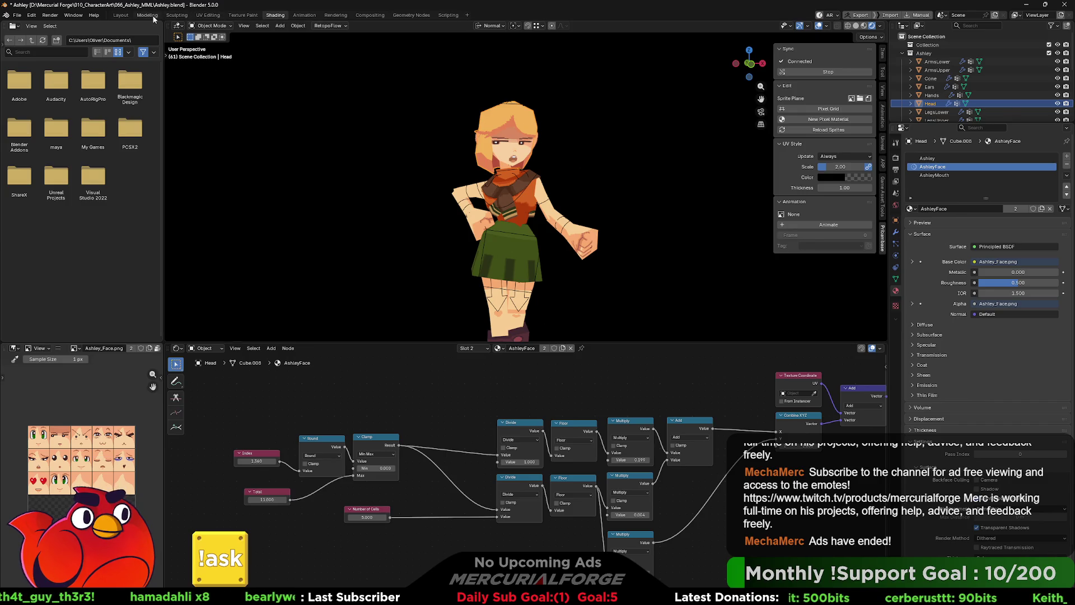
# Step: Switch to the Modeling workspace after settling the half-lidded face sprite
pyautogui.click(148, 15)
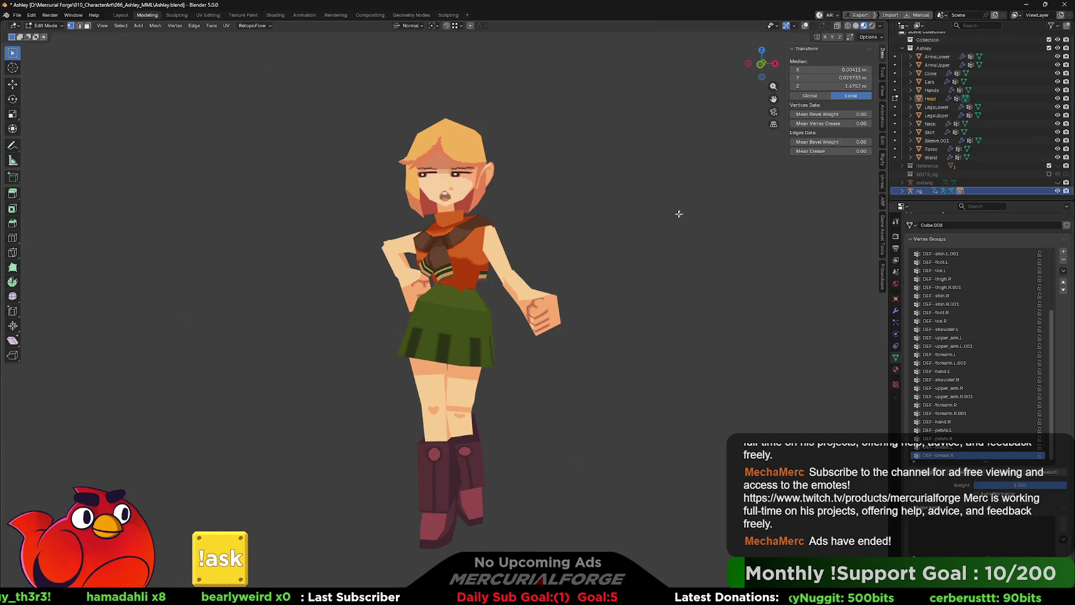
pyautogui.scroll(3, 556, 227)
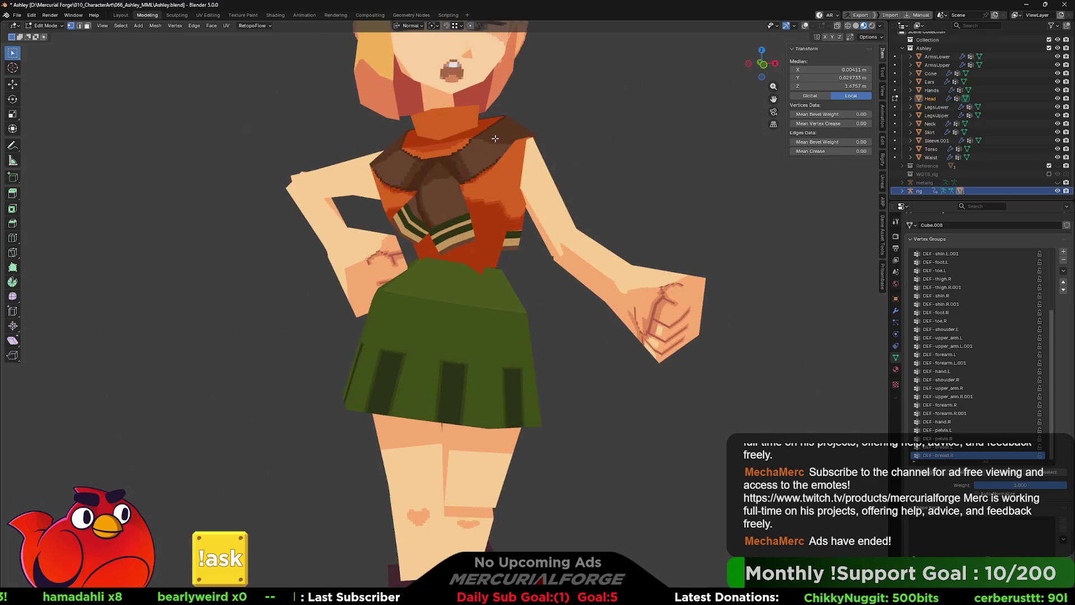
pyautogui.scroll(2, 556, 227)
# Step: Inspect the Cone head object from several angles, toggling in and out of mesh editing
pyautogui.moveTo(556, 227)
pyautogui.mouseDown(button='middle')
pyautogui.moveTo(513, 388)
pyautogui.moveTo(488, 265)
pyautogui.mouseUp(button='middle')
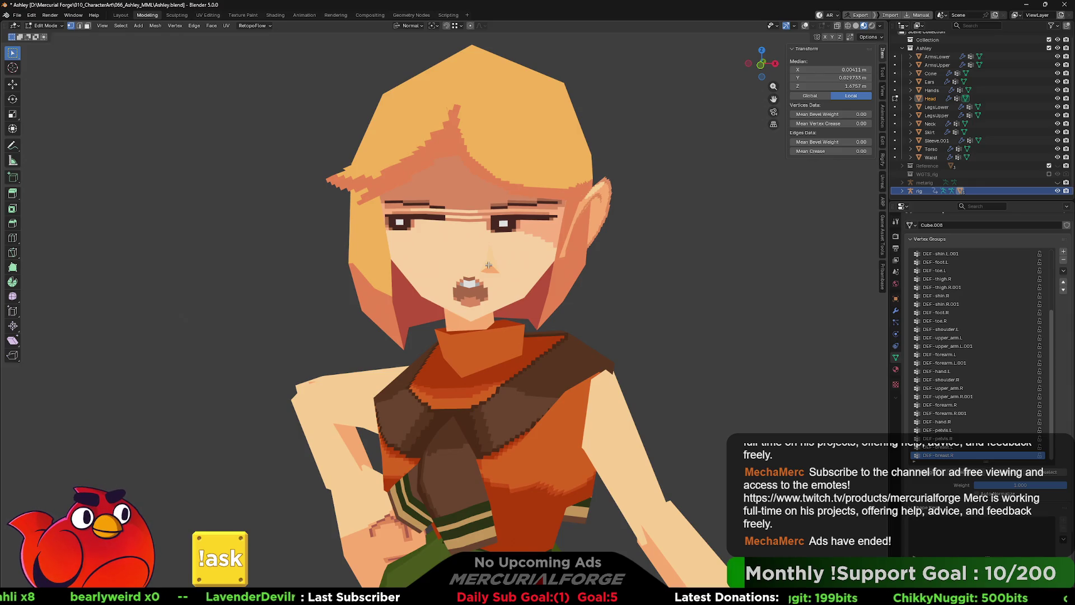
pyautogui.press('Tab')
pyautogui.press('Tab')
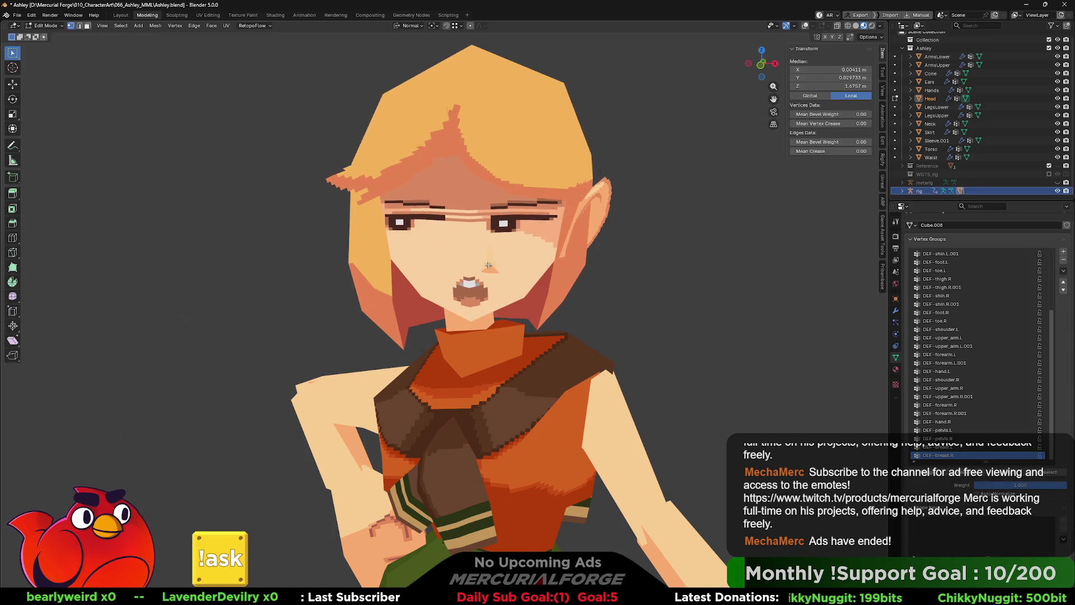
pyautogui.press('Tab')
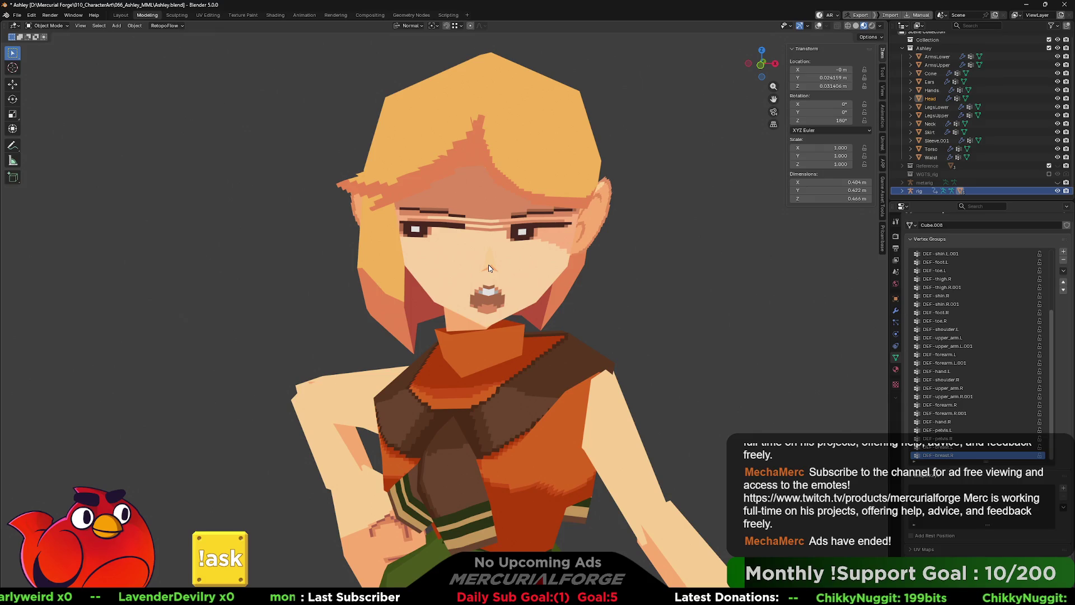
pyautogui.moveTo(489, 265); pyautogui.dragTo(493, 267, button='middle')
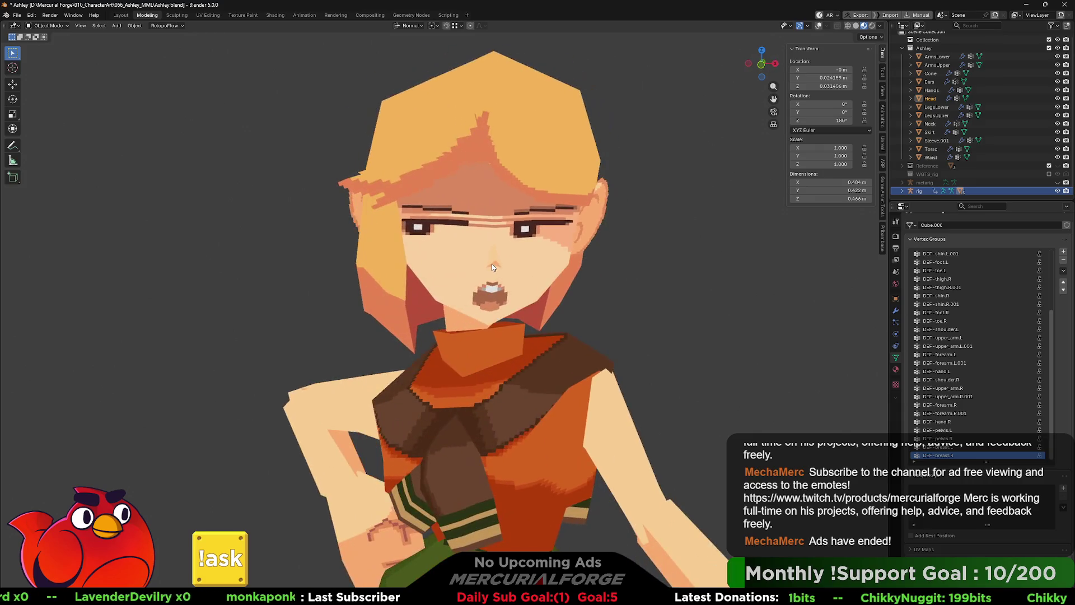
pyautogui.click(495, 265)
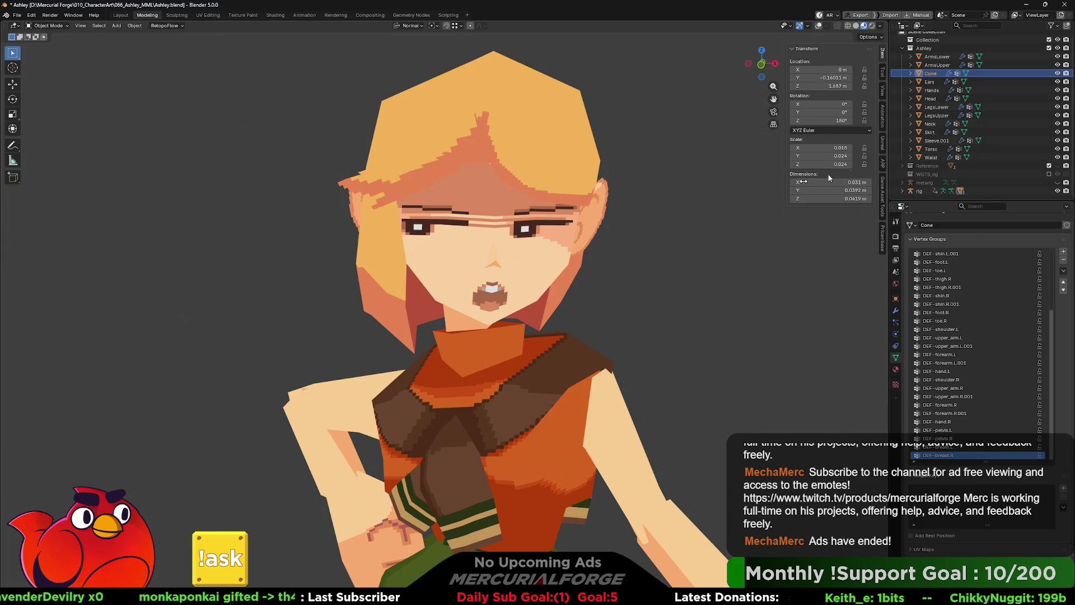
pyautogui.moveTo(722, 210); pyautogui.dragTo(571, 215, button='middle')
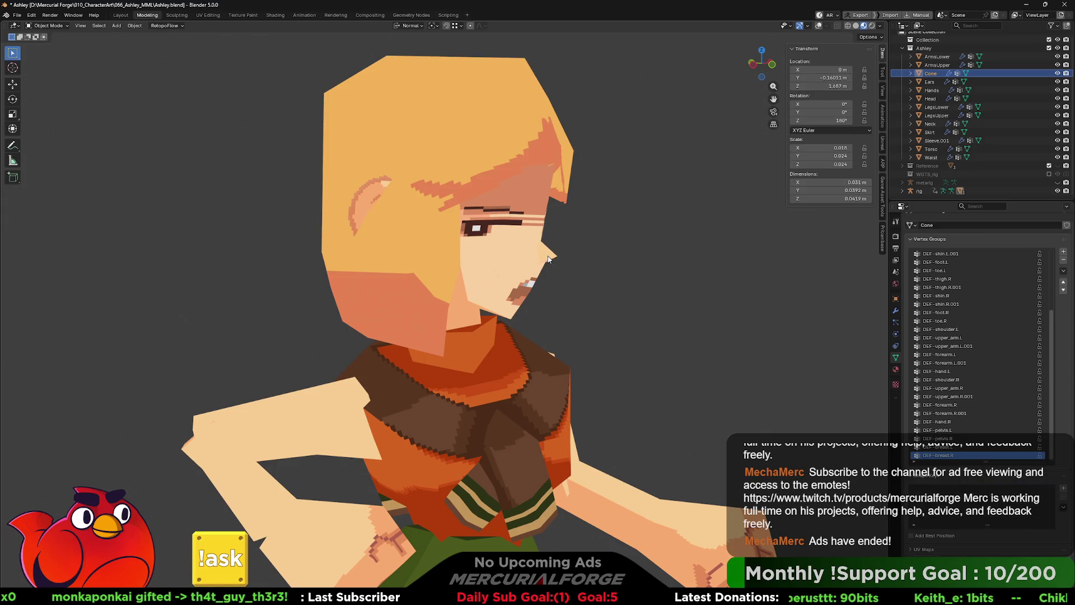
pyautogui.press('Tab')
pyautogui.moveTo(548, 259); pyautogui.dragTo(513, 235, button='middle')
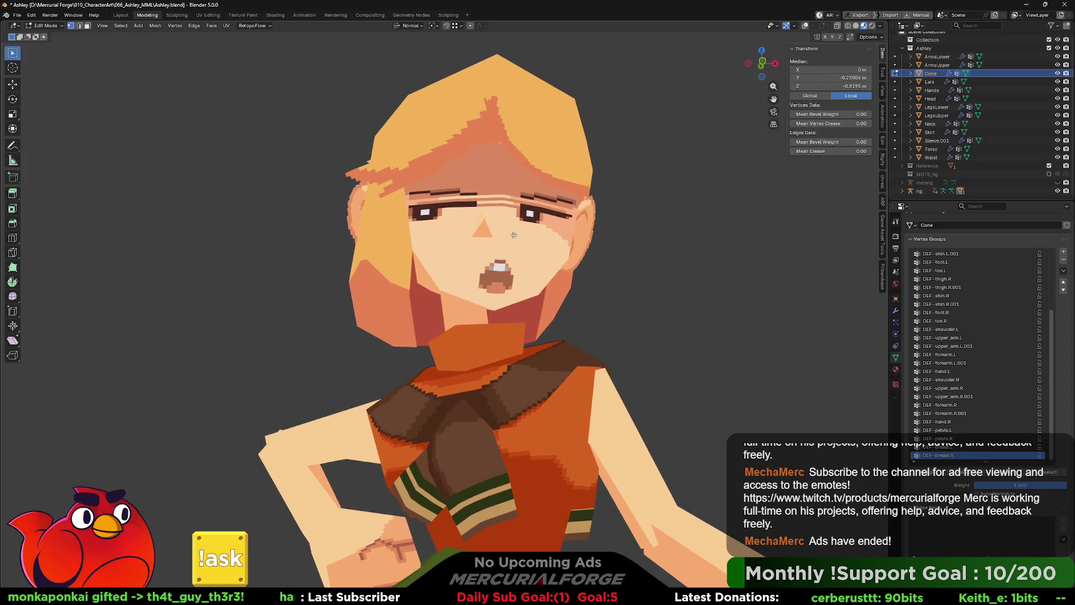
pyautogui.press('Tab')
pyautogui.moveTo(496, 236); pyautogui.dragTo(494, 241, button='middle')
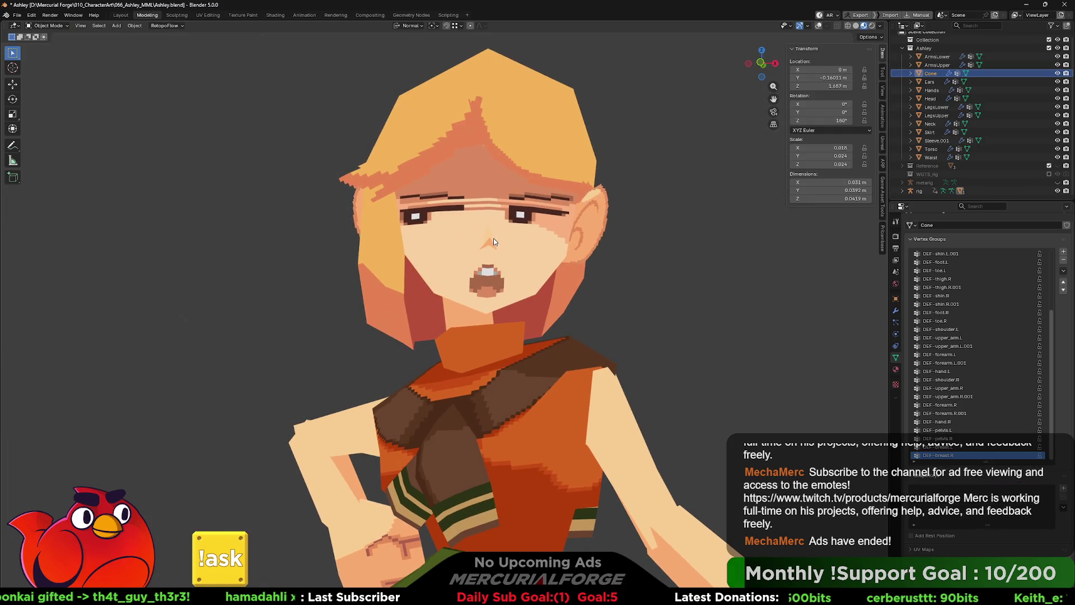
# Step: Deselect the Cone, hide the viewport overlays and play back Ashley's animation
pyautogui.click(820, 27)
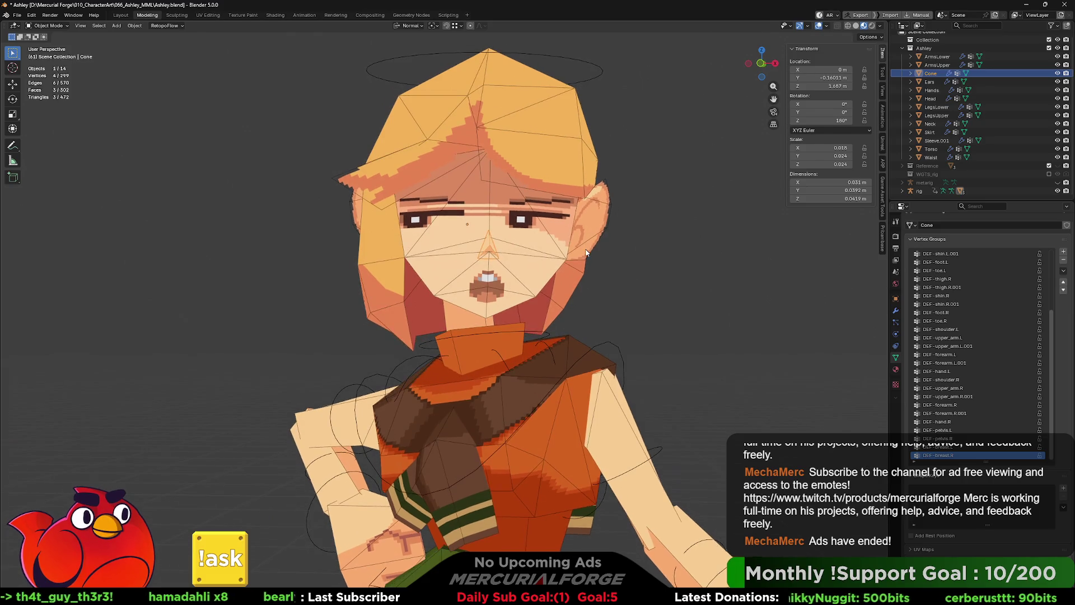
pyautogui.press('Tab')
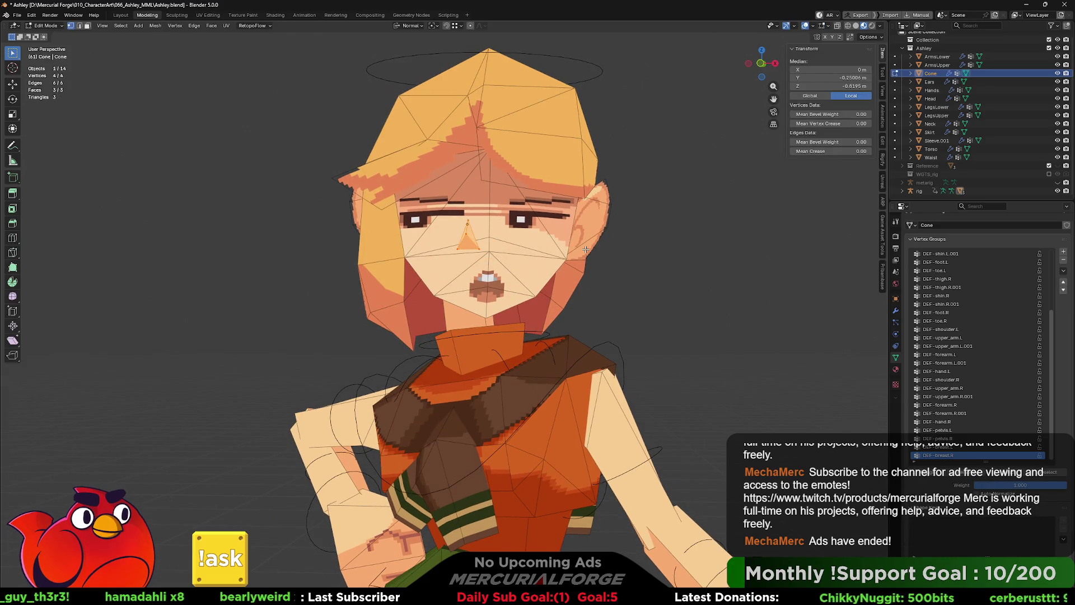
pyautogui.press('Tab')
pyautogui.hotkey('ctrl', 'Tab')
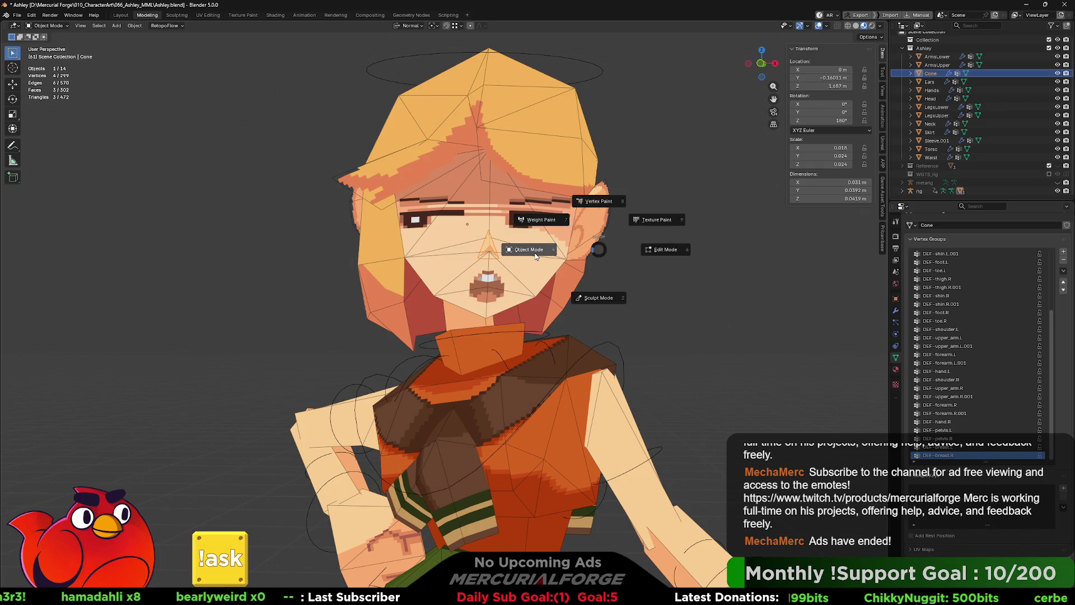
pyautogui.click(537, 256)
pyautogui.scroll(-3, 612, 265)
pyautogui.click(613, 264)
pyautogui.scroll(-3, 637, 275)
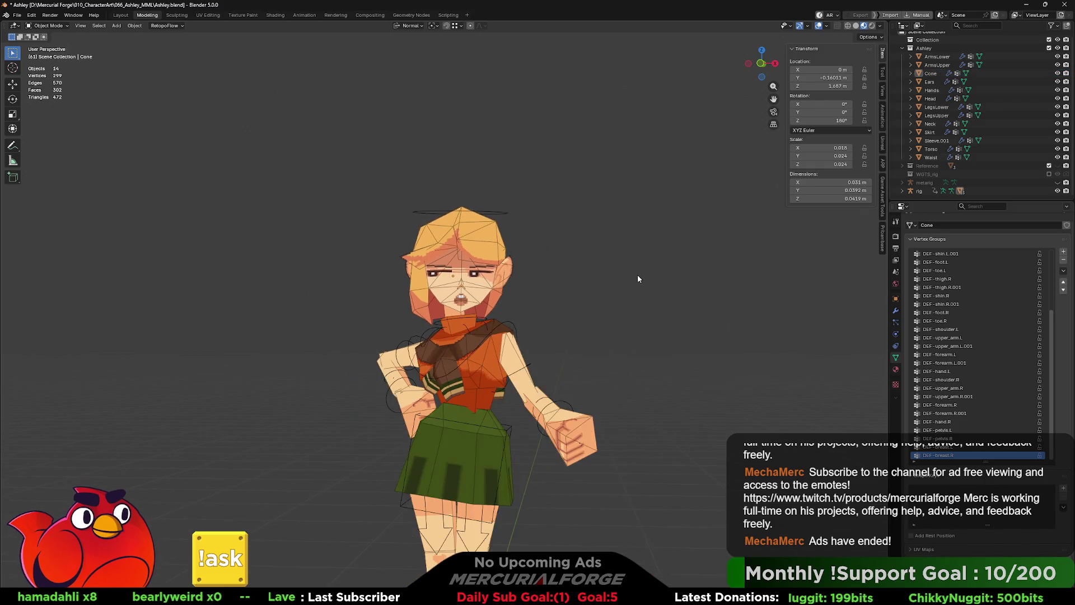
pyautogui.scroll(2, 638, 275)
pyautogui.scroll(2, 626, 262)
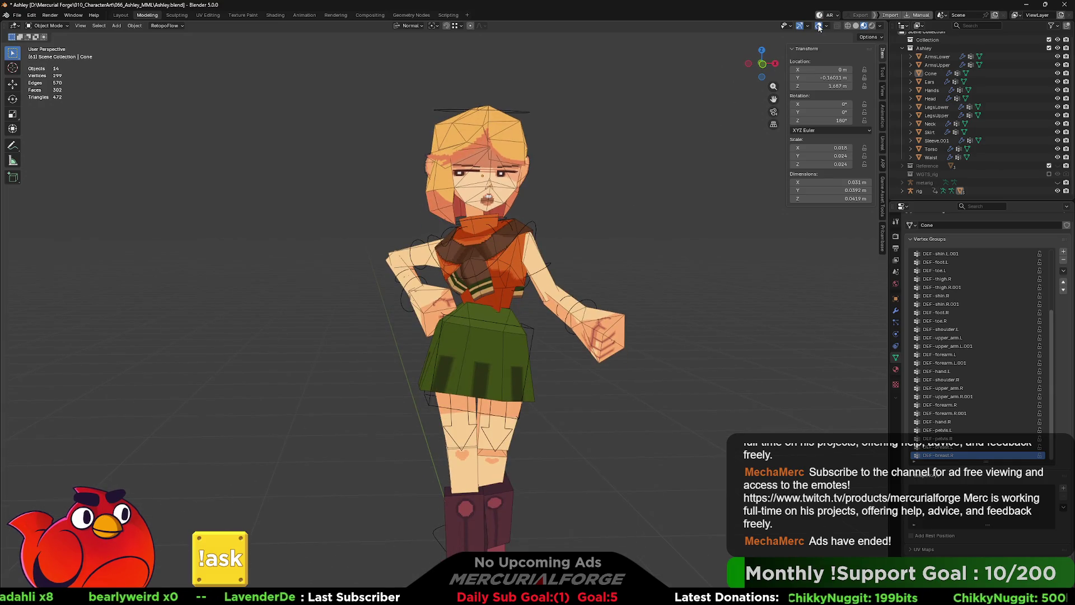
pyautogui.click(819, 25)
pyautogui.press('space')
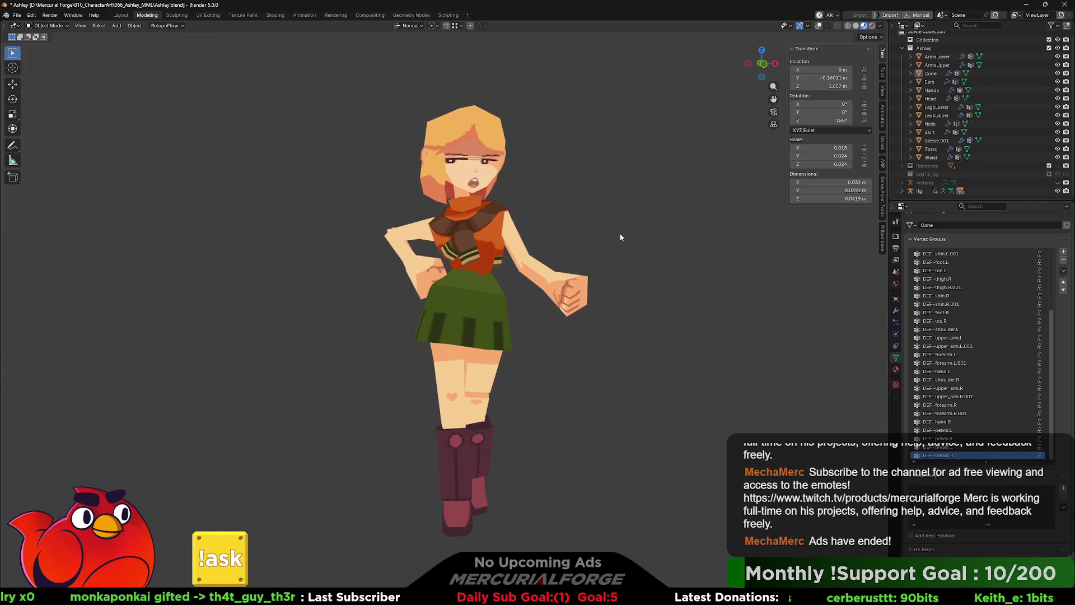
# Step: Switch to the Shading workspace and select the Head to show its AshleyFace nodes
pyautogui.click(278, 17)
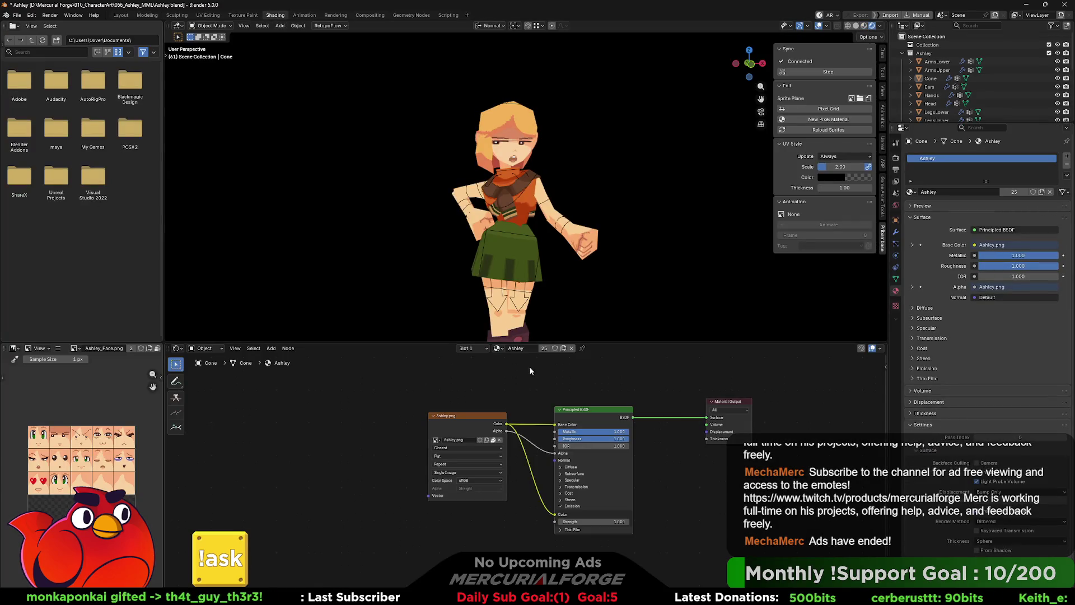
pyautogui.click(931, 104)
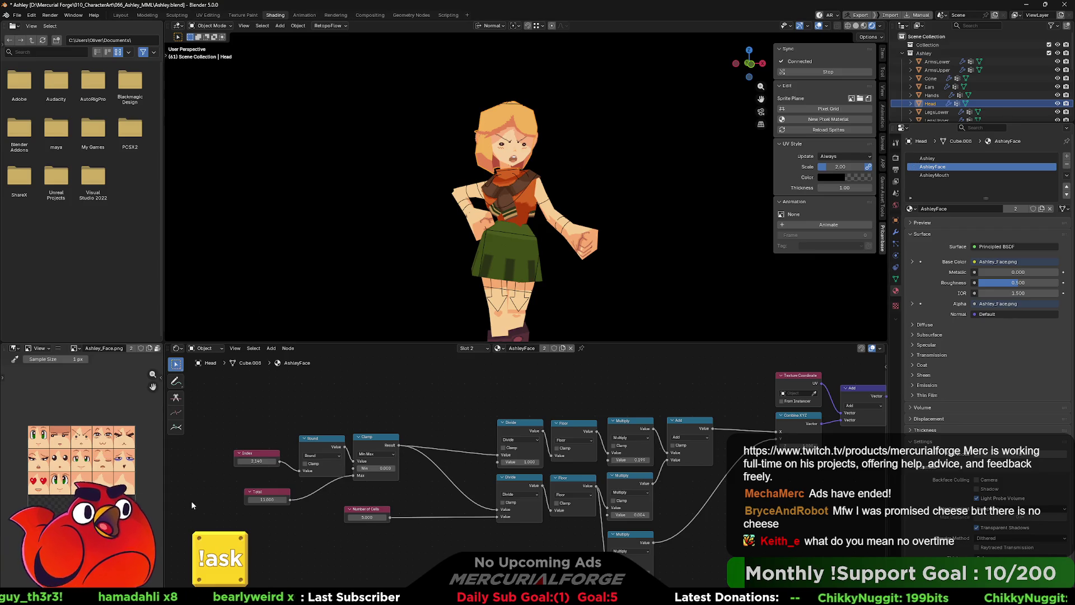
# Step: Scrub the AshleyMouth material's Index value to land on an open mouth shape
pyautogui.click(957, 175)
pyautogui.moveTo(205, 475); pyautogui.dragTo(220, 475)
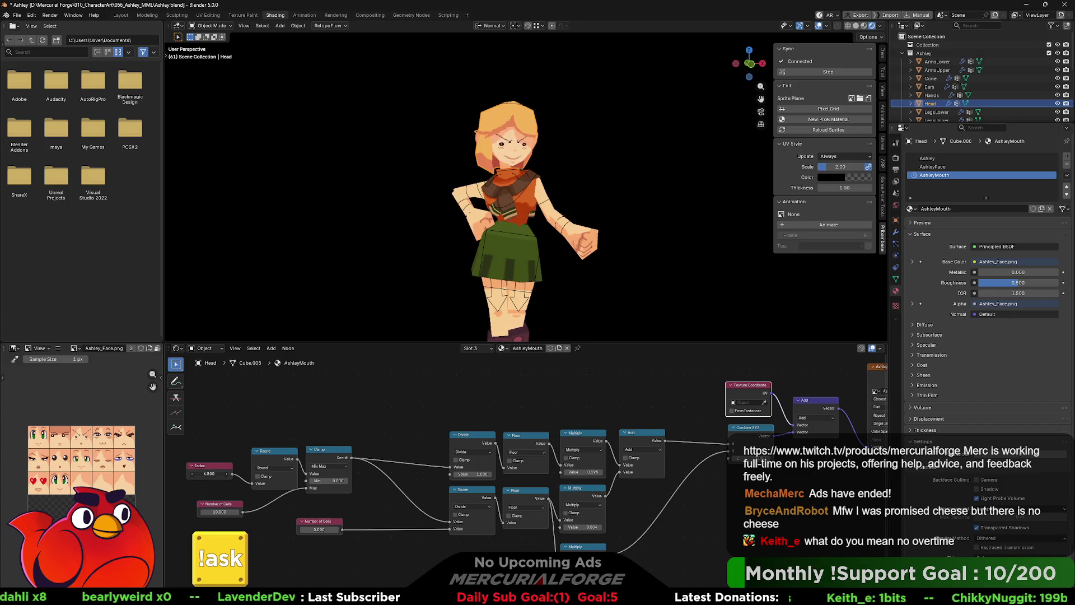
pyautogui.moveTo(205, 475); pyautogui.dragTo(220, 474)
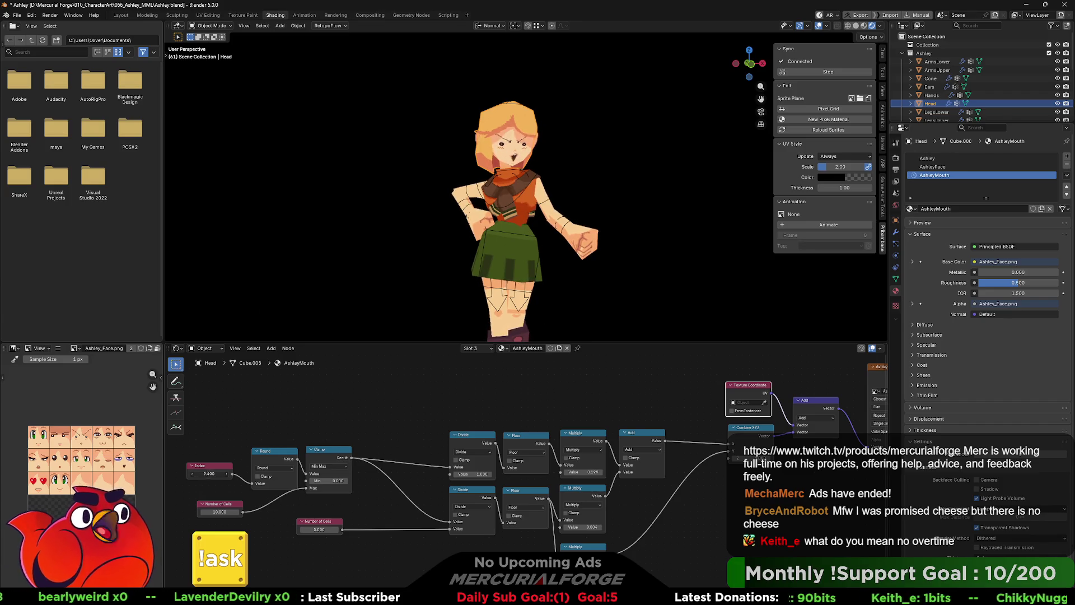
pyautogui.scroll(3, 539, 132)
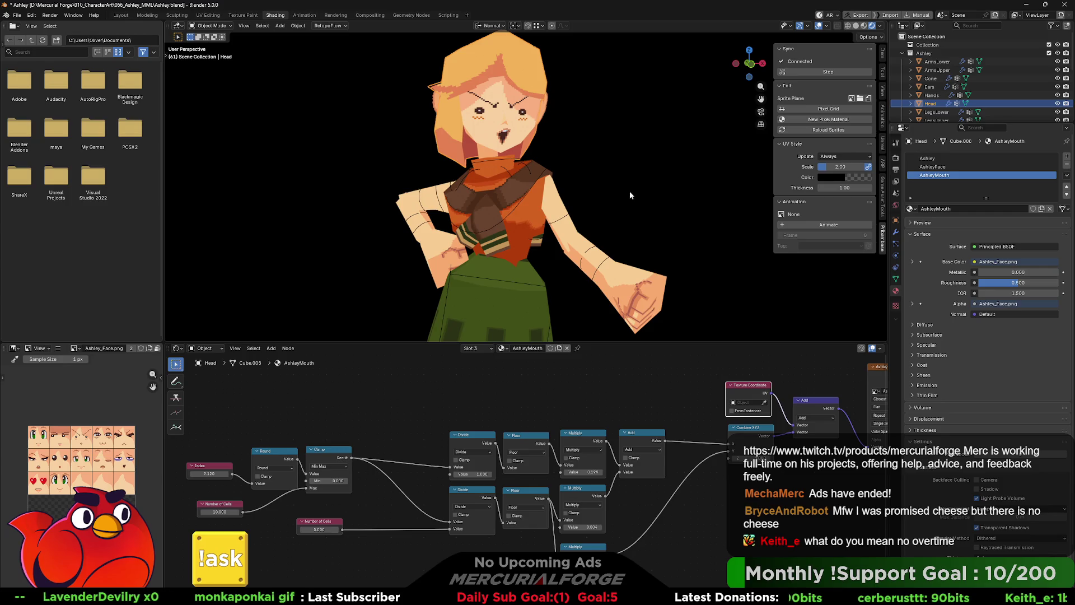
pyautogui.moveTo(634, 196); pyautogui.dragTo(631, 212, button='middle')
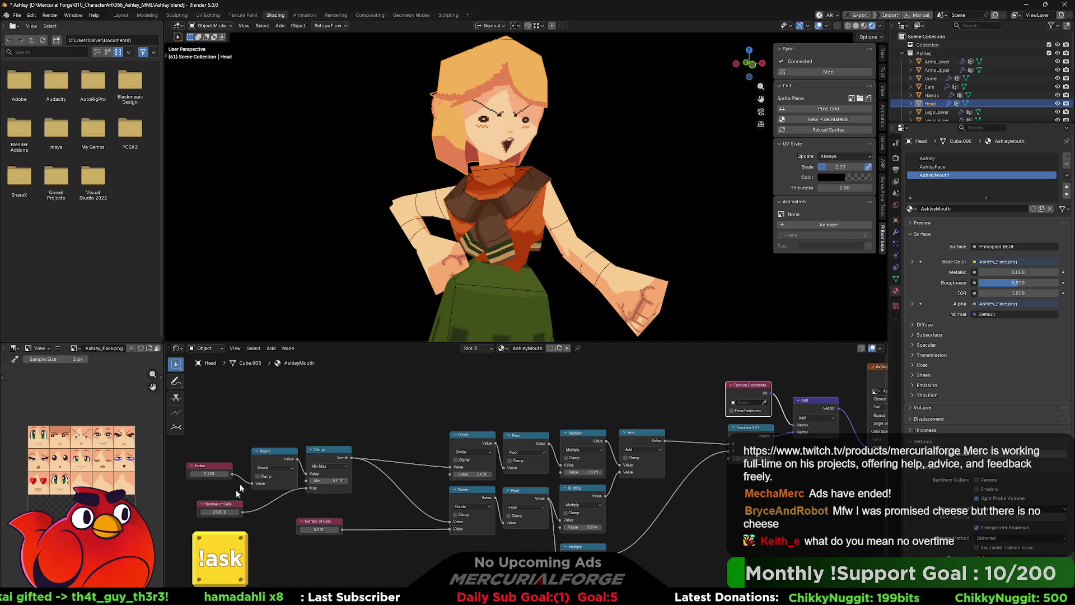
pyautogui.moveTo(212, 473); pyautogui.dragTo(212, 473)
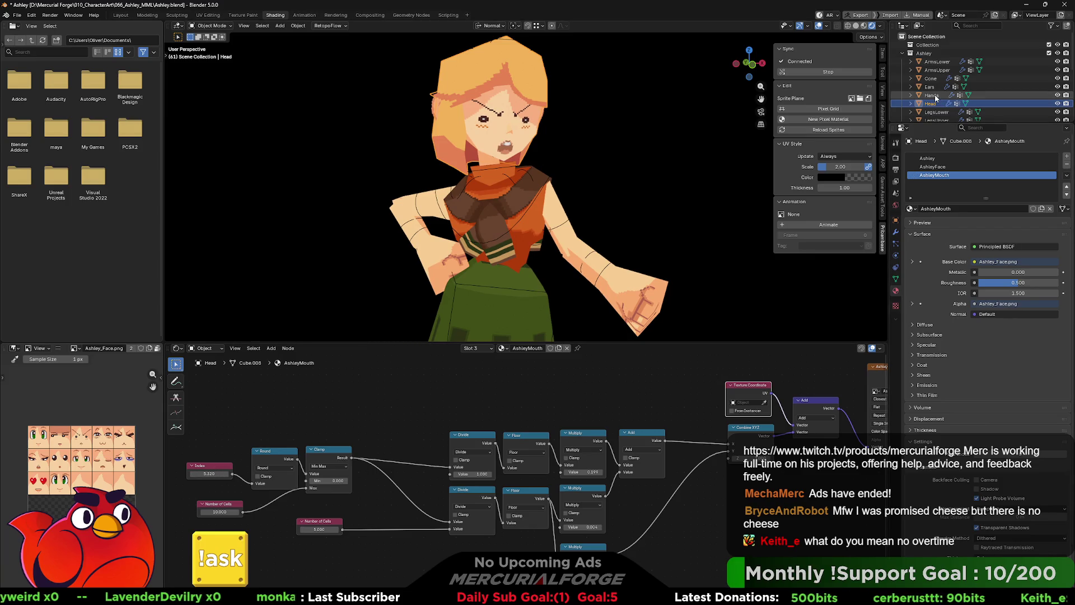
# Step: Raise the AshleyFace Index to 12.280 for wide green surprised eyes, then recenter the view
pyautogui.click(932, 165)
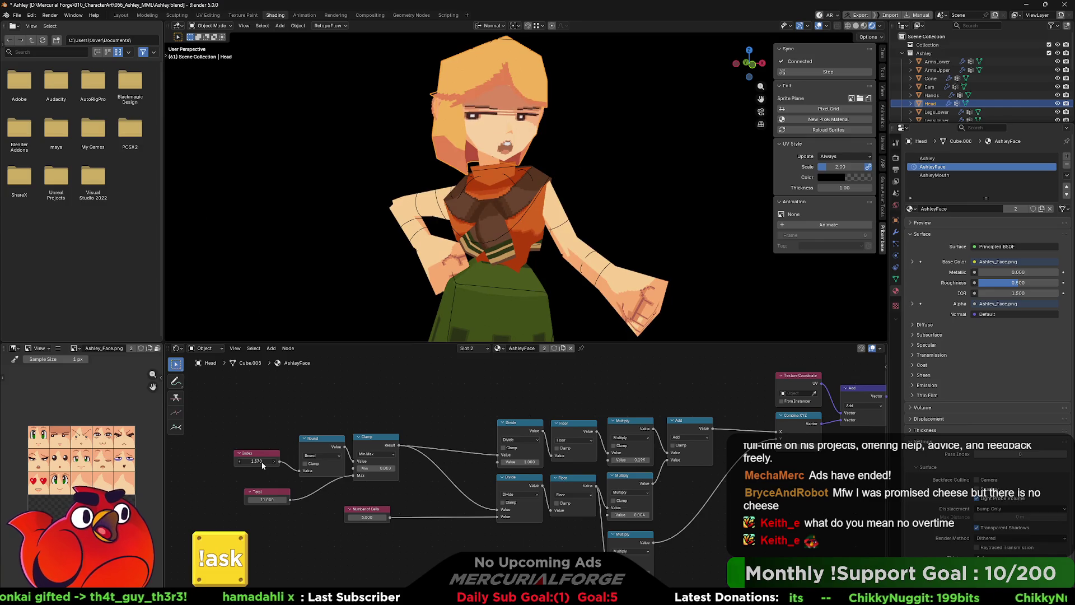
pyautogui.scroll(-3, 559, 250)
pyautogui.scroll(-2, 560, 249)
pyautogui.scroll(2, 546, 207)
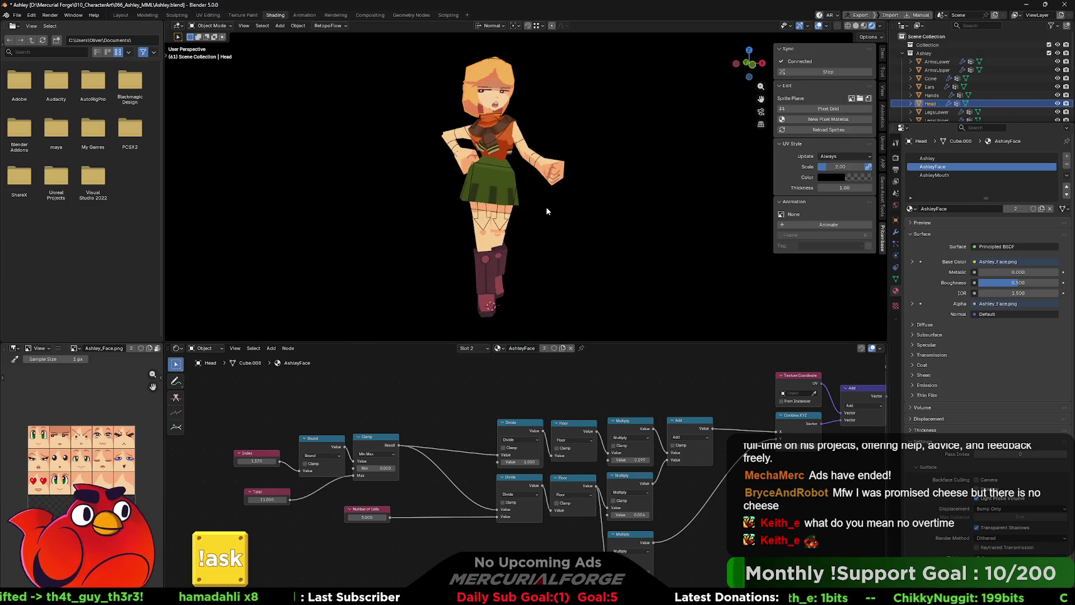
pyautogui.moveTo(257, 461); pyautogui.dragTo(286, 460)
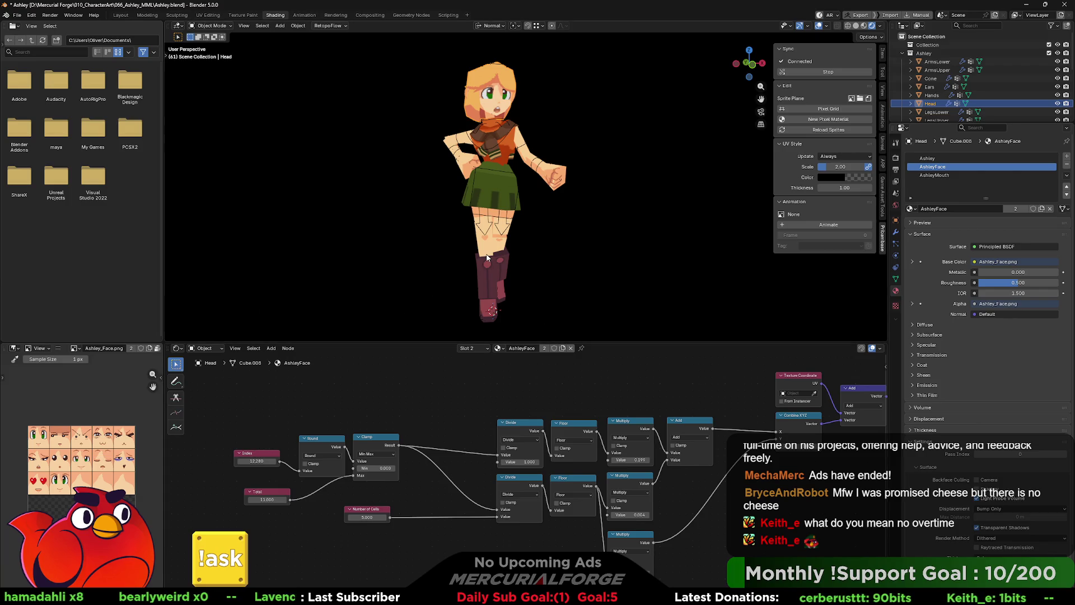
pyautogui.keyDown('shift'); pyautogui.moveTo(487, 255); pyautogui.dragTo(553, 262, button='middle'); pyautogui.keyUp('shift')
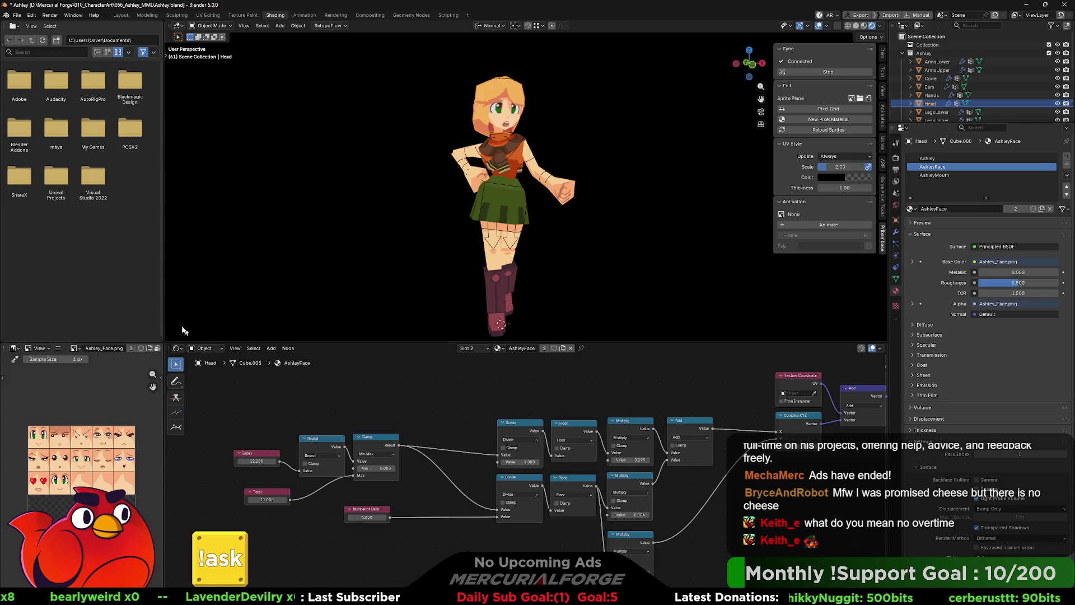
# Step: Flip through the Sculpting and UV Editing workspaces and return to Modeling
pyautogui.click(175, 15)
pyautogui.scroll(-2, 214, 45)
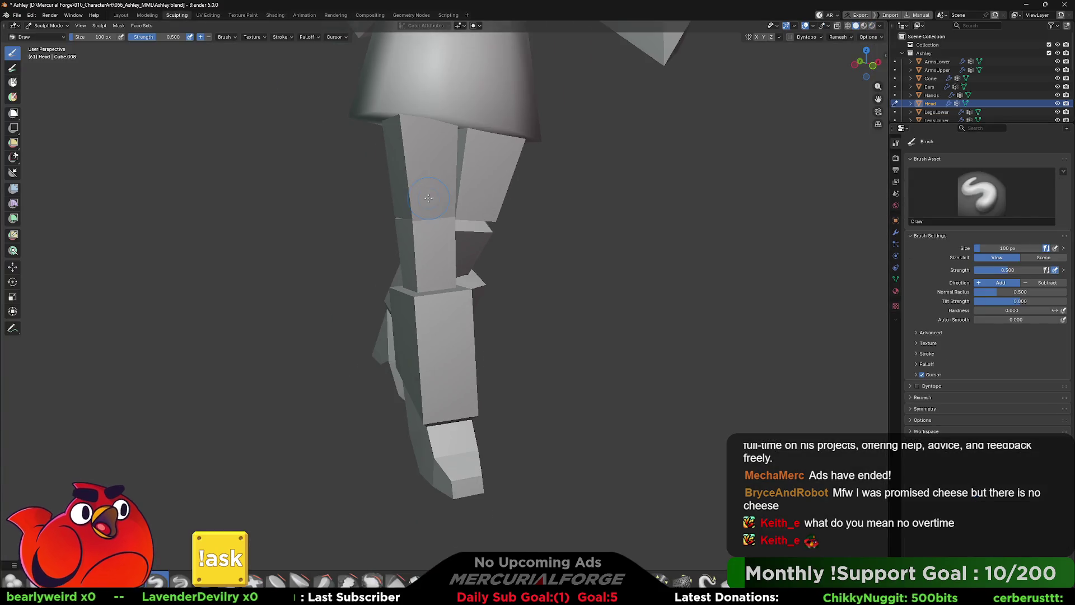
pyautogui.click(208, 16)
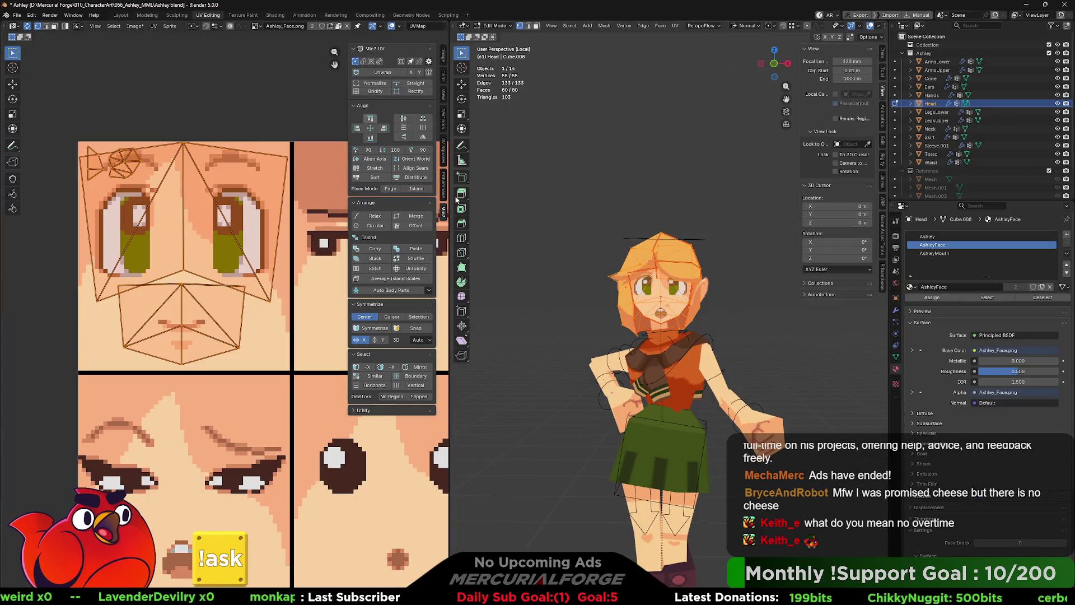
pyautogui.moveTo(655, 336); pyautogui.dragTo(687, 339, button='middle')
pyautogui.click(147, 15)
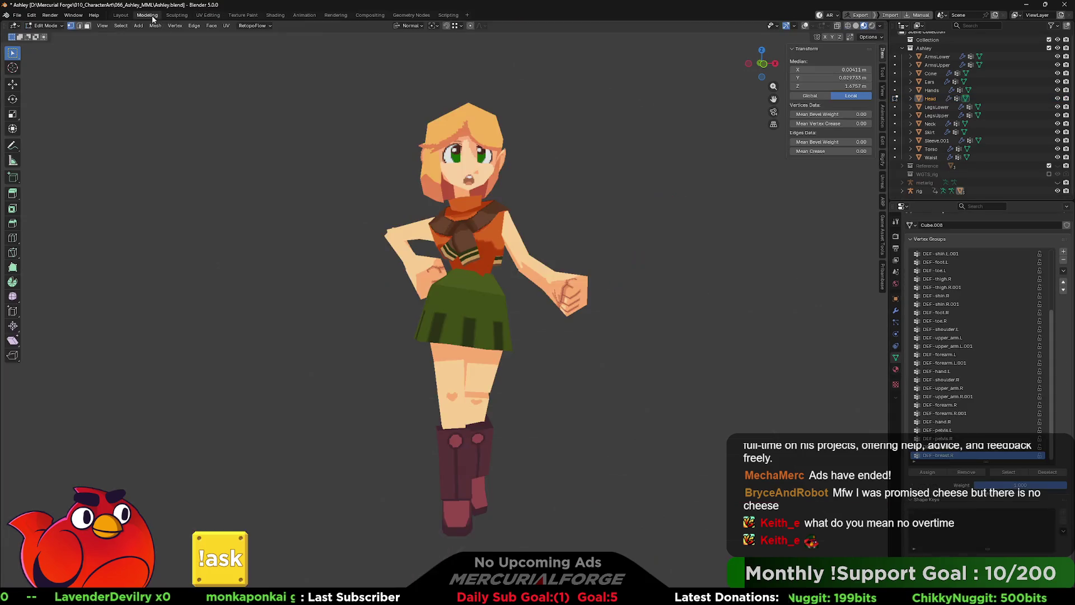
pyautogui.scroll(1, 544, 306)
pyautogui.scroll(1, 545, 306)
pyautogui.scroll(1, 563, 321)
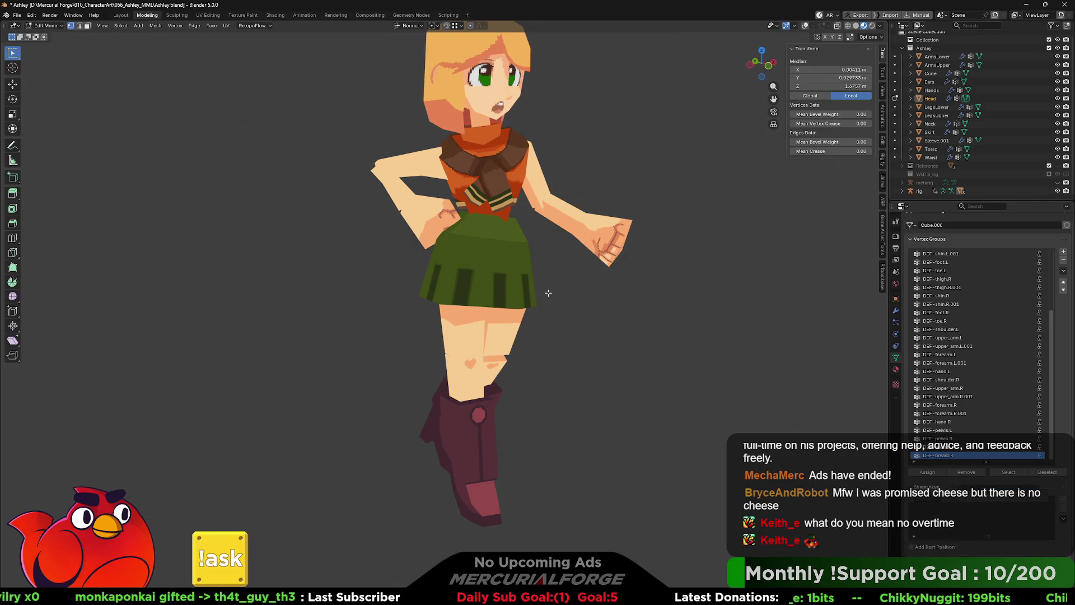
# Step: Switch to Object Mode, re-enable viewport overlays and select Ashley's rig
pyautogui.hotkey('ctrl', 'Tab')
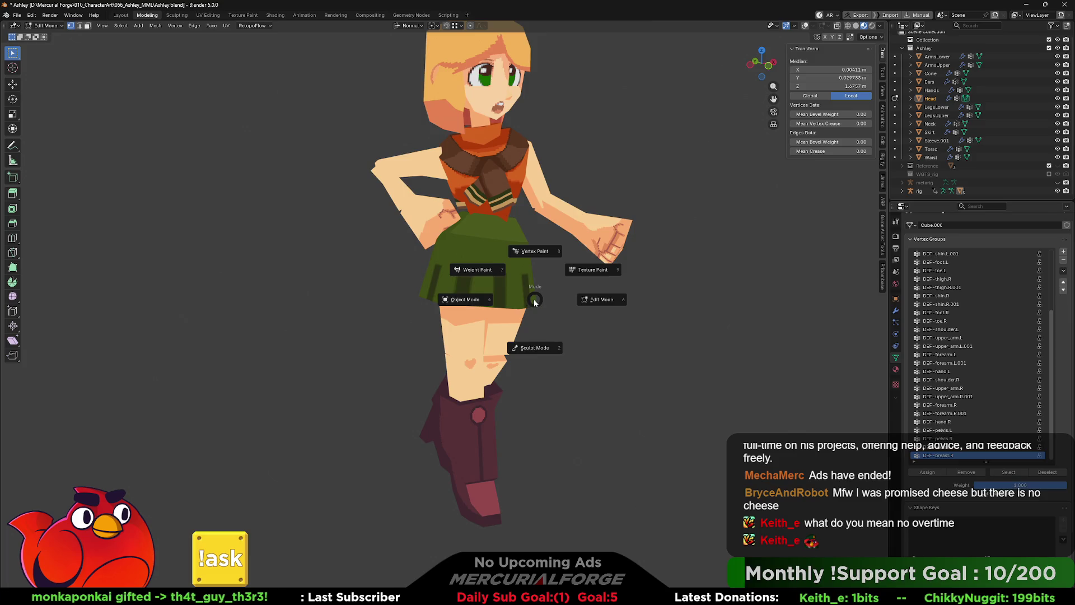
pyautogui.click(481, 301)
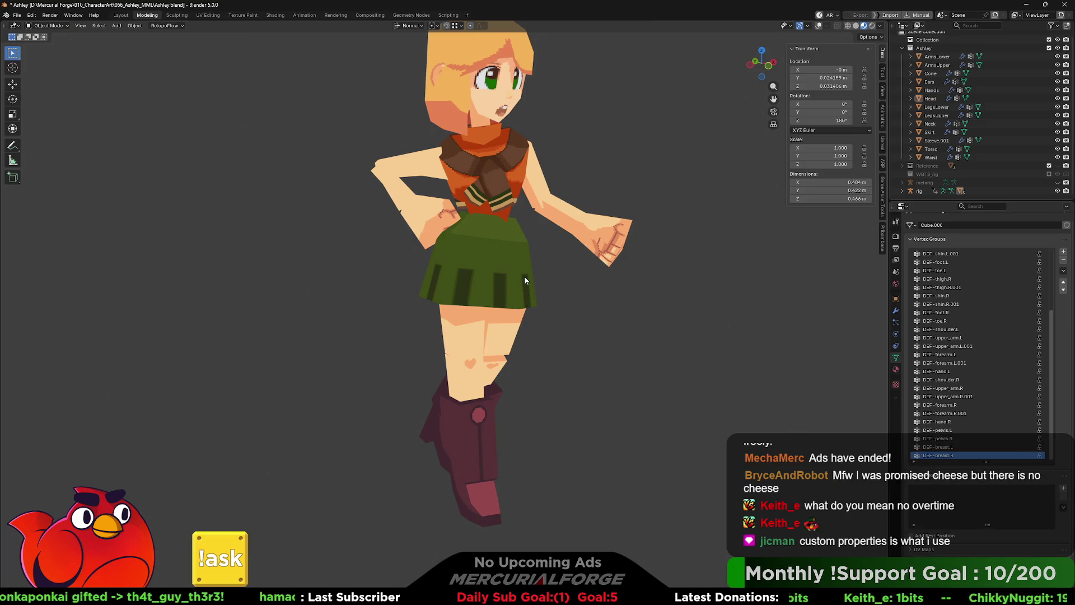
pyautogui.moveTo(577, 286); pyautogui.dragTo(592, 284, button='middle')
pyautogui.click(817, 22)
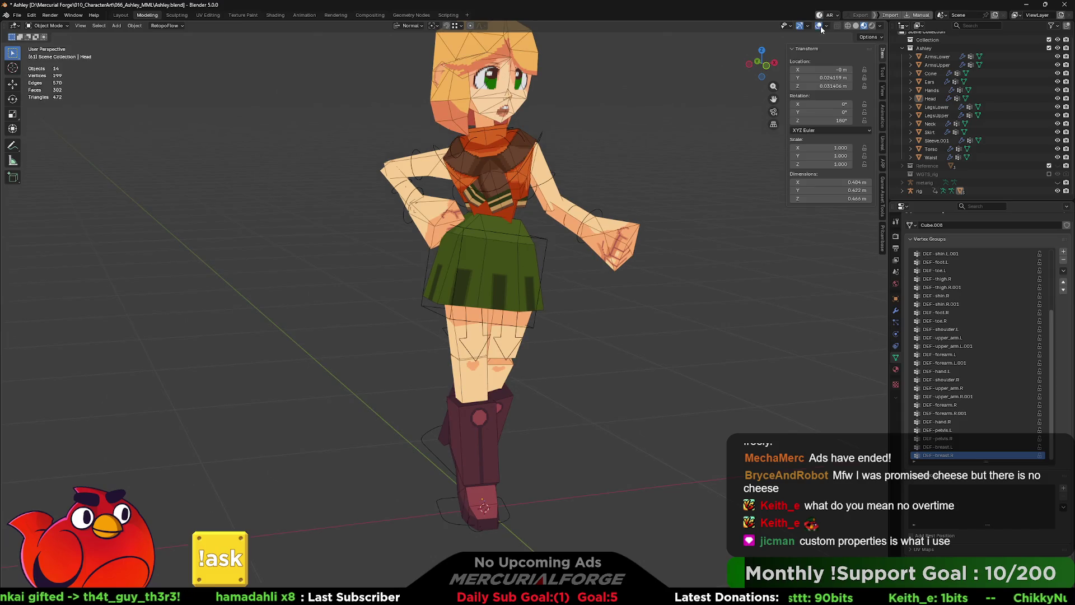
pyautogui.moveTo(637, 357)
pyautogui.mouseDown(button='middle')
pyautogui.moveTo(590, 483)
pyautogui.moveTo(587, 421)
pyautogui.moveTo(616, 421)
pyautogui.moveTo(589, 411)
pyautogui.mouseUp(button='middle')
pyautogui.click(589, 478)
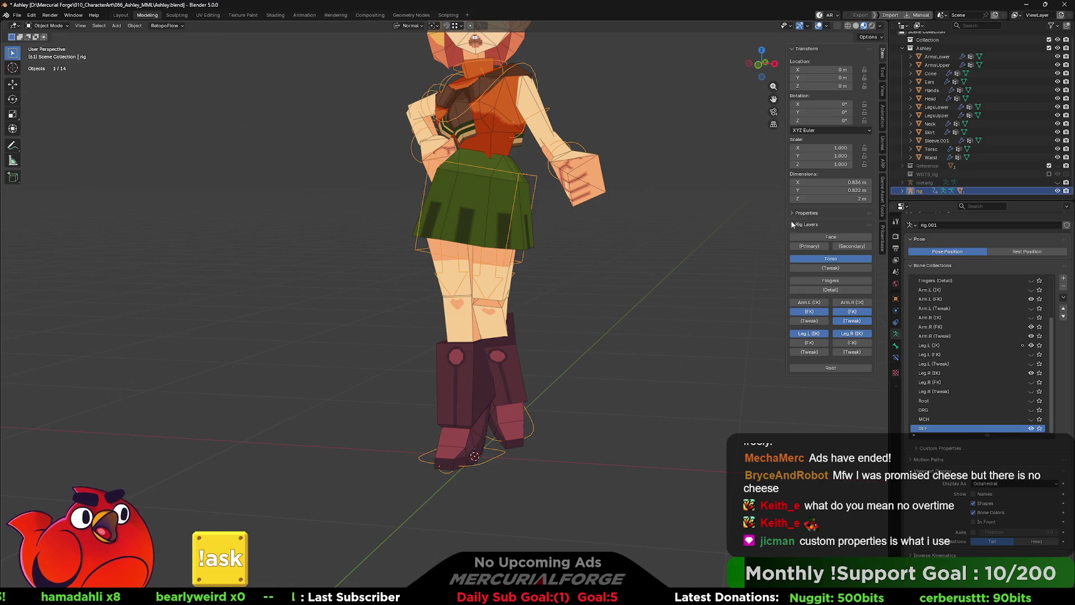
# Step: In Pose Mode, clear the Boot.L IK control's location and rotation with XYZ Euler rotation mode
pyautogui.click(794, 213)
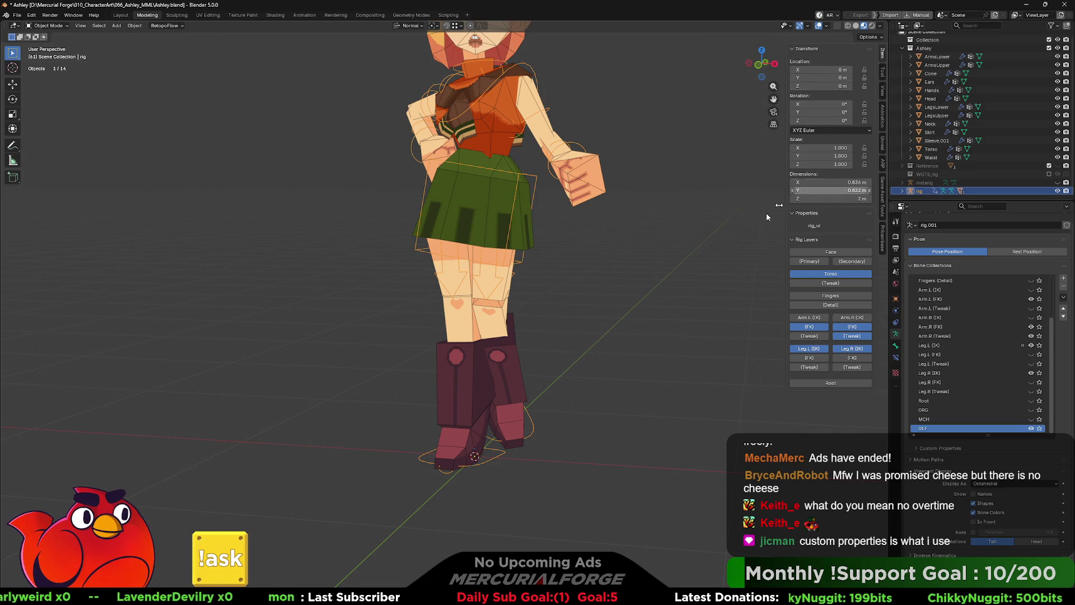
pyautogui.hotkey('ctrl', 'Tab')
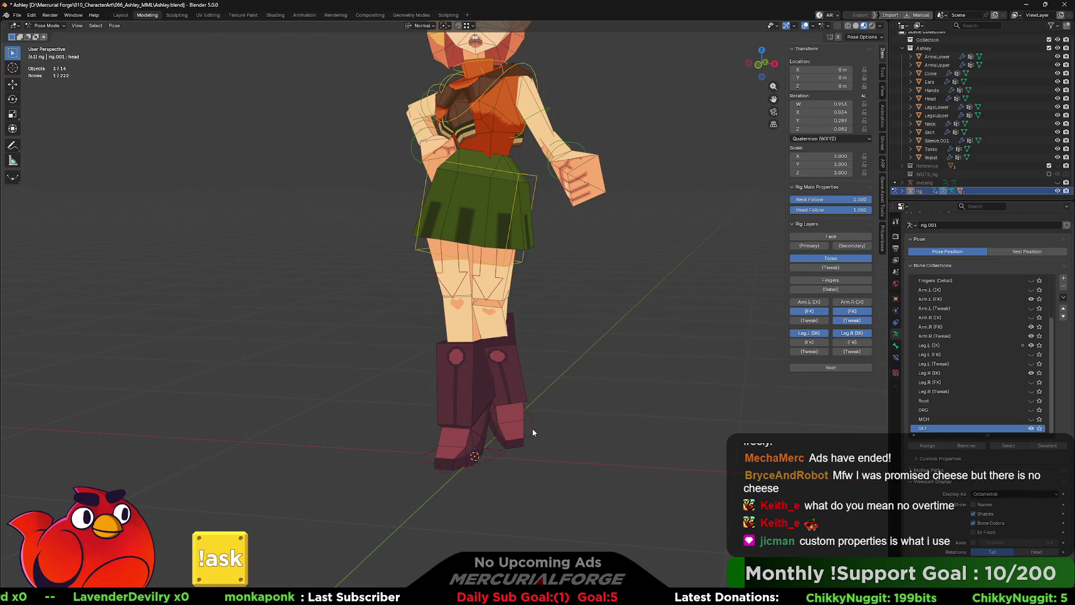
pyautogui.click(532, 431)
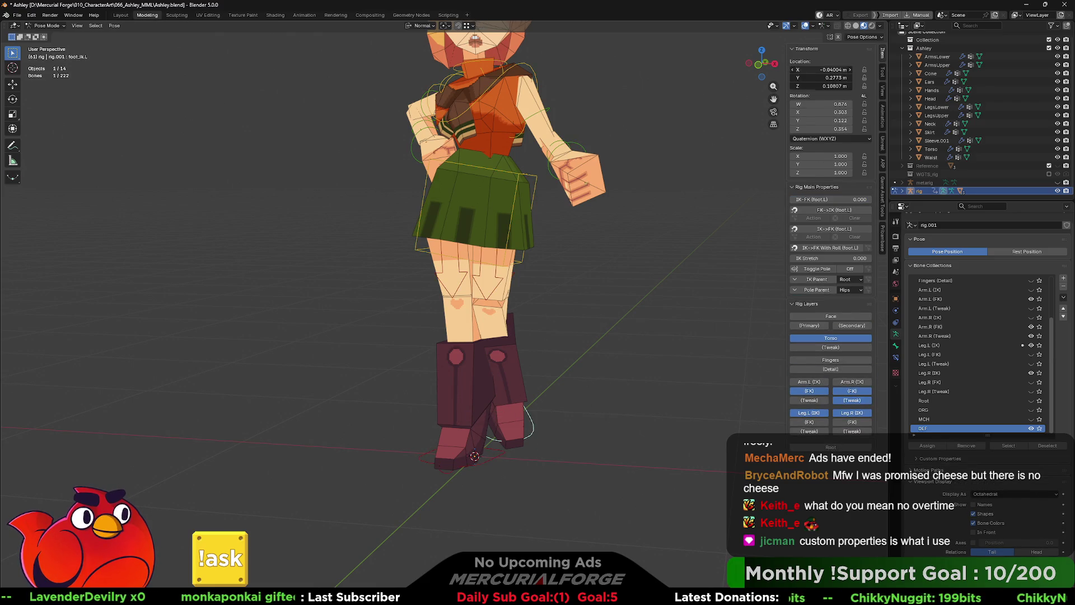
pyautogui.press('BackSpace')
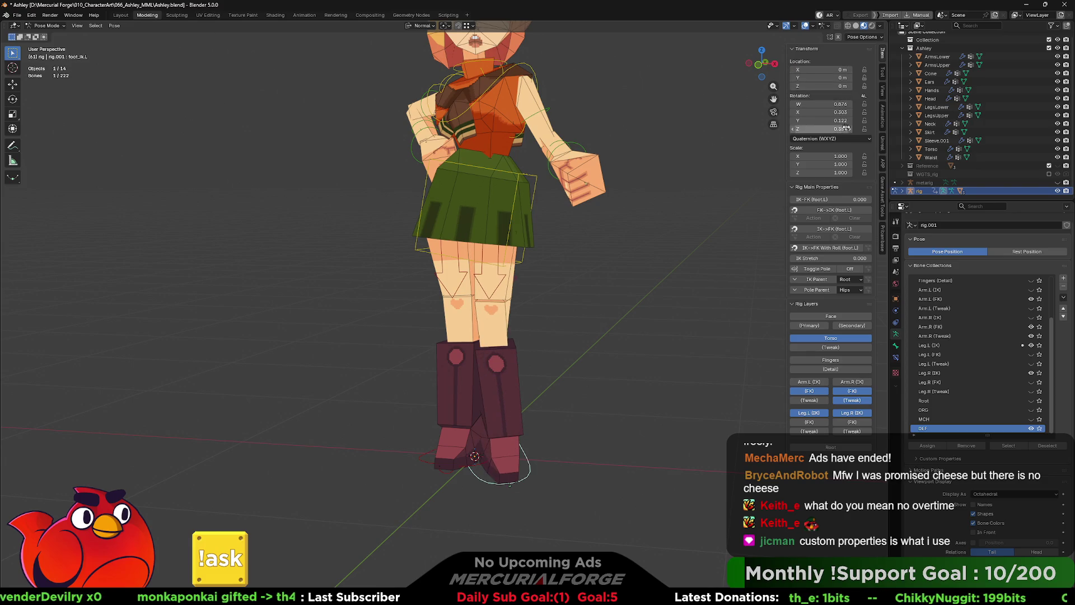
pyautogui.click(845, 140)
pyautogui.click(826, 168)
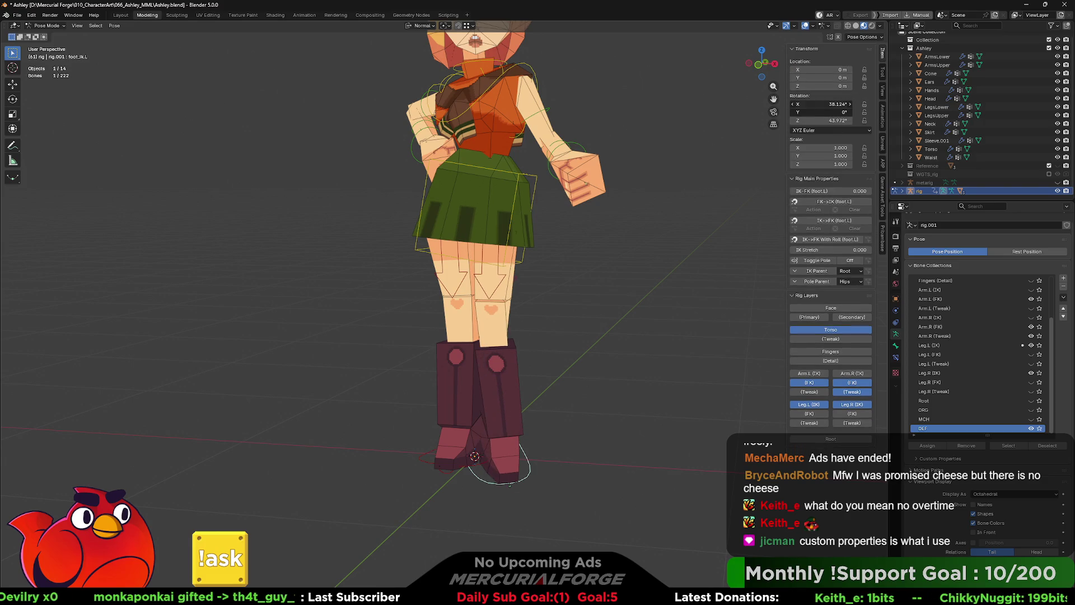
pyautogui.press('BackSpace')
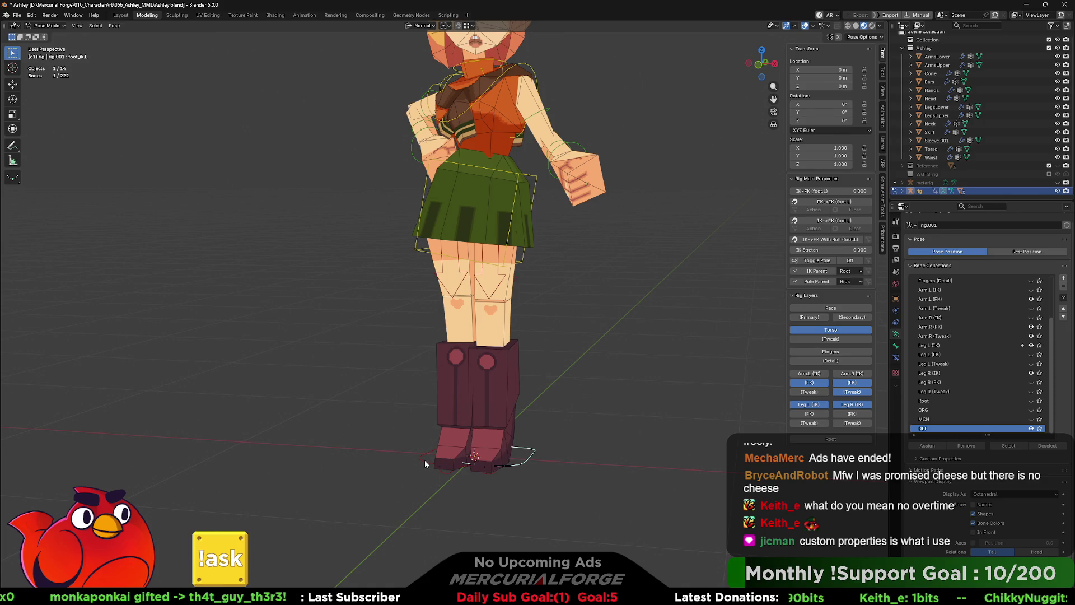